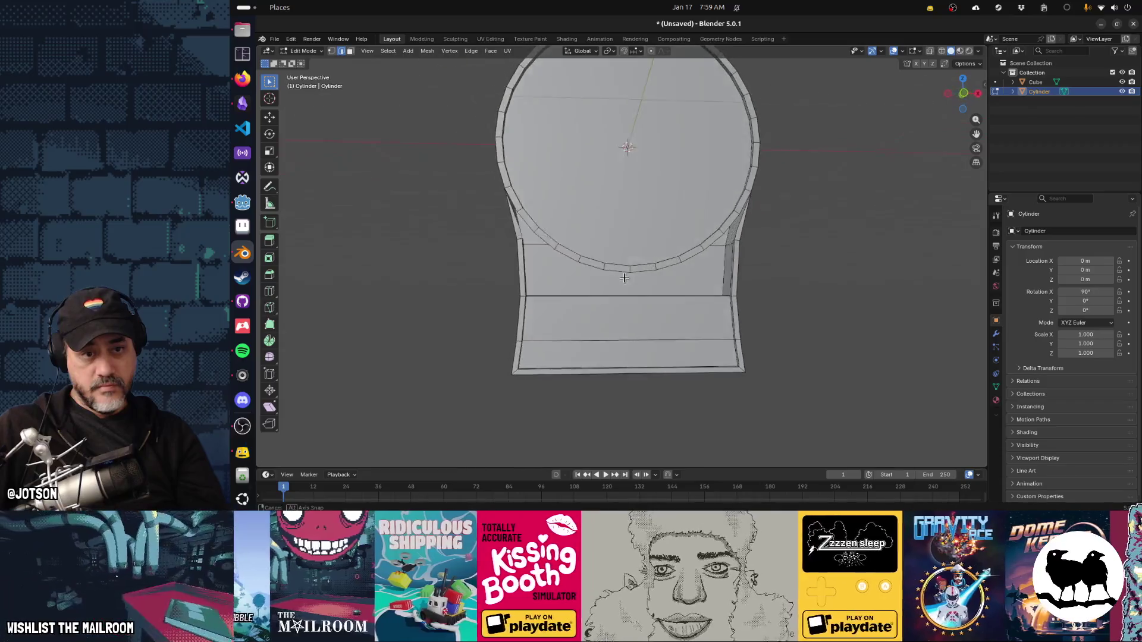
Select the inner rim edge loop around the dial face.
{"action": "scroll", "scroll_direction": "up", "scroll_amount": 3}
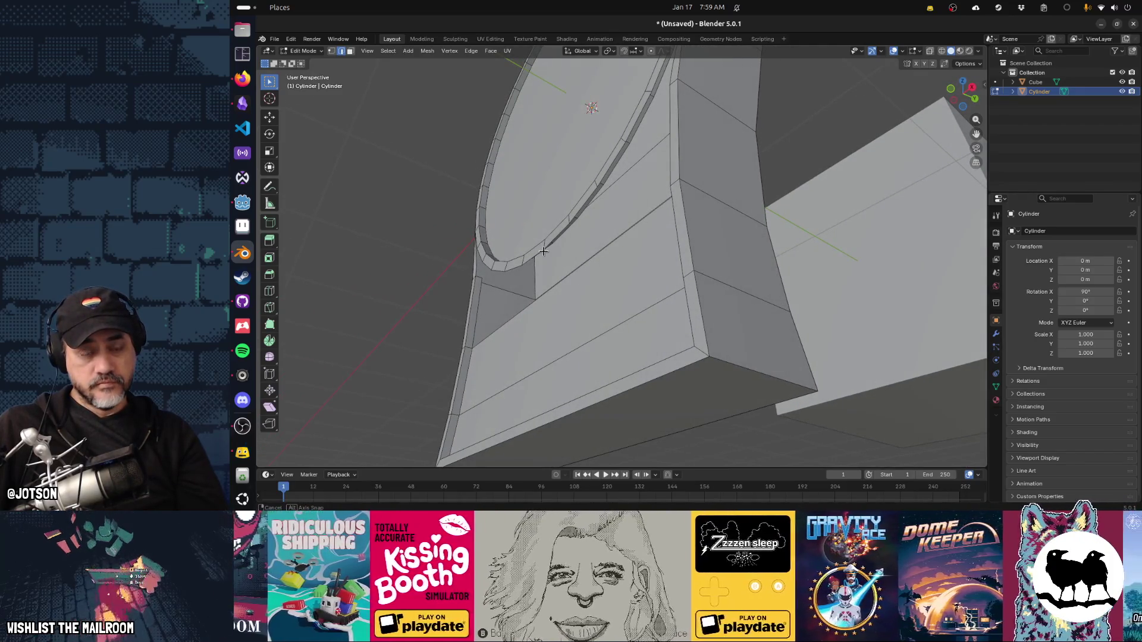
{"action": "left_click", "coordinate": [547, 245]}
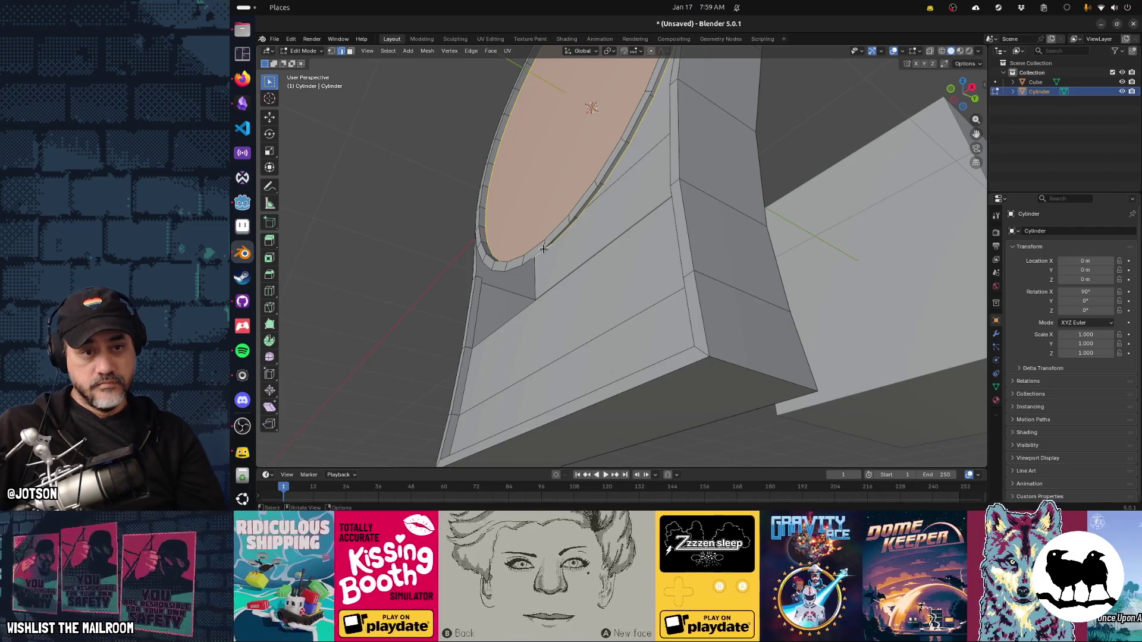
{"action": "left_click", "coordinate": [529, 257]}
{"action": "left_click_drag", "start_coordinate": [529, 257], "coordinate": [525, 254]}
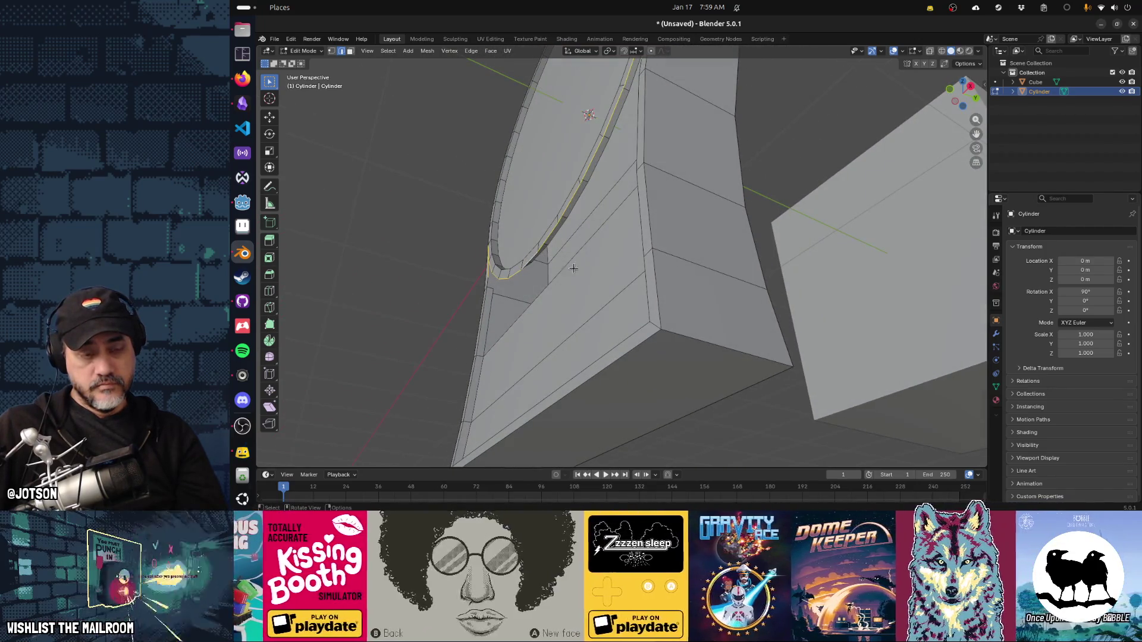
Move the inner rim loop back along the Y axis to deepen the recessed lip.
{"action": "key", "text": "g"}
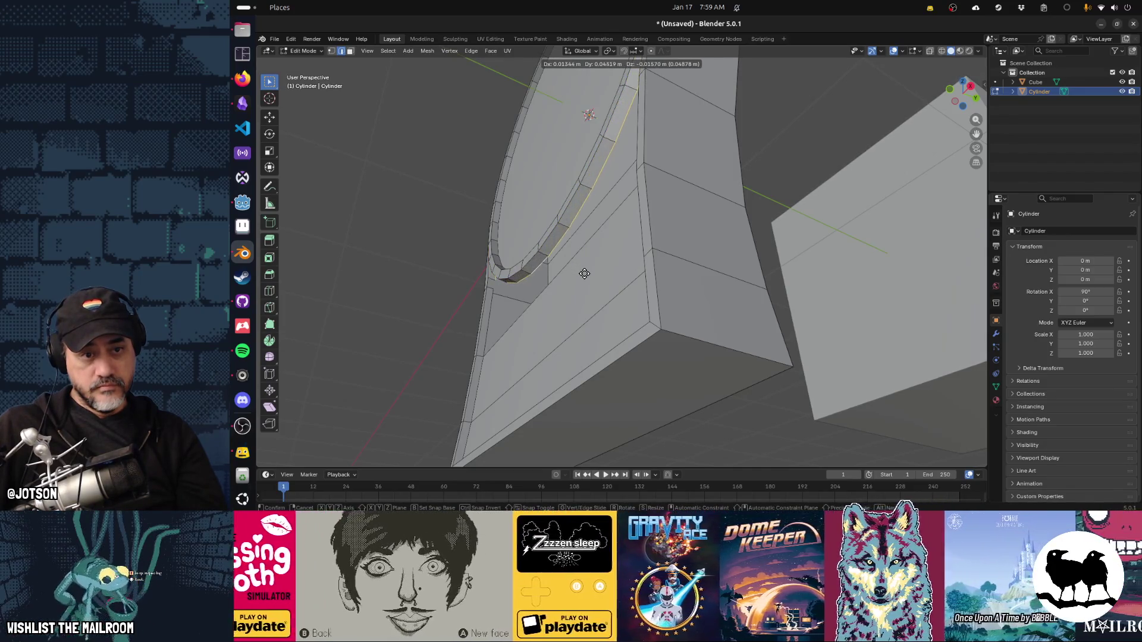
{"action": "key", "text": "z"}
{"action": "key", "text": "y"}
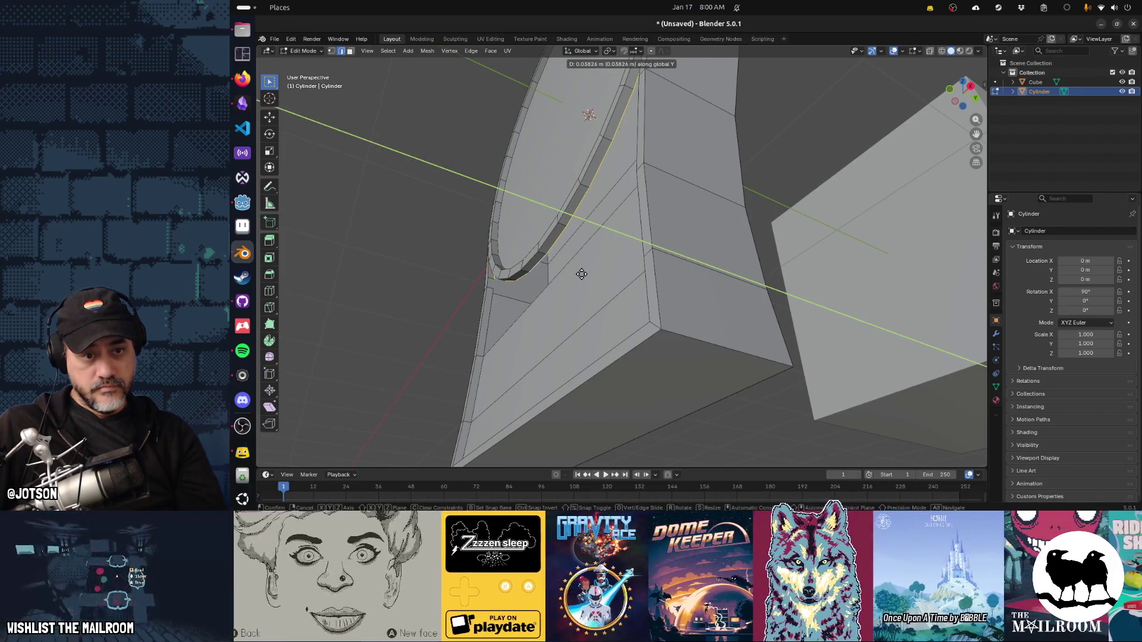
{"action": "left_click", "coordinate": [581, 273]}
{"action": "left_click_drag", "start_coordinate": [588, 276], "coordinate": [666, 321]}
{"action": "left_click", "coordinate": [332, 51]}
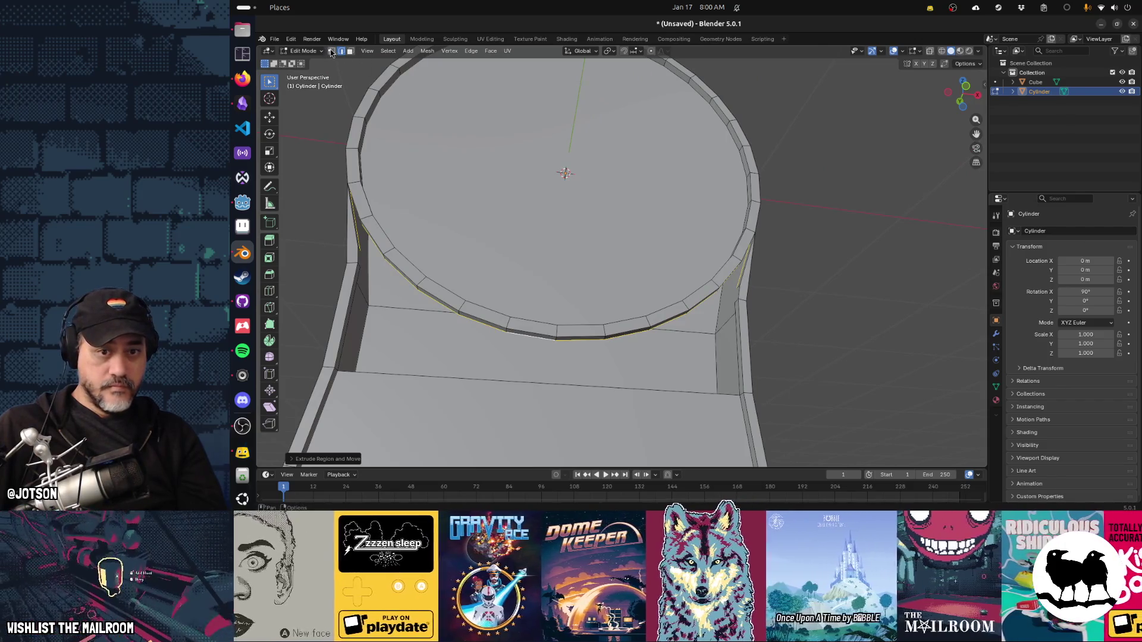
Select the rim and left-side body edges and fill a face between them.
{"action": "left_click_drag", "start_coordinate": [642, 229], "coordinate": [717, 309]}
{"action": "left_click", "coordinate": [711, 309]}
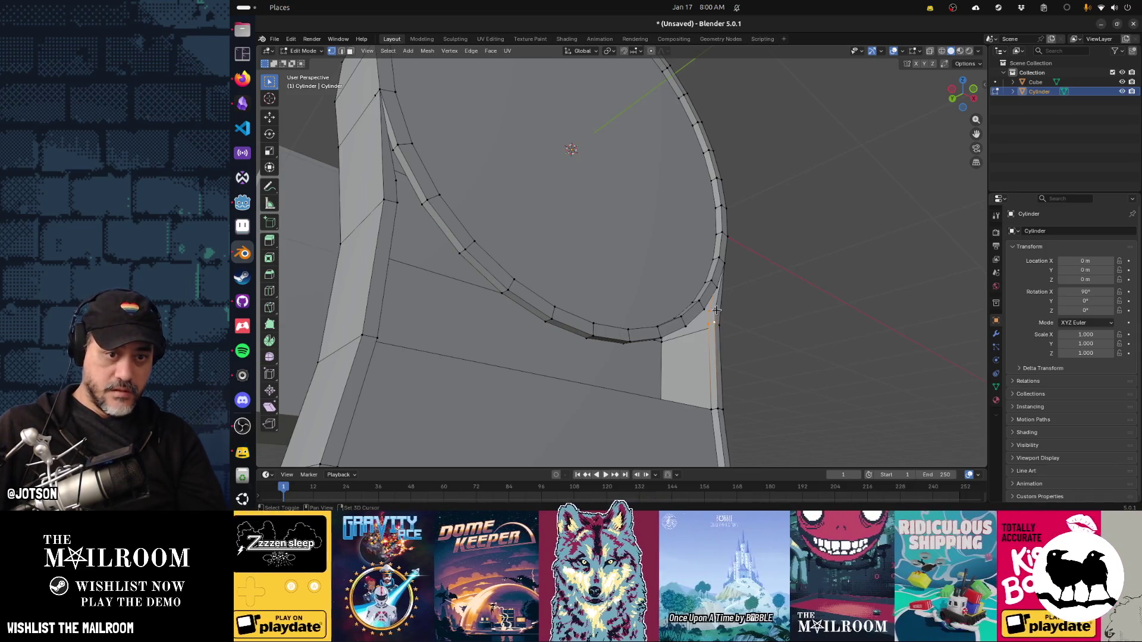
{"action": "left_click_drag", "start_coordinate": [712, 327], "coordinate": [433, 328]}
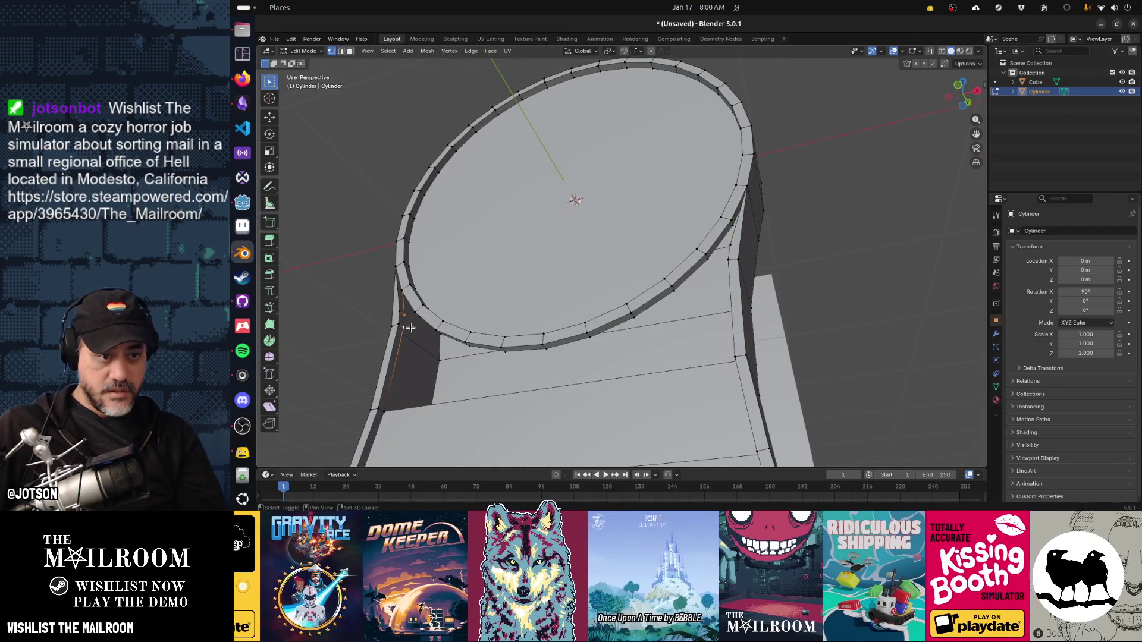
{"action": "left_click", "coordinate": [402, 324]}
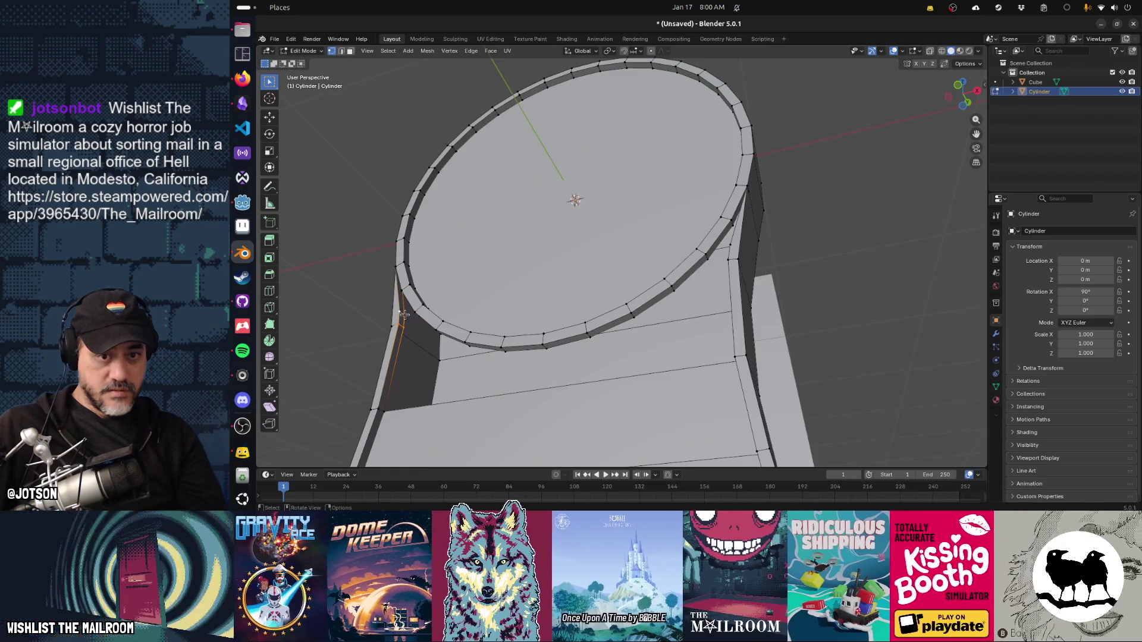
{"action": "left_click_drag", "start_coordinate": [434, 336], "coordinate": [369, 331]}
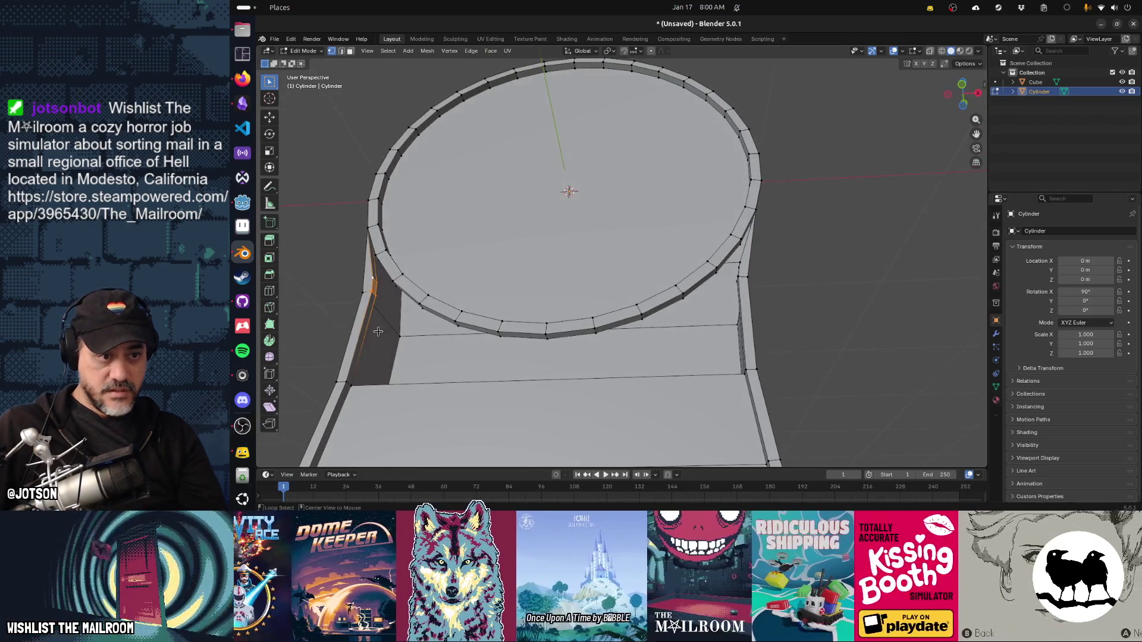
{"action": "left_click", "coordinate": [366, 331]}
{"action": "key", "text": "f"}
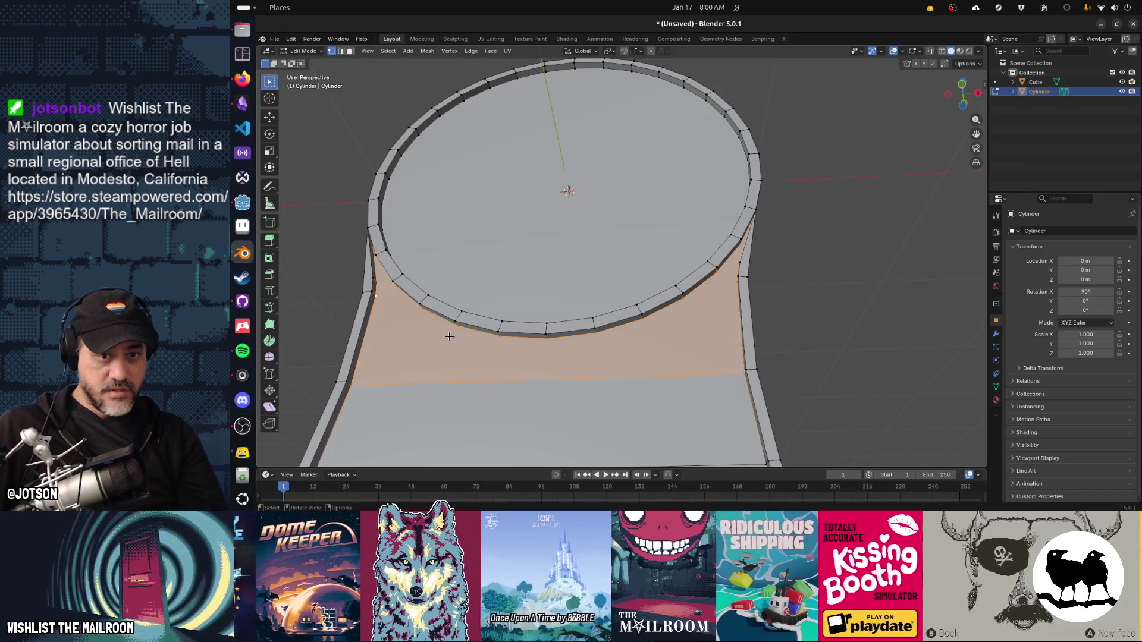
{"action": "left_click", "coordinate": [831, 337]}
Zoom in on the rim's left corner and select its edge.
{"action": "left_click_drag", "start_coordinate": [625, 331], "coordinate": [682, 326]}
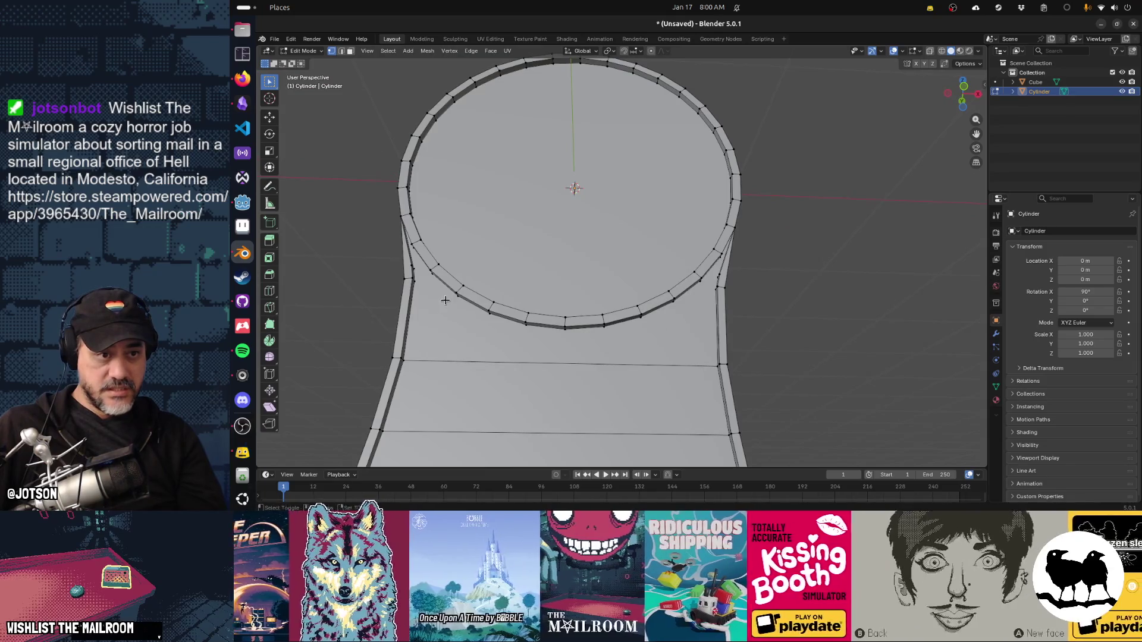
{"action": "scroll", "scroll_direction": "up", "scroll_amount": 3}
{"action": "scroll", "scroll_direction": "up", "scroll_amount": 3}
{"action": "left_click_drag", "start_coordinate": [449, 307], "coordinate": [421, 318]}
{"action": "left_click", "coordinate": [417, 320]}
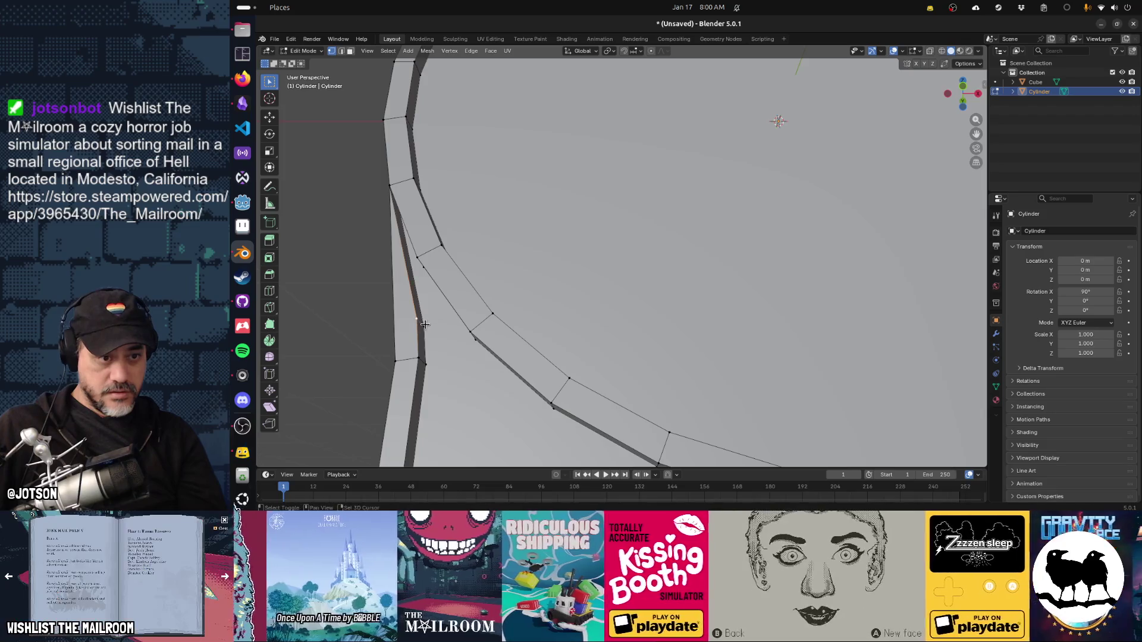
Edge-slide the corner edge along the body, abandoning a trial move along X.
{"action": "key", "text": "g"}
{"action": "key", "text": "g"}
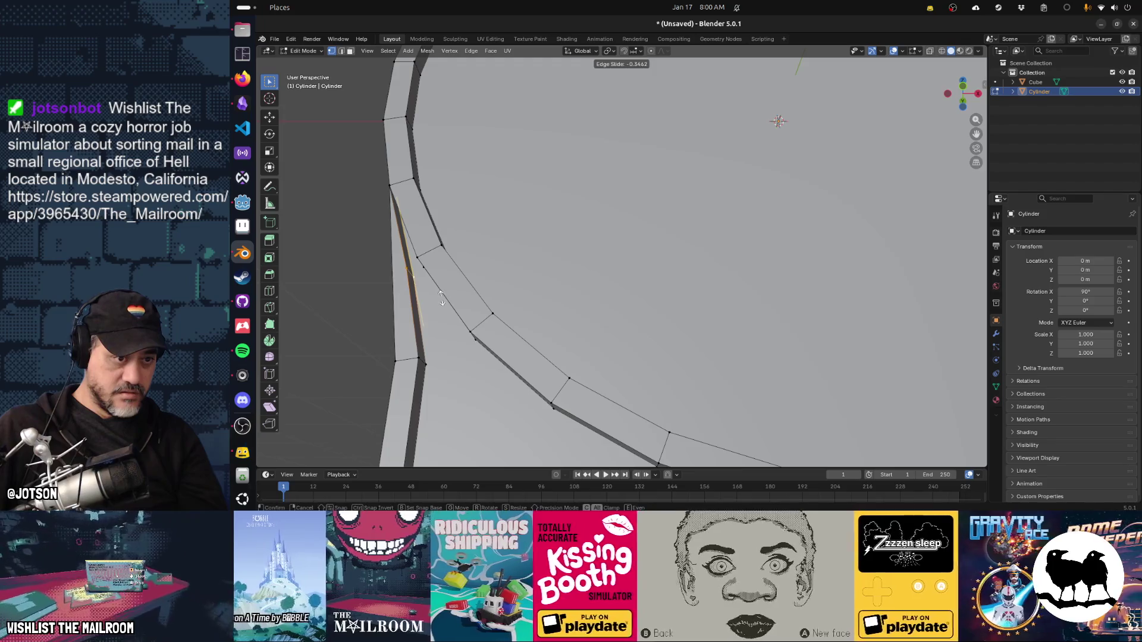
{"action": "left_click", "coordinate": [441, 297]}
{"action": "key", "text": "g"}
{"action": "key", "text": "x"}
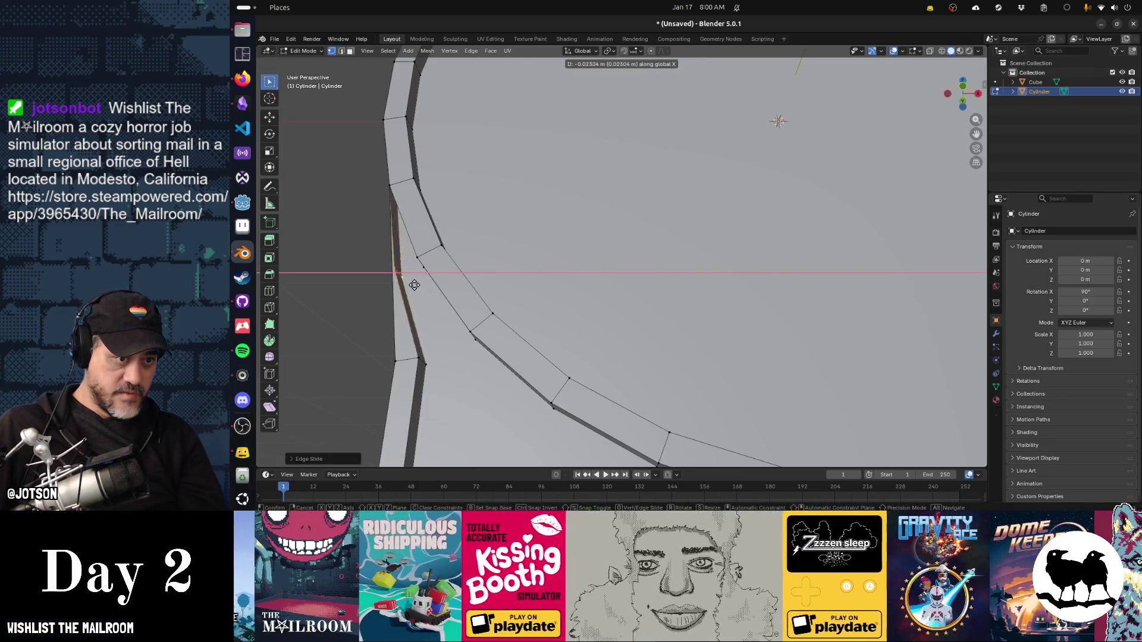
{"action": "key", "text": "Escape"}
Merge the stray vertices at the rim's left corner using Merge At Last.
{"action": "left_click", "coordinate": [416, 256]}
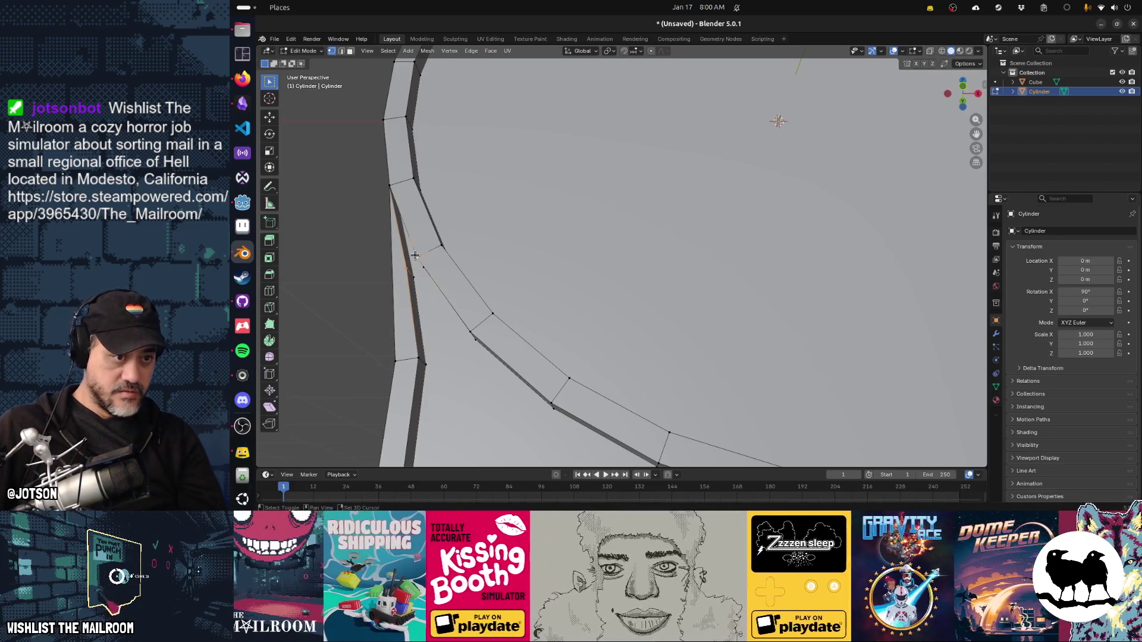
{"action": "left_click_drag", "start_coordinate": [415, 280], "coordinate": [430, 260]}
{"action": "key", "text": "m"}
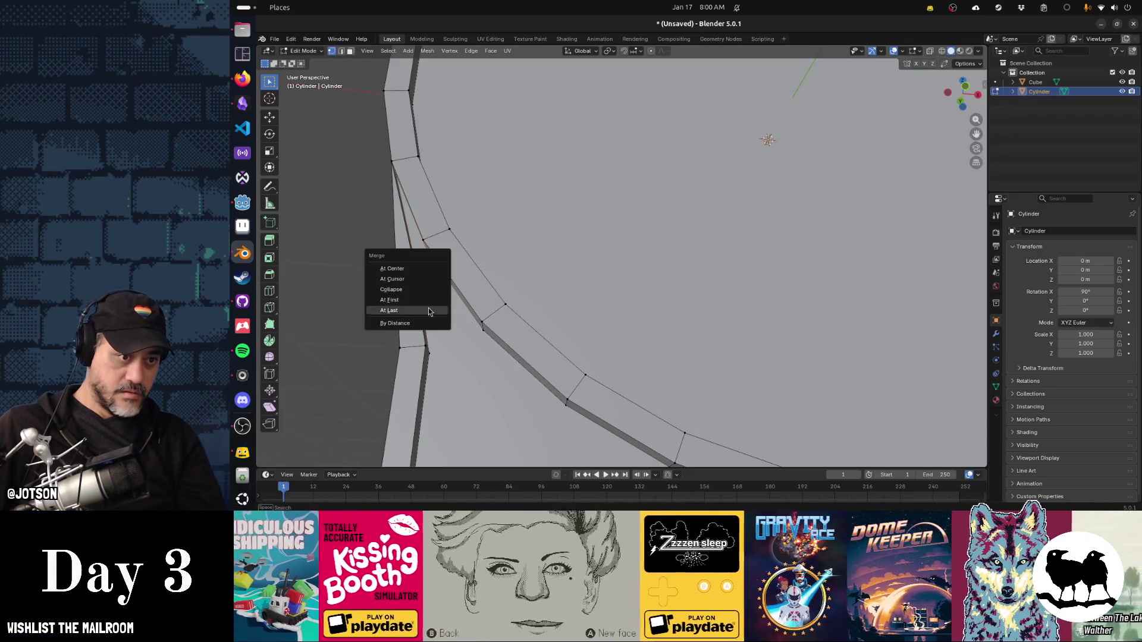
{"action": "left_click", "coordinate": [428, 309]}
{"action": "left_click", "coordinate": [418, 244]}
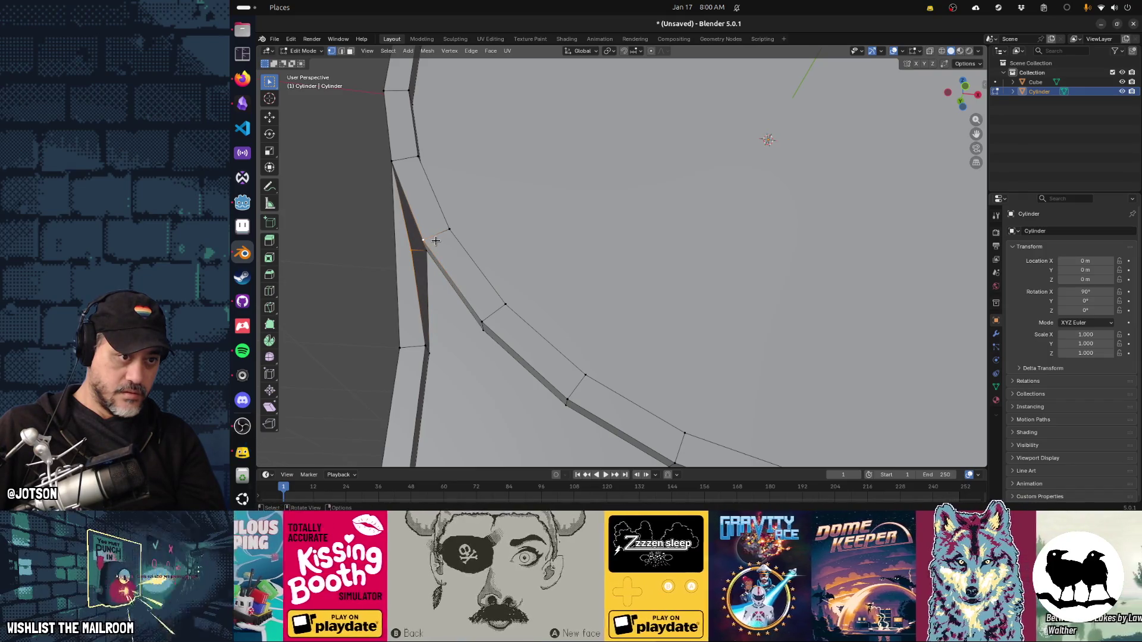
{"action": "key", "text": "m"}
{"action": "left_click", "coordinate": [437, 241]}
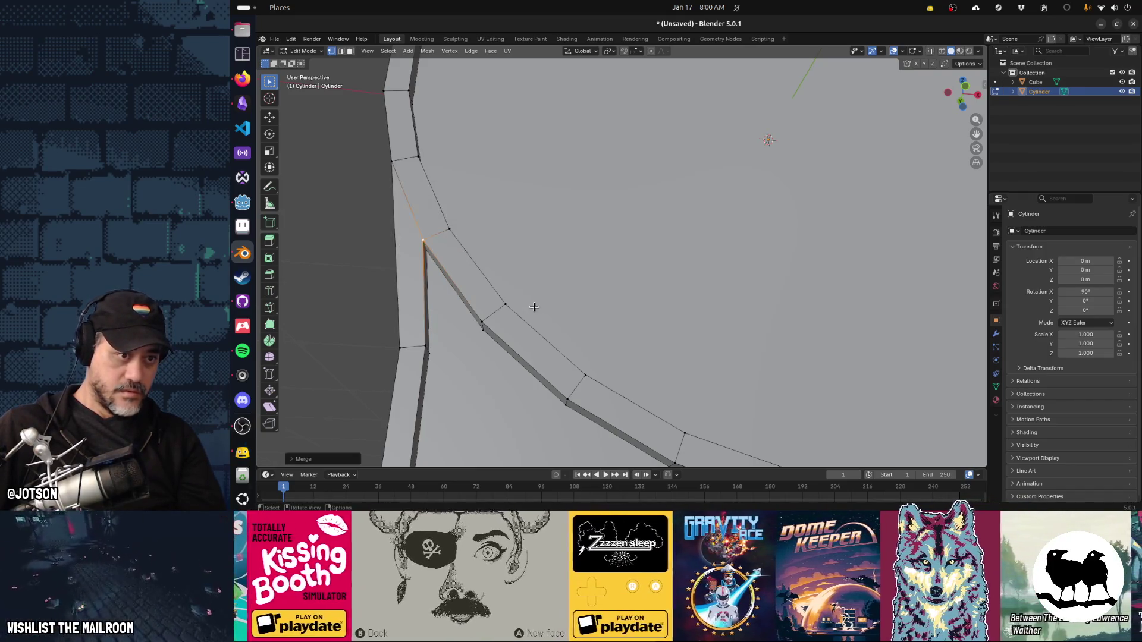
Merge the vertices at the rim's right corner and return to Object Mode.
{"action": "scroll", "scroll_direction": "down", "scroll_amount": 3}
{"action": "left_click_drag", "start_coordinate": [534, 306], "coordinate": [741, 324]}
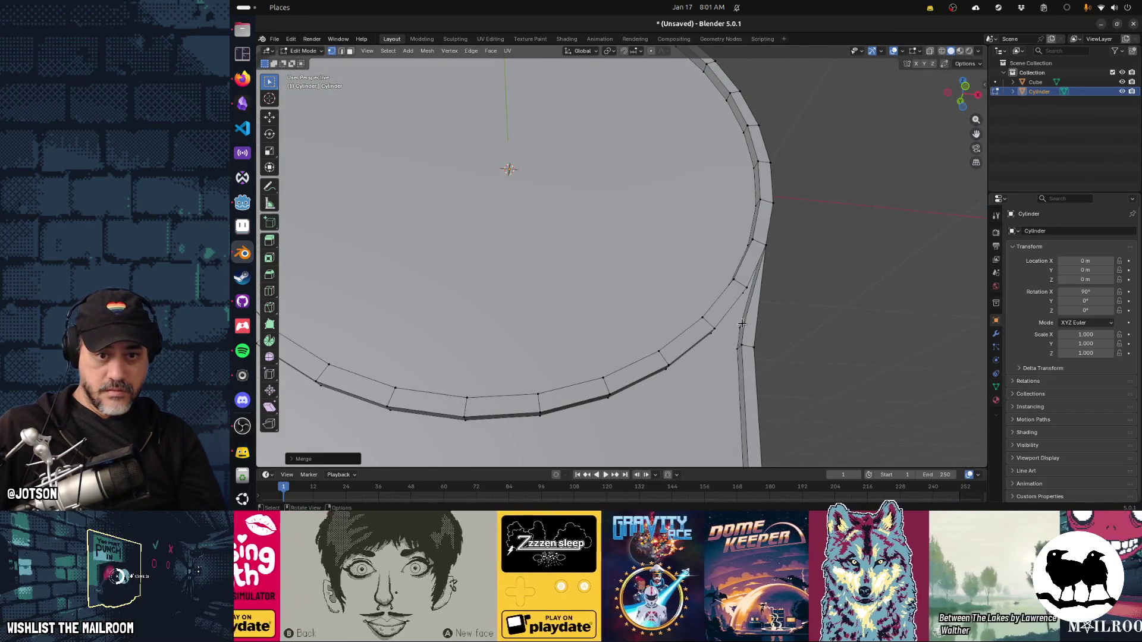
{"action": "left_click", "coordinate": [735, 327]}
{"action": "key", "text": "m"}
{"action": "left_click", "coordinate": [748, 325]}
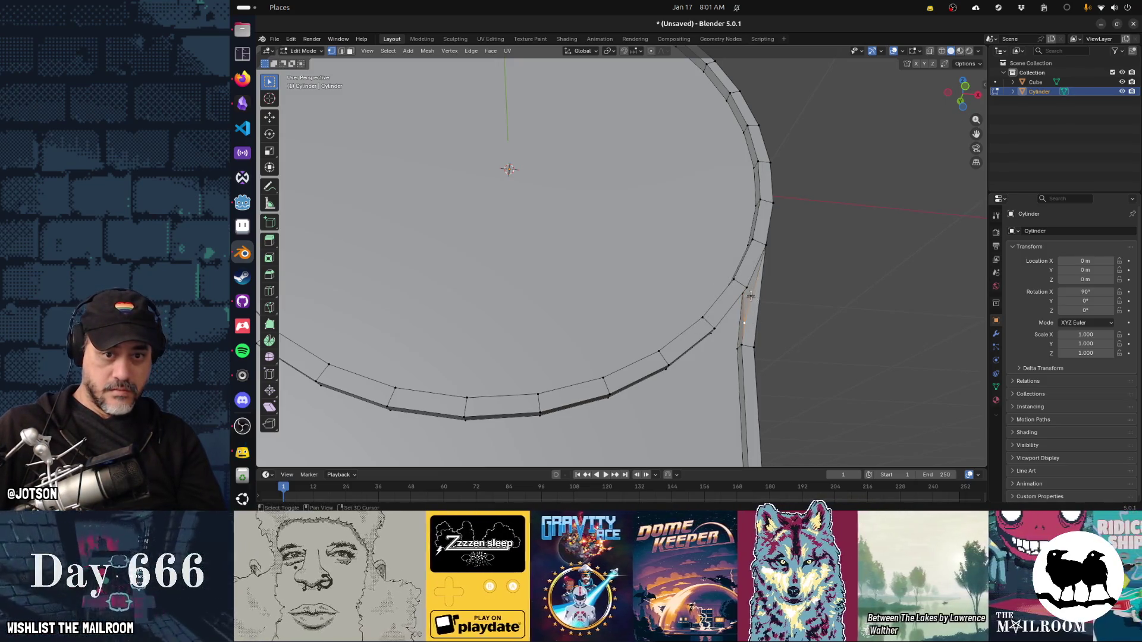
{"action": "left_click", "coordinate": [759, 296]}
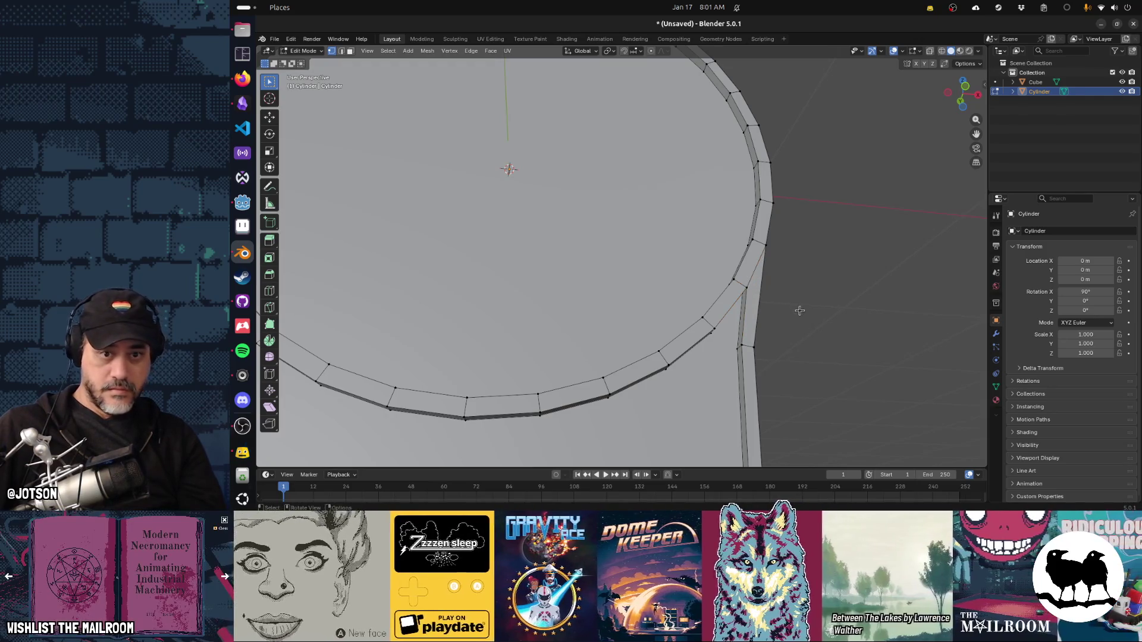
{"action": "scroll", "scroll_direction": "down", "scroll_amount": 3}
{"action": "left_click_drag", "start_coordinate": [760, 327], "coordinate": [719, 330]}
{"action": "key", "text": "Tab"}
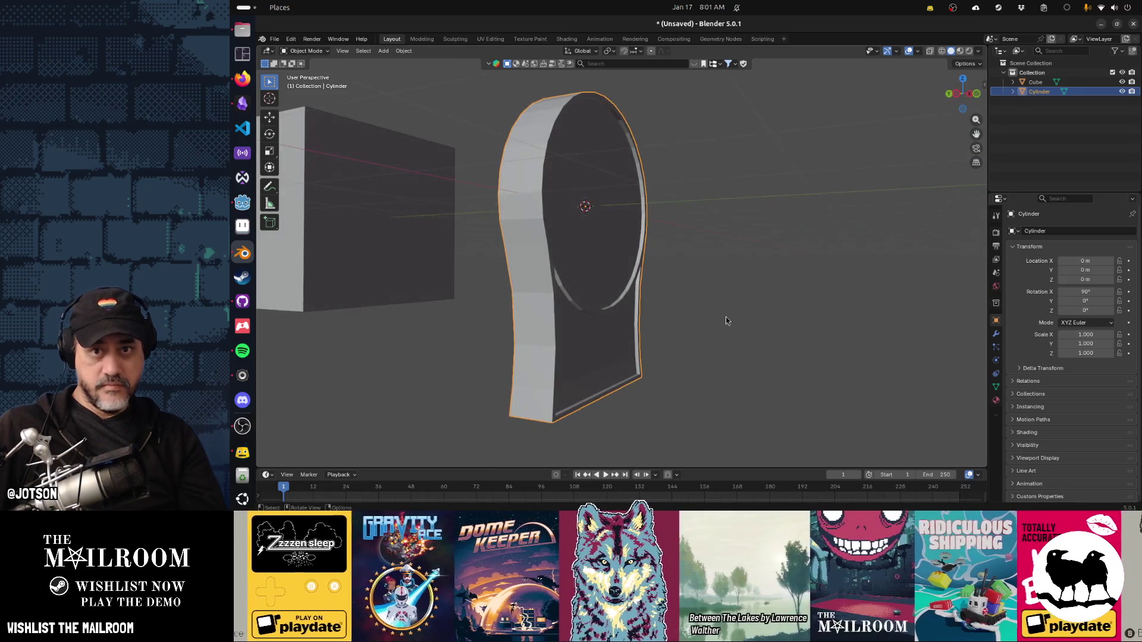
Review the dial body with the Viewport Overlays menu, then show the green Salter photo in Firefox.
{"action": "left_click", "coordinate": [918, 53]}
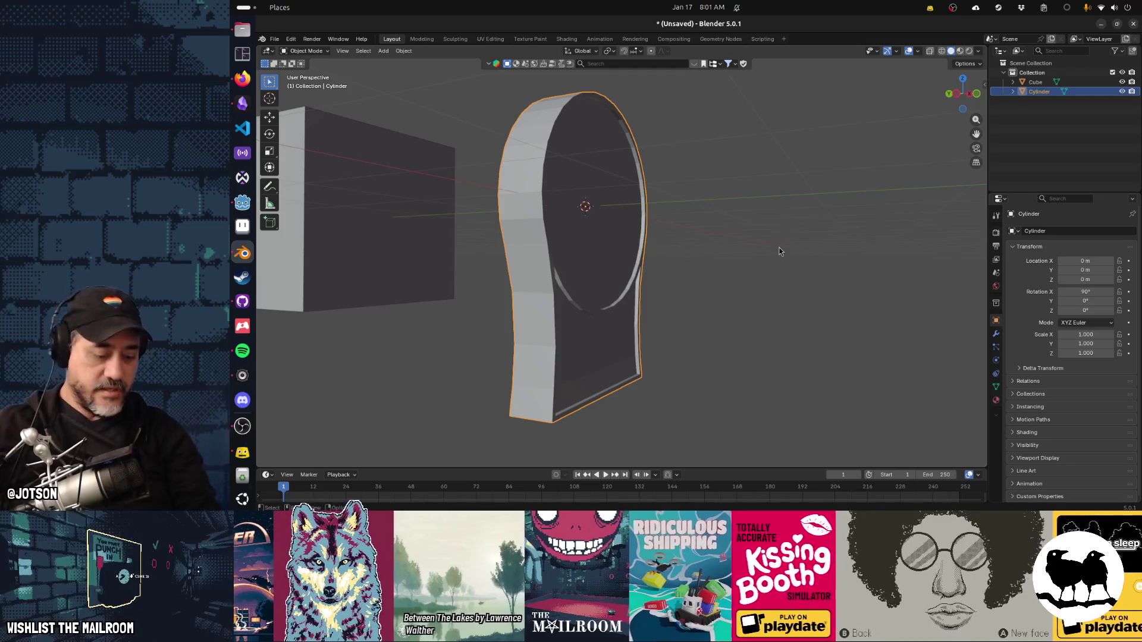
{"action": "left_click_drag", "start_coordinate": [793, 254], "coordinate": [618, 297]}
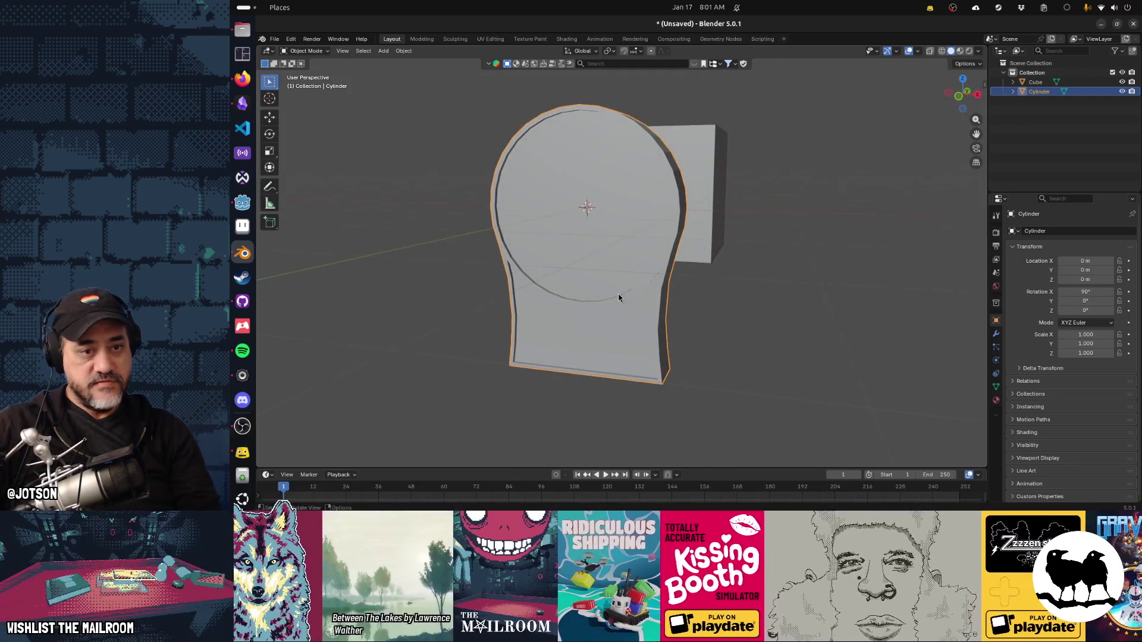
{"action": "key", "text": "alt+Tab"}
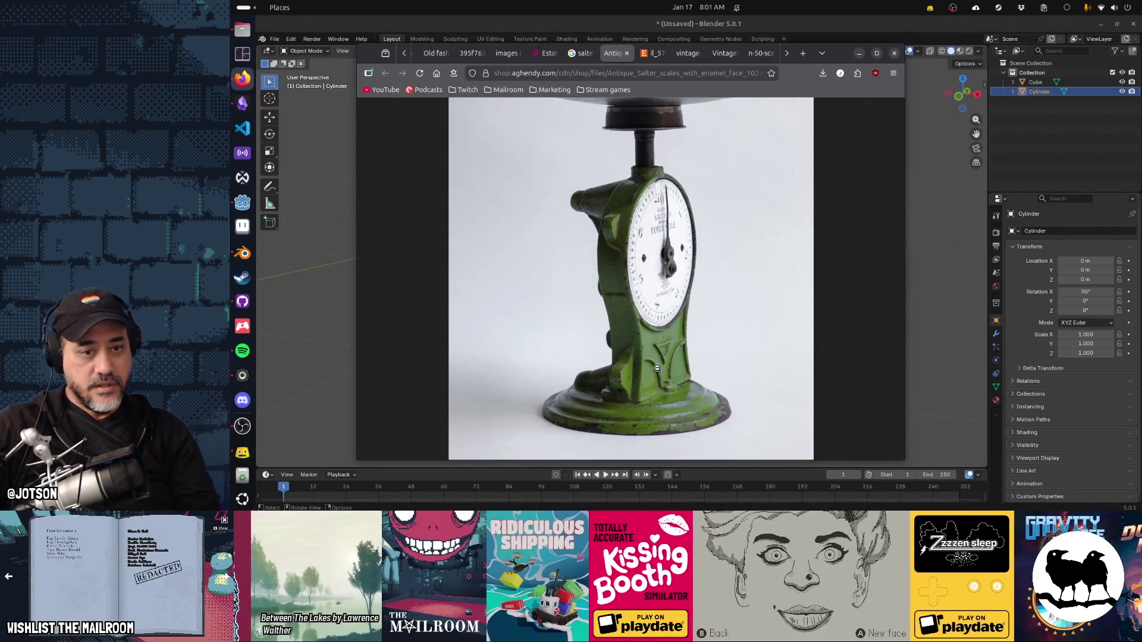
Compare the black-dial and wooden-table scale photos, end on the green Salter one, then return to Blender.
{"action": "middle_click", "coordinate": [685, 274]}
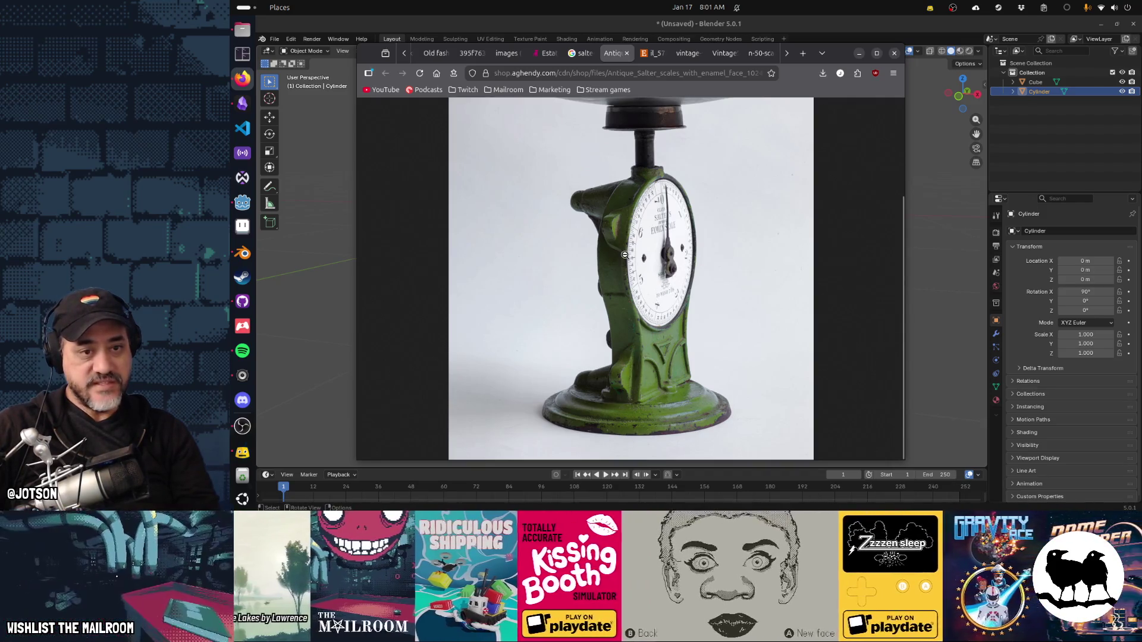
{"action": "left_click", "coordinate": [657, 58]}
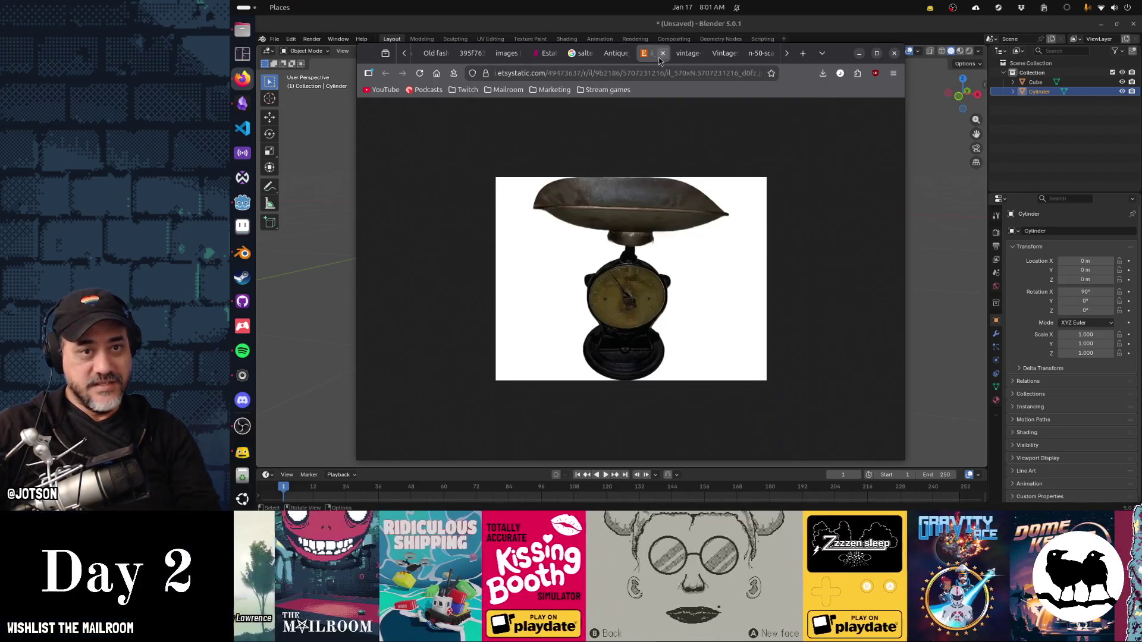
{"action": "left_click", "coordinate": [687, 55]}
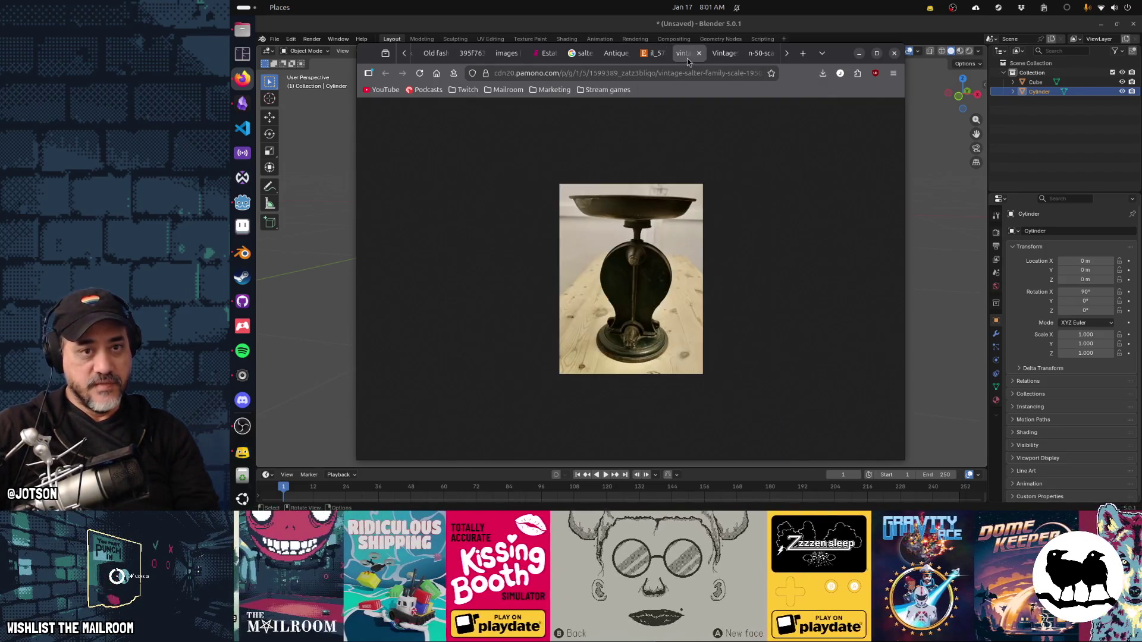
{"action": "left_click", "coordinate": [649, 57]}
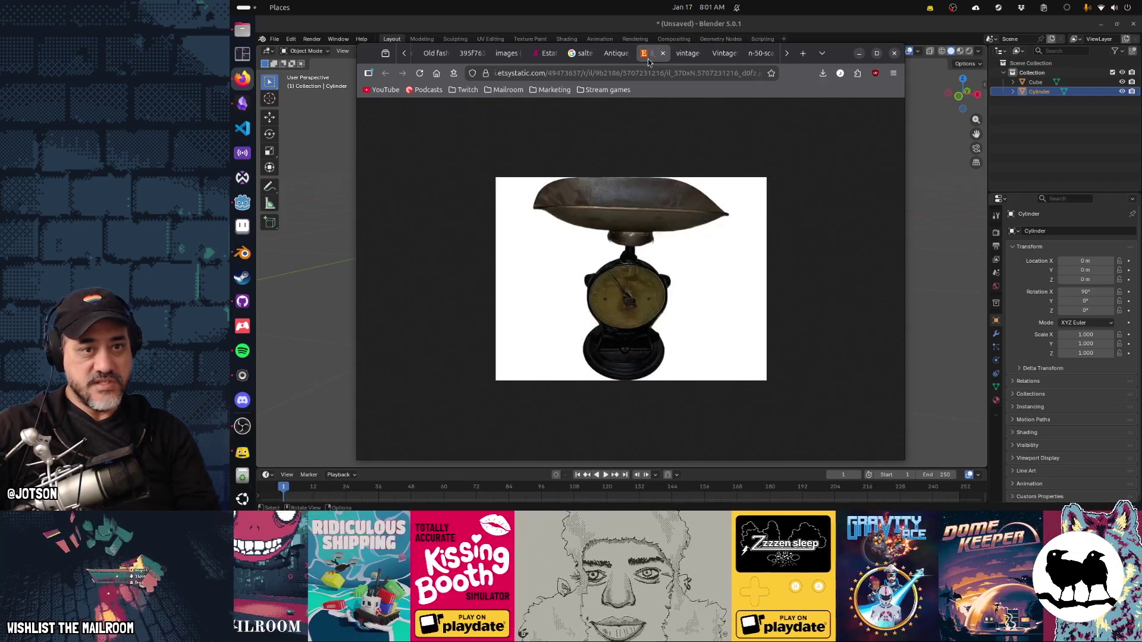
{"action": "left_click", "coordinate": [615, 54]}
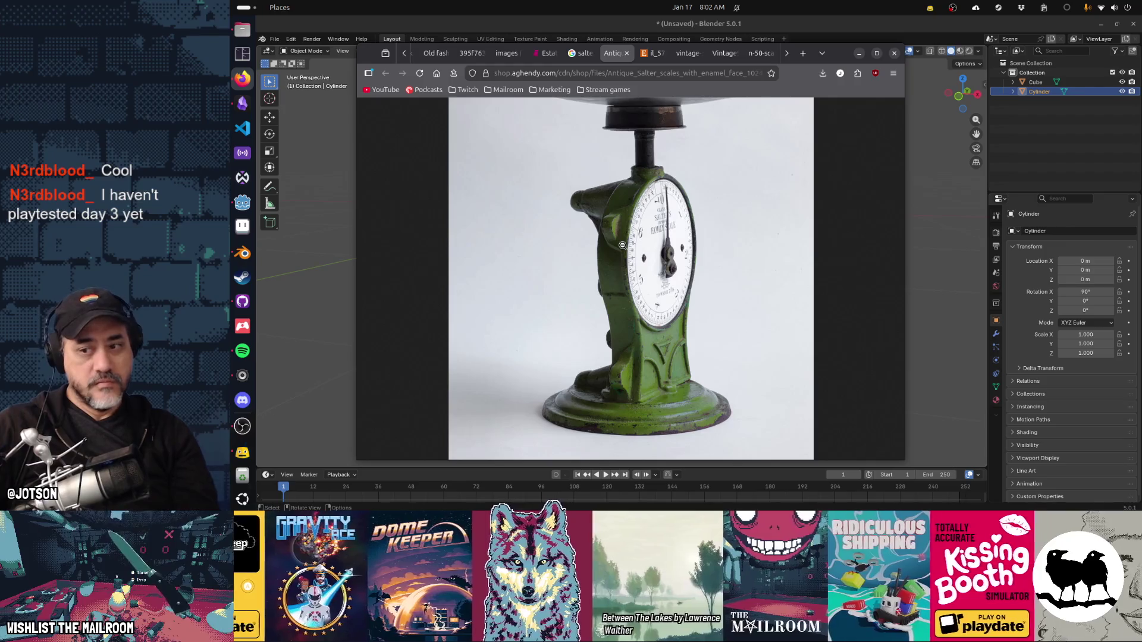
{"action": "key", "text": "alt+Tab"}
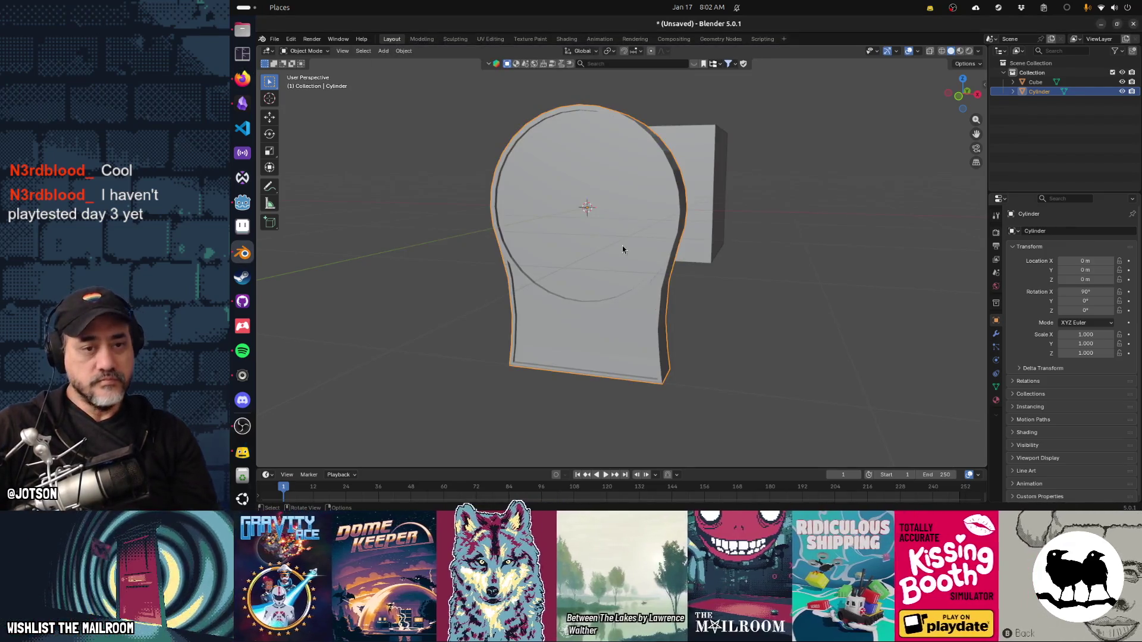
Inspect the dial body's mesh in Edit Mode, switching back and forth with the green scale photo.
{"action": "left_click_drag", "start_coordinate": [471, 272], "coordinate": [675, 241]}
{"action": "key", "text": "Tab"}
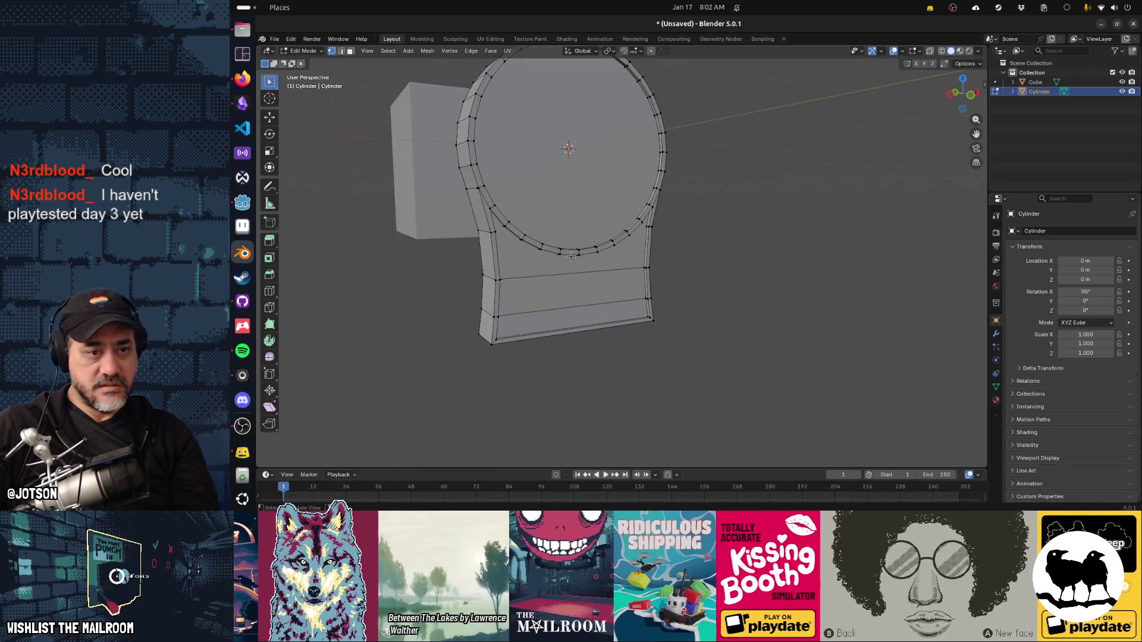
{"action": "left_click_drag", "start_coordinate": [571, 257], "coordinate": [504, 249]}
{"action": "scroll", "scroll_direction": "up", "scroll_amount": 3}
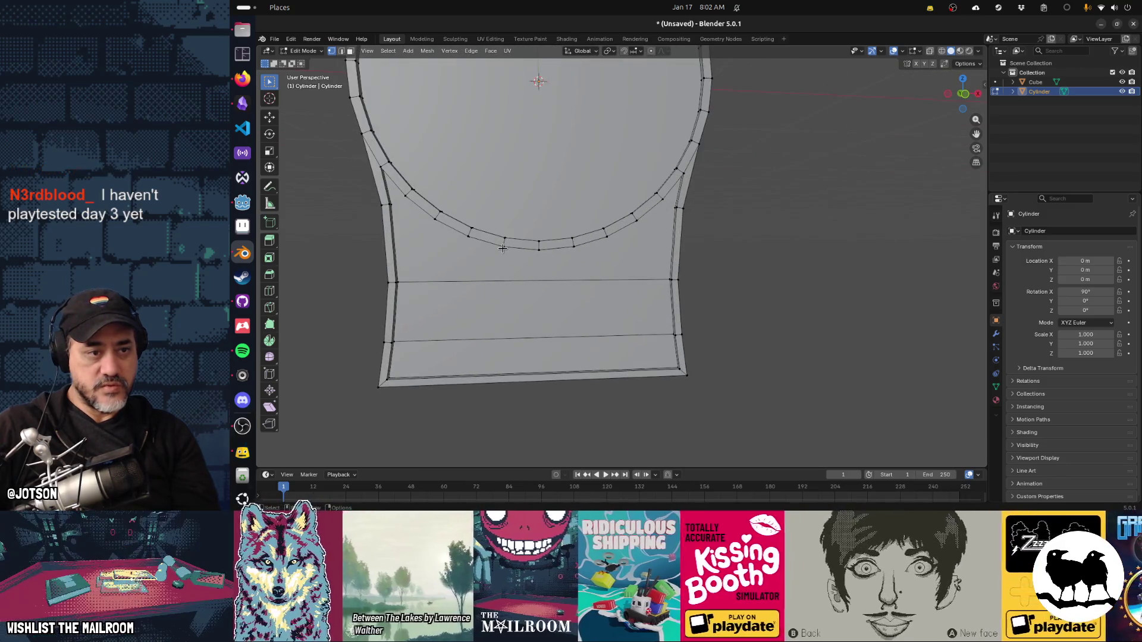
{"action": "key", "text": "alt+Tab"}
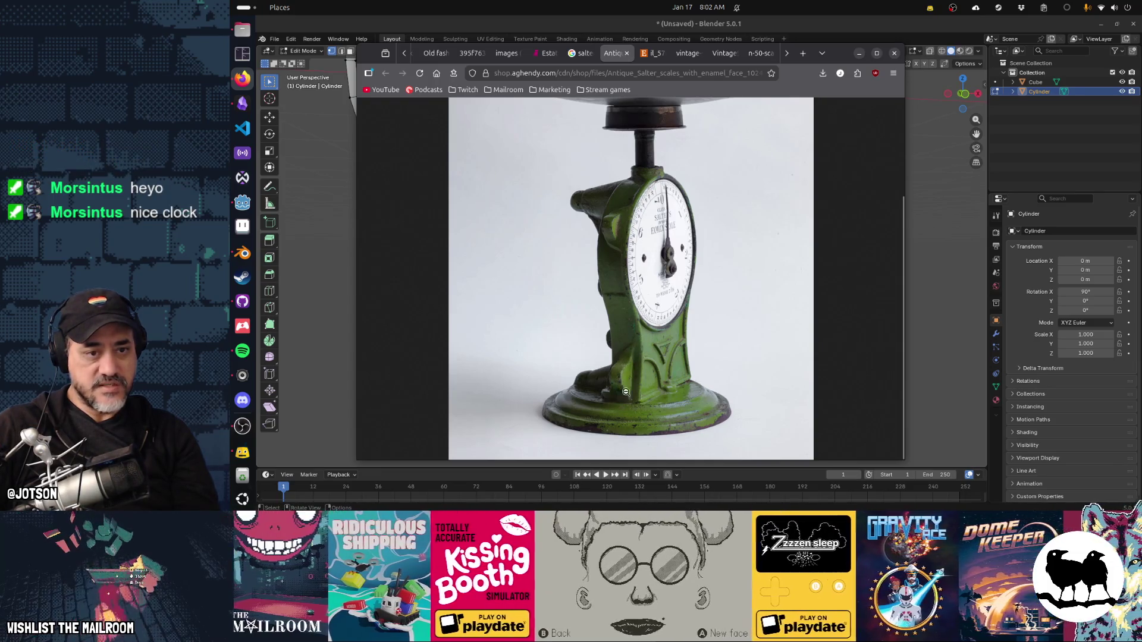
{"action": "middle_click", "coordinate": [698, 309]}
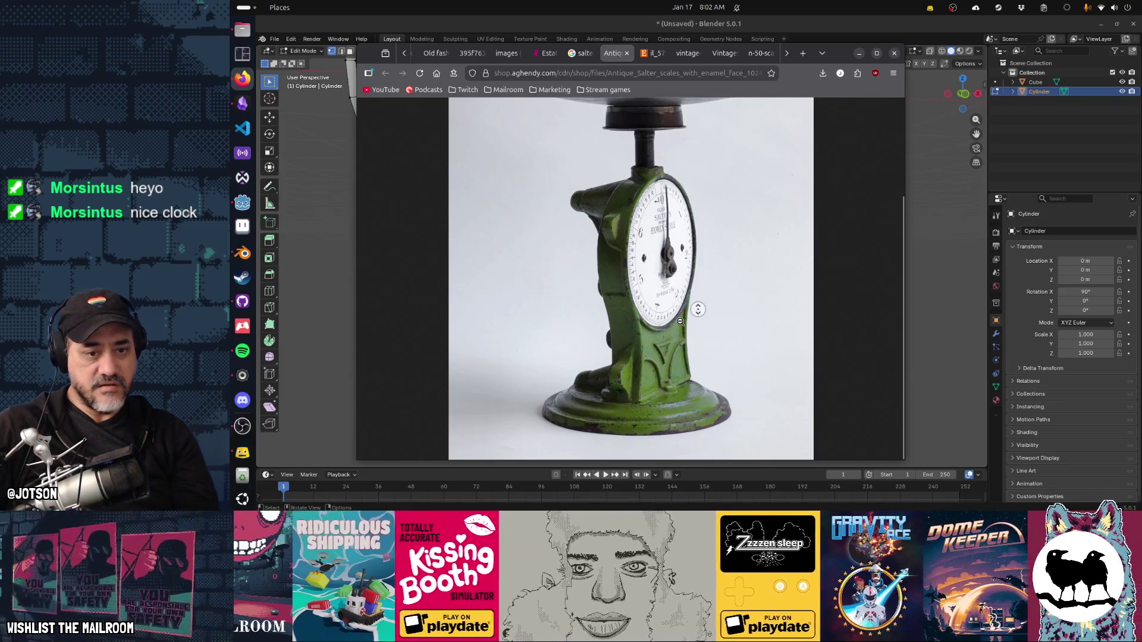
{"action": "key", "text": "alt+Tab"}
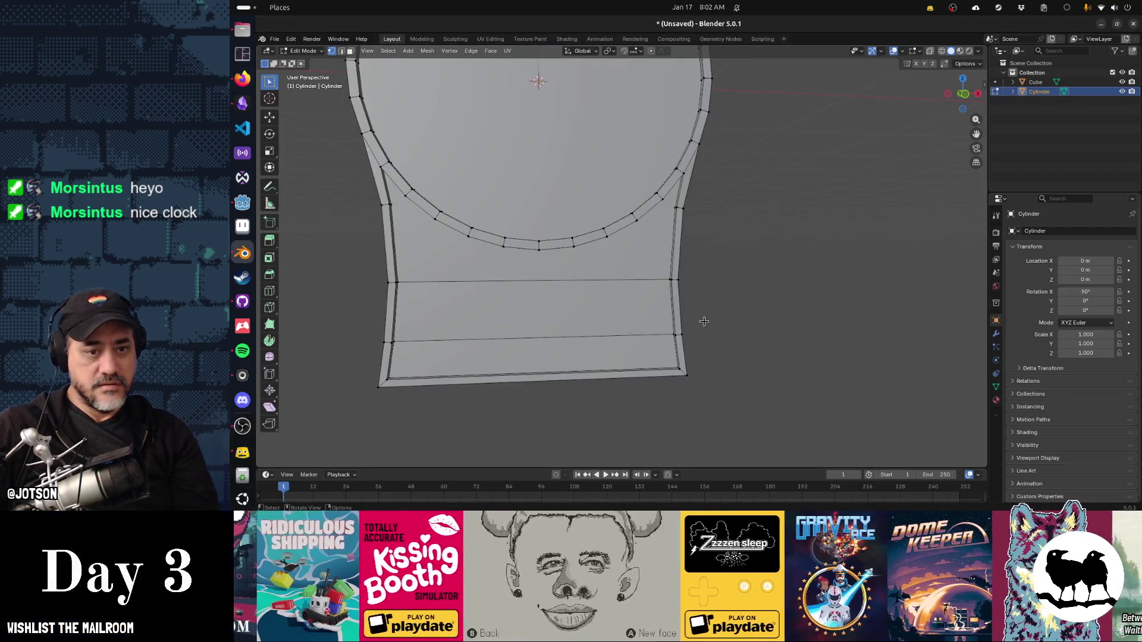
{"action": "scroll", "scroll_direction": "down", "scroll_amount": 3}
{"action": "key", "text": "alt+Tab"}
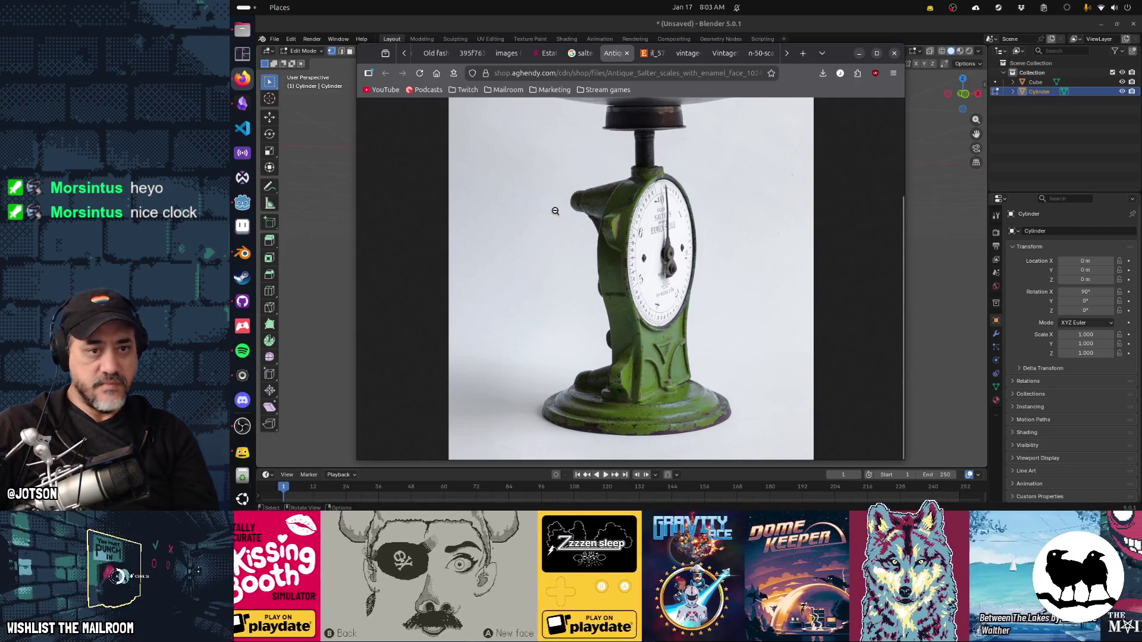
{"action": "key", "text": "alt+Tab"}
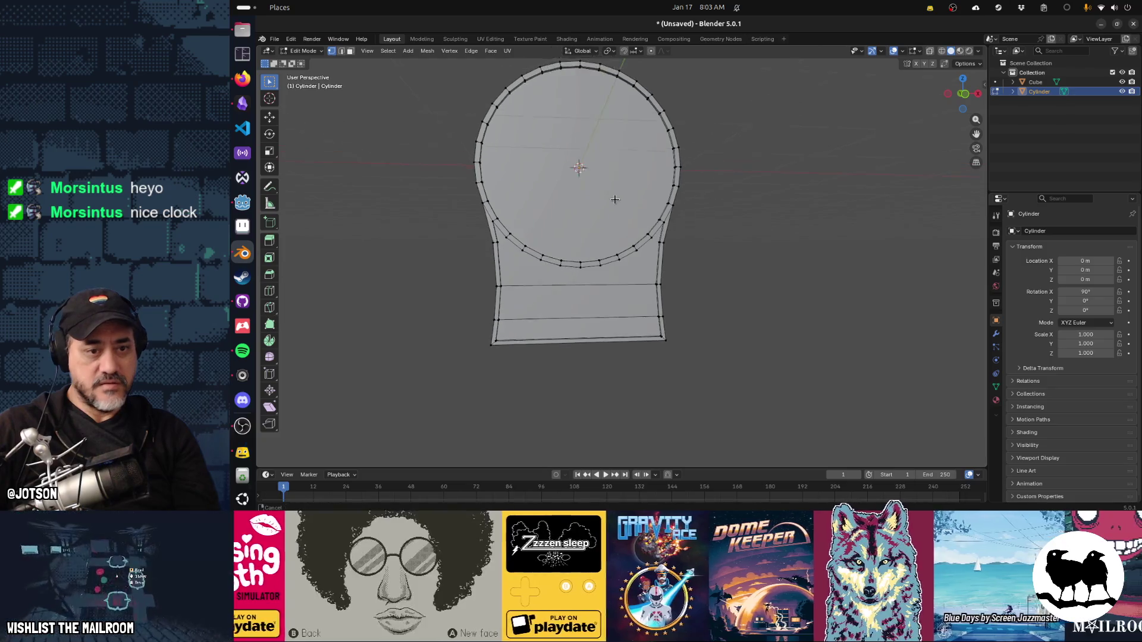
Apply Shade Auto Smooth to the dial body in Object Mode.
{"action": "key", "text": "Tab"}
{"action": "left_click_drag", "start_coordinate": [675, 259], "coordinate": [654, 280]}
{"action": "key", "text": "F3"}
{"action": "key", "text": "Down"}
{"action": "key", "text": "Down"}
{"action": "key", "text": "Down"}
{"action": "key", "text": "Return"}
{"action": "left_click", "coordinate": [688, 323]}
Select the leftover cube, frame it, and delete it.
{"action": "left_click_drag", "start_coordinate": [510, 294], "coordinate": [357, 215]}
{"action": "left_click", "coordinate": [357, 215]}
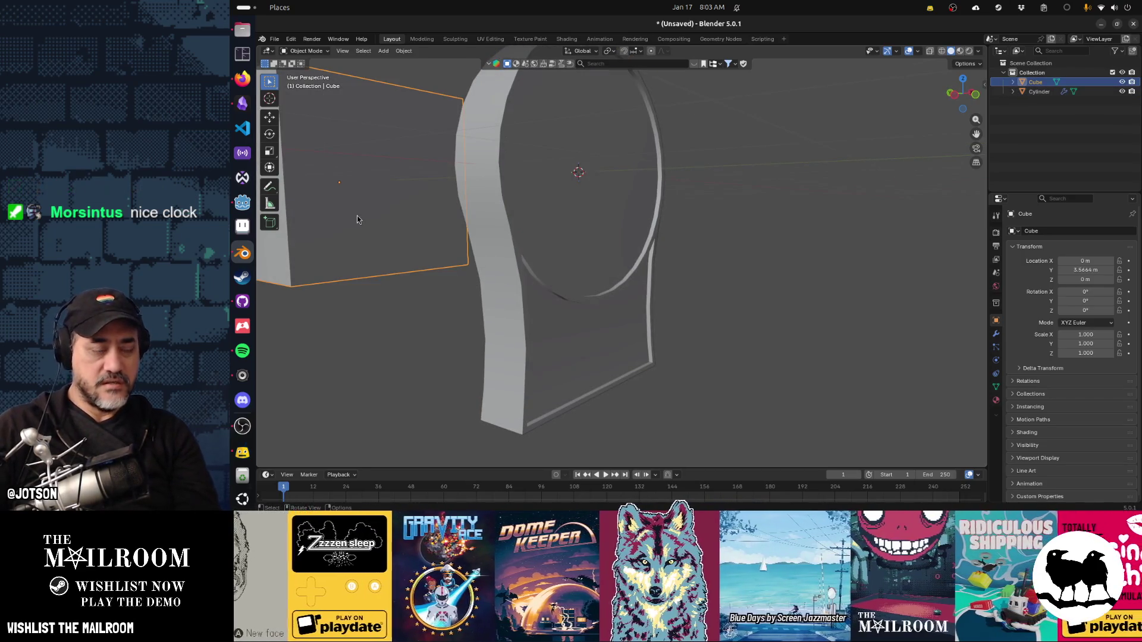
{"action": "key", "text": "KP_Decimal"}
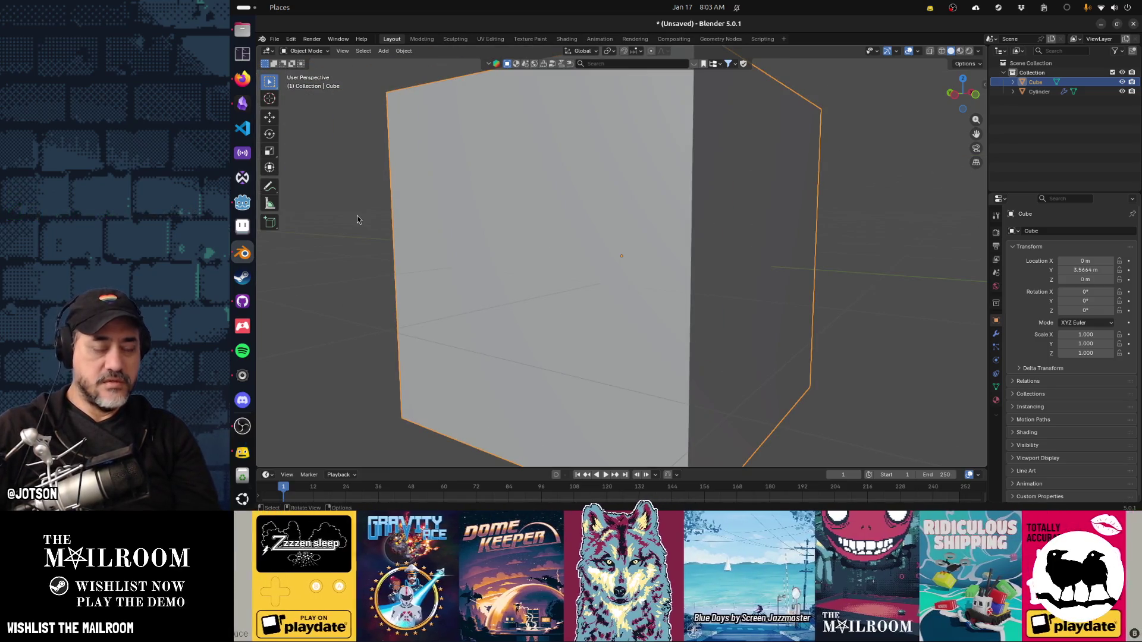
{"action": "scroll", "scroll_direction": "down", "scroll_amount": 3}
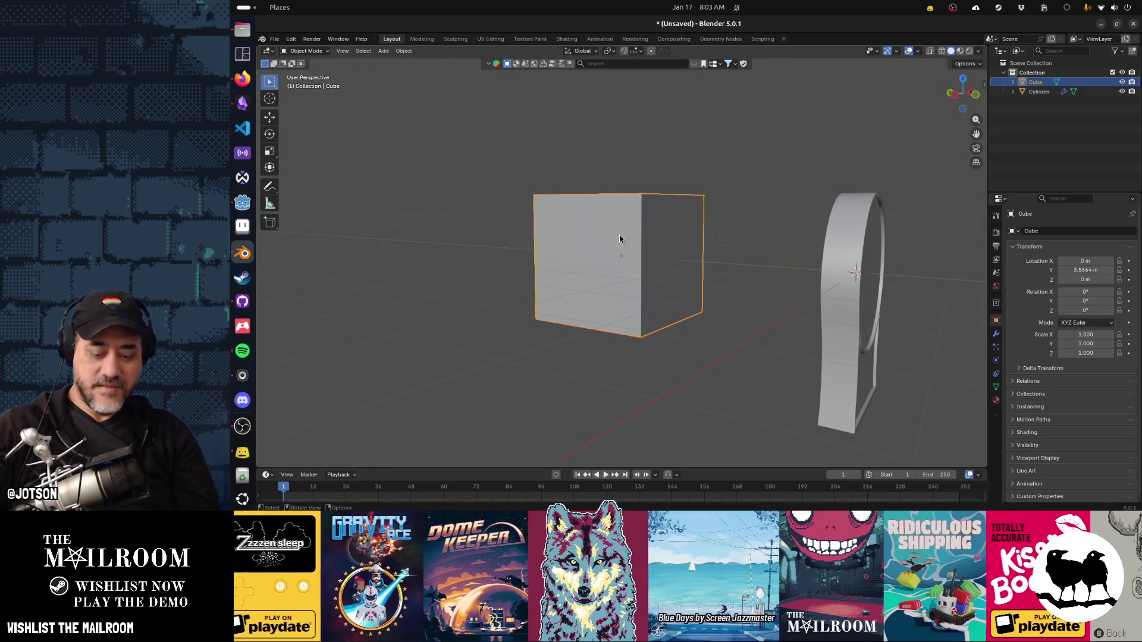
{"action": "key", "text": "Delete"}
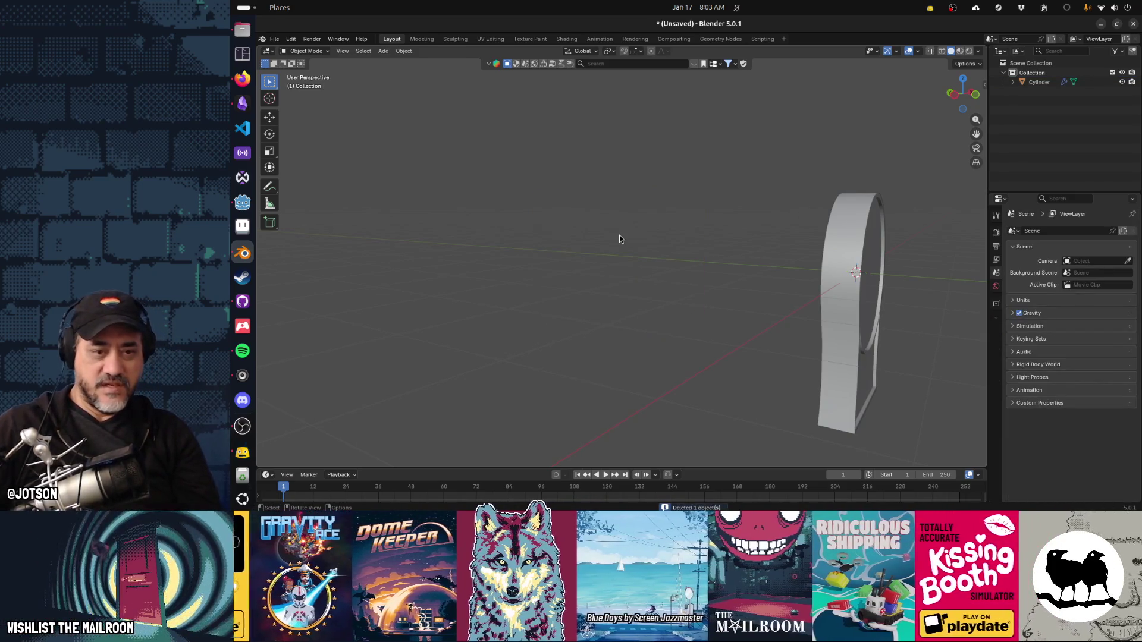
Inspect the dial body's whole mesh in Edit Mode, cancelling a trial vertical move.
{"action": "left_click_drag", "start_coordinate": [886, 314], "coordinate": [663, 330]}
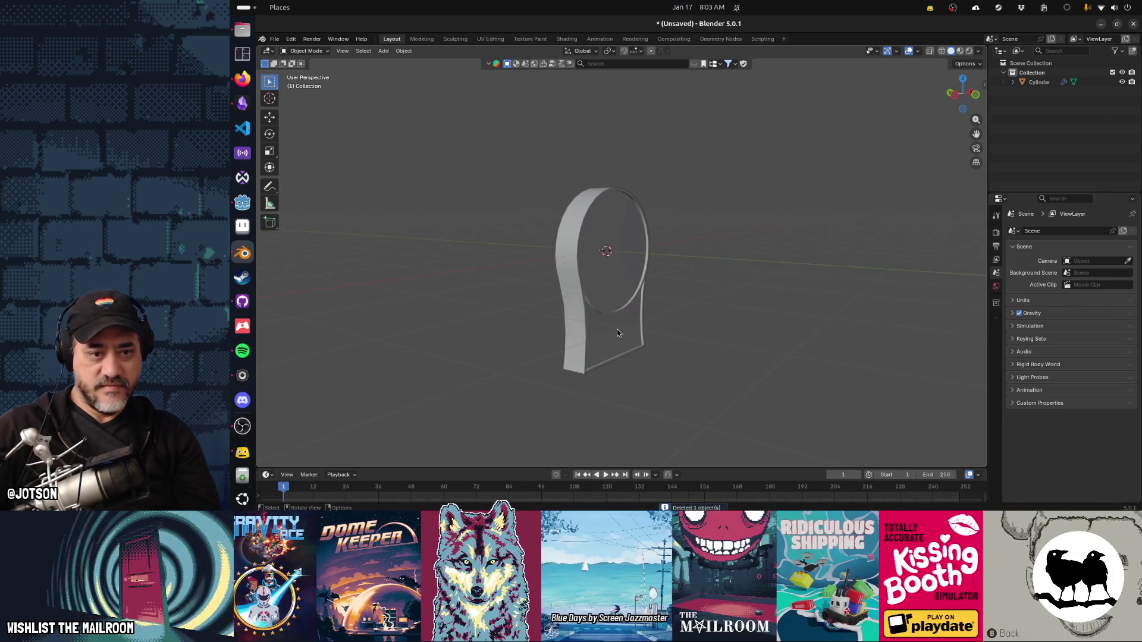
{"action": "left_click", "coordinate": [616, 333]}
{"action": "key", "text": "Tab"}
{"action": "key", "text": "g"}
{"action": "key", "text": "z"}
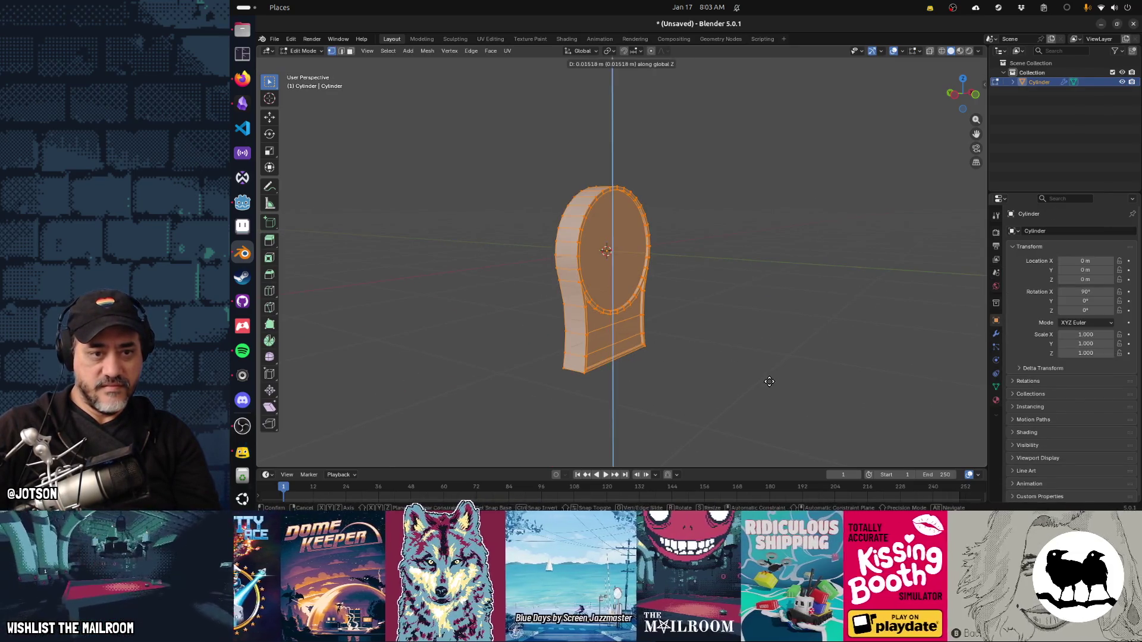
{"action": "right_click", "coordinate": [769, 383]}
{"action": "left_click_drag", "start_coordinate": [767, 380], "coordinate": [712, 360]}
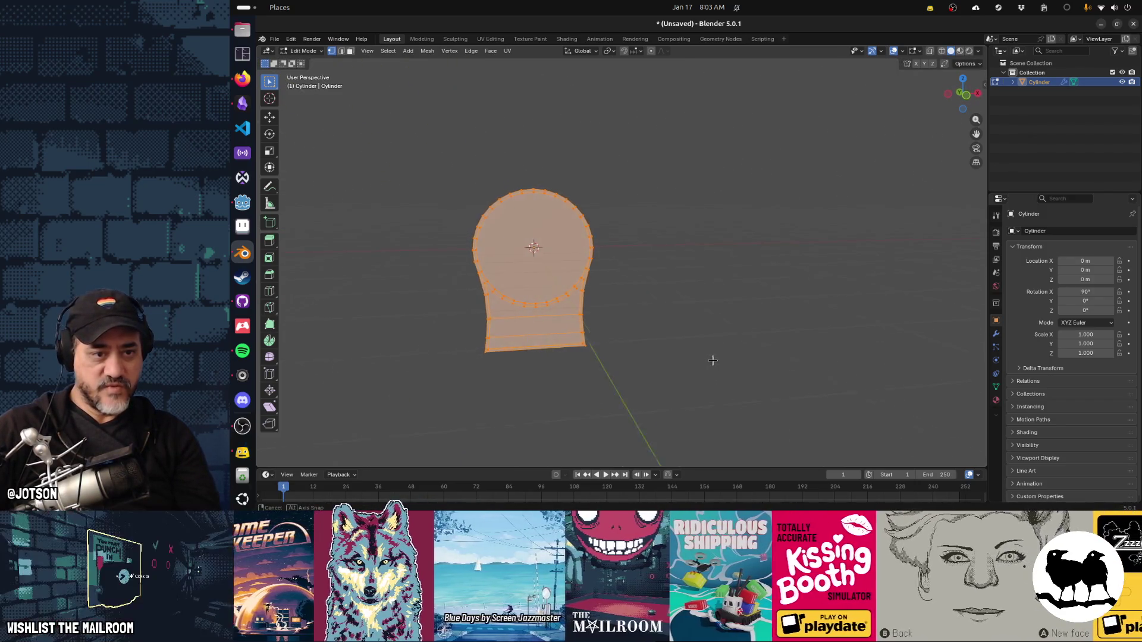
{"action": "left_click_drag", "start_coordinate": [645, 343], "coordinate": [672, 316]}
{"action": "scroll", "scroll_direction": "up", "scroll_amount": 3}
{"action": "key", "text": "Tab"}
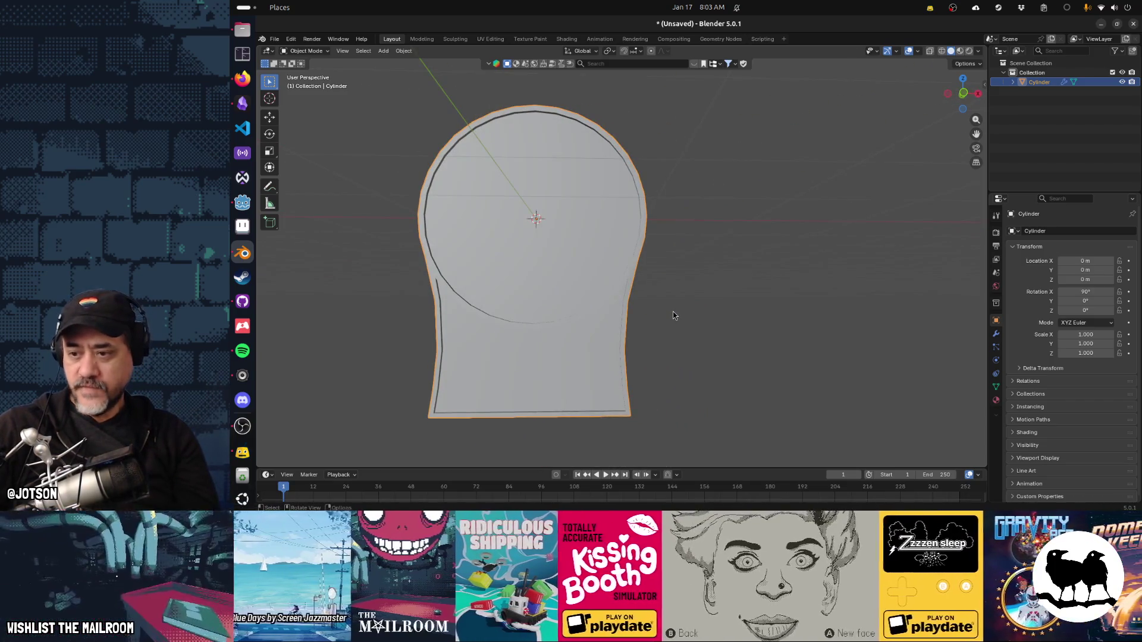
Orbit around the smooth-shaded body and compare it with the green Salter scale photo.
{"action": "left_click_drag", "start_coordinate": [617, 334], "coordinate": [692, 335]}
{"action": "key", "text": "q"}
{"action": "key", "text": "Escape"}
{"action": "key", "text": "alt+Tab"}
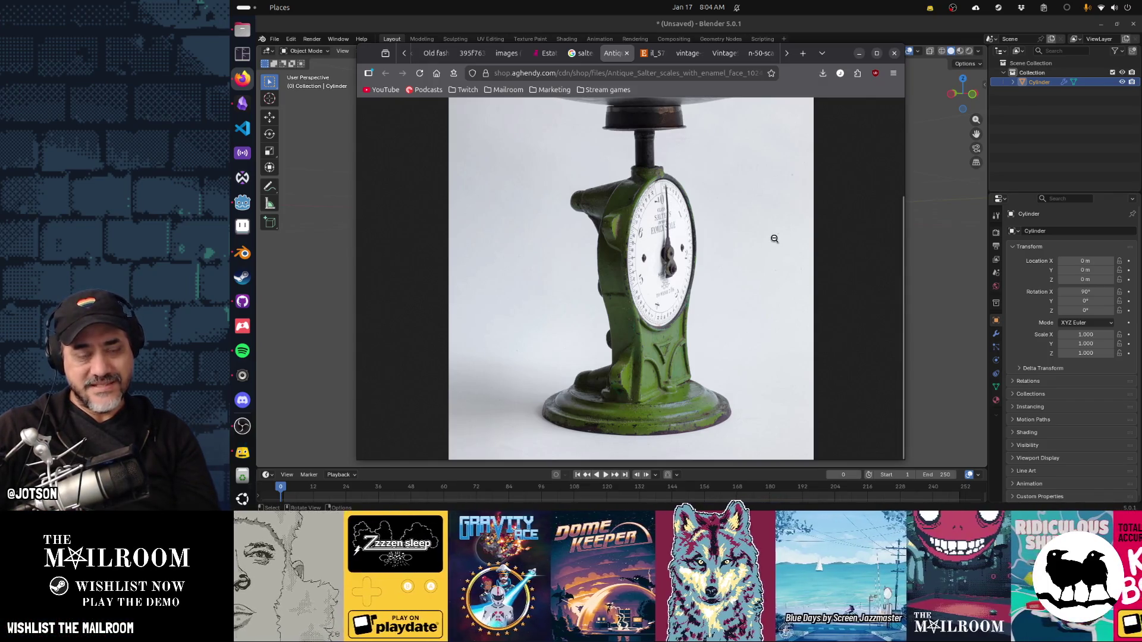
{"action": "key", "text": "alt+Tab"}
{"action": "left_click_drag", "start_coordinate": [714, 213], "coordinate": [568, 257]}
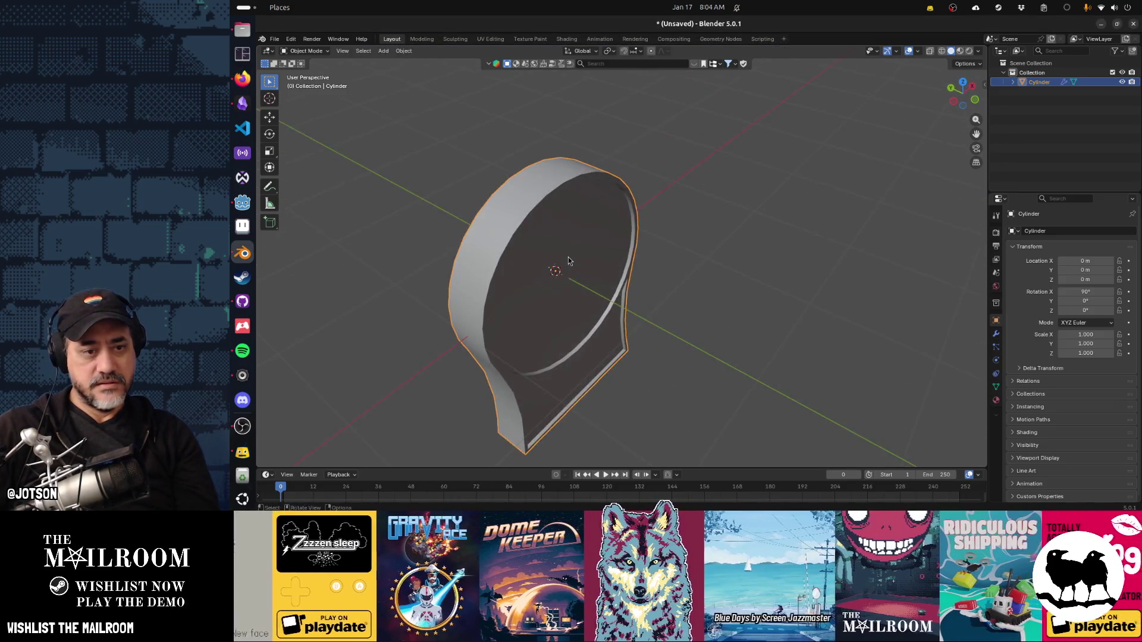
Add a trial cylinder, shrink it, and raise it onto the ring top.
{"action": "key", "text": "shift+a"}
{"action": "mouse_move", "coordinate": [569, 257]}
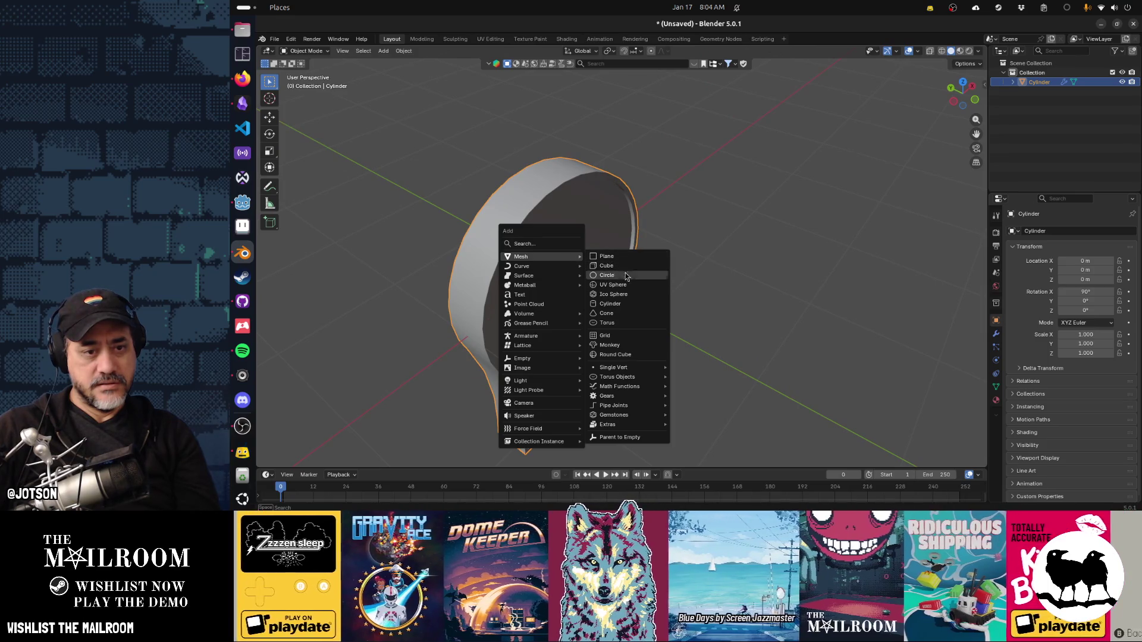
{"action": "left_click", "coordinate": [633, 303]}
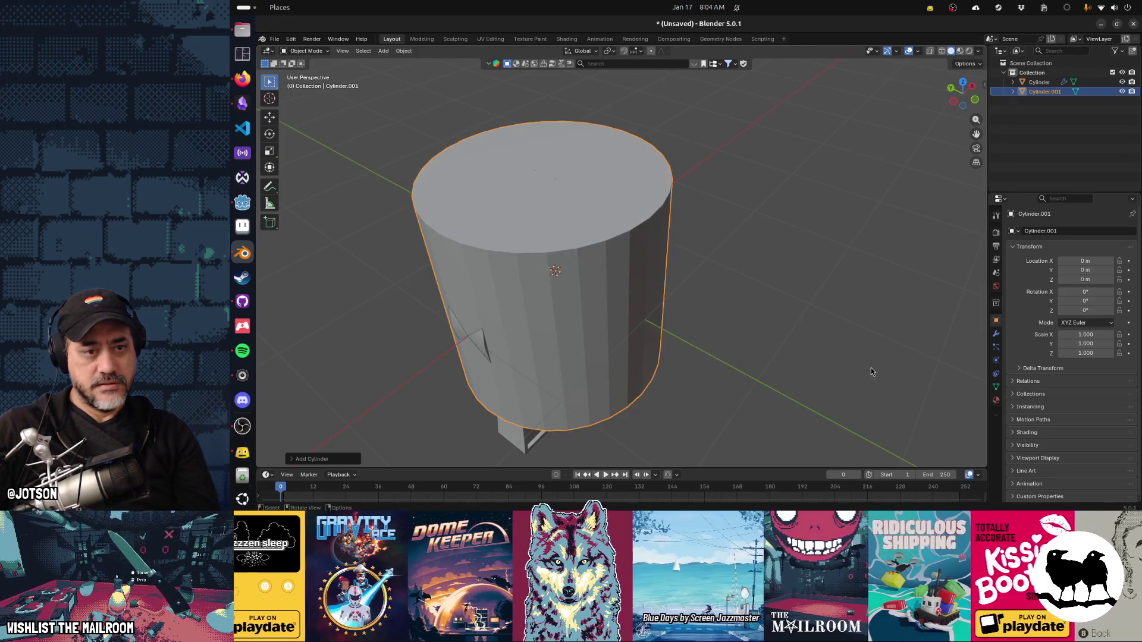
{"action": "key", "text": "s"}
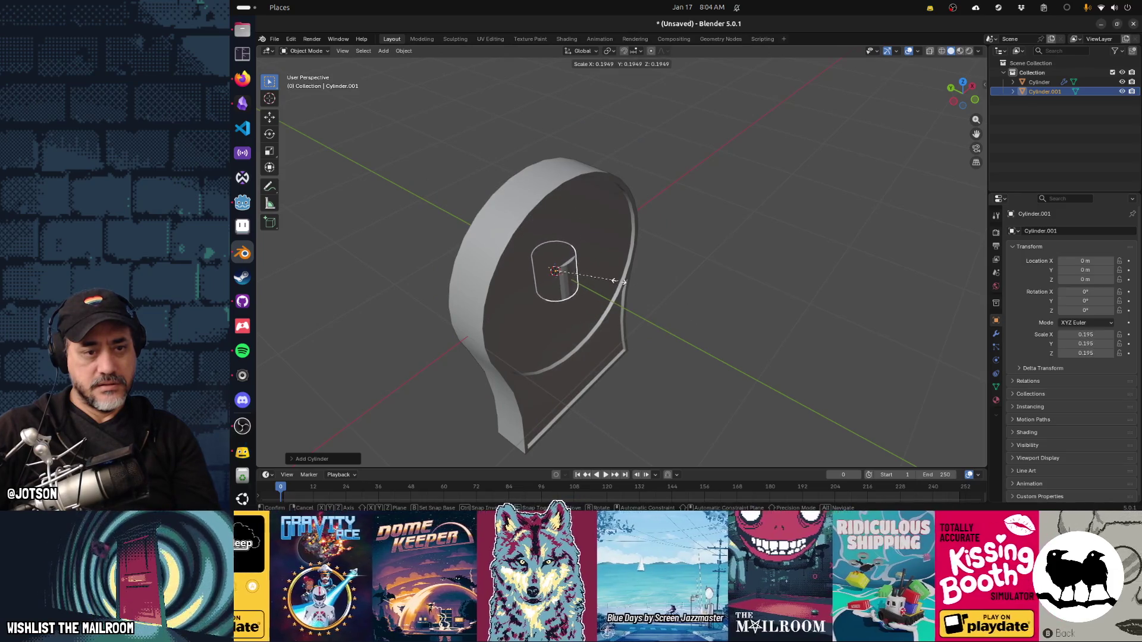
{"action": "left_click", "coordinate": [619, 280]}
{"action": "key", "text": "g"}
{"action": "key", "text": "z"}
{"action": "left_click", "coordinate": [607, 178]}
Flatten and lower the trial cylinder, then delete it.
{"action": "key", "text": "s"}
{"action": "key", "text": "z"}
{"action": "left_click", "coordinate": [658, 227]}
{"action": "key", "text": "g"}
{"action": "key", "text": "z"}
{"action": "left_click", "coordinate": [658, 230]}
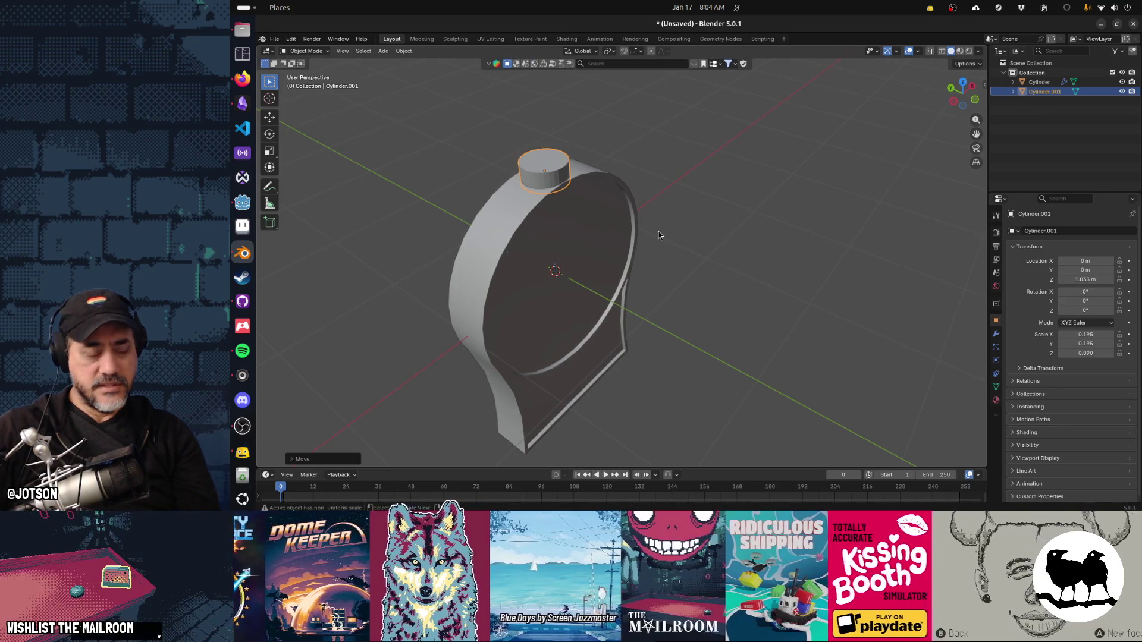
{"action": "key", "text": "x"}
{"action": "left_click", "coordinate": [658, 233]}
Add a new cylinder rebuilt with 12 vertices.
{"action": "key", "text": "shift+a"}
{"action": "mouse_move", "coordinate": [595, 278]}
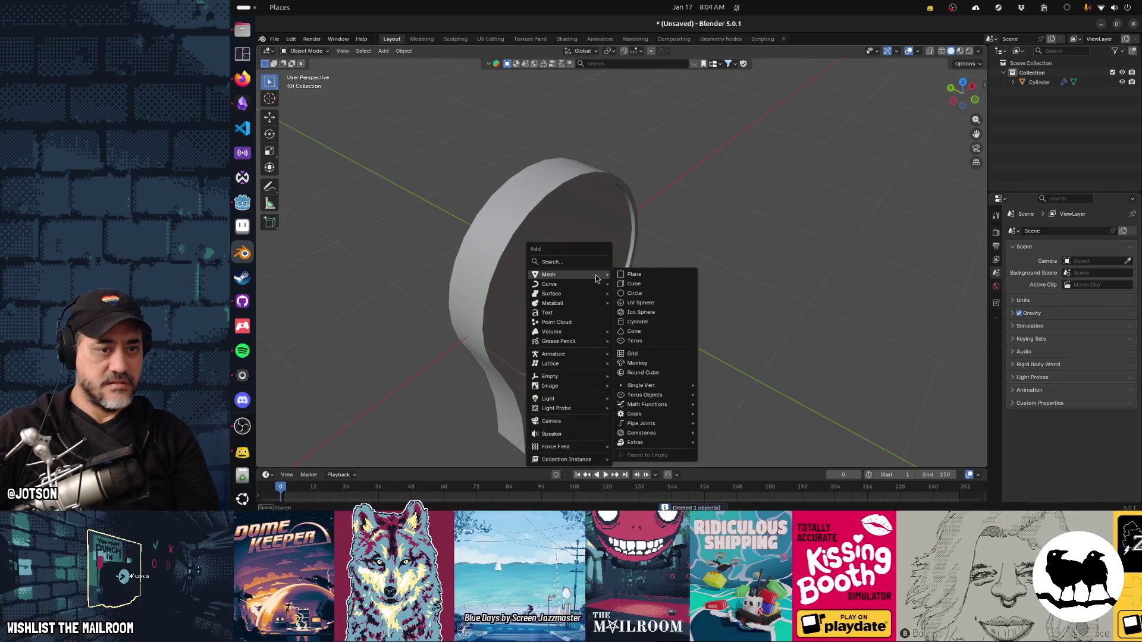
{"action": "left_click", "coordinate": [636, 323]}
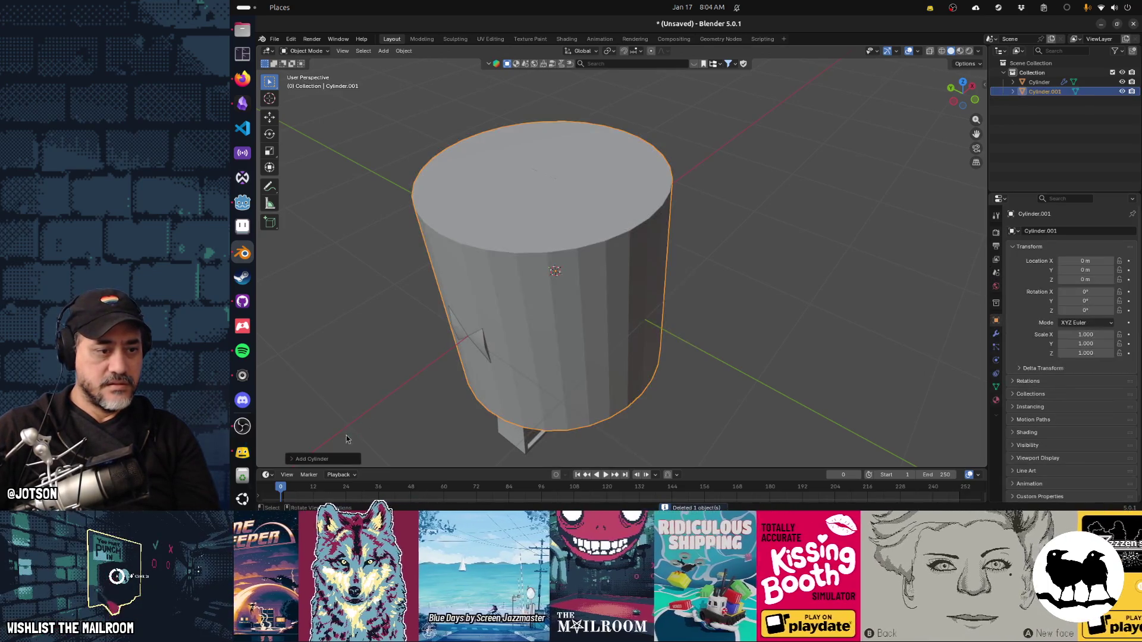
{"action": "left_click", "coordinate": [326, 460]}
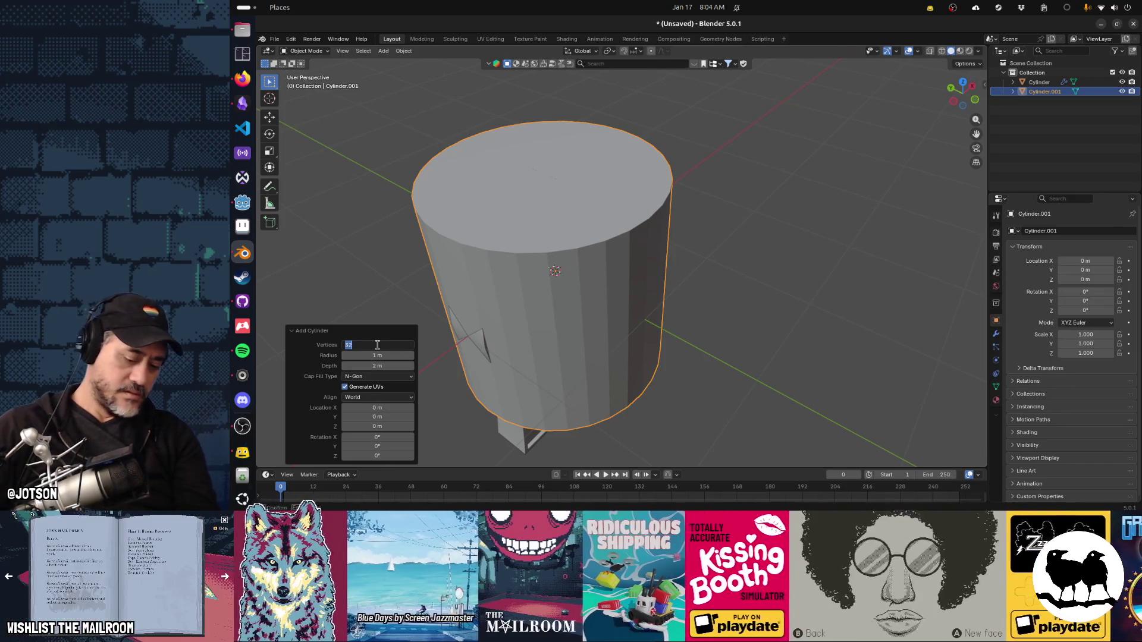
{"action": "type", "text": "1"}
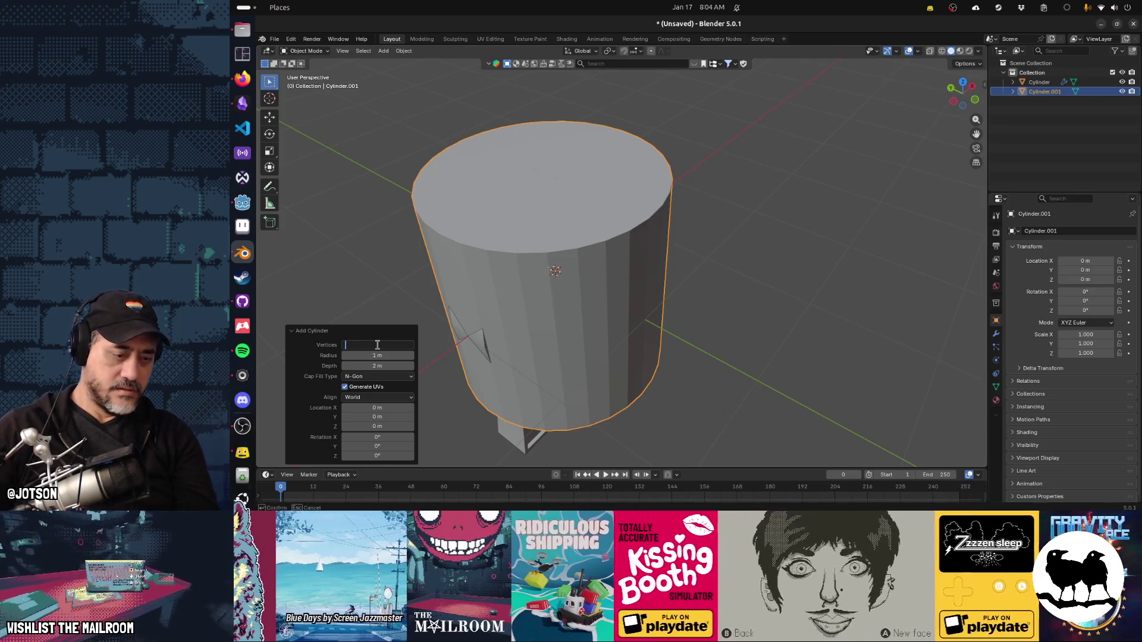
{"action": "type", "text": "12"}
{"action": "key", "text": "Return"}
Shrink the 12-sided cylinder into a flat knob sitting on top of the ring.
{"action": "key", "text": "s"}
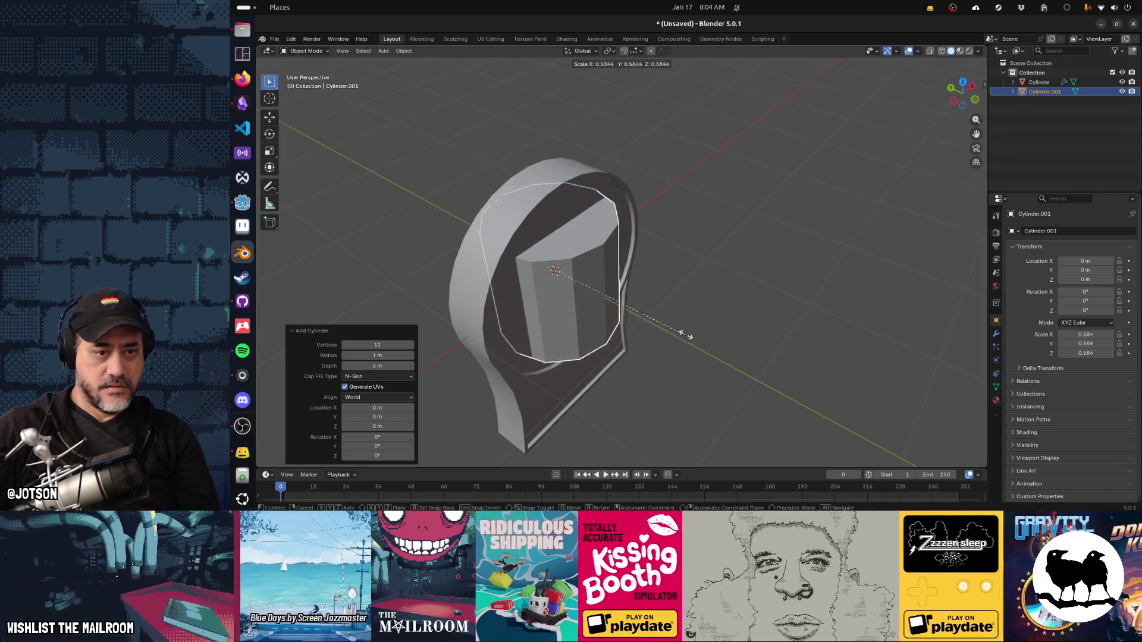
{"action": "left_click", "coordinate": [586, 288]}
{"action": "key", "text": "g"}
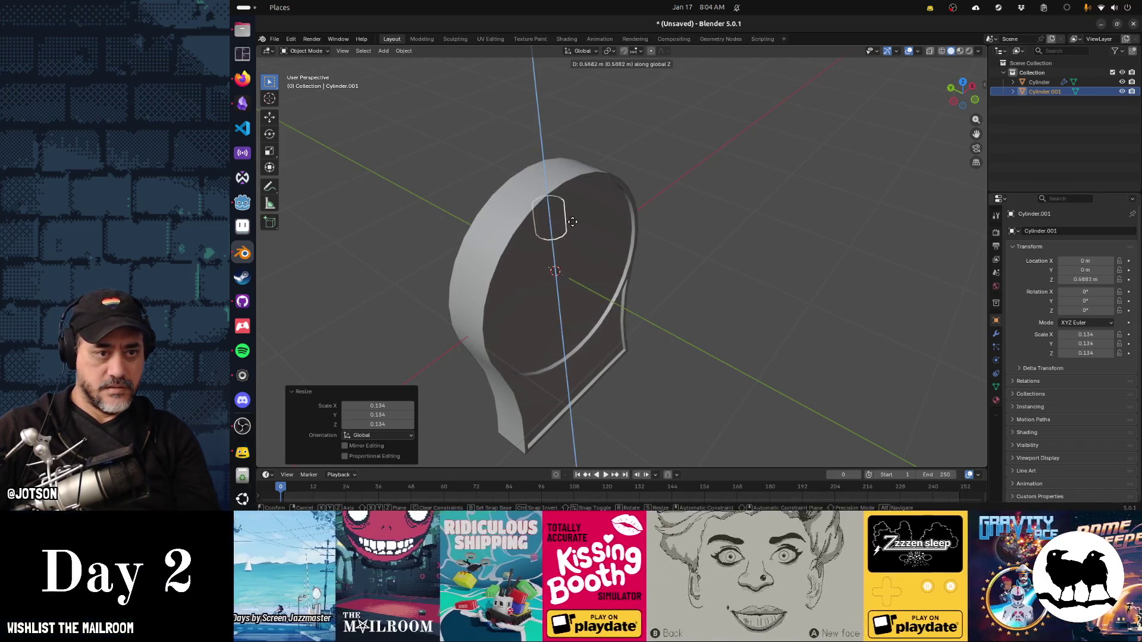
{"action": "left_click", "coordinate": [566, 186]}
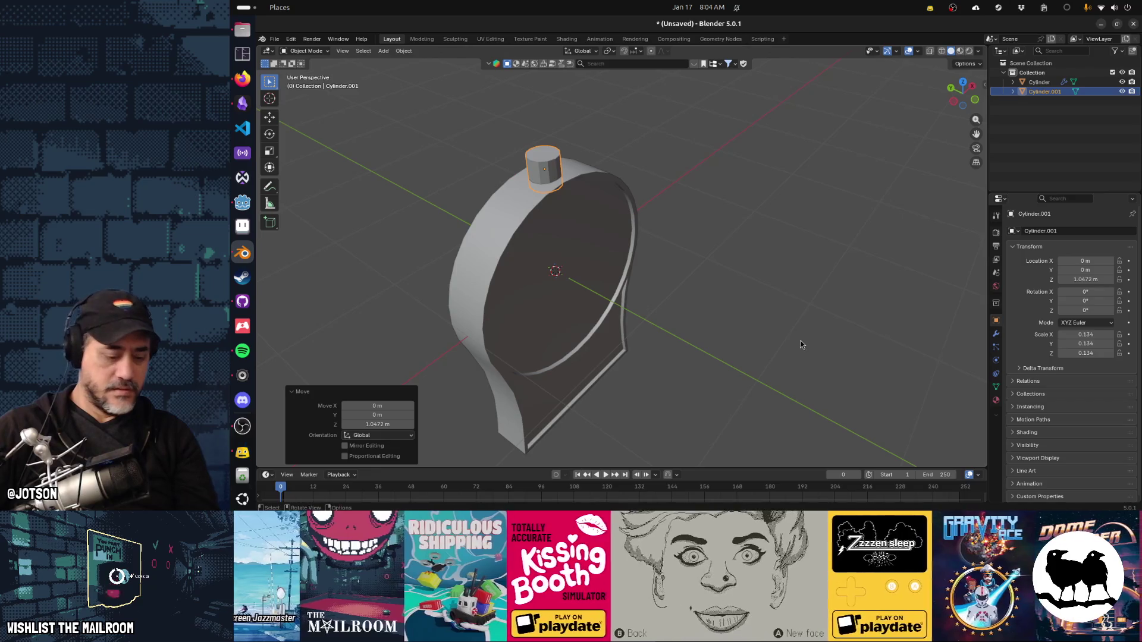
{"action": "key", "text": "s"}
{"action": "key", "text": "z"}
{"action": "left_click", "coordinate": [723, 291]}
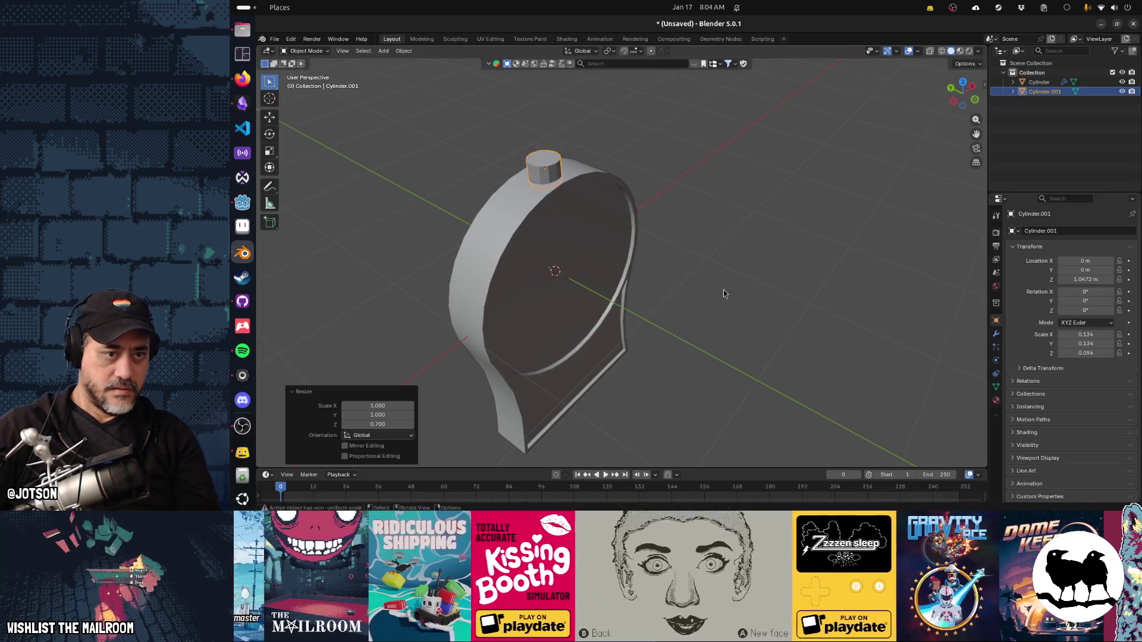
{"action": "key", "text": "s"}
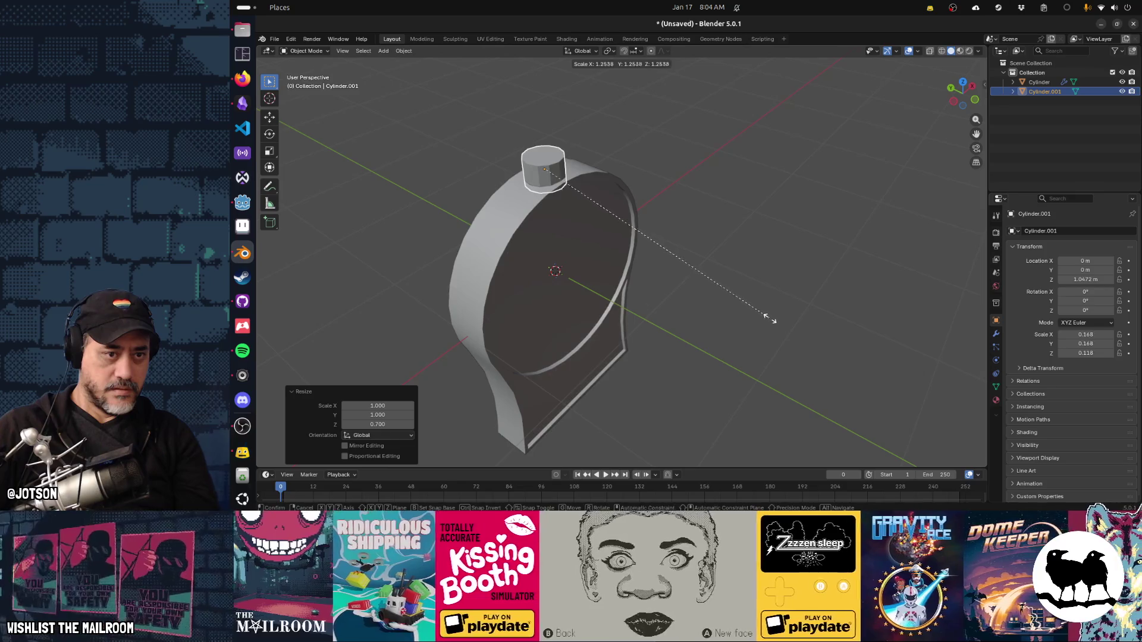
{"action": "left_click", "coordinate": [773, 324]}
{"action": "key", "text": "s"}
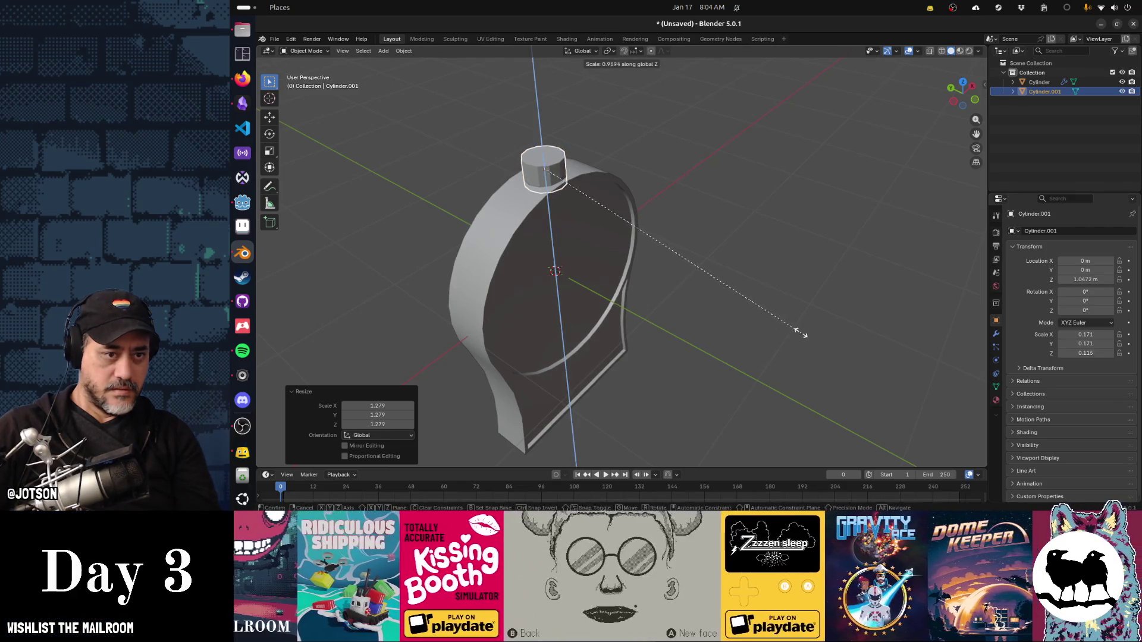
{"action": "left_click", "coordinate": [763, 314]}
Enlarge the knob slightly after checking the photo, and apply Shade Auto Smooth.
{"action": "key", "text": "alt+Tab"}
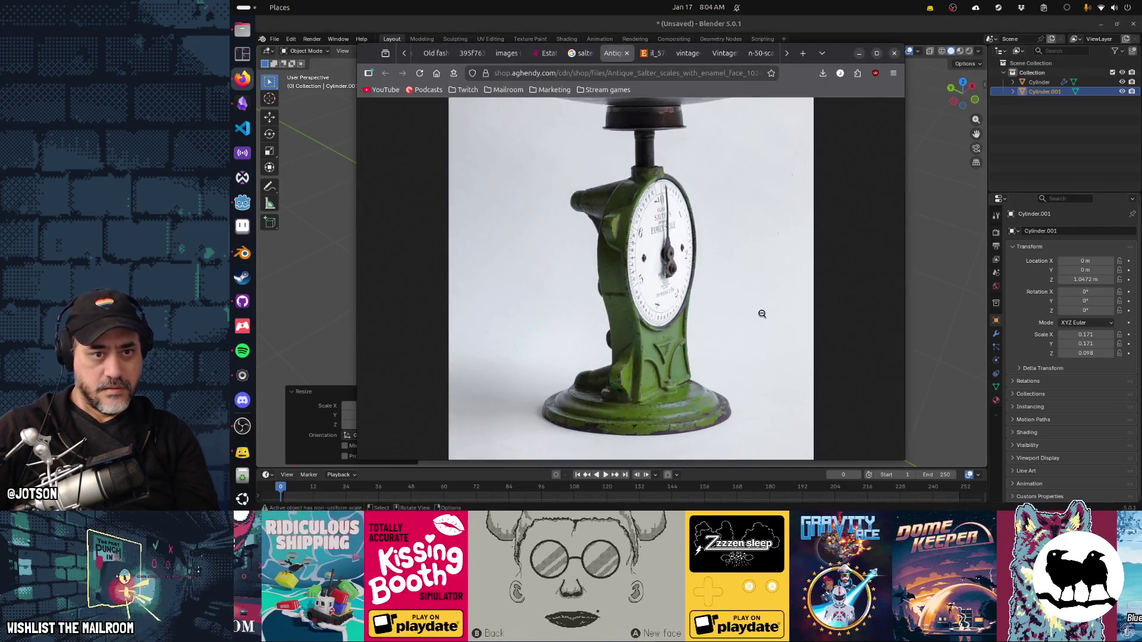
{"action": "key", "text": "alt+Tab"}
{"action": "left_click_drag", "start_coordinate": [722, 302], "coordinate": [751, 300]}
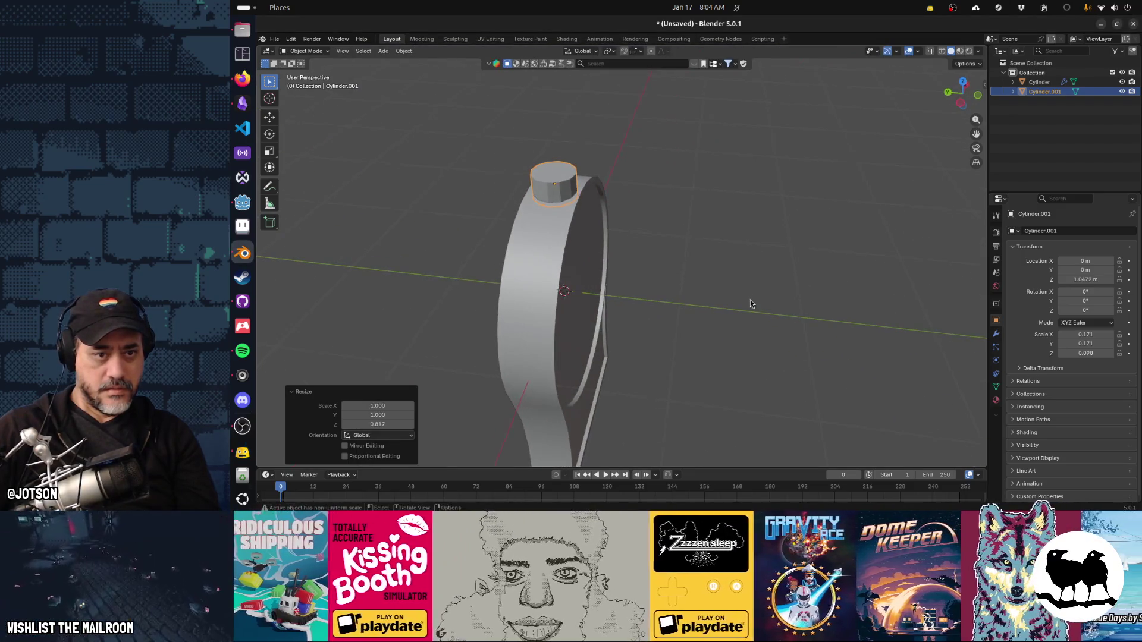
{"action": "key", "text": "s"}
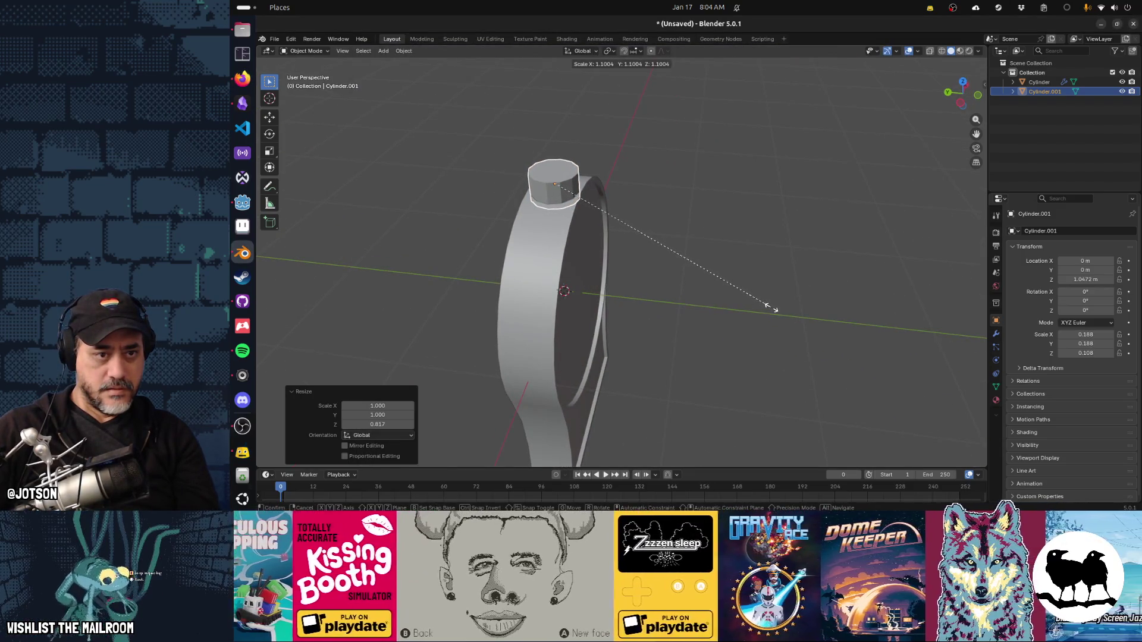
{"action": "left_click", "coordinate": [772, 308]}
{"action": "key", "text": "F3"}
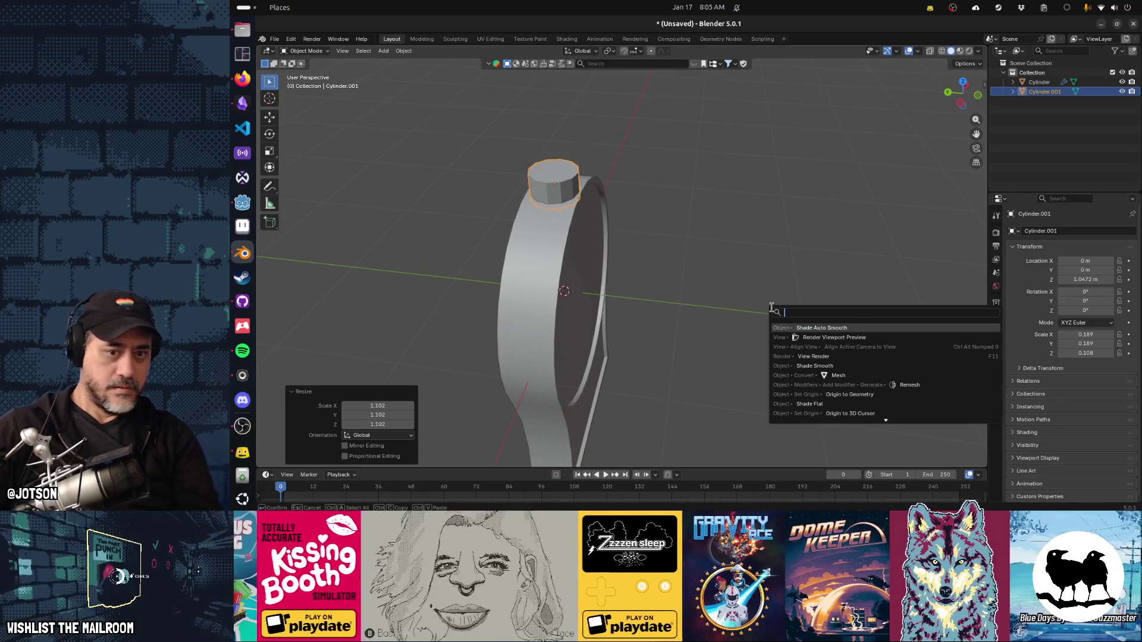
{"action": "key", "text": "Return"}
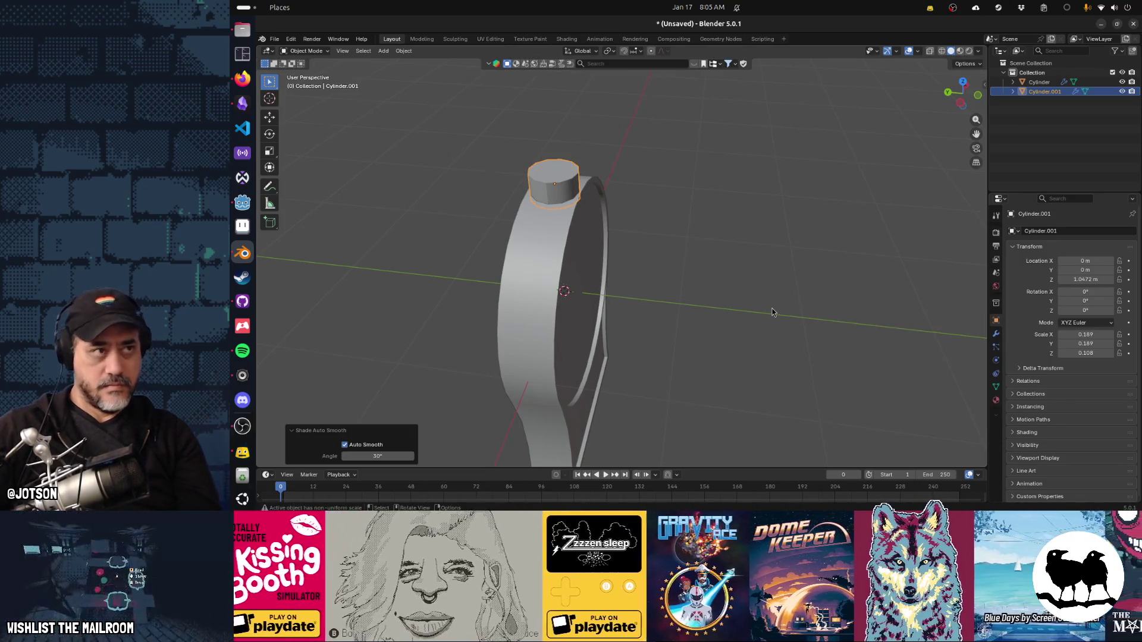
{"action": "left_click_drag", "start_coordinate": [884, 367], "coordinate": [833, 388]}
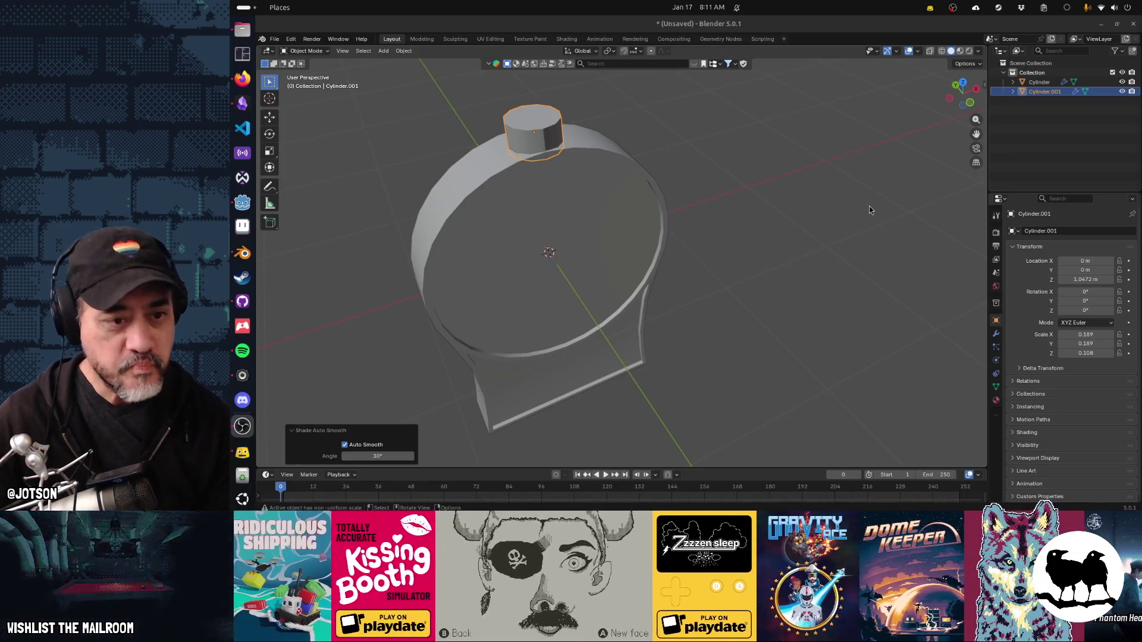
{"action": "left_click_drag", "start_coordinate": [583, 236], "coordinate": [674, 220]}
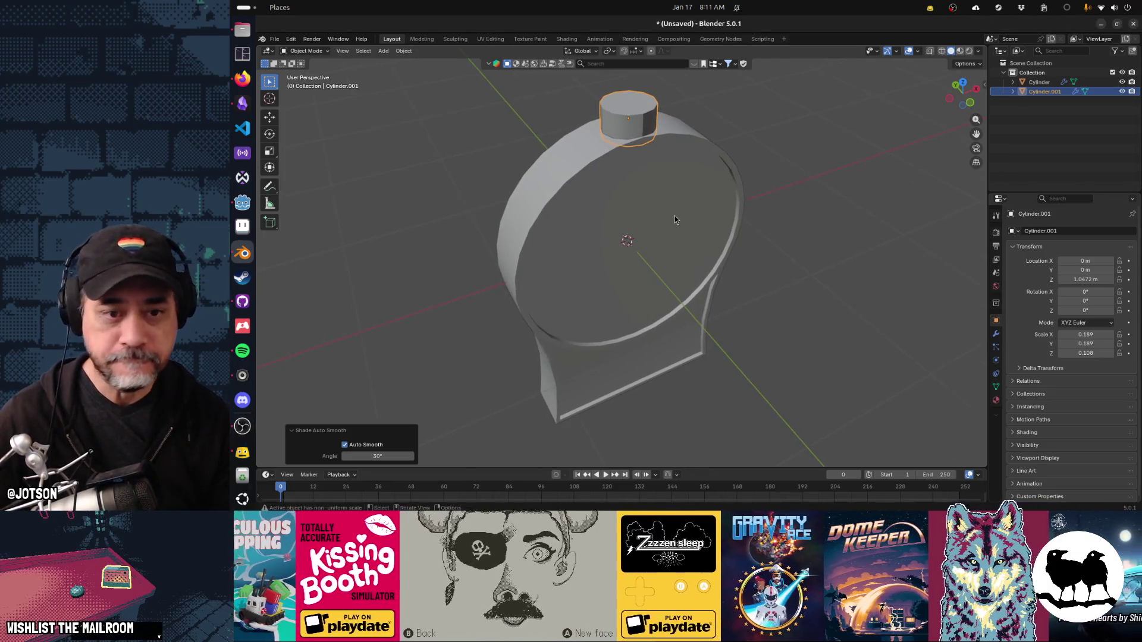
{"action": "key", "text": "super"}
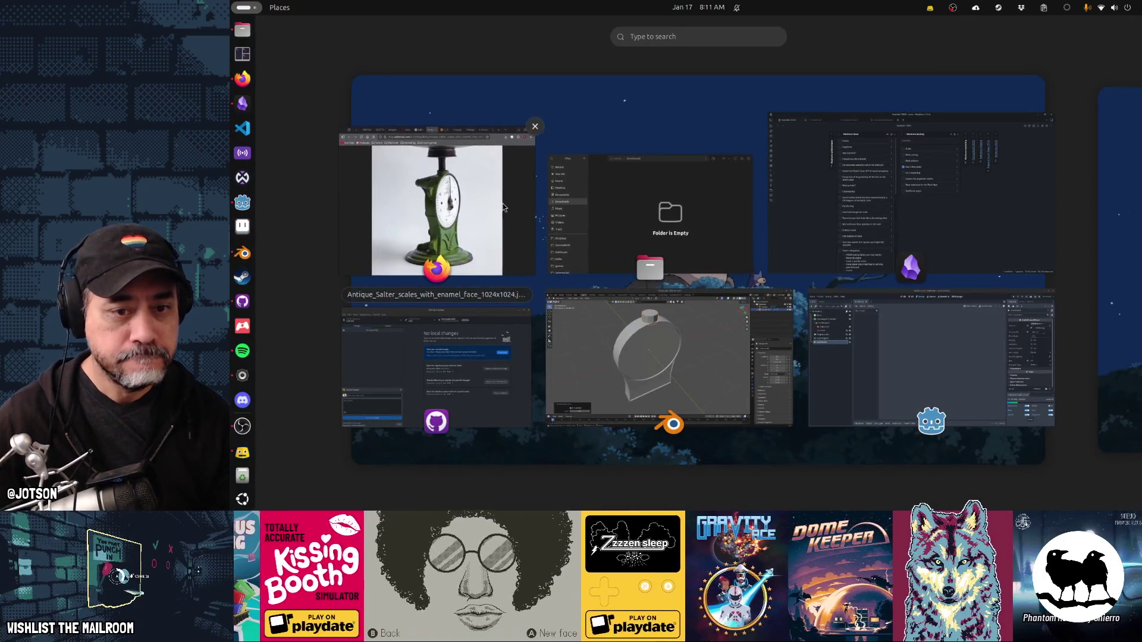
{"action": "left_click", "coordinate": [535, 204]}
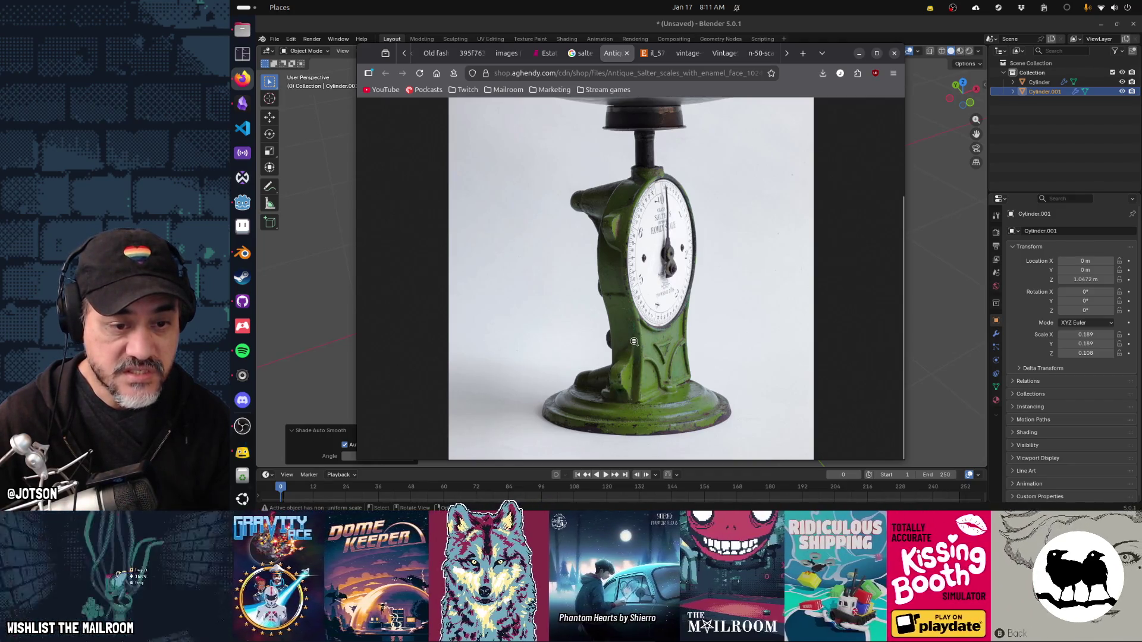
{"action": "key", "text": "alt+Tab"}
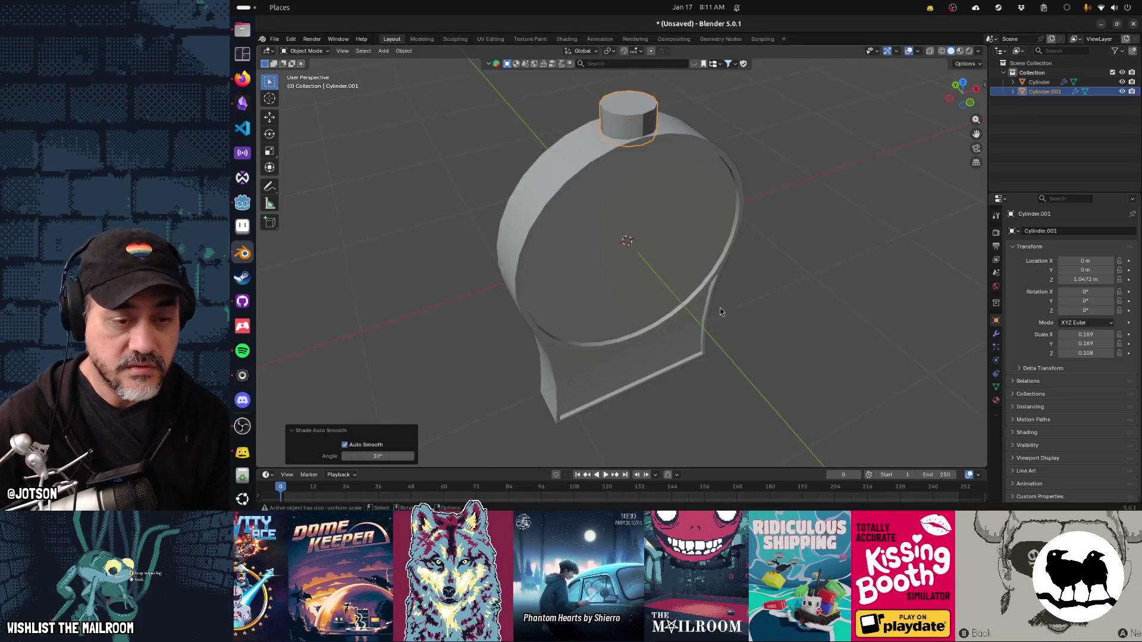
Add a cube at about quarter size and move it along X beside the dial body.
{"action": "left_click_drag", "start_coordinate": [702, 280], "coordinate": [594, 284]}
{"action": "scroll", "scroll_direction": "up", "scroll_amount": 3}
{"action": "key", "text": "shift+a"}
{"action": "mouse_move", "coordinate": [704, 268]}
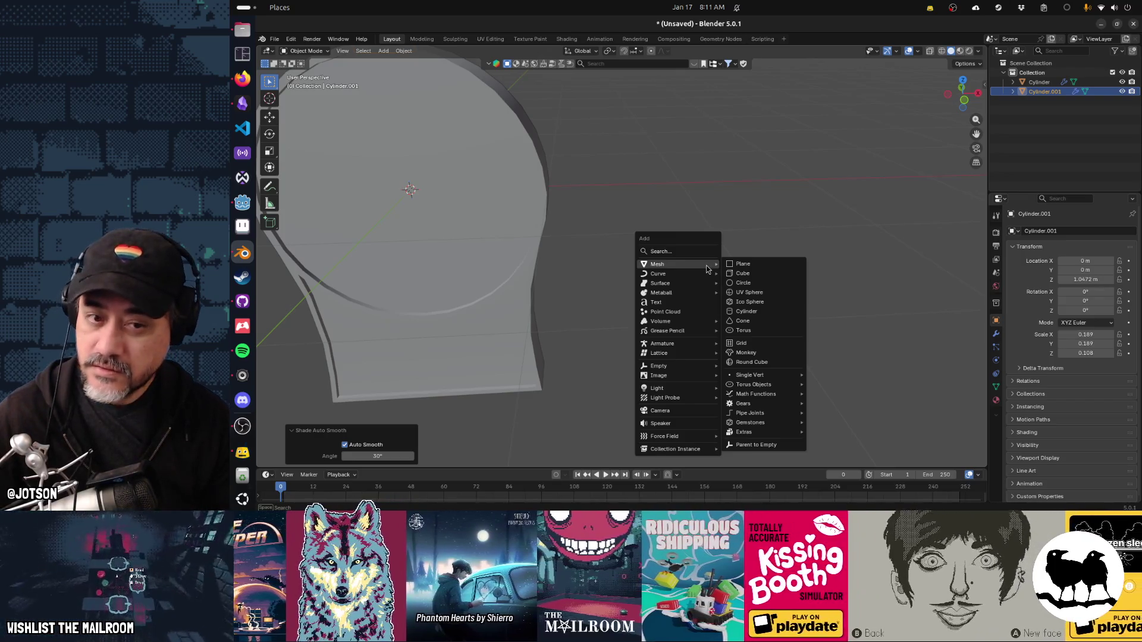
{"action": "left_click", "coordinate": [748, 274]}
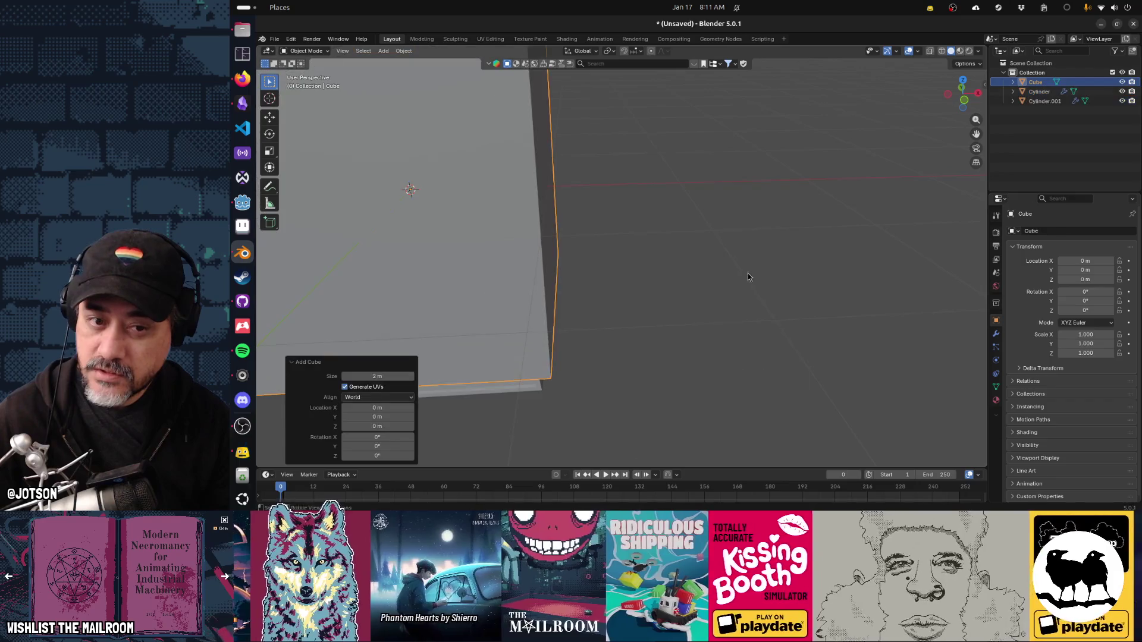
{"action": "key", "text": "s"}
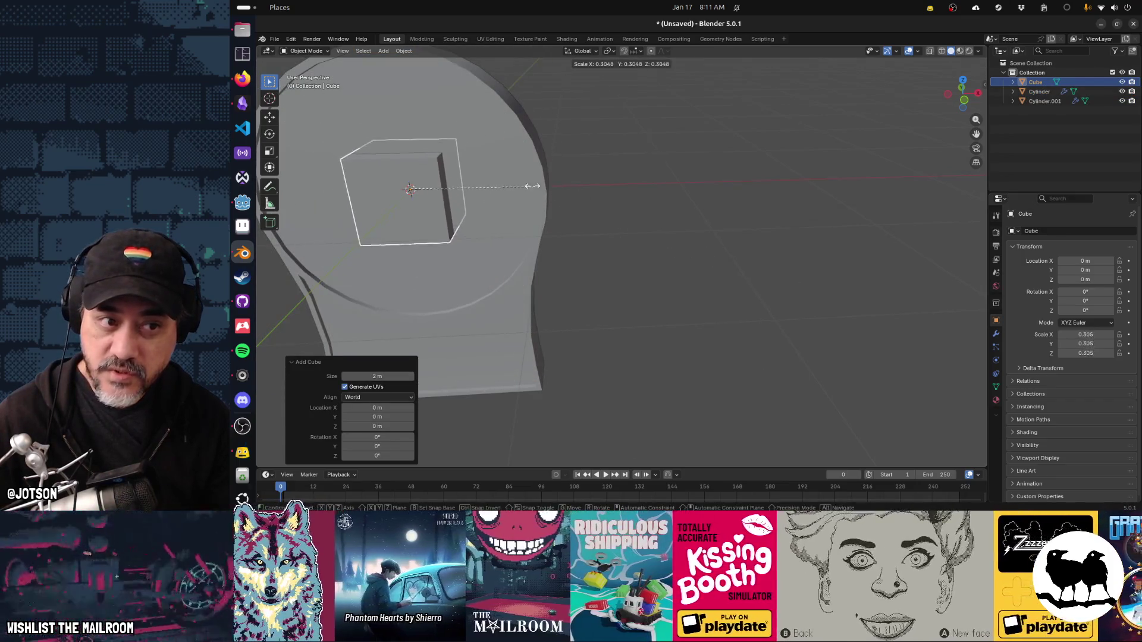
{"action": "left_click", "coordinate": [533, 187]}
{"action": "key", "text": "g"}
{"action": "key", "text": "x"}
{"action": "left_click", "coordinate": [839, 194]}
Flatten the cube along Z and thin it along Y into a thin block.
{"action": "left_click_drag", "start_coordinate": [840, 193], "coordinate": [867, 262]}
{"action": "key", "text": "s"}
{"action": "key", "text": "z"}
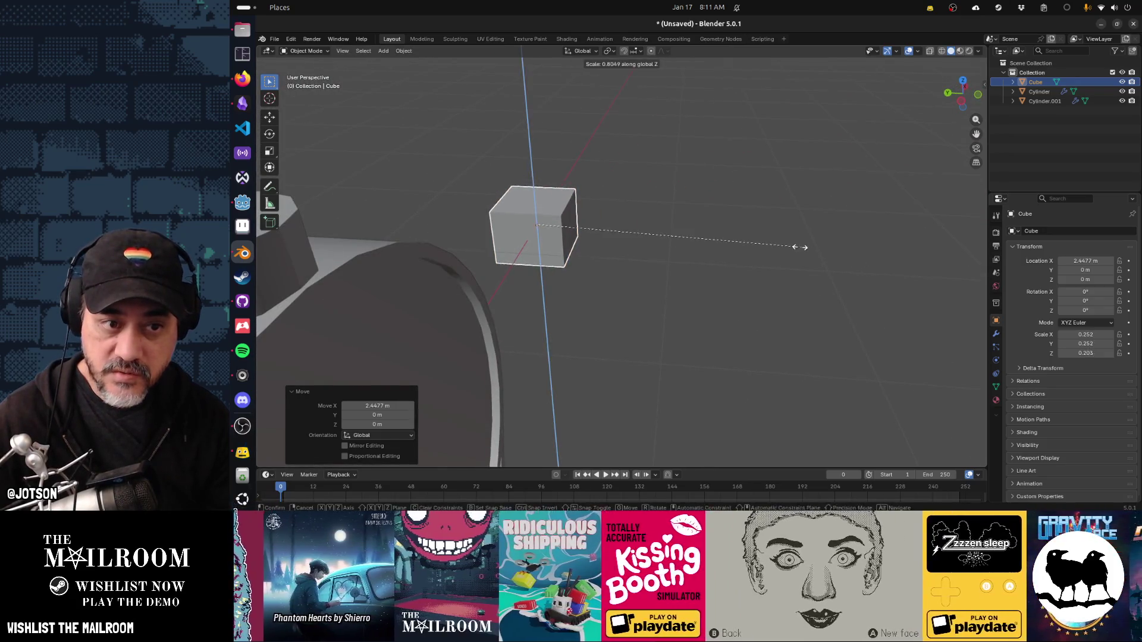
{"action": "left_click", "coordinate": [821, 296]}
{"action": "key", "text": "s"}
{"action": "key", "text": "x"}
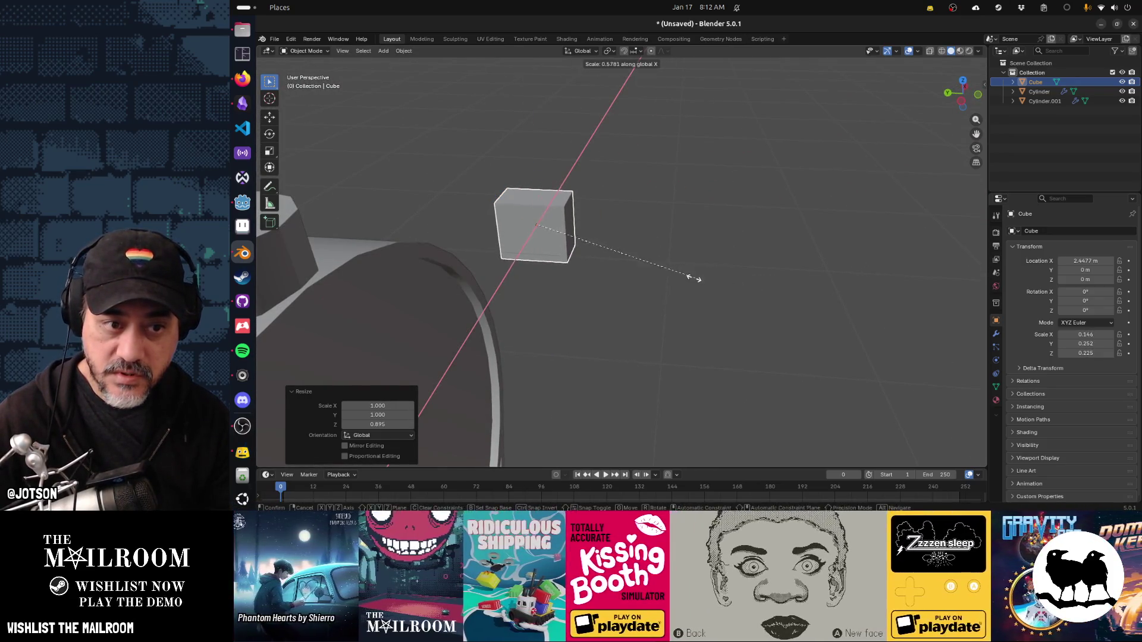
{"action": "key", "text": "y"}
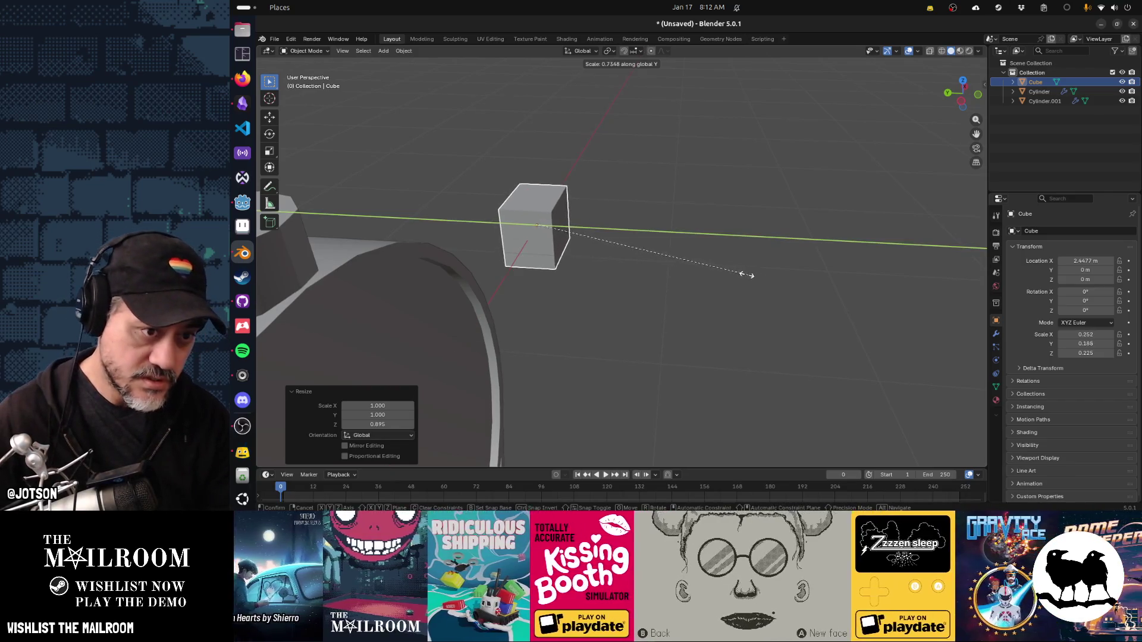
{"action": "left_click", "coordinate": [690, 261]}
Apply rotation and scale, then add a Subdivision Surface modifier at viewport level 2.
{"action": "key", "text": "ctrl+a"}
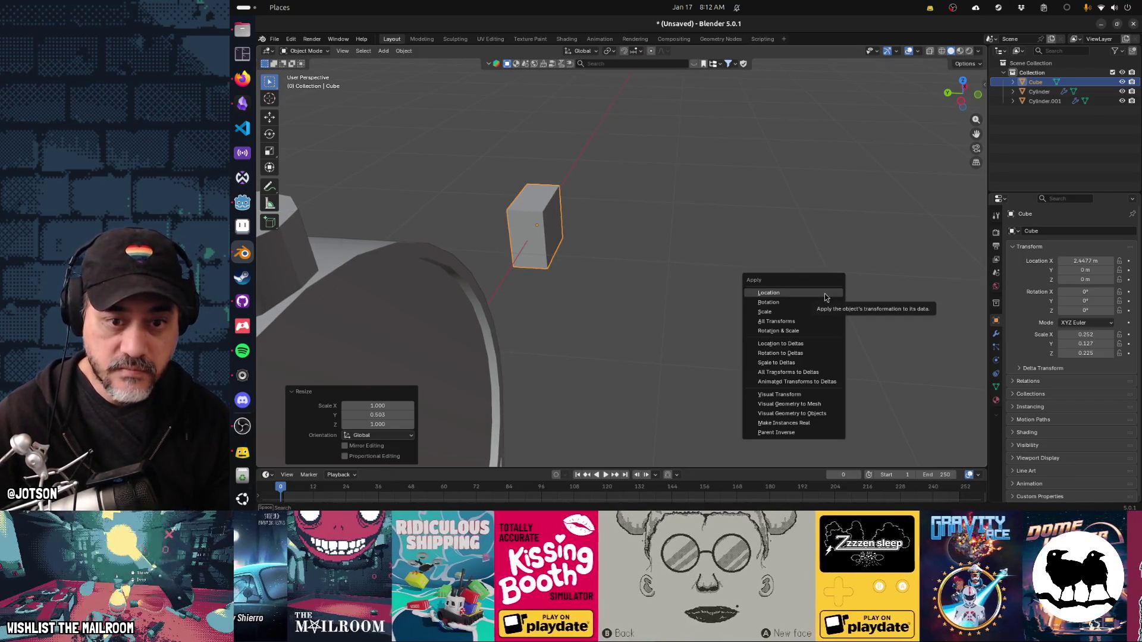
{"action": "left_click", "coordinate": [824, 331]}
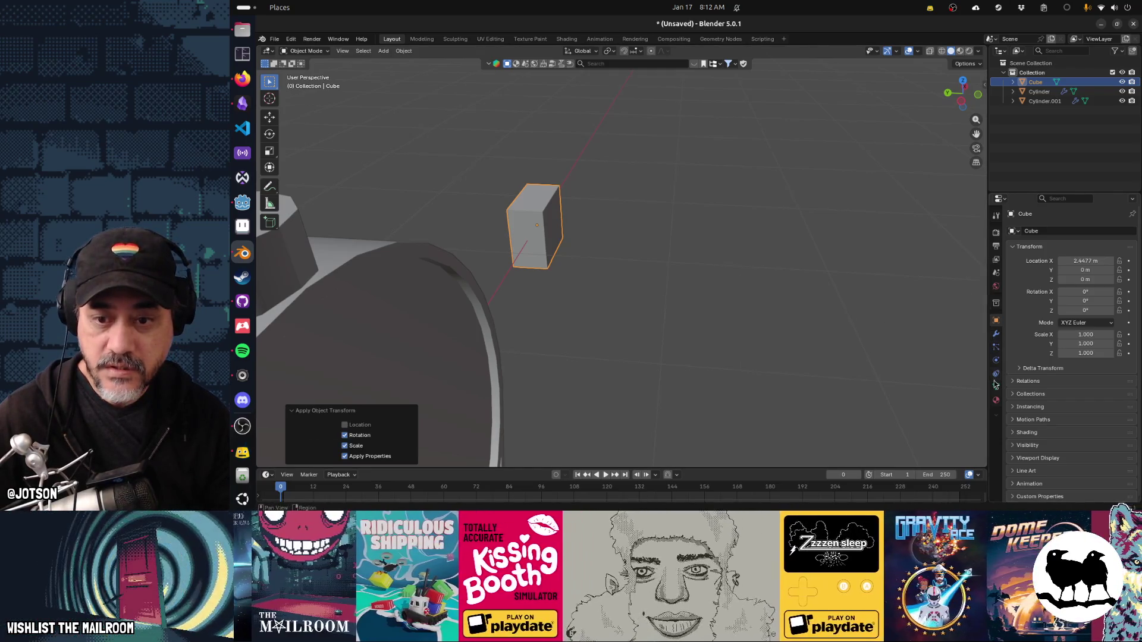
{"action": "left_click", "coordinate": [996, 334]}
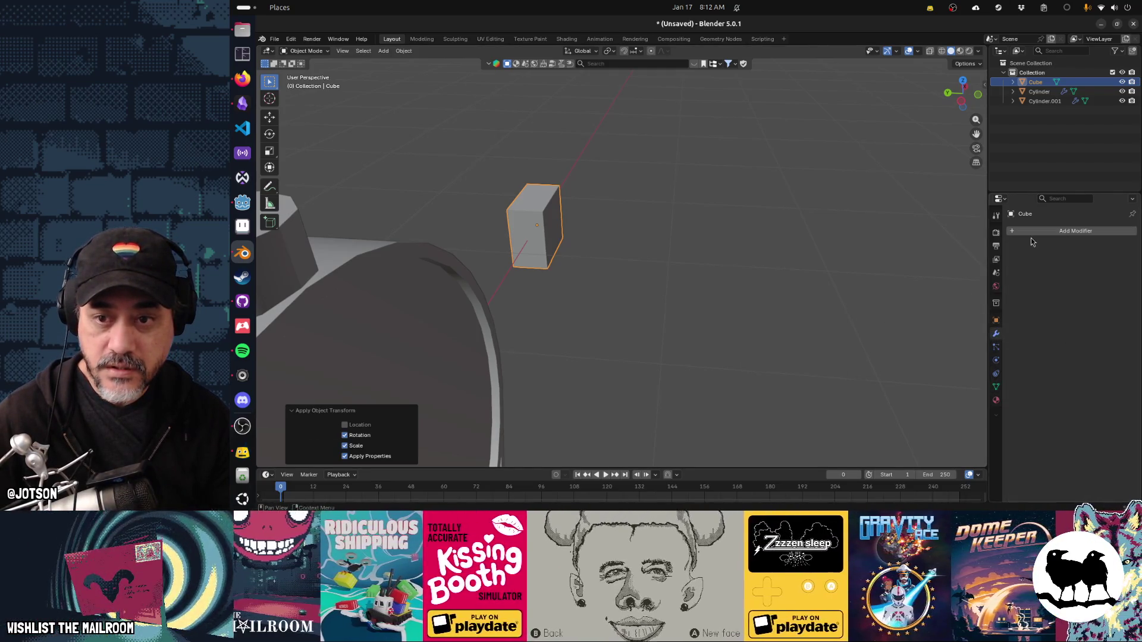
{"action": "key", "text": "shift+a"}
{"action": "left_click", "coordinate": [1026, 235]}
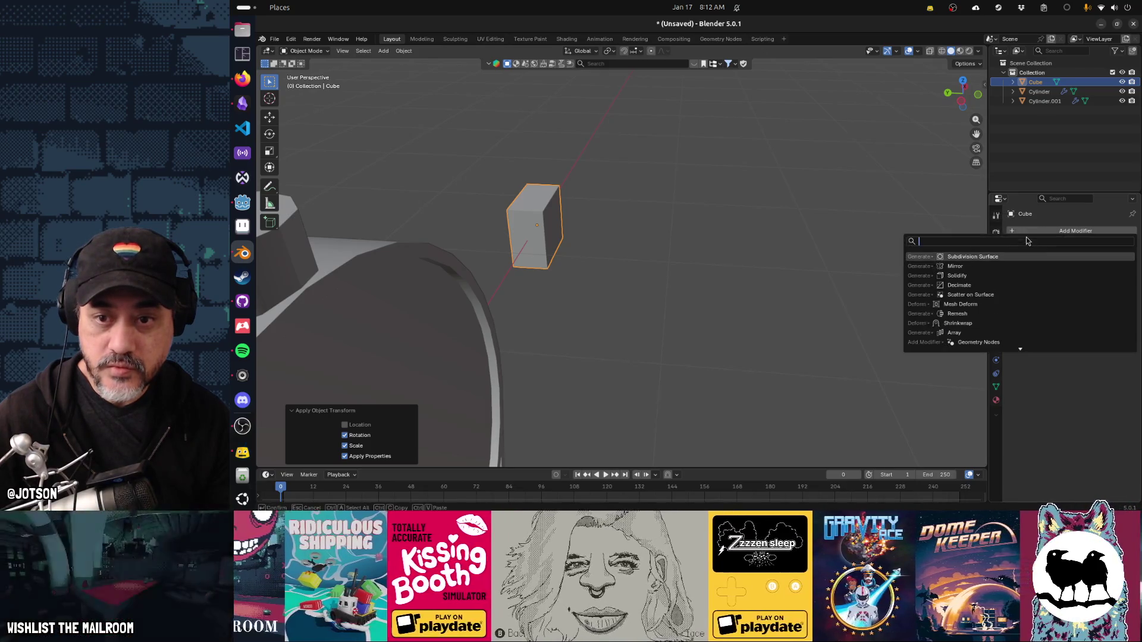
{"action": "type", "text": "subdiv"}
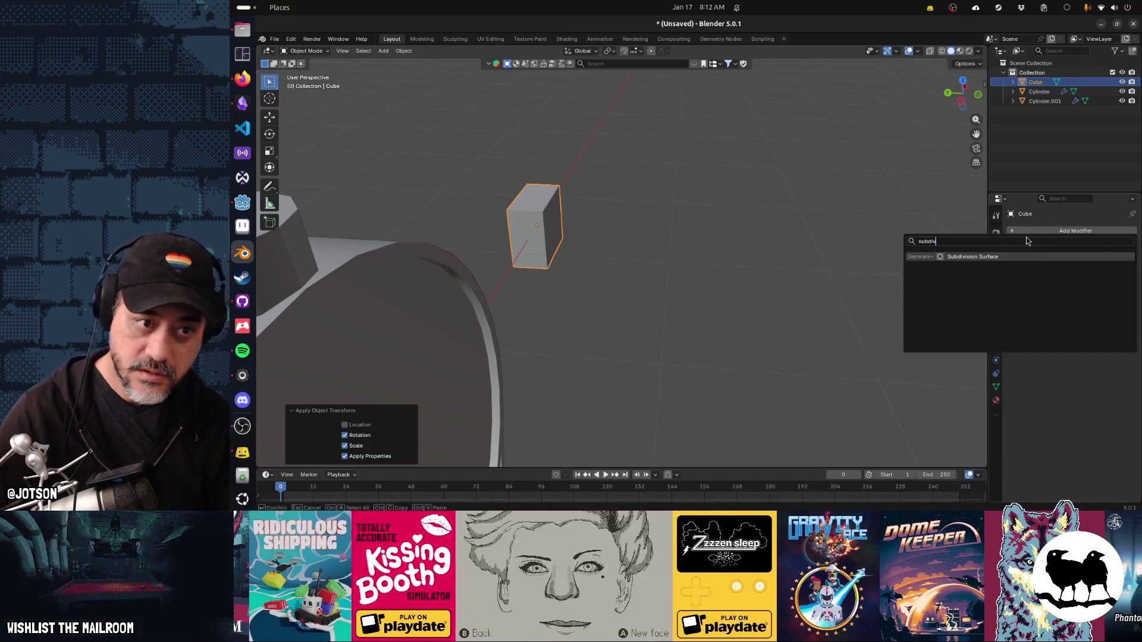
{"action": "key", "text": "Return"}
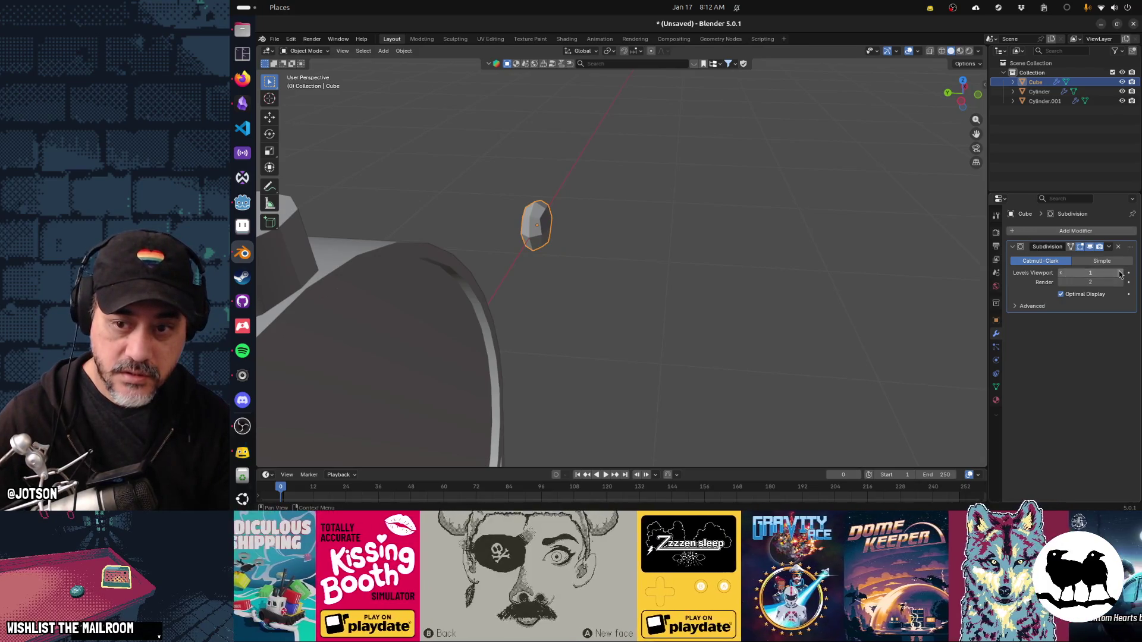
{"action": "left_click", "coordinate": [1121, 272]}
In Edit Mode, add two centred loop cuts and stretch them along Y.
{"action": "key", "text": "Tab"}
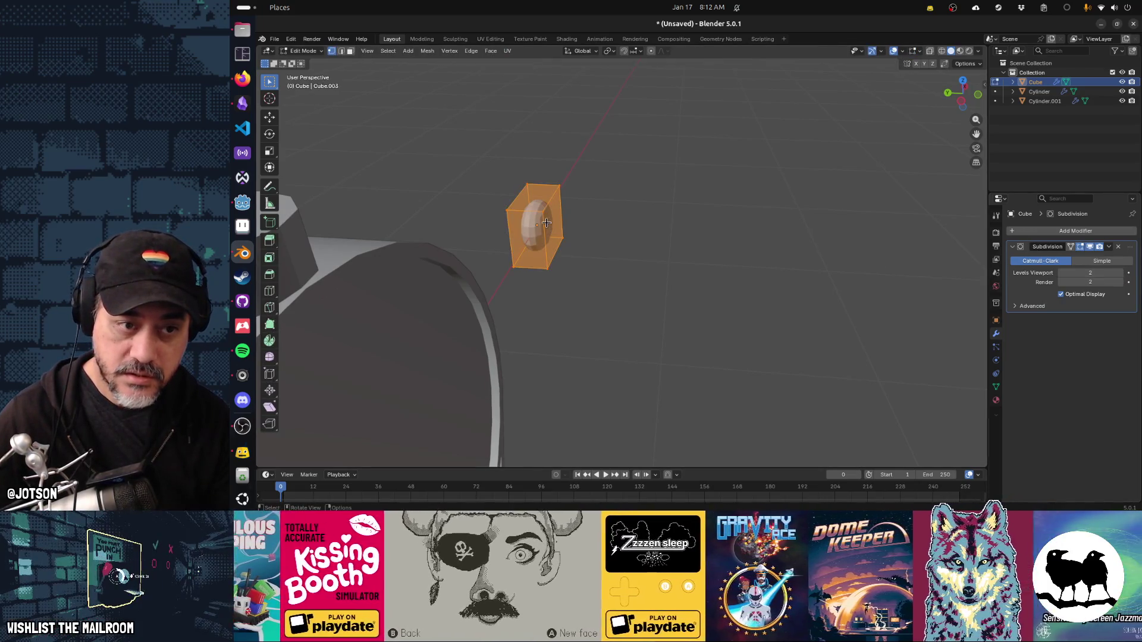
{"action": "left_click_drag", "start_coordinate": [546, 223], "coordinate": [556, 219]}
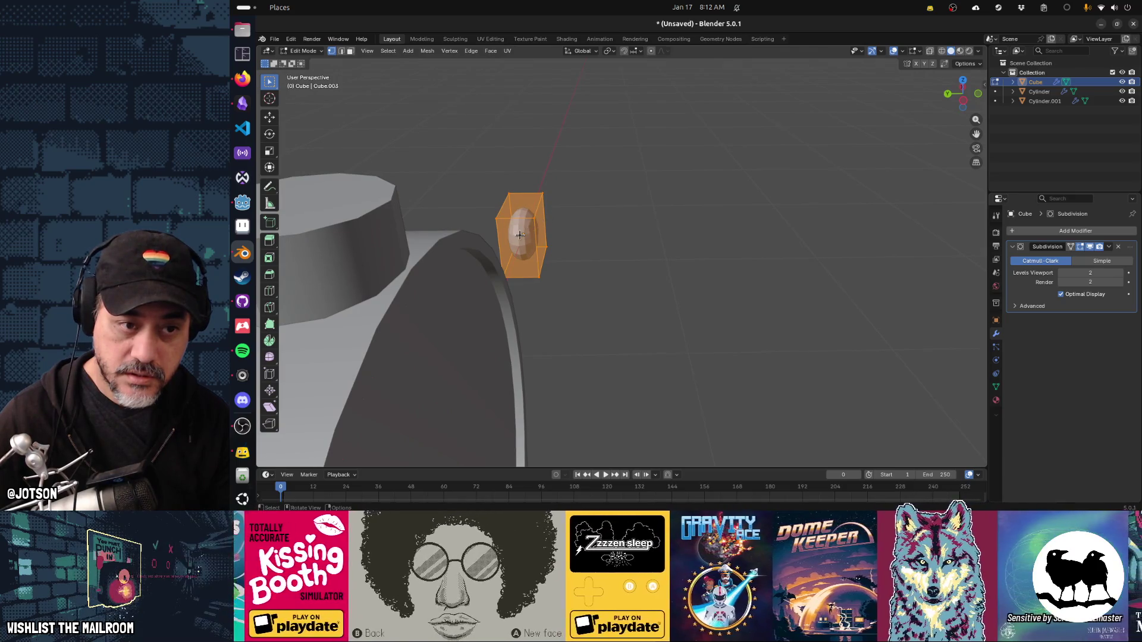
{"action": "scroll", "scroll_direction": "up", "scroll_amount": 3}
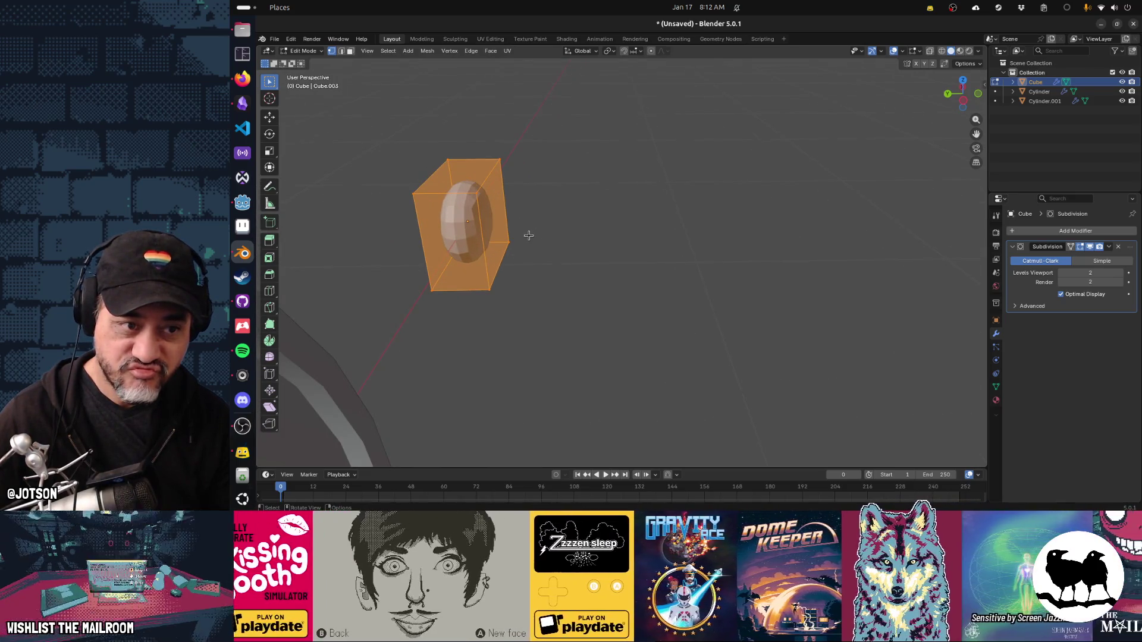
{"action": "left_click_drag", "start_coordinate": [529, 233], "coordinate": [526, 233]}
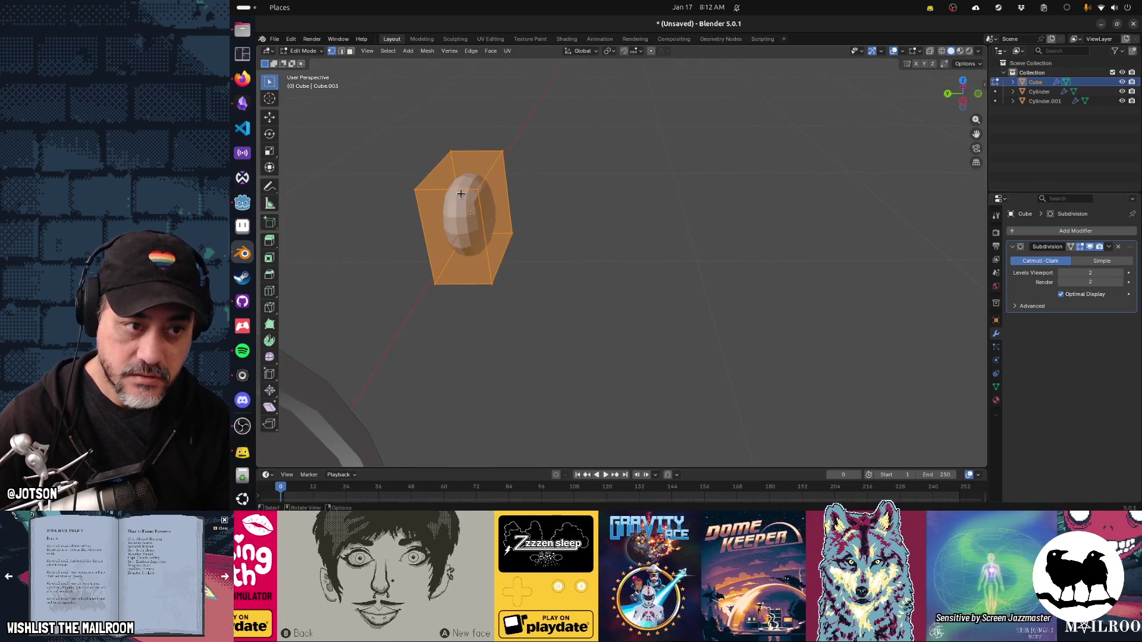
{"action": "key", "text": "ctrl+r"}
{"action": "scroll", "scroll_direction": "up", "scroll_amount": 3}
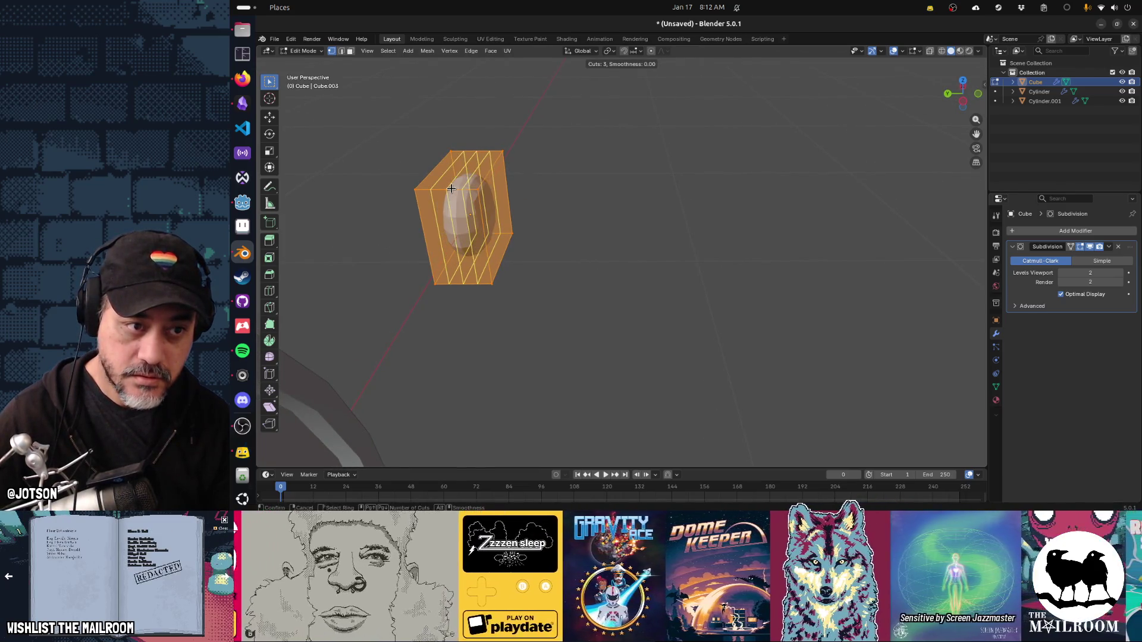
{"action": "left_click", "coordinate": [451, 189]}
{"action": "right_click", "coordinate": [451, 189]}
{"action": "key", "text": "s"}
{"action": "key", "text": "y"}
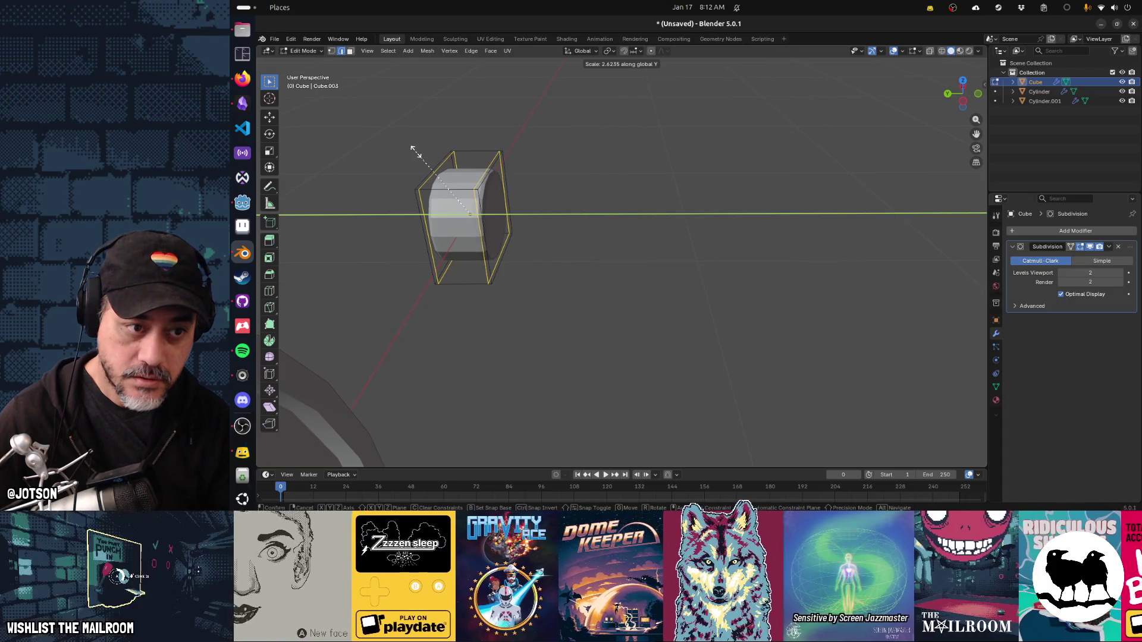
{"action": "left_click", "coordinate": [415, 150]}
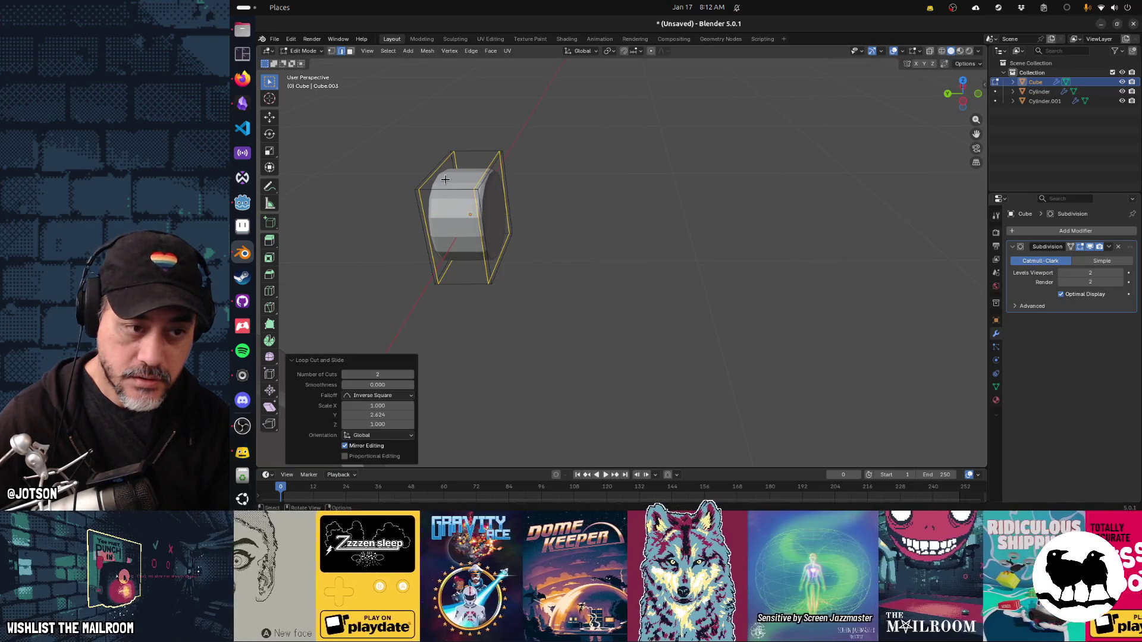
Add a horizontal loop slid down toward the base and select the bottom edge loop.
{"action": "key", "text": "ctrl+r"}
{"action": "left_click", "coordinate": [480, 234]}
{"action": "left_click_drag", "start_coordinate": [479, 235], "coordinate": [487, 267]}
{"action": "left_click_drag", "start_coordinate": [487, 268], "coordinate": [474, 250]}
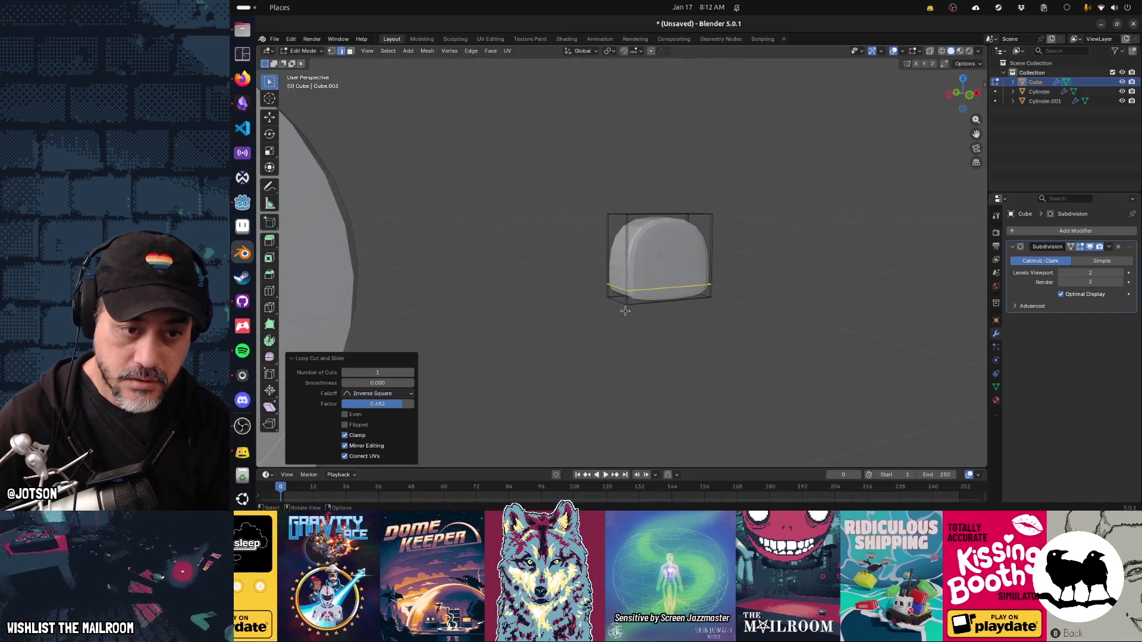
{"action": "left_click", "coordinate": [616, 303]}
{"action": "left_click", "coordinate": [639, 307]}
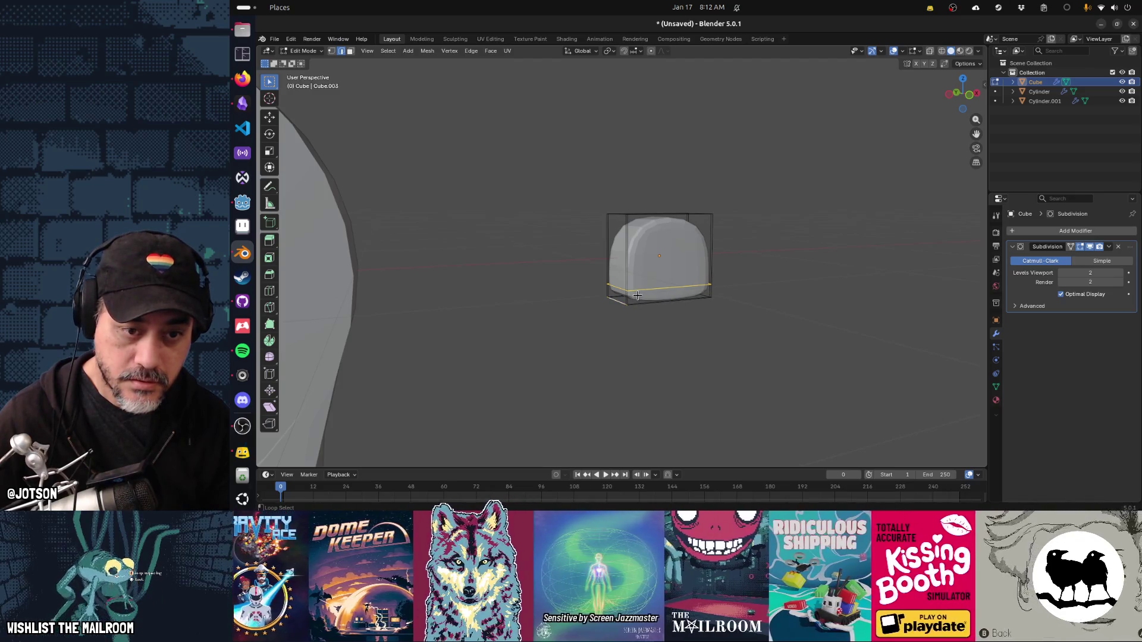
{"action": "left_click_drag", "start_coordinate": [729, 308], "coordinate": [544, 285]}
Select the block's side edges and base faces and widen the base along X to 1.457.
{"action": "key", "text": "c"}
{"action": "left_click", "coordinate": [517, 288]}
{"action": "left_click_drag", "start_coordinate": [568, 297], "coordinate": [583, 298]}
{"action": "left_click_drag", "start_coordinate": [522, 286], "coordinate": [637, 344]}
{"action": "key", "text": "Escape"}
{"action": "key", "text": "s"}
{"action": "key", "text": "x"}
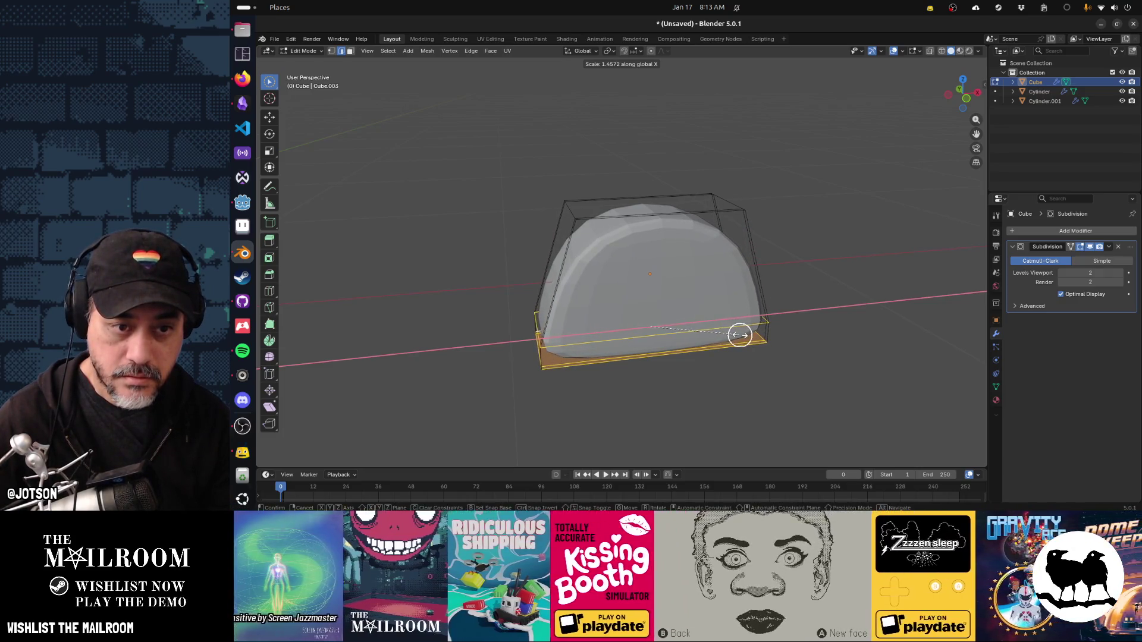
{"action": "left_click", "coordinate": [737, 334]}
Add a loop cut across the middle of the block and narrow it along X.
{"action": "key", "text": "c"}
{"action": "key", "text": "ctrl+r"}
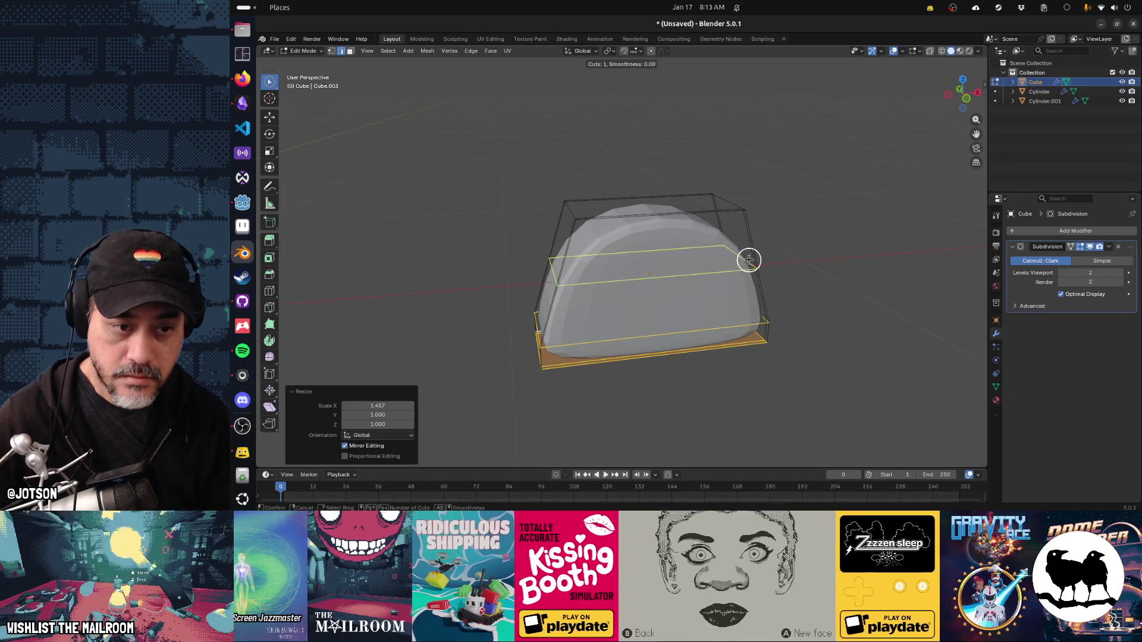
{"action": "left_click", "coordinate": [749, 260]}
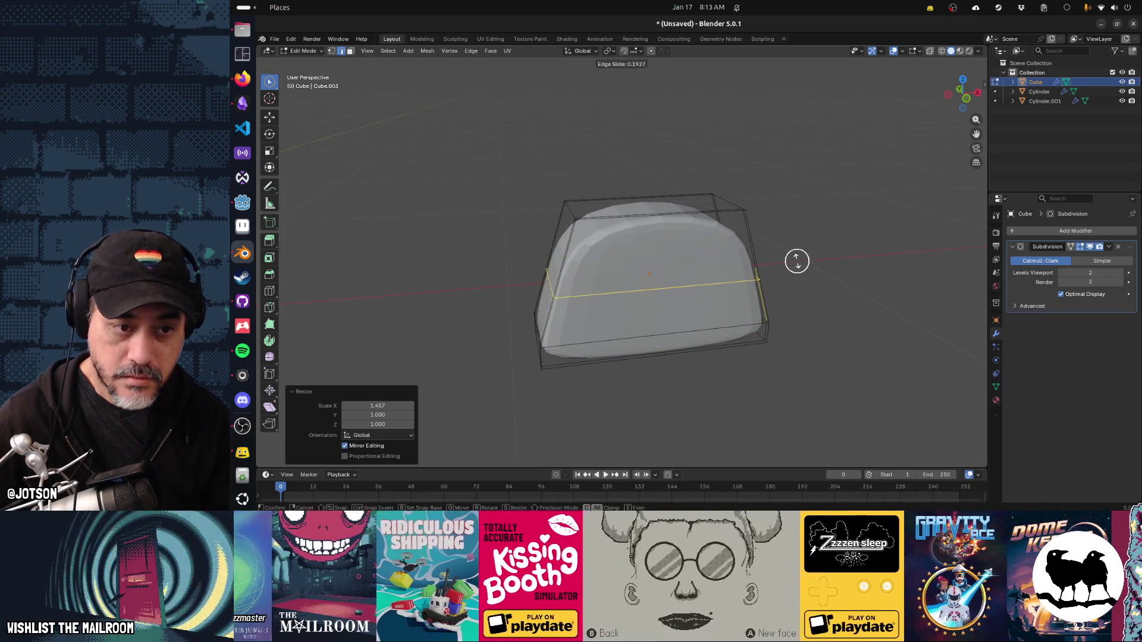
{"action": "left_click", "coordinate": [800, 262]}
{"action": "key", "text": "s"}
{"action": "key", "text": "x"}
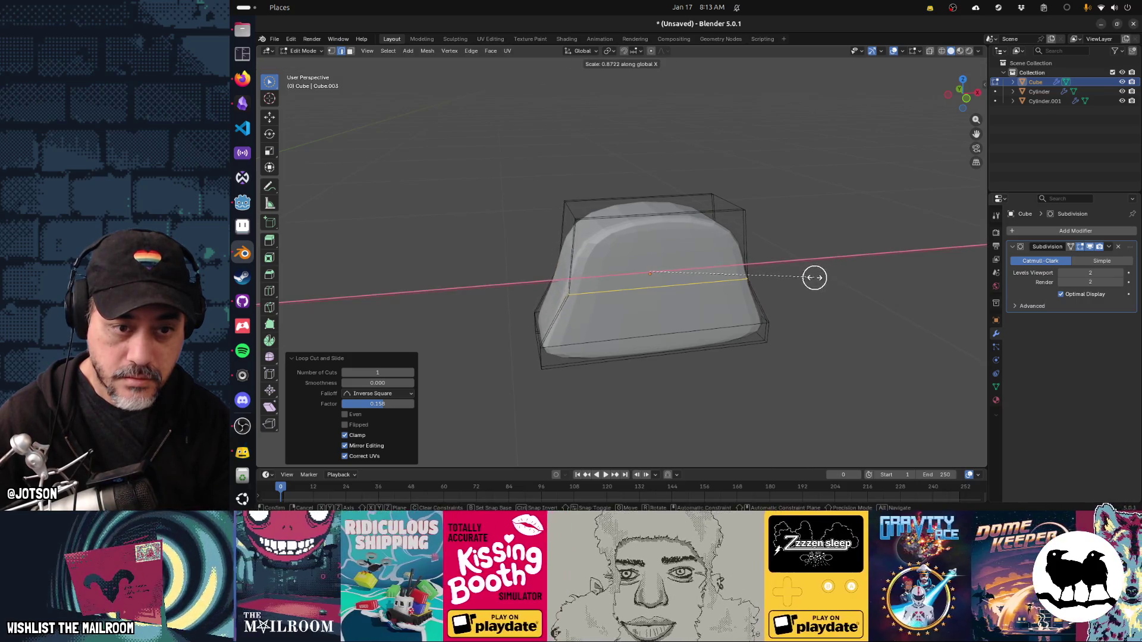
{"action": "left_click", "coordinate": [793, 271]}
Narrow the block's top edges along X to 0.810, checking the reference photo.
{"action": "key", "text": "c"}
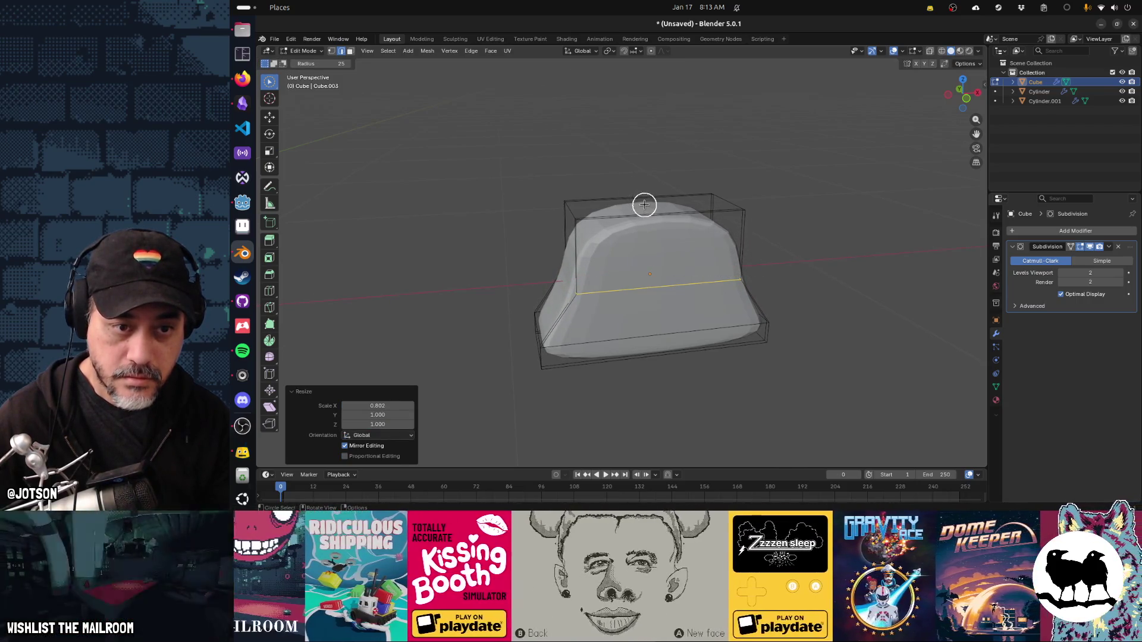
{"action": "left_click", "coordinate": [642, 201]}
{"action": "key", "text": "s"}
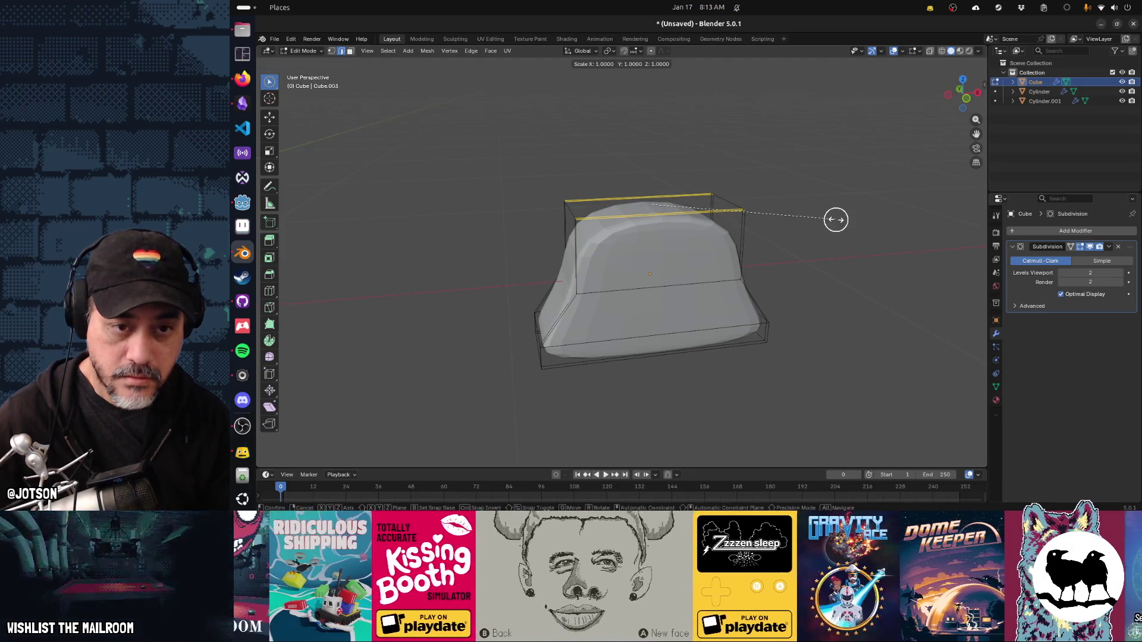
{"action": "key", "text": "x"}
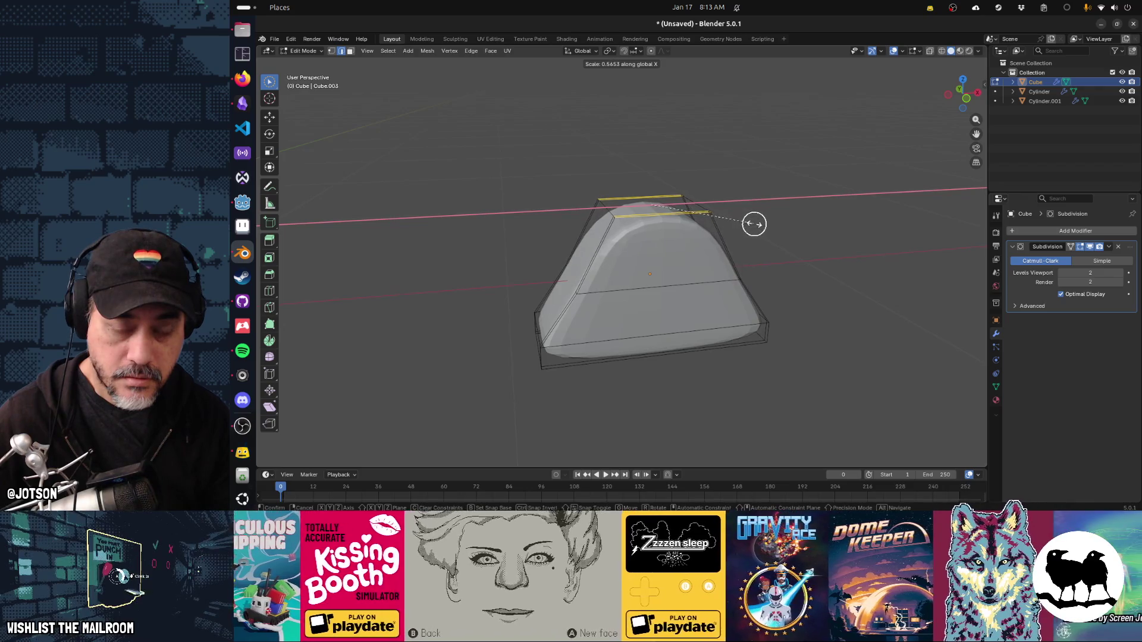
{"action": "left_click", "coordinate": [754, 224]}
{"action": "key", "text": "alt+Tab"}
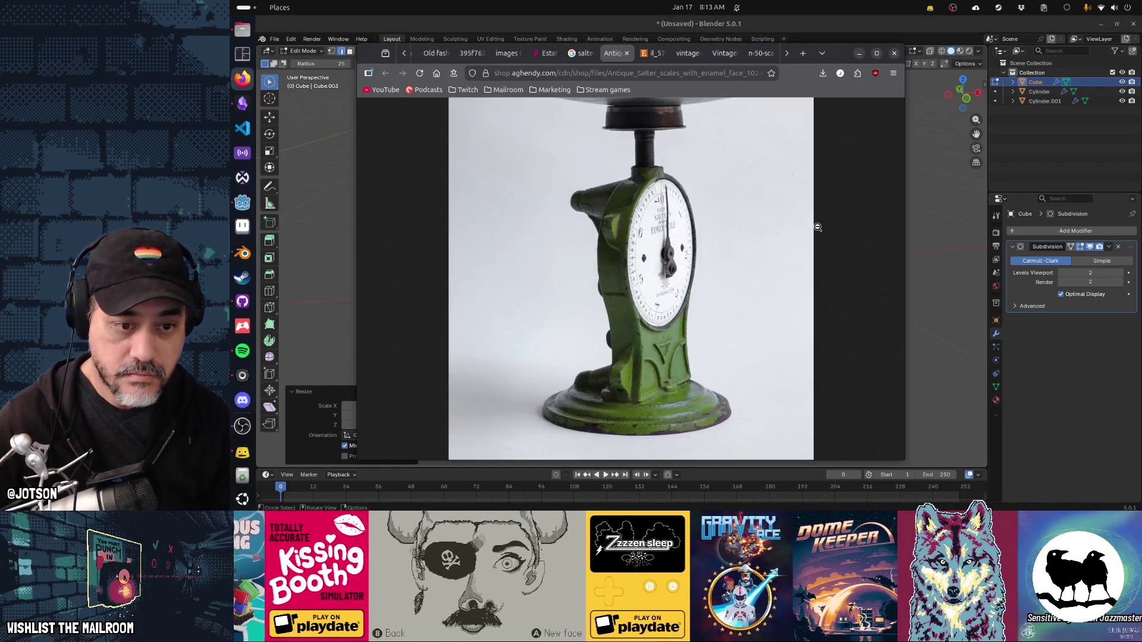
{"action": "key", "text": "alt+Tab"}
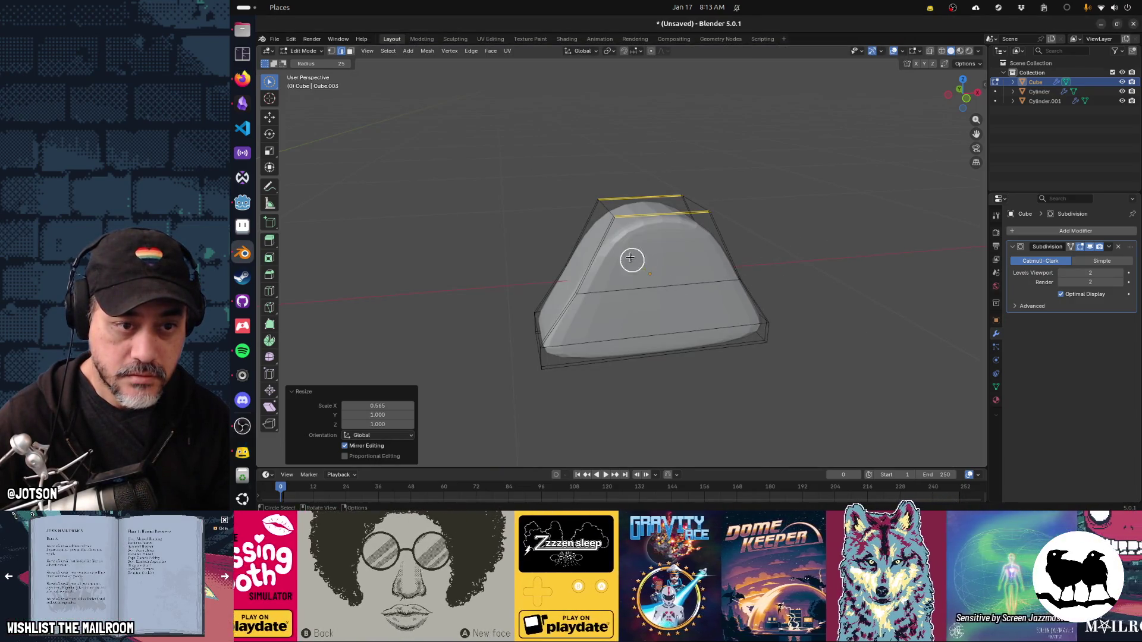
{"action": "left_click", "coordinate": [657, 290]}
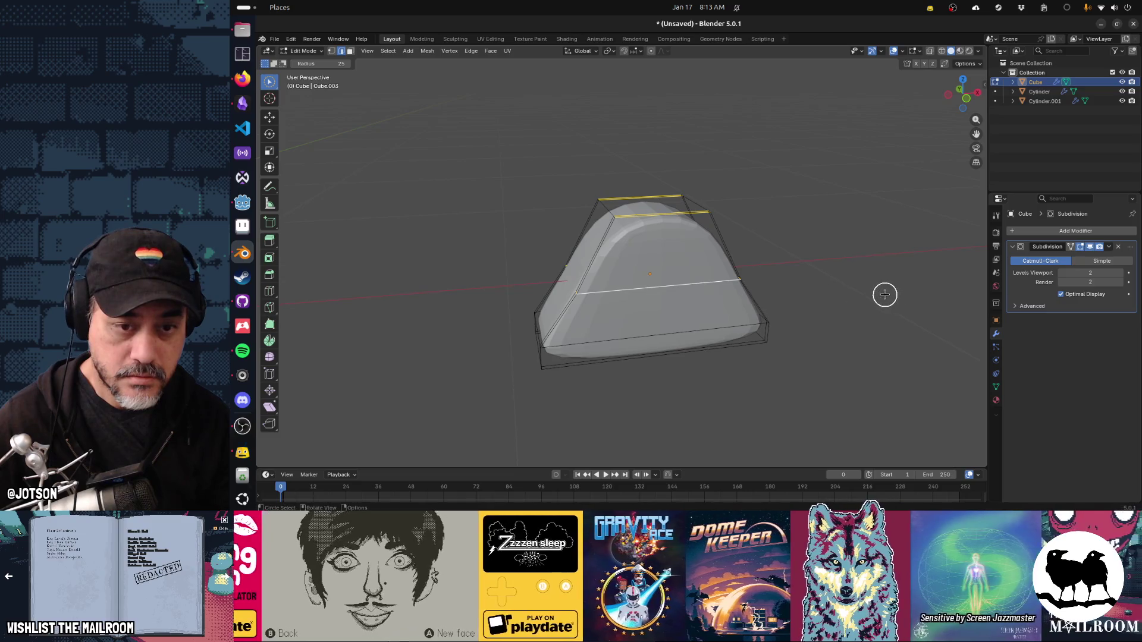
{"action": "key", "text": "s"}
{"action": "key", "text": "x"}
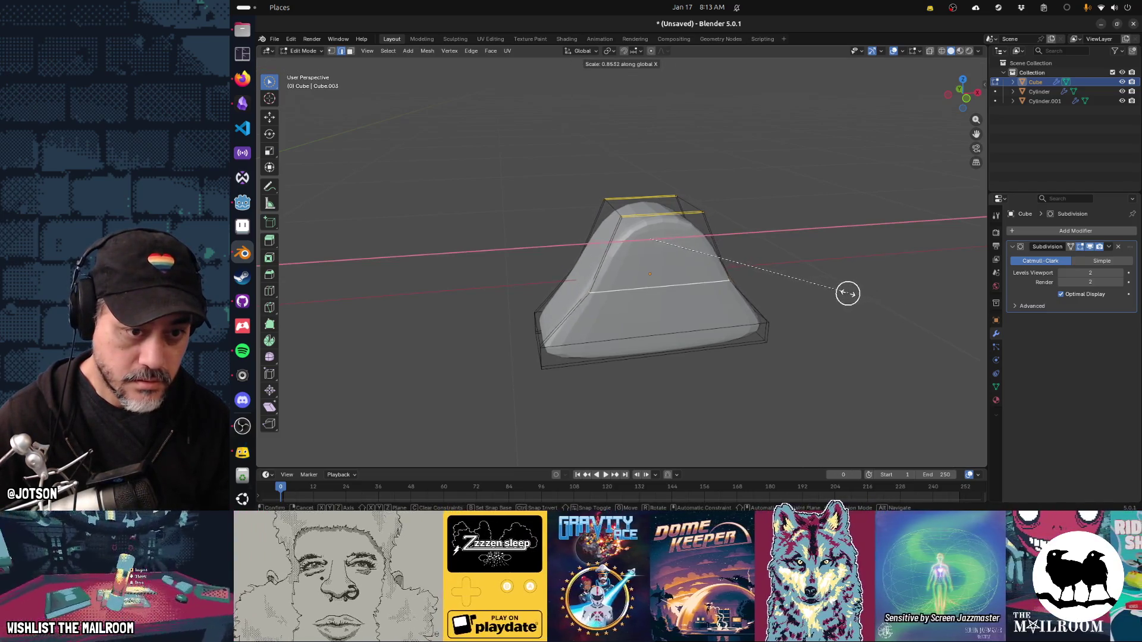
{"action": "left_click", "coordinate": [835, 295]}
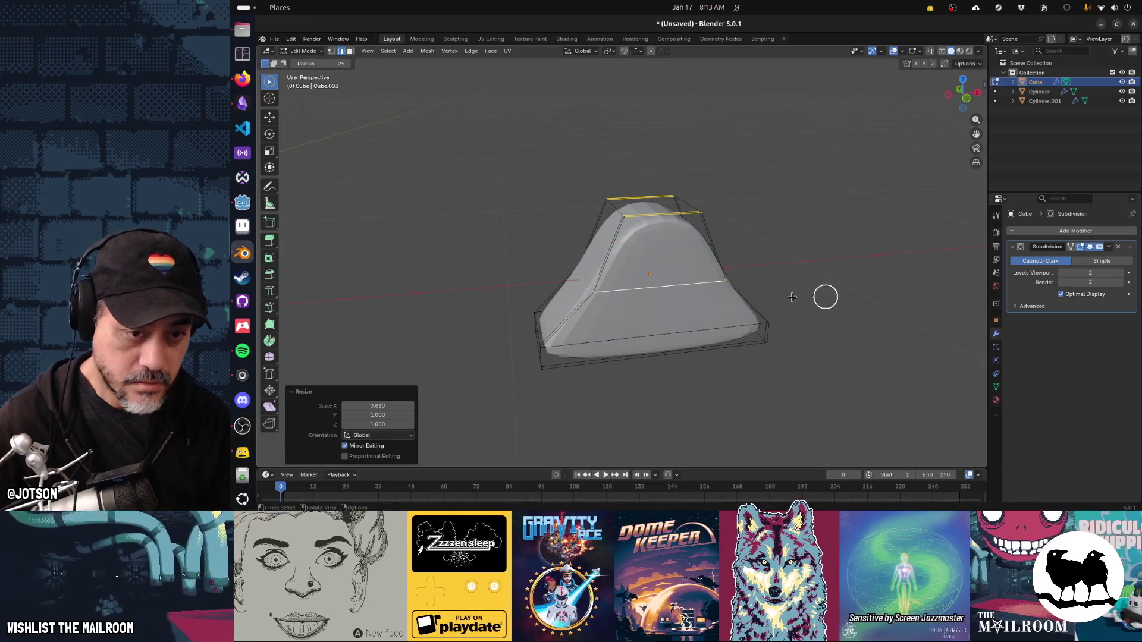
Lower the middle edge loop about 0.066 m and flare it outward along X.
{"action": "key", "text": "alt+a"}
{"action": "key", "text": "z"}
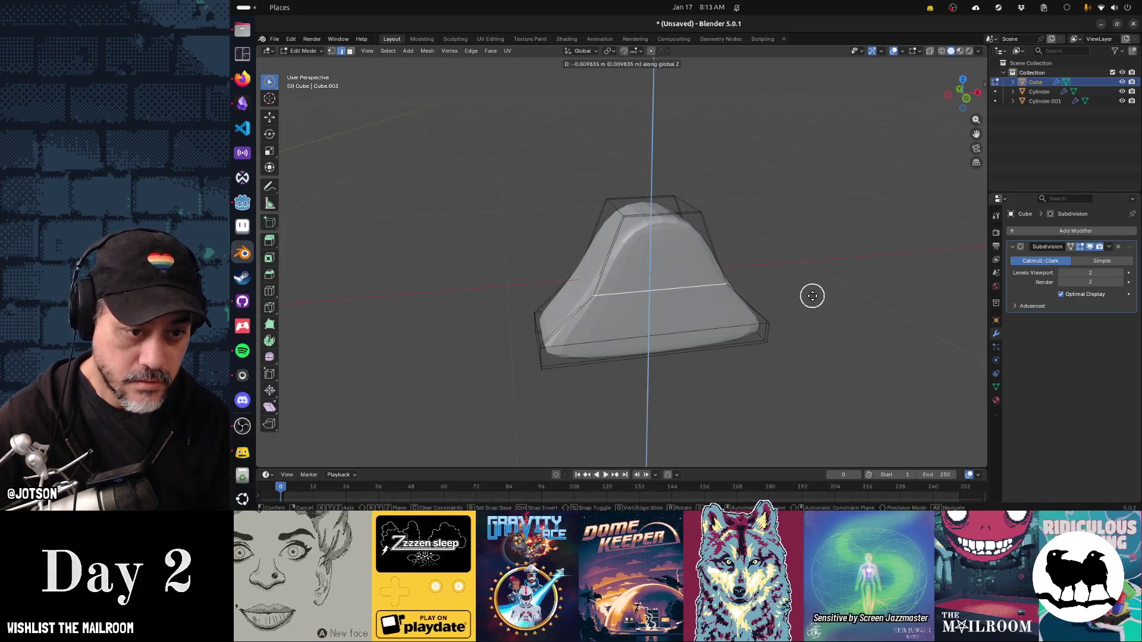
{"action": "left_click", "coordinate": [812, 311]}
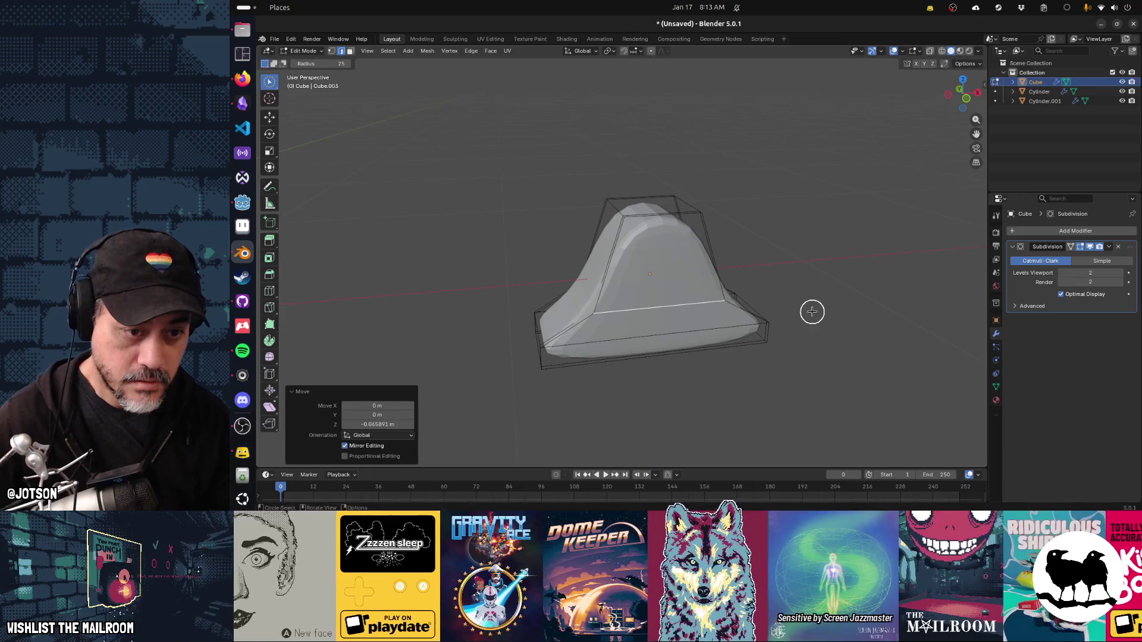
{"action": "key", "text": "s"}
{"action": "key", "text": "x"}
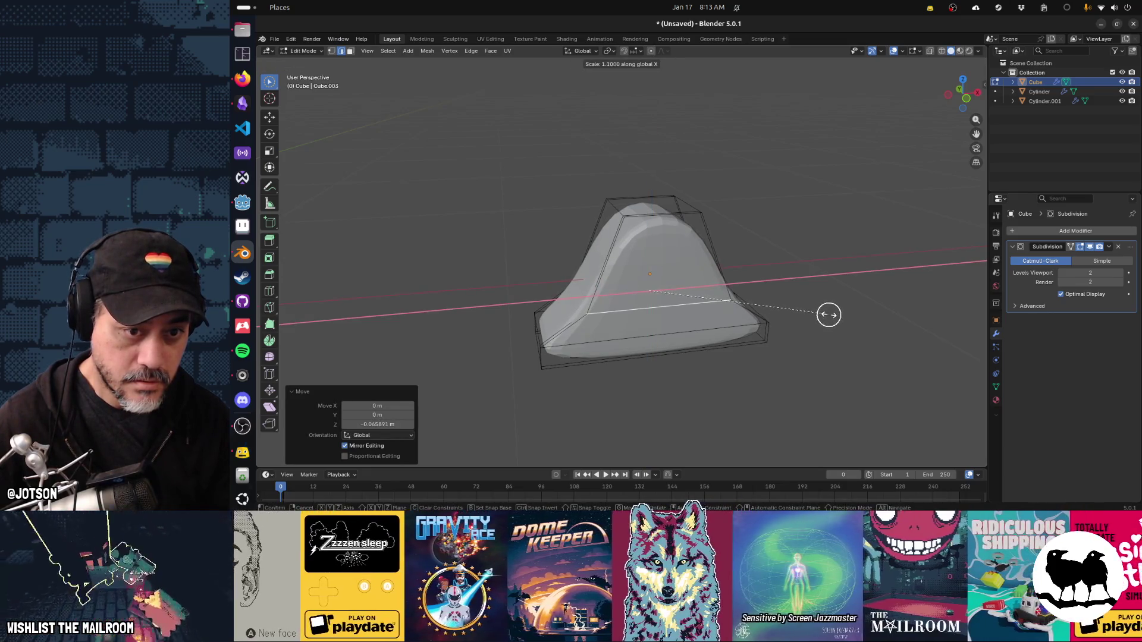
{"action": "left_click", "coordinate": [831, 315]}
{"action": "key", "text": "Tab"}
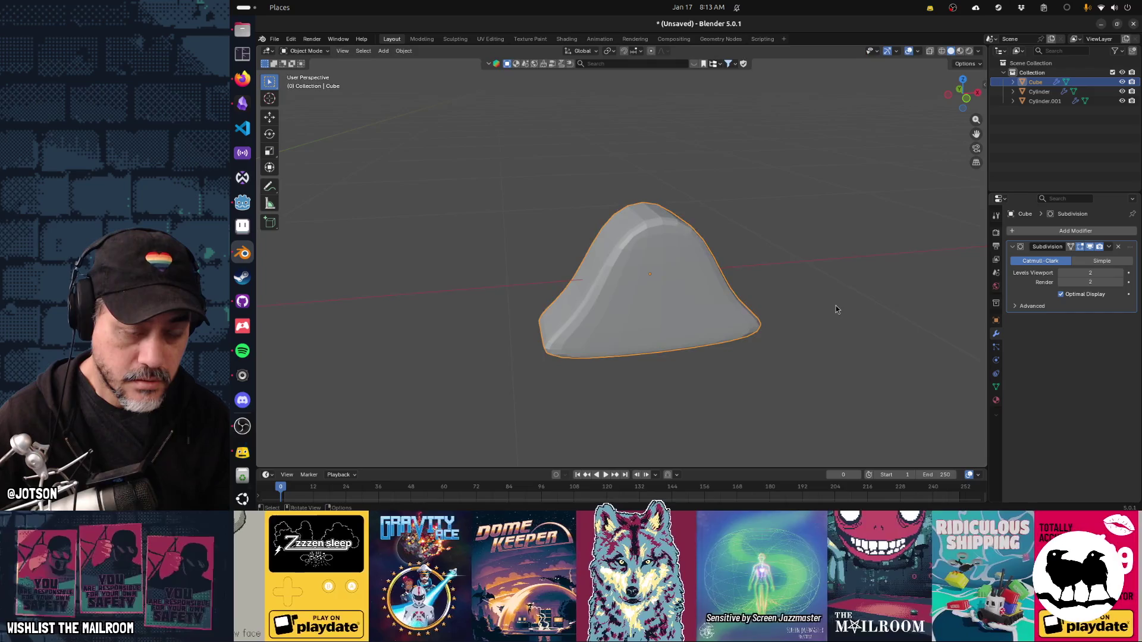
{"action": "left_click_drag", "start_coordinate": [835, 305], "coordinate": [800, 296]}
{"action": "key", "text": "Tab"}
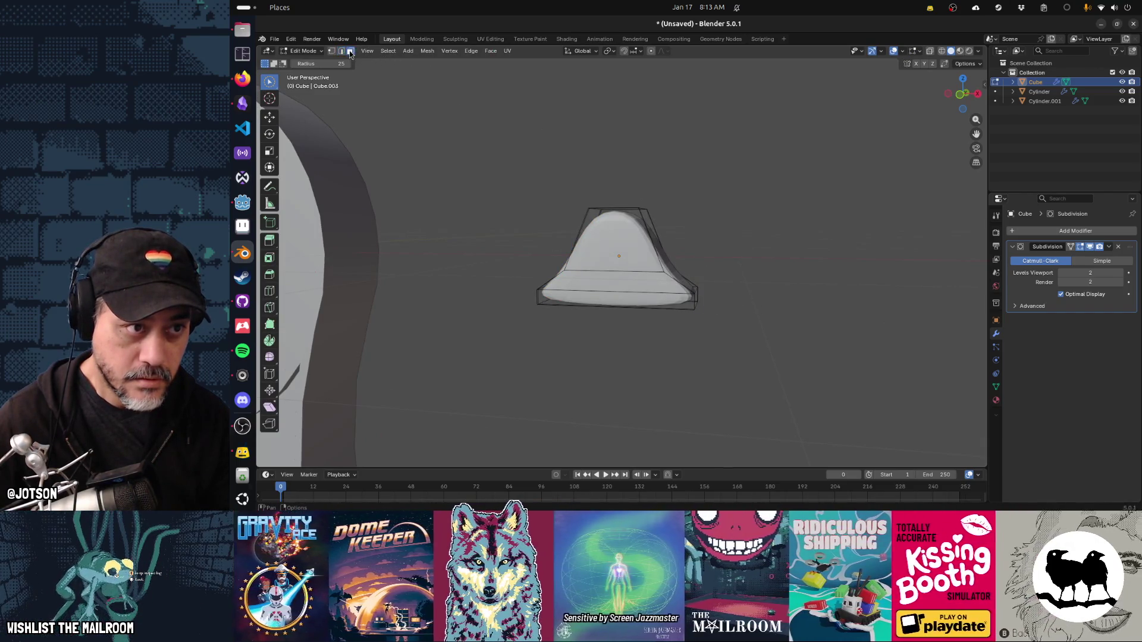
Widen the base end edges along X to 1.066.
{"action": "left_click_drag", "start_coordinate": [902, 306], "coordinate": [808, 305]}
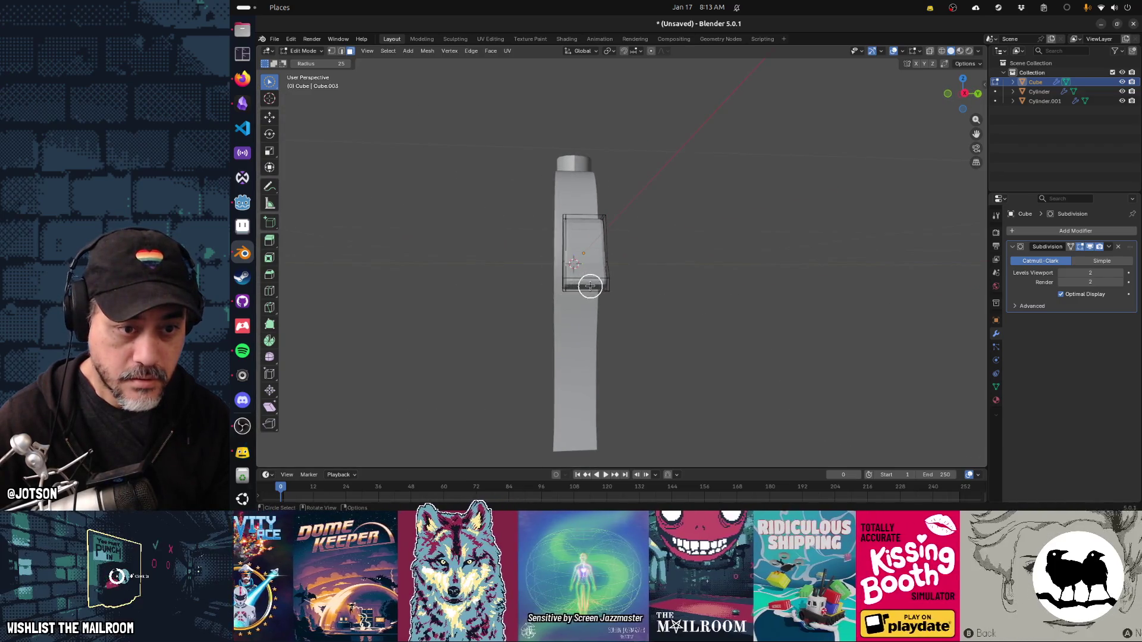
{"action": "left_click_drag", "start_coordinate": [583, 295], "coordinate": [773, 328]}
{"action": "key", "text": "s"}
{"action": "key", "text": "x"}
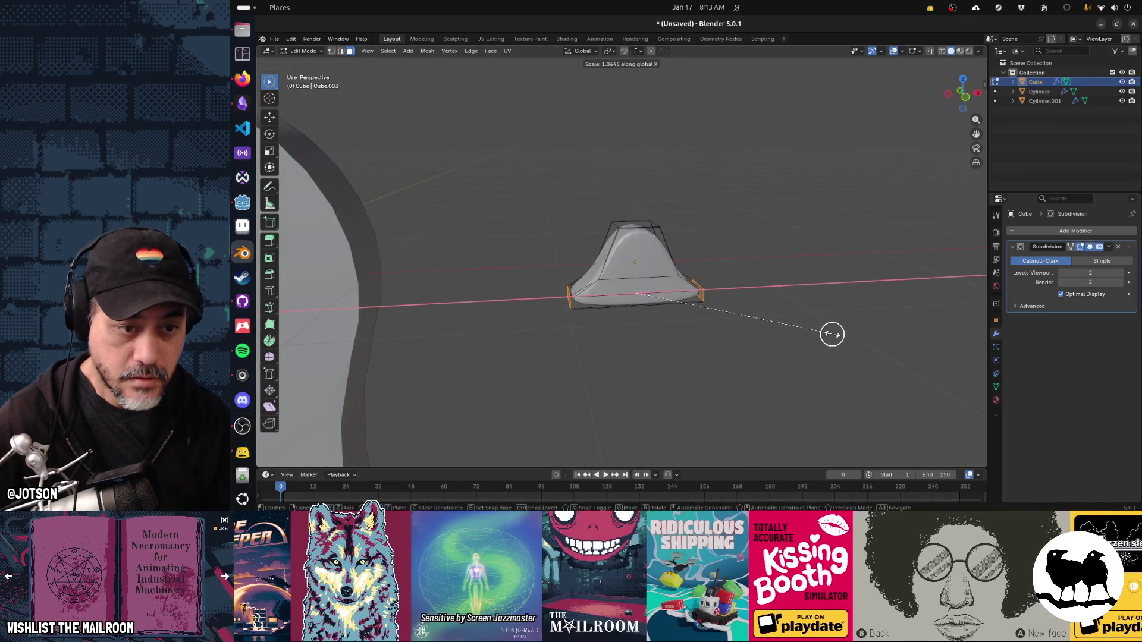
{"action": "left_click", "coordinate": [832, 334]}
{"action": "left_click_drag", "start_coordinate": [776, 327], "coordinate": [697, 296]}
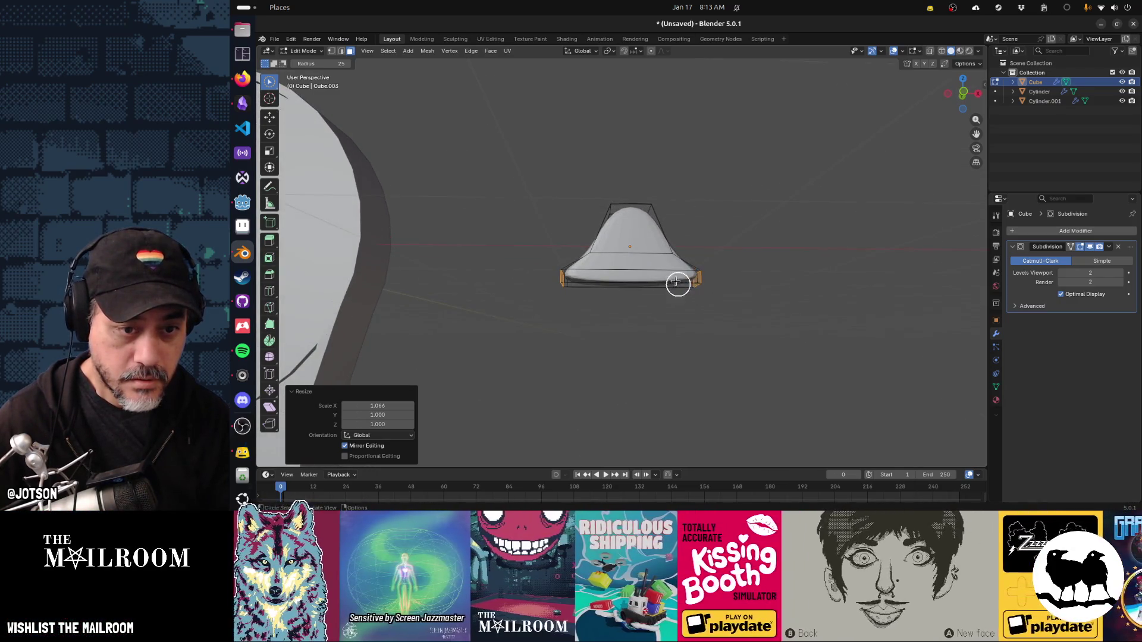
Add an edge loop near the bottom of the piece and return to Object Mode.
{"action": "key", "text": "ctrl+r"}
{"action": "left_click", "coordinate": [705, 281]}
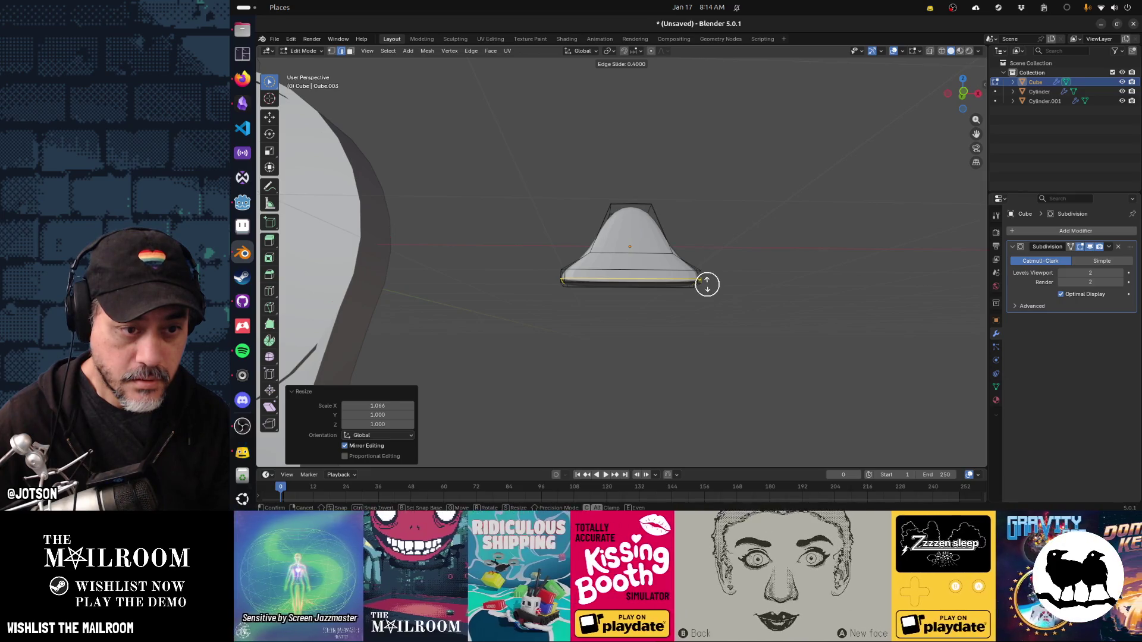
{"action": "left_click", "coordinate": [707, 284]}
{"action": "left_click_drag", "start_coordinate": [770, 283], "coordinate": [723, 319]}
{"action": "key", "text": "Tab"}
{"action": "key", "text": "F3"}
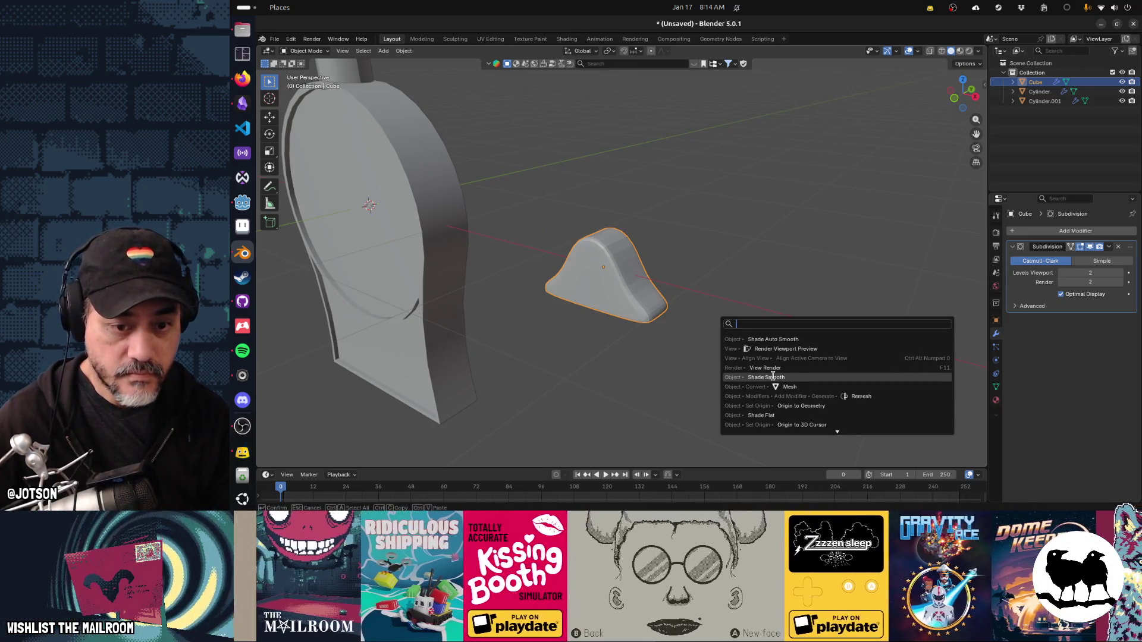
Apply auto smooth shading and squash the whole mesh vertically to 0.848 height.
{"action": "left_click", "coordinate": [774, 340]}
{"action": "left_click_drag", "start_coordinate": [774, 347], "coordinate": [736, 315]}
{"action": "key", "text": "Tab"}
{"action": "key", "text": "c"}
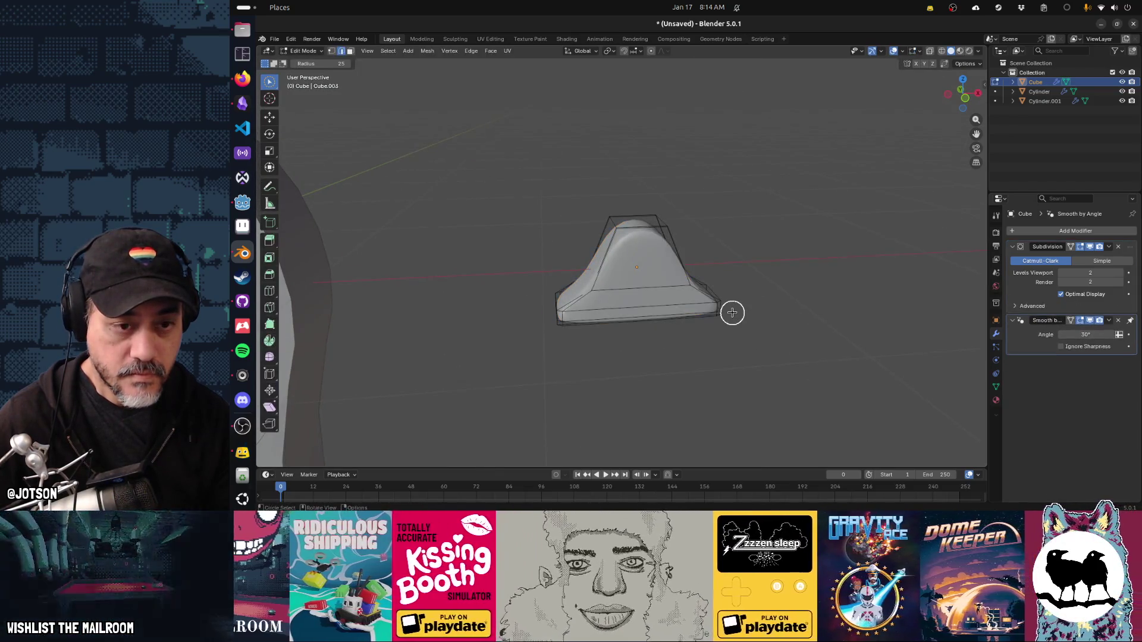
{"action": "key", "text": "a"}
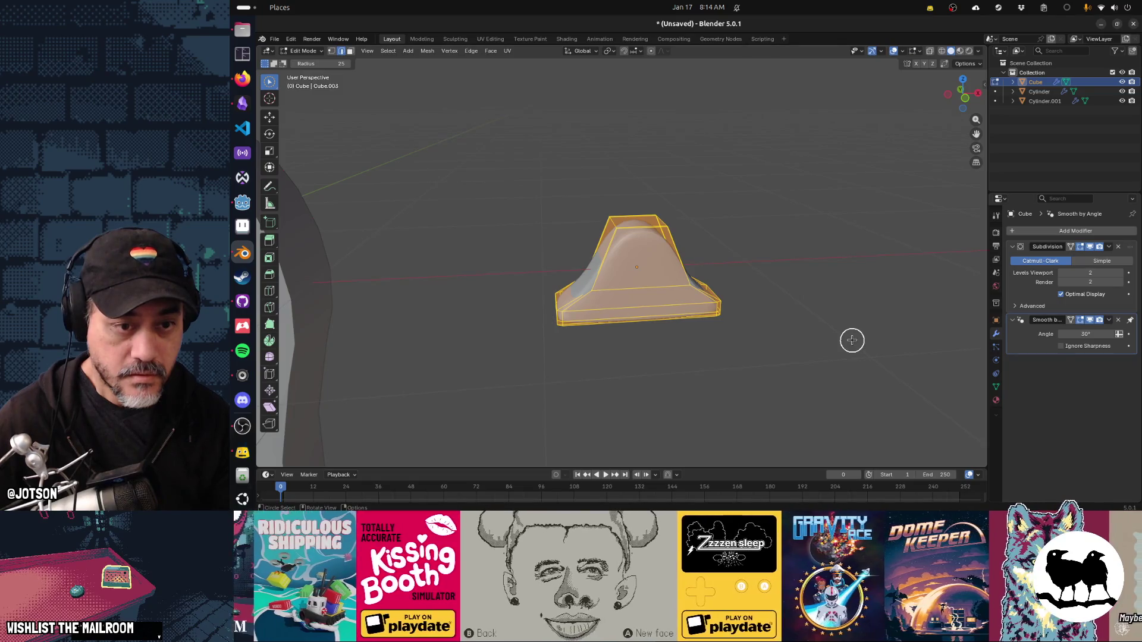
{"action": "key", "text": "s"}
{"action": "key", "text": "z"}
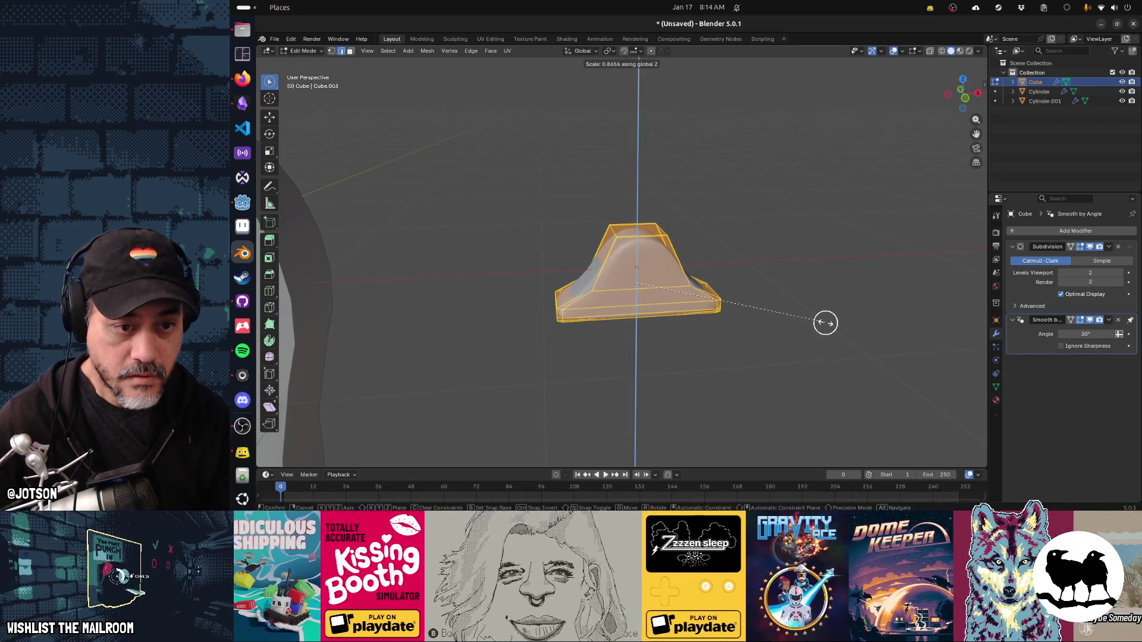
{"action": "left_click", "coordinate": [821, 320]}
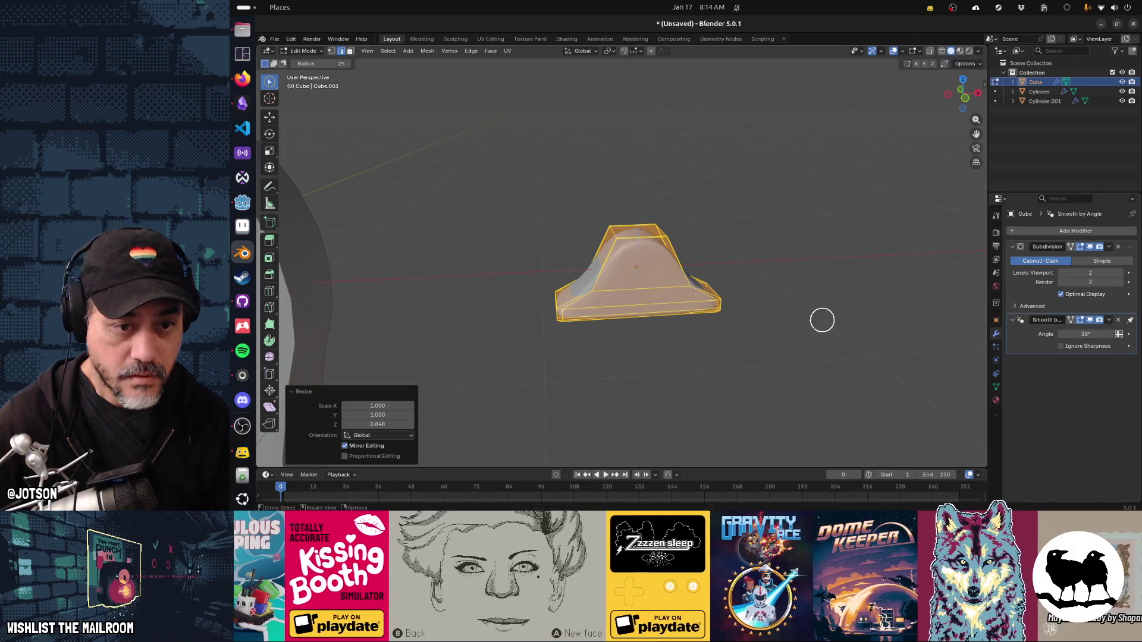
{"action": "key", "text": "Tab"}
{"action": "left_click_drag", "start_coordinate": [824, 330], "coordinate": [747, 331]}
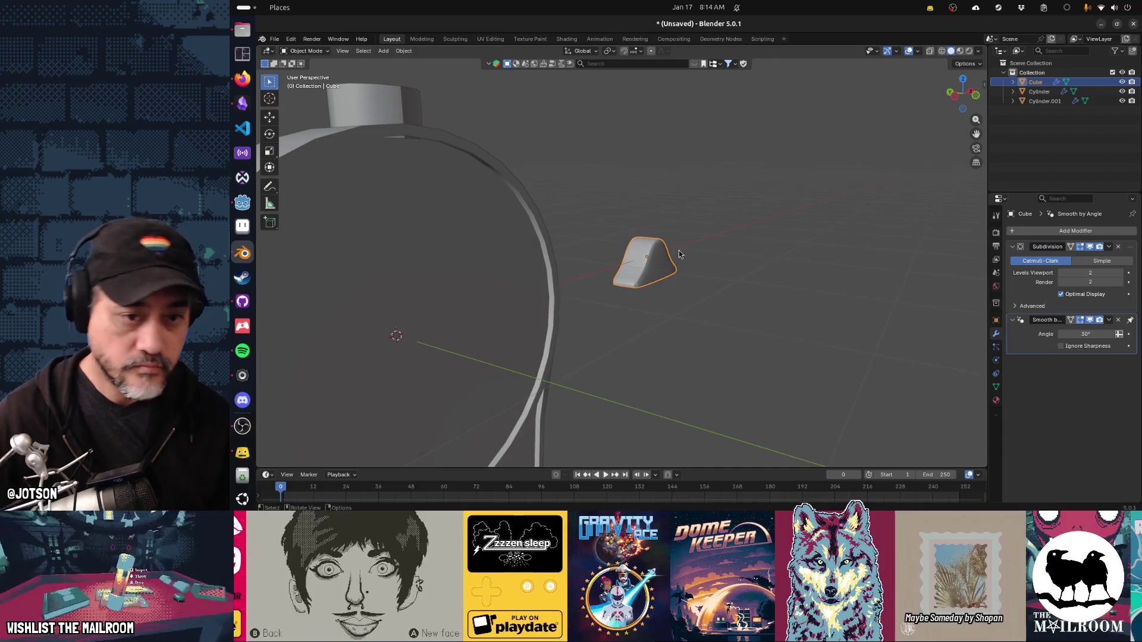
Undo back past the auto smoothing, leaving only the Subdivision modifier.
{"action": "left_click_drag", "start_coordinate": [786, 262], "coordinate": [786, 278]}
{"action": "scroll", "scroll_direction": "up", "scroll_amount": 3}
{"action": "key", "text": "Tab"}
{"action": "scroll", "scroll_direction": "up", "scroll_amount": 3}
{"action": "key", "text": "ctrl+i"}
{"action": "key", "text": "ctrl+i"}
{"action": "key", "text": "ctrl+i"}
{"action": "key", "text": "ctrl+z"}
{"action": "key", "text": "ctrl+z"}
{"action": "key", "text": "ctrl+z"}
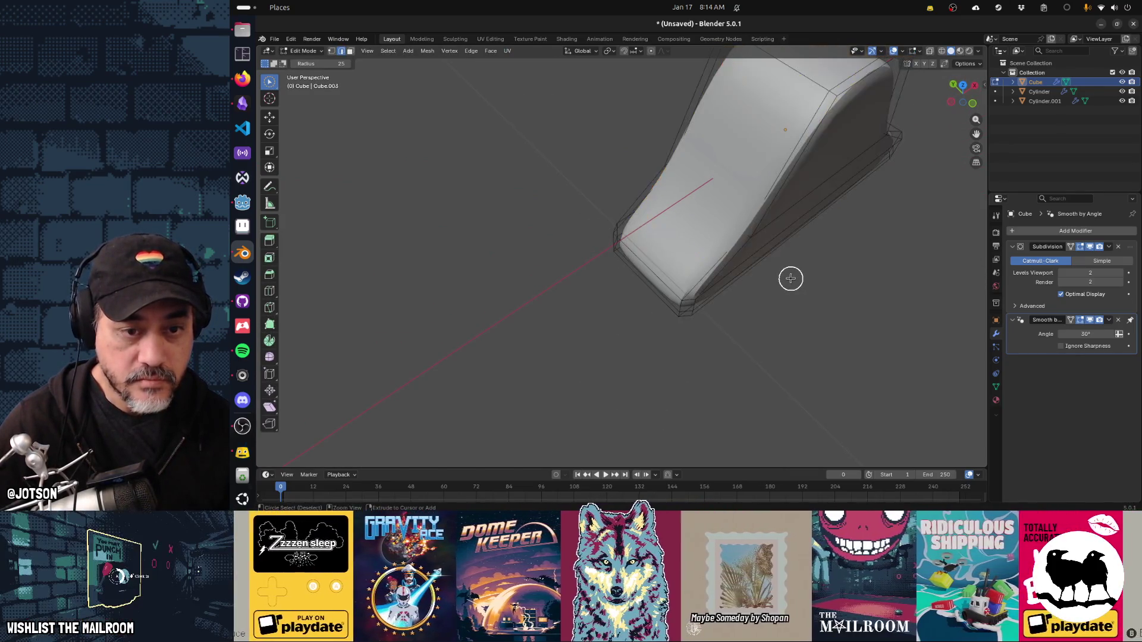
{"action": "key", "text": "Tab"}
{"action": "key", "text": "ctrl+z"}
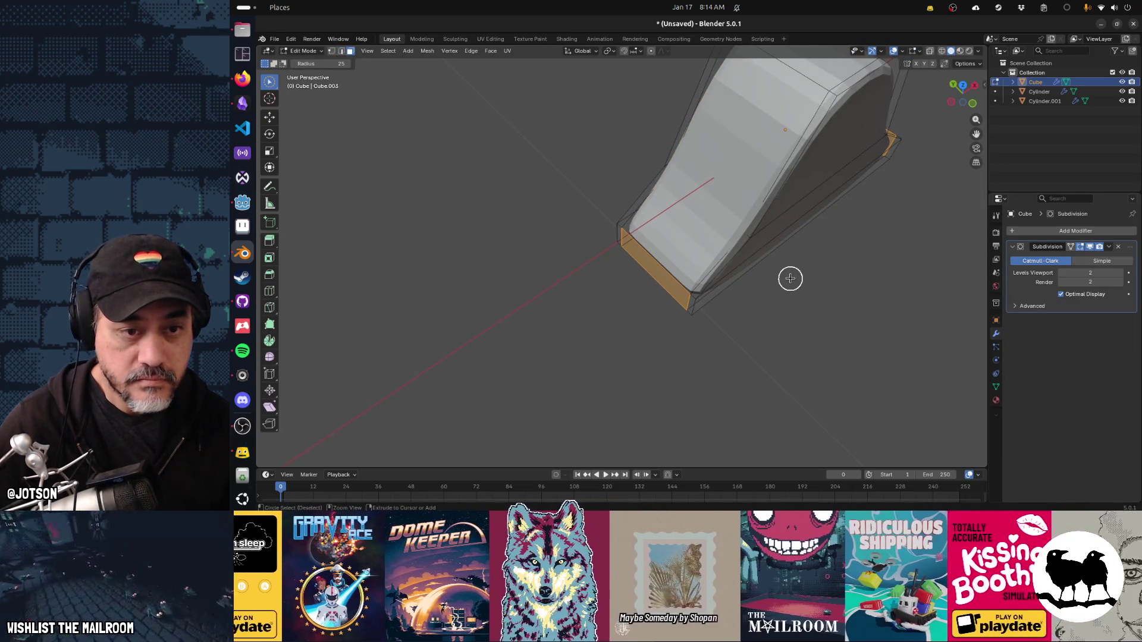
Circle-select the near and far end faces of the base.
{"action": "left_click_drag", "start_coordinate": [683, 304], "coordinate": [678, 305]}
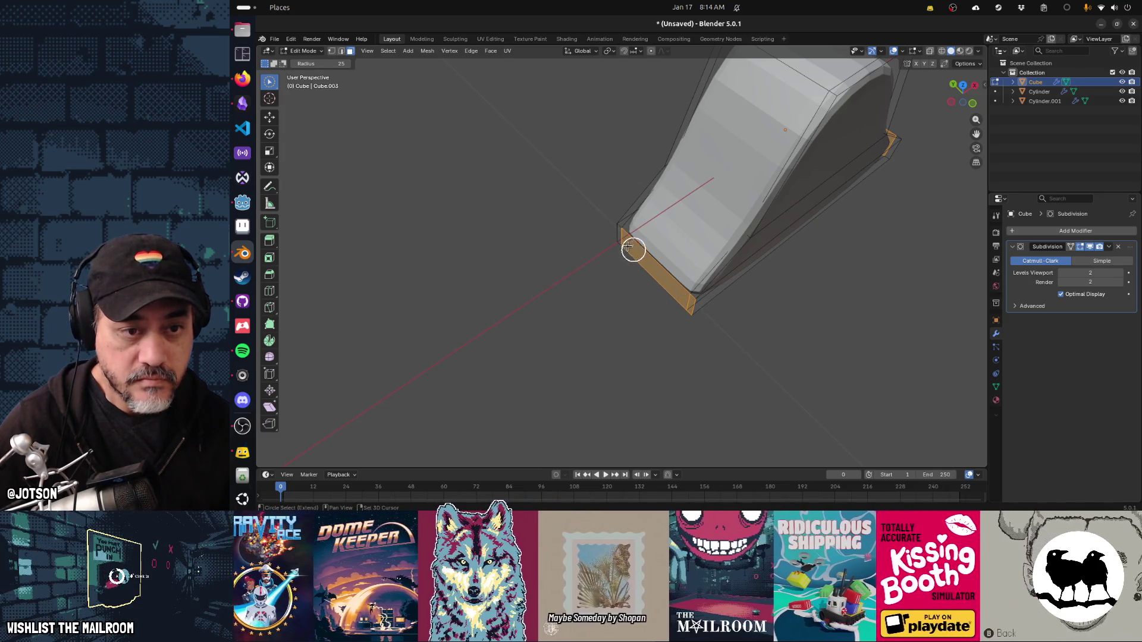
{"action": "left_click_drag", "start_coordinate": [875, 272], "coordinate": [784, 230]}
{"action": "left_click_drag", "start_coordinate": [806, 359], "coordinate": [836, 367]}
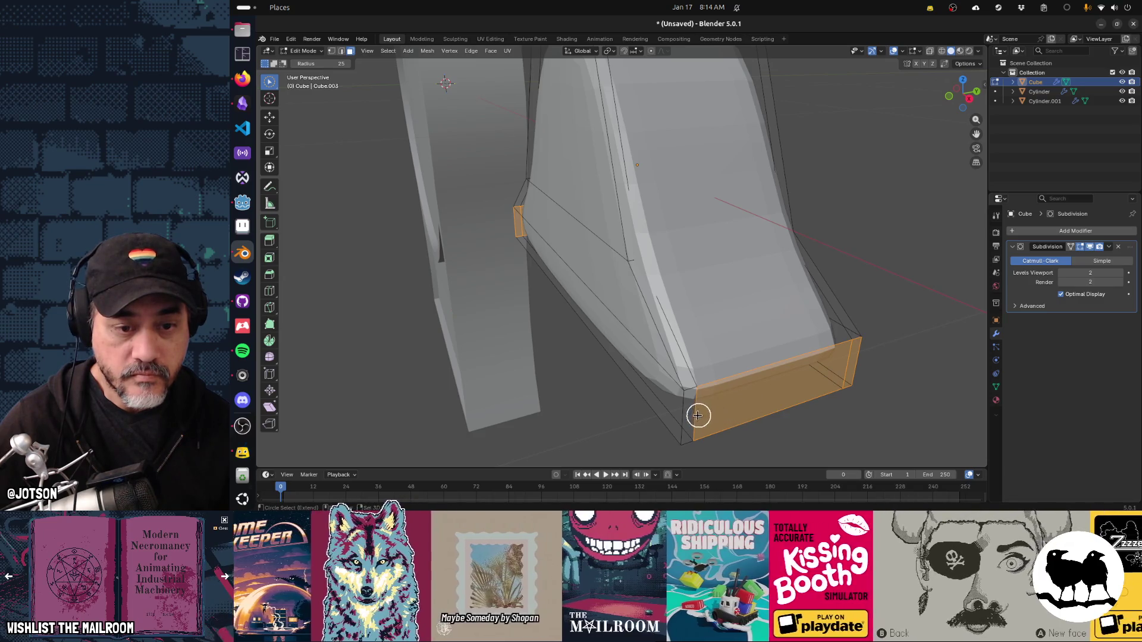
{"action": "left_click_drag", "start_coordinate": [789, 398], "coordinate": [841, 342]}
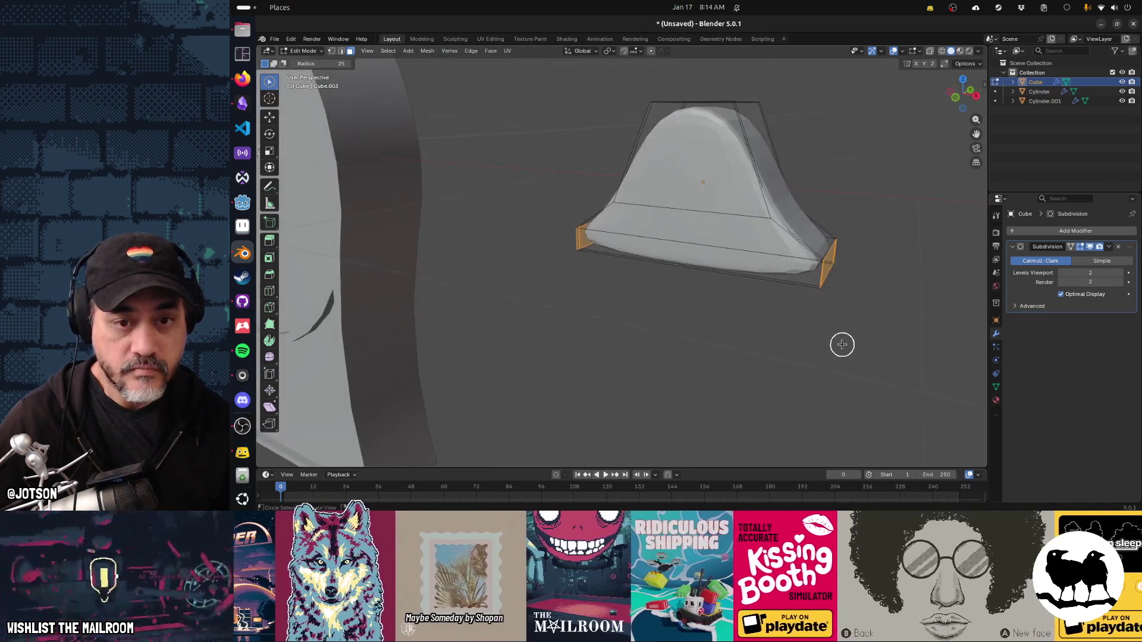
Spread the selected end faces along X to 1.139.
{"action": "key", "text": "s"}
{"action": "key", "text": "x"}
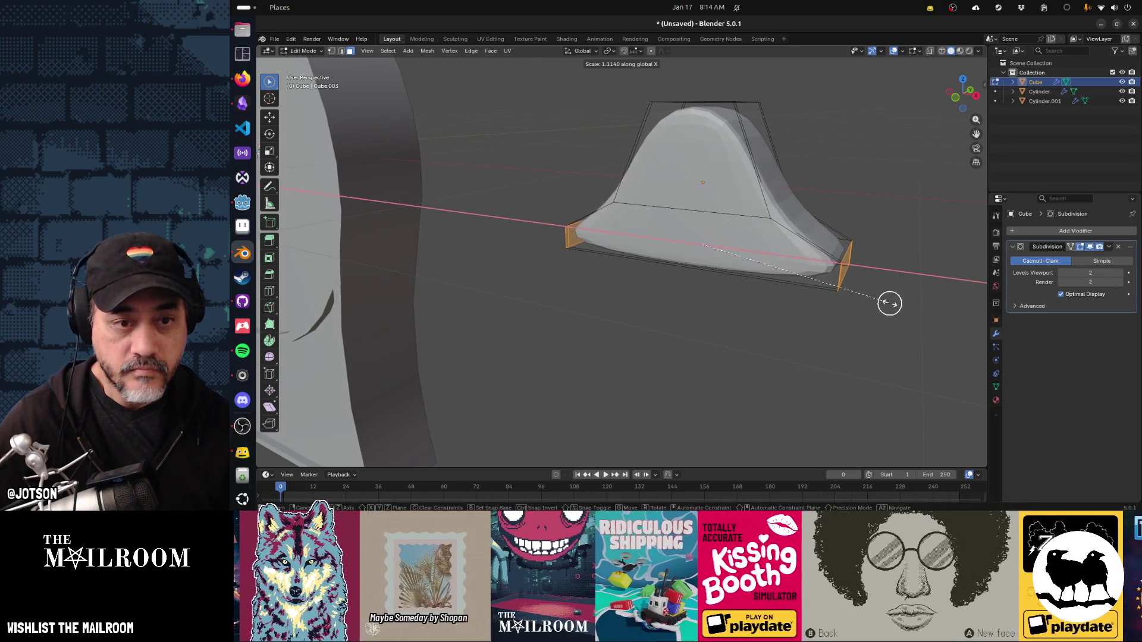
{"action": "left_click", "coordinate": [892, 305]}
{"action": "key", "text": "c"}
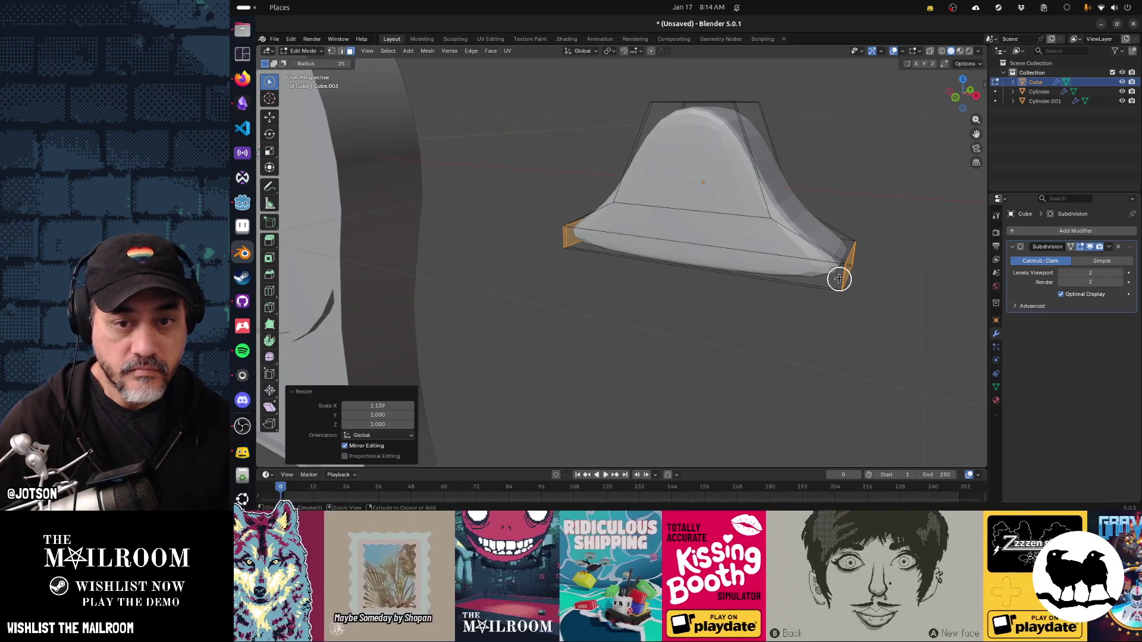
Add an edge loop near the base, lower it about 0.011 m, and return to Object Mode.
{"action": "key", "text": "Escape"}
{"action": "key", "text": "ctrl+r"}
{"action": "left_click", "coordinate": [838, 280]}
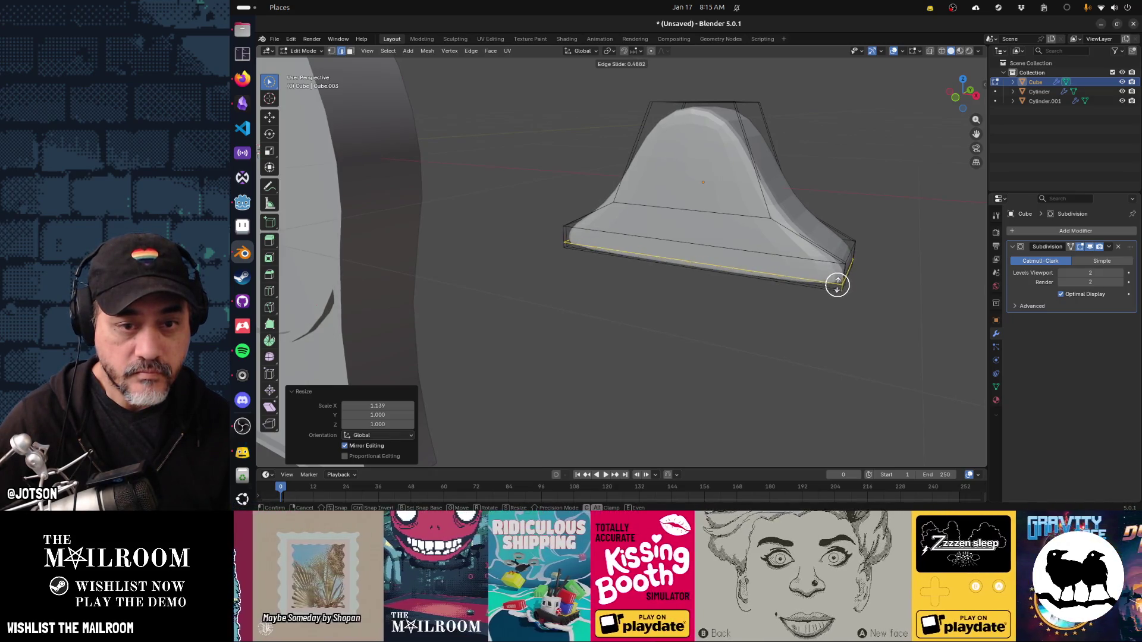
{"action": "left_click", "coordinate": [835, 284]}
{"action": "left_click_drag", "start_coordinate": [833, 285], "coordinate": [809, 293]}
{"action": "key", "text": "g"}
{"action": "key", "text": "z"}
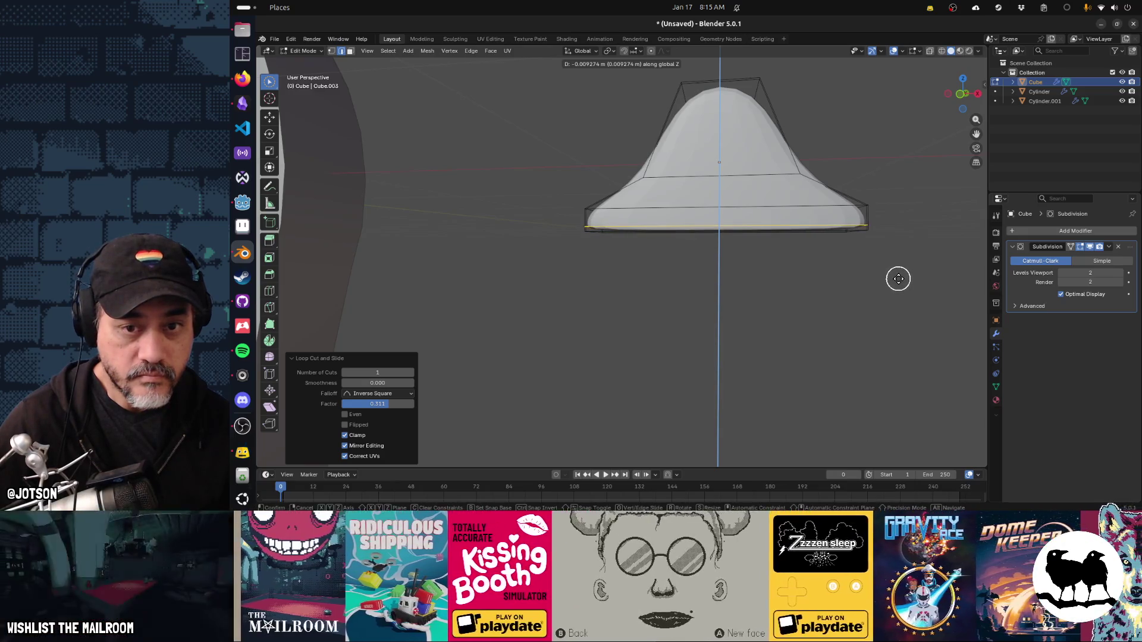
{"action": "left_click", "coordinate": [892, 261]}
{"action": "key", "text": "c"}
{"action": "left_click_drag", "start_coordinate": [888, 260], "coordinate": [869, 253]}
{"action": "key", "text": "Escape"}
{"action": "key", "text": "Tab"}
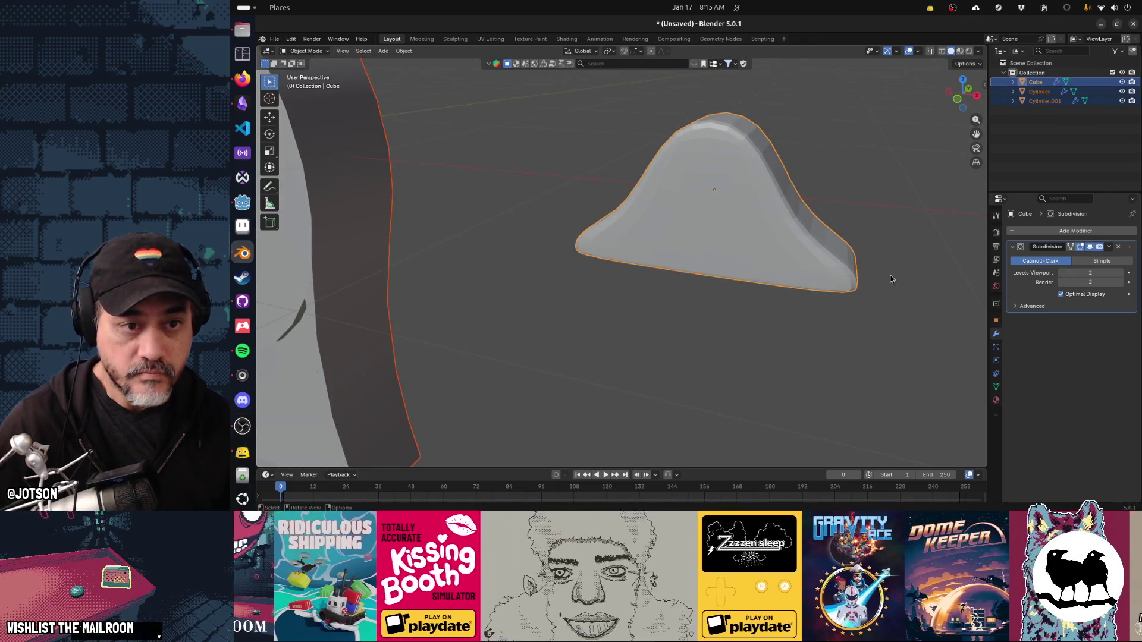
Squash the foot vertically to 0.783 and apply Shade Auto Smooth at 30°.
{"action": "key", "text": "Tab"}
{"action": "key", "text": "c"}
{"action": "key", "text": "alt+a"}
{"action": "left_click", "coordinate": [785, 262]}
{"action": "key", "text": "Escape"}
{"action": "key", "text": "Tab"}
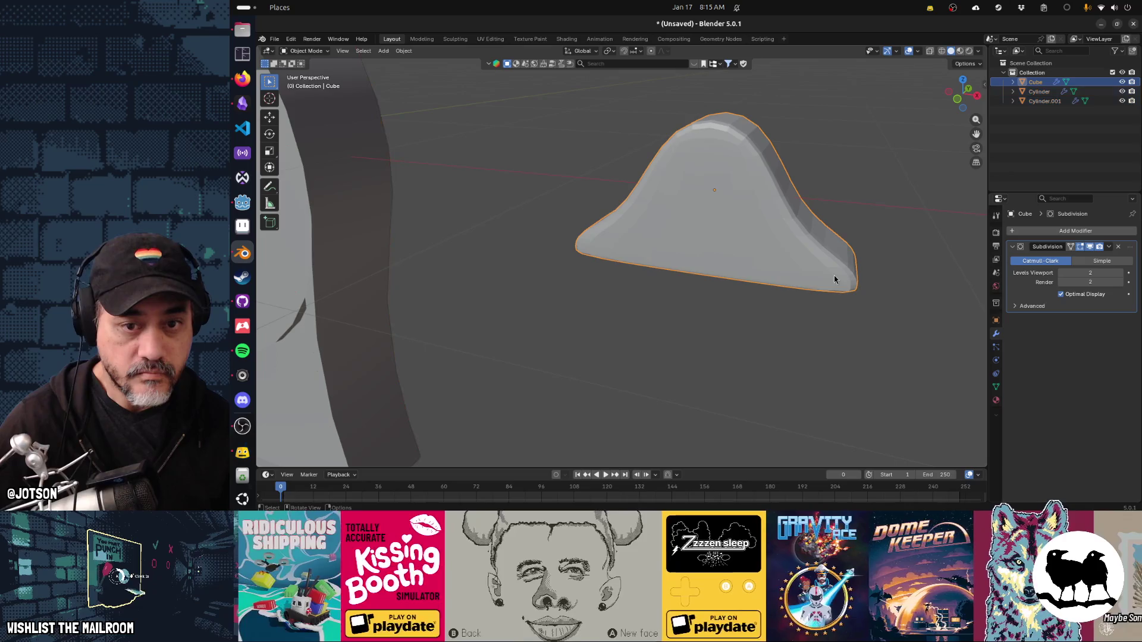
{"action": "key", "text": "s"}
{"action": "key", "text": "z"}
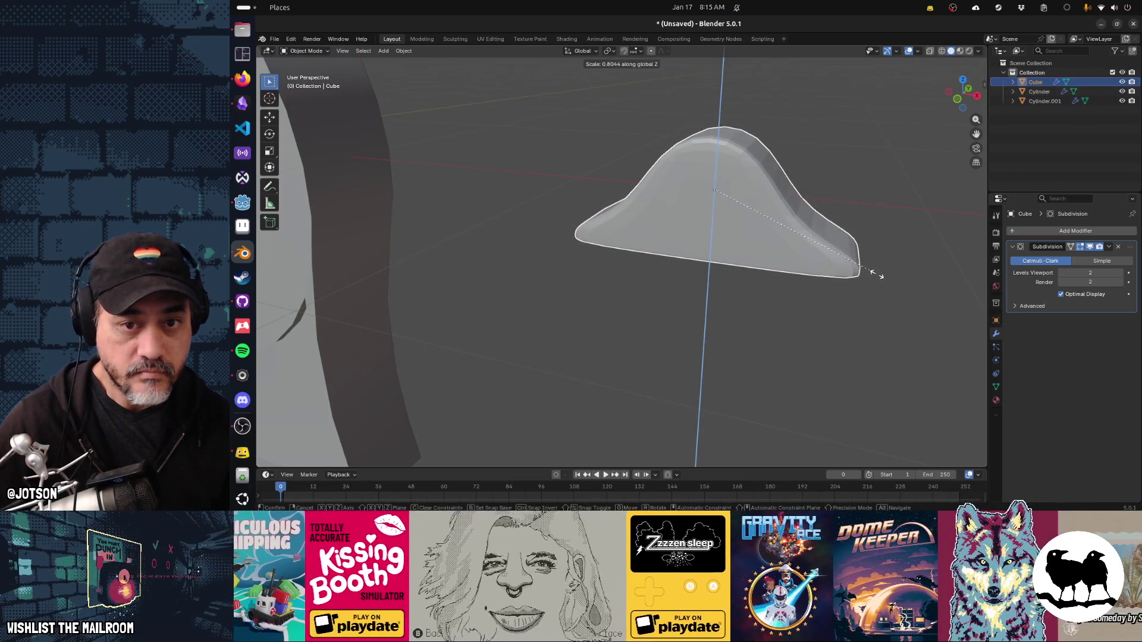
{"action": "left_click", "coordinate": [873, 270]}
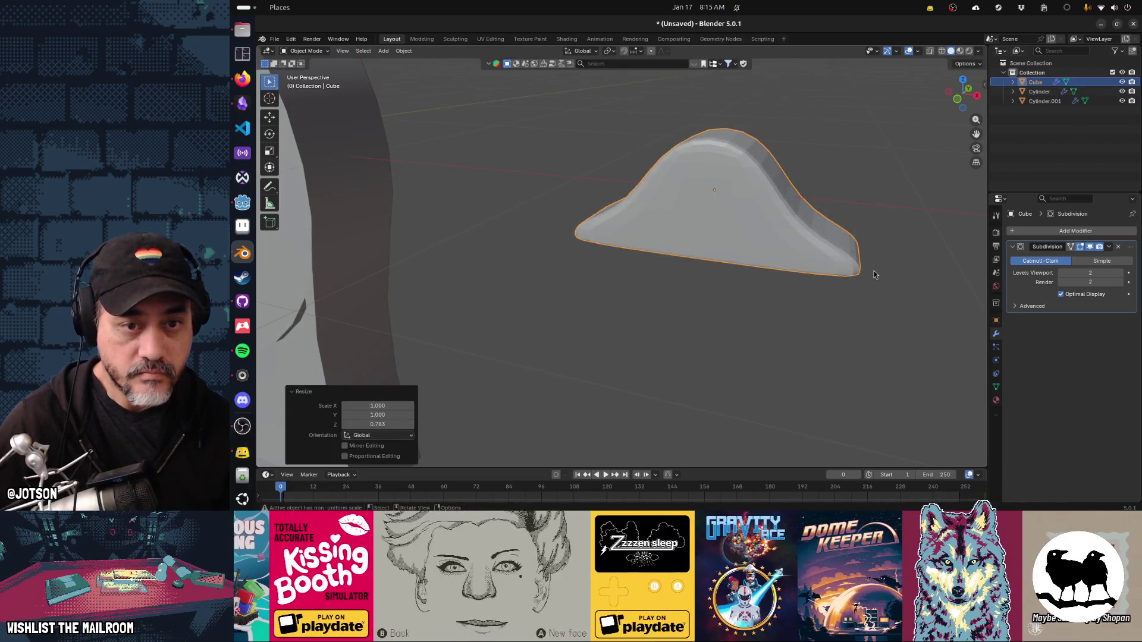
{"action": "key", "text": "F3"}
{"action": "key", "text": "Return"}
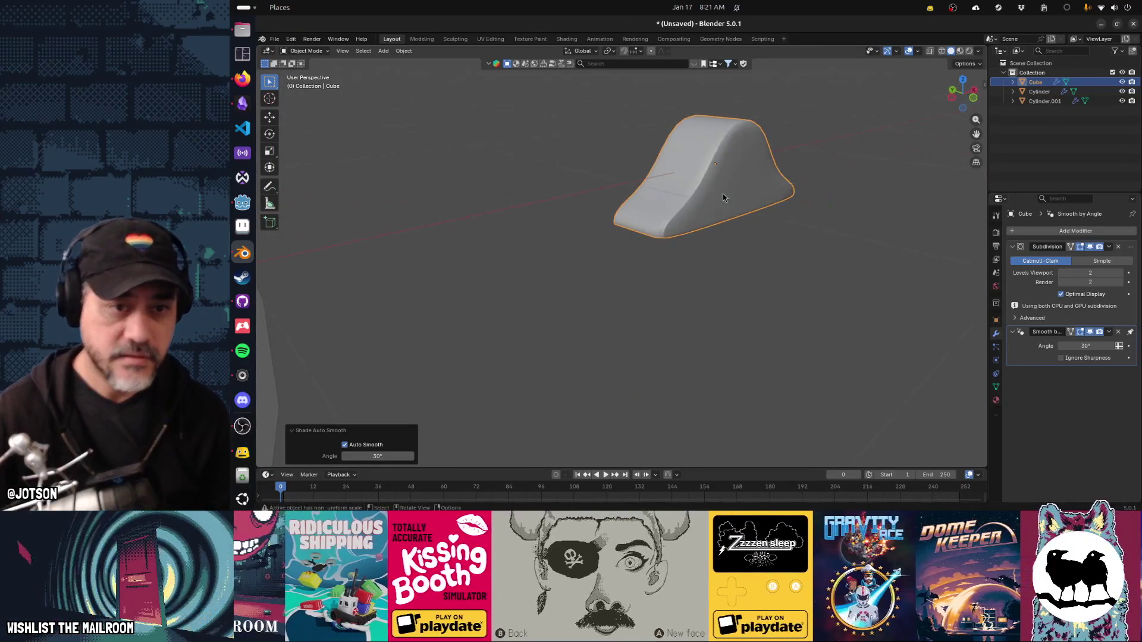
In Edit Mode, select the foot's front corner edge loop, then start and cancel a scale.
{"action": "key", "text": "Tab"}
{"action": "key", "text": "c"}
{"action": "scroll", "scroll_direction": "up", "scroll_amount": 3}
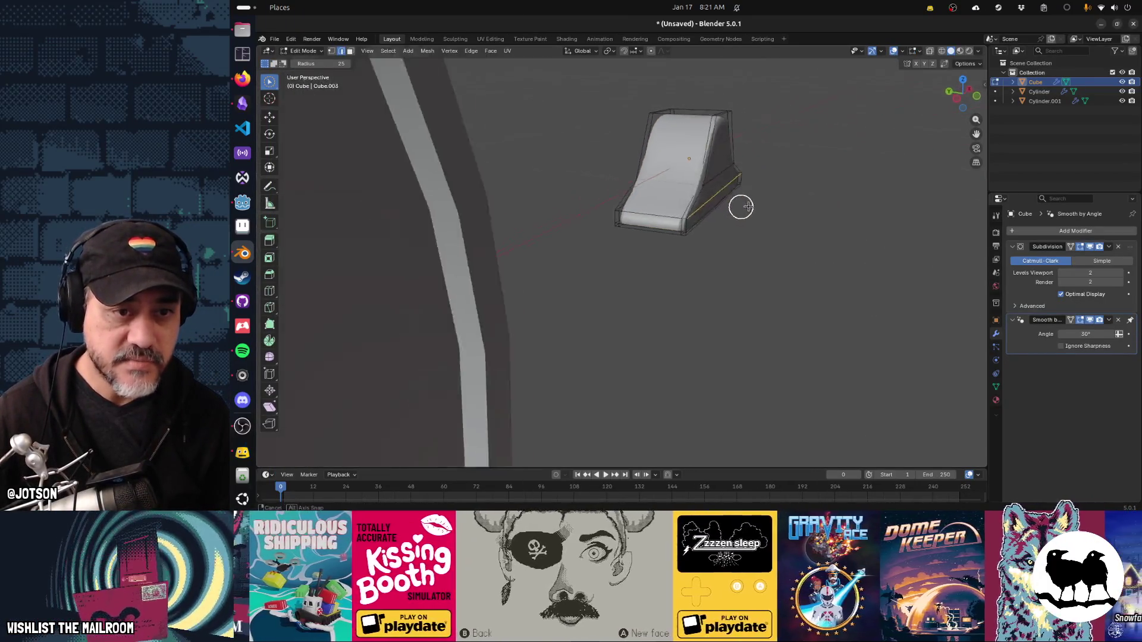
{"action": "scroll", "scroll_direction": "up", "scroll_amount": 3}
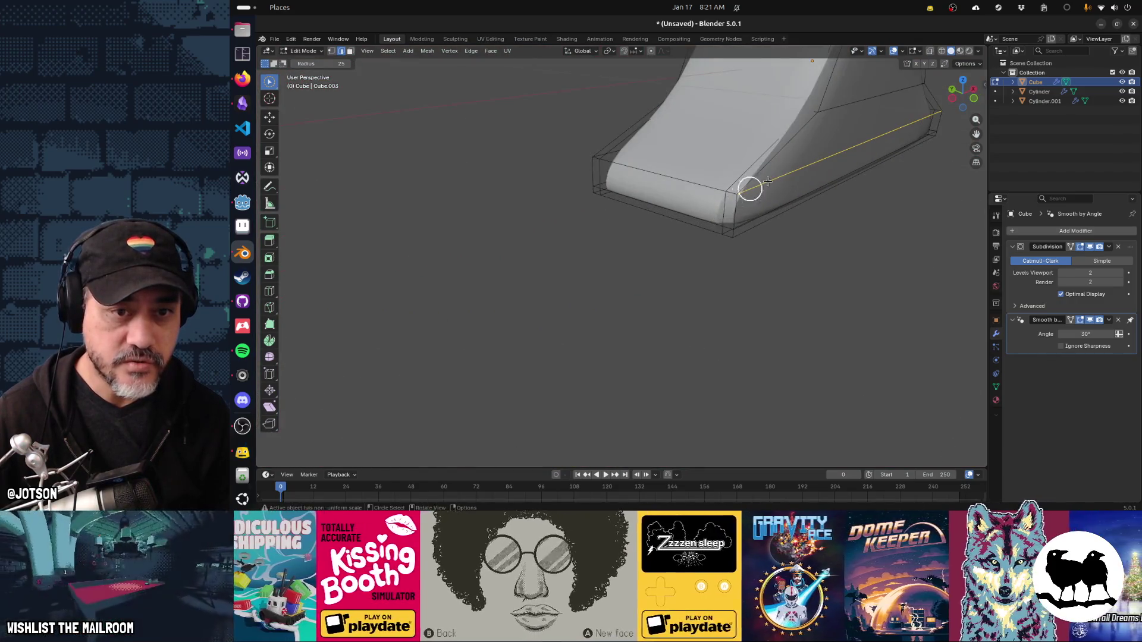
{"action": "left_click", "coordinate": [711, 232]}
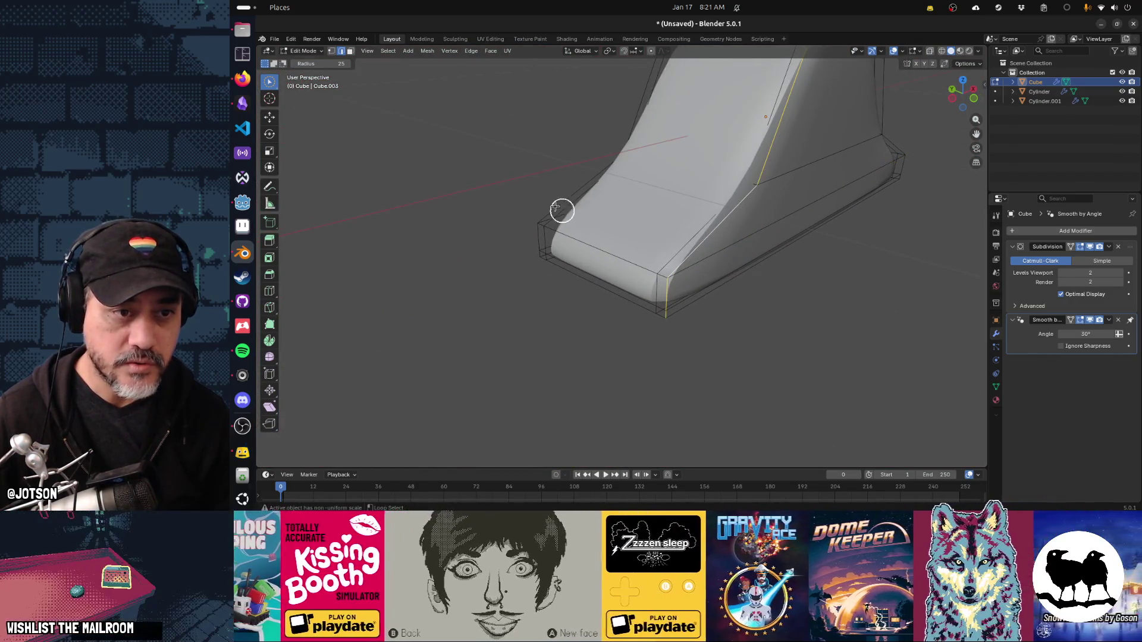
{"action": "left_click_drag", "start_coordinate": [553, 204], "coordinate": [703, 212]}
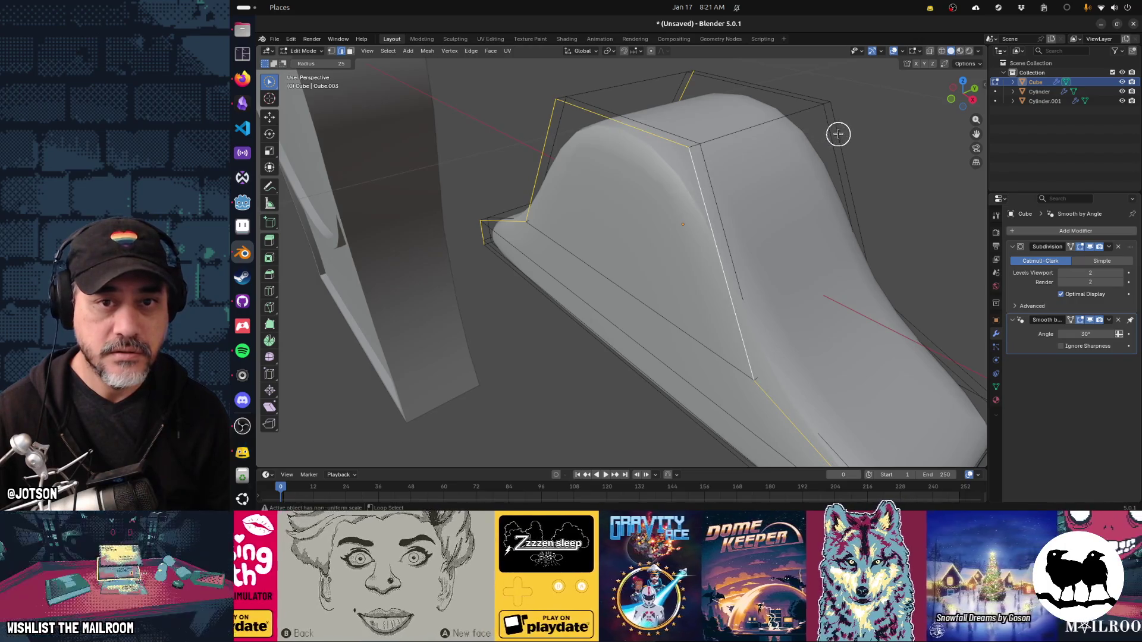
{"action": "left_click_drag", "start_coordinate": [651, 289], "coordinate": [799, 256]}
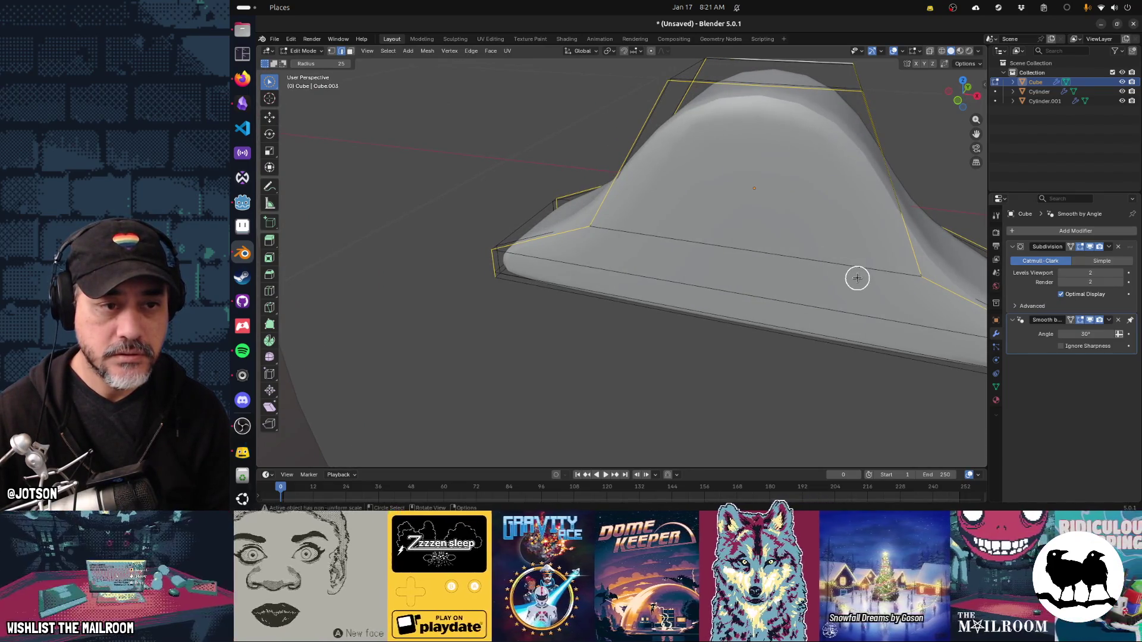
{"action": "key", "text": "s"}
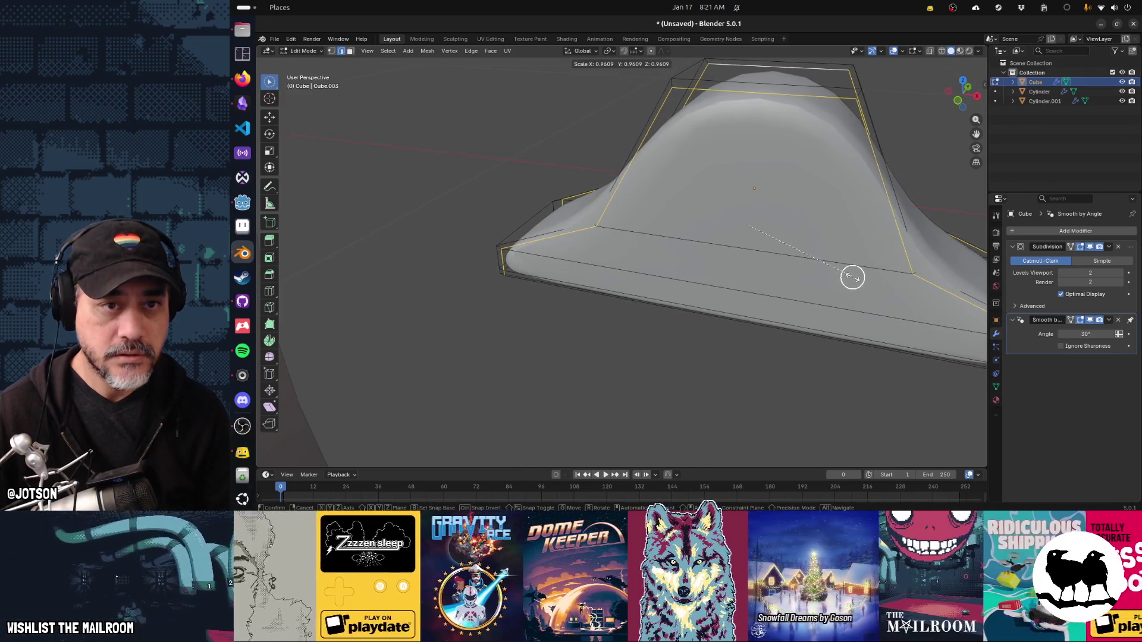
{"action": "key", "text": "Escape"}
Select an edge loop on the foot's side and scale it slightly along Y.
{"action": "key", "text": "c"}
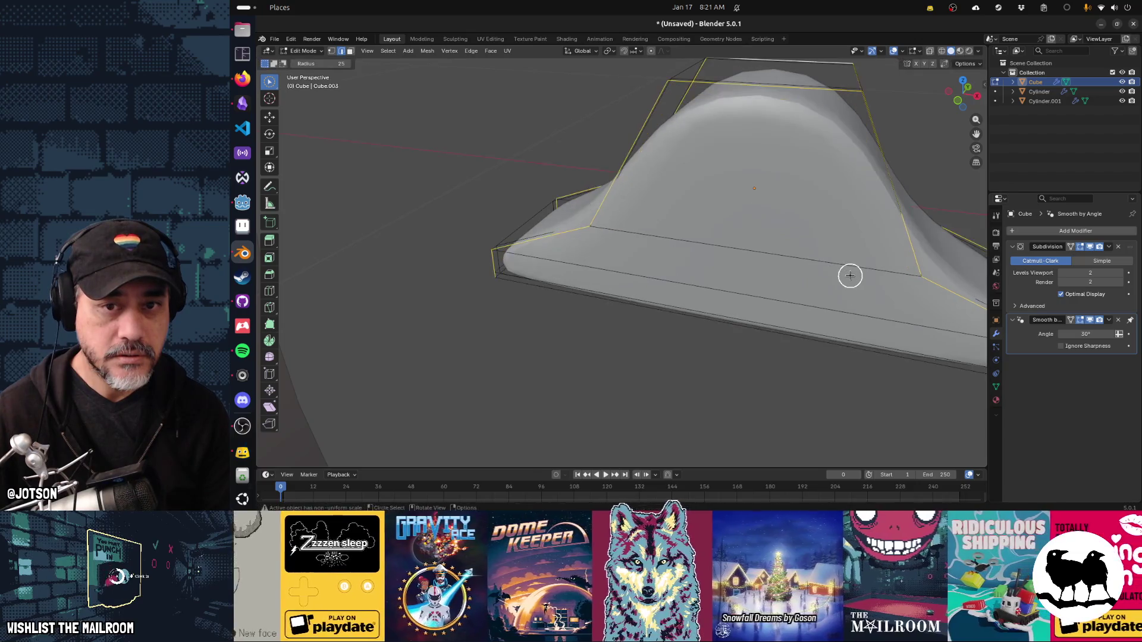
{"action": "left_click_drag", "start_coordinate": [847, 271], "coordinate": [798, 274]}
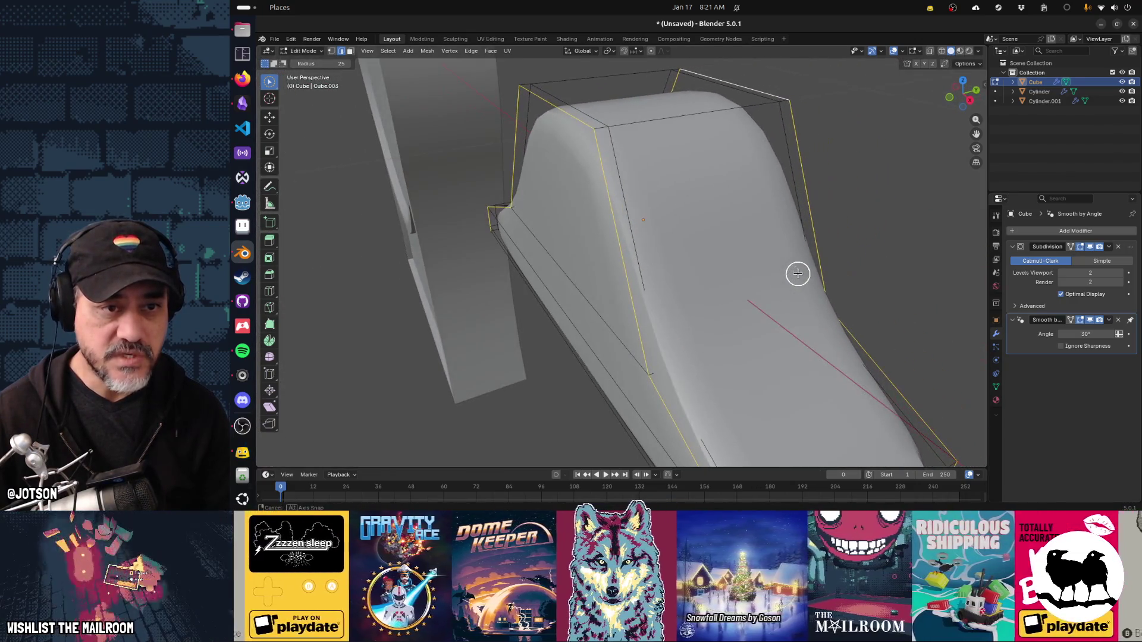
{"action": "left_click_drag", "start_coordinate": [593, 178], "coordinate": [797, 172]}
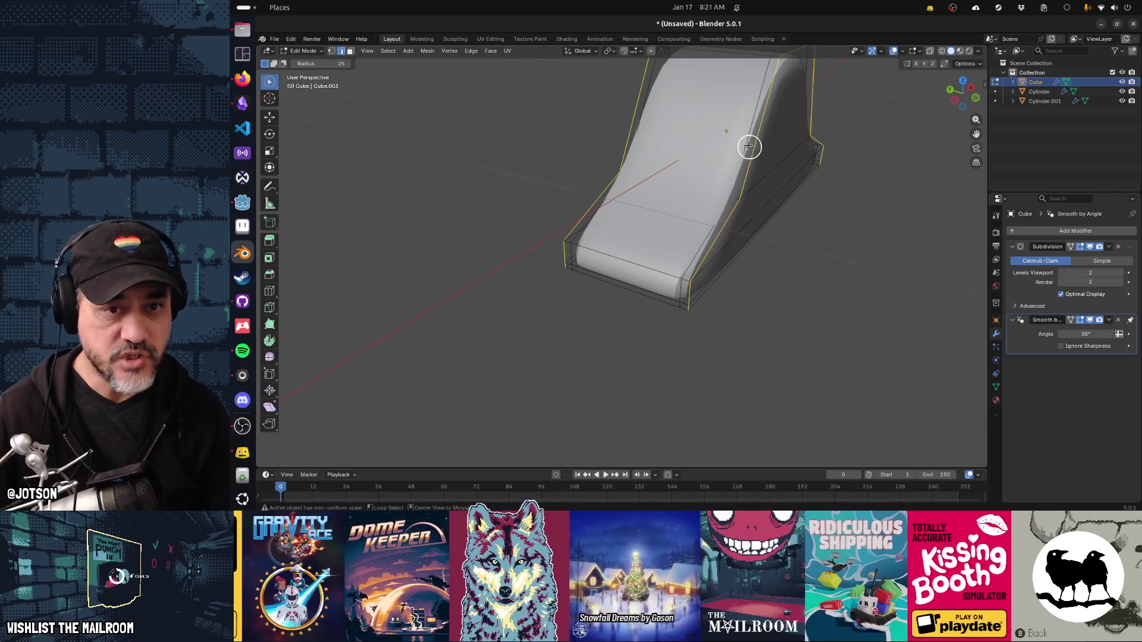
{"action": "left_click", "coordinate": [745, 144]}
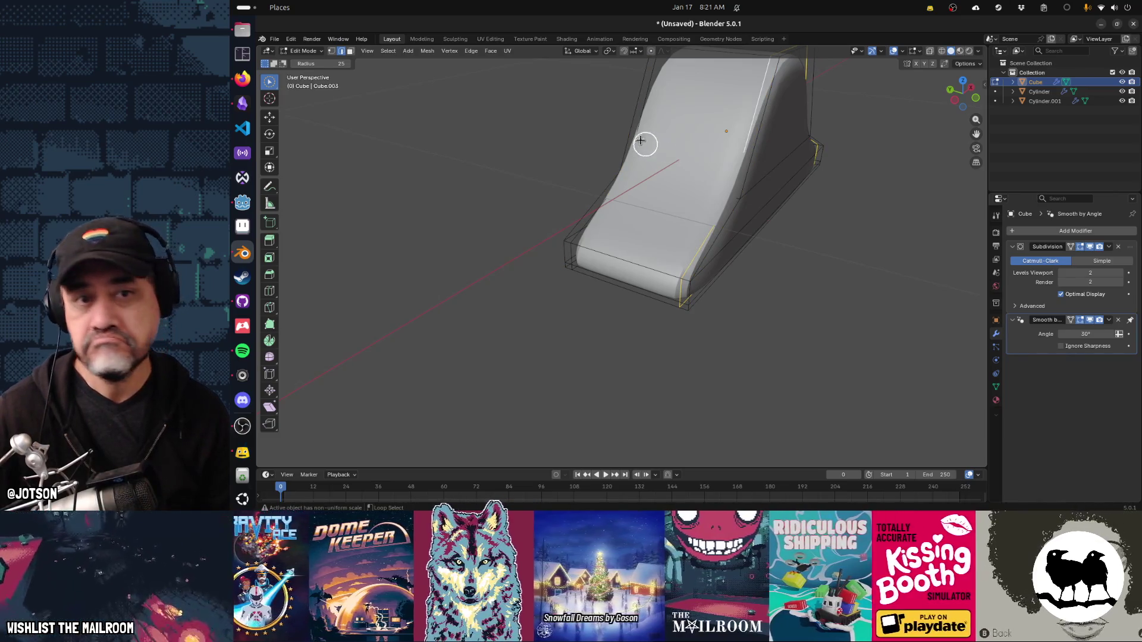
{"action": "key", "text": "s"}
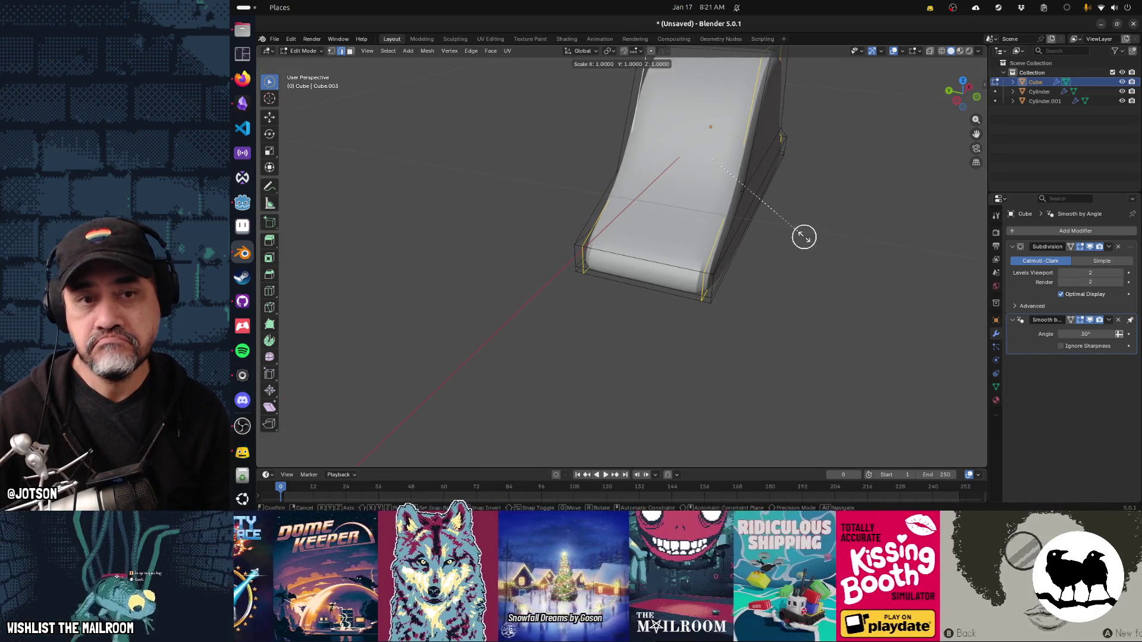
{"action": "key", "text": "y"}
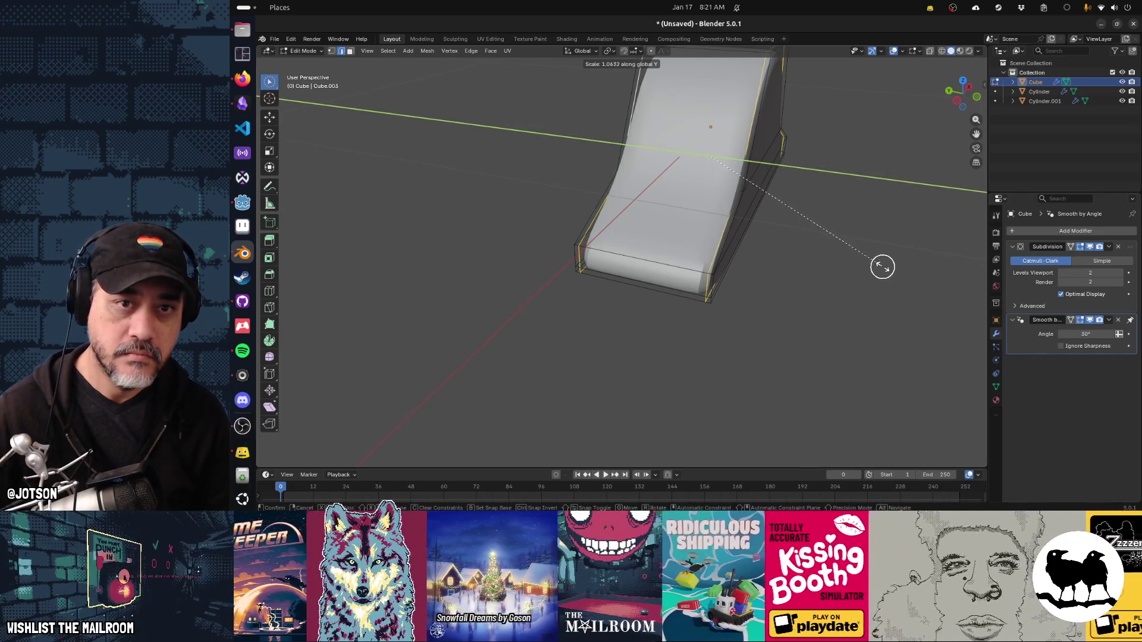
{"action": "left_click", "coordinate": [897, 274]}
Check the model in Object Mode, then go back into Edit Mode on the foot.
{"action": "key", "text": "Tab"}
{"action": "scroll", "scroll_direction": "down", "scroll_amount": 3}
{"action": "left_click_drag", "start_coordinate": [860, 233], "coordinate": [669, 225]}
{"action": "key", "text": "Tab"}
{"action": "key", "text": "c"}
{"action": "left_click_drag", "start_coordinate": [648, 279], "coordinate": [647, 273]}
{"action": "scroll", "scroll_direction": "up", "scroll_amount": 3}
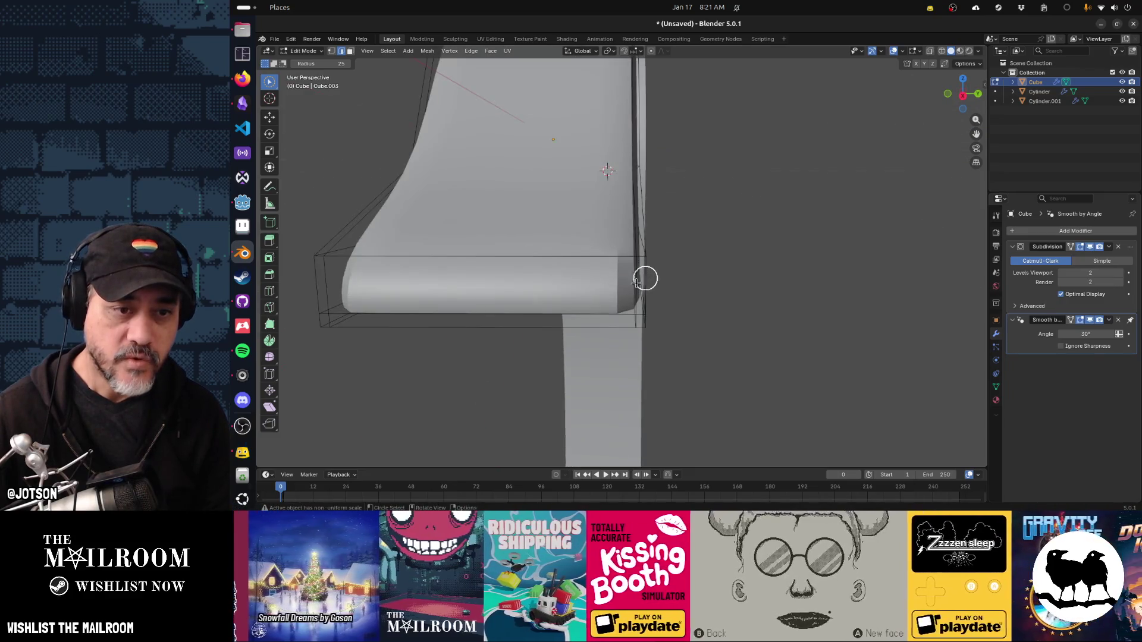
{"action": "left_click_drag", "start_coordinate": [559, 301], "coordinate": [705, 277]}
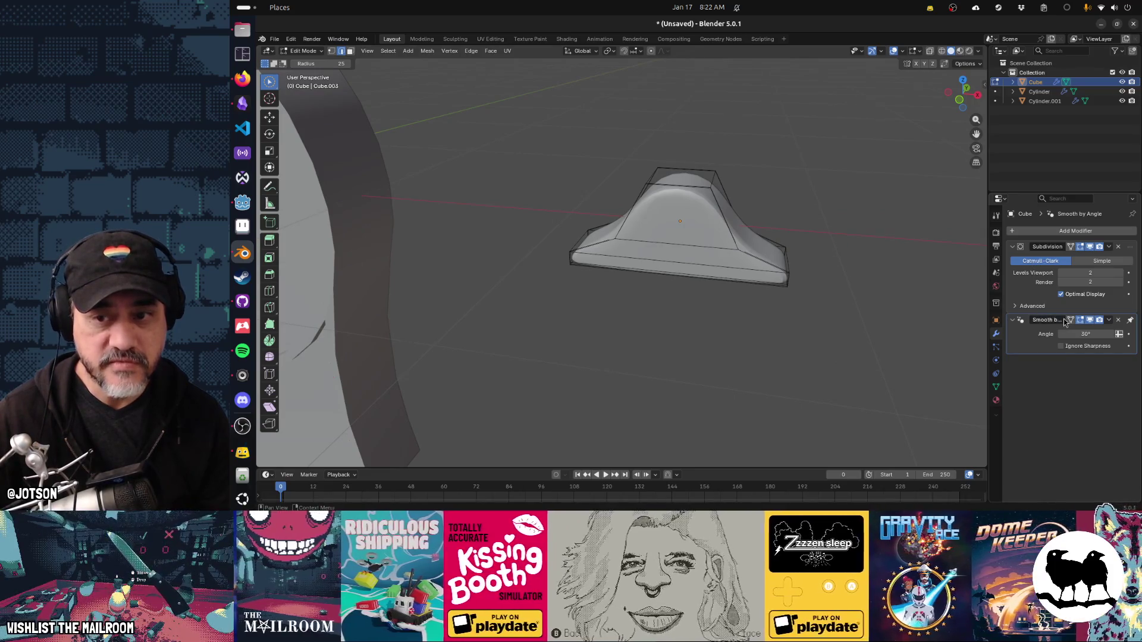
Apply the foot's Subdivision modifier with Ctrl+A and edit the resulting dense mesh.
{"action": "left_click_drag", "start_coordinate": [826, 309], "coordinate": [765, 306]}
{"action": "key", "text": "Tab"}
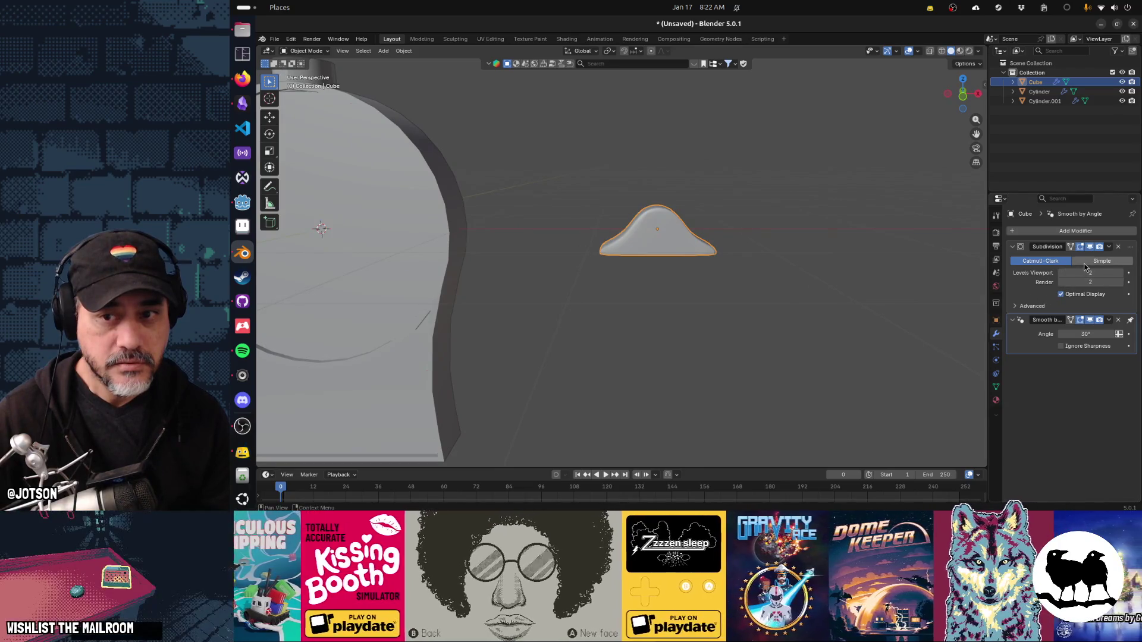
{"action": "key", "text": "ctrl+a"}
{"action": "scroll", "scroll_direction": "up", "scroll_amount": 3}
{"action": "key", "text": "Tab"}
{"action": "left_click_drag", "start_coordinate": [726, 265], "coordinate": [805, 278]}
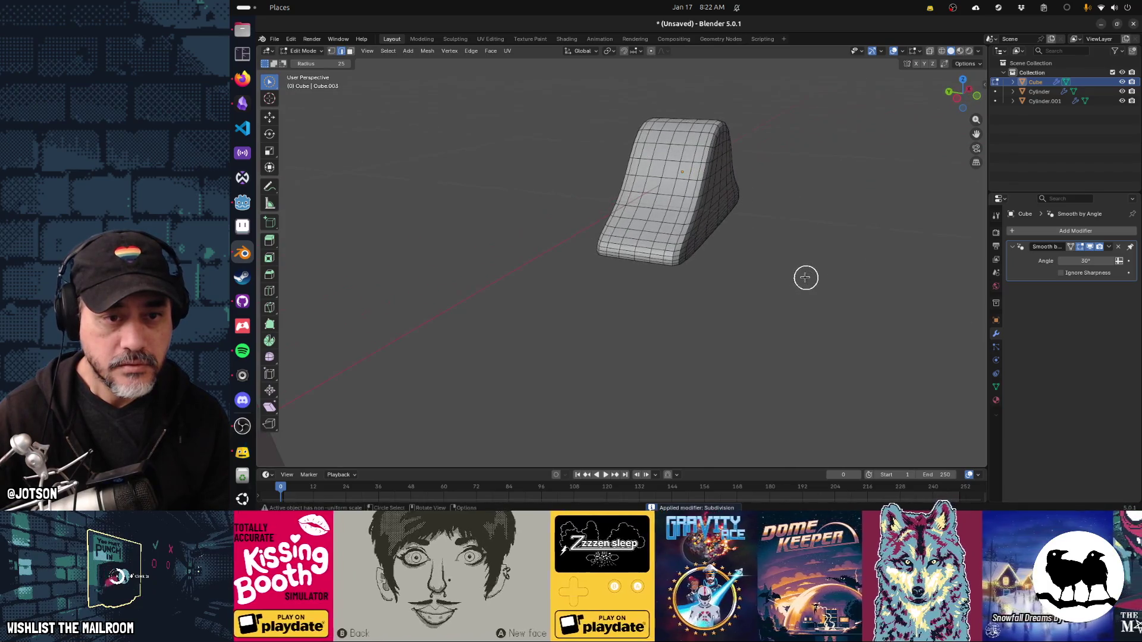
{"action": "scroll", "scroll_direction": "up", "scroll_amount": 3}
{"action": "key", "text": "w"}
{"action": "key", "text": "w"}
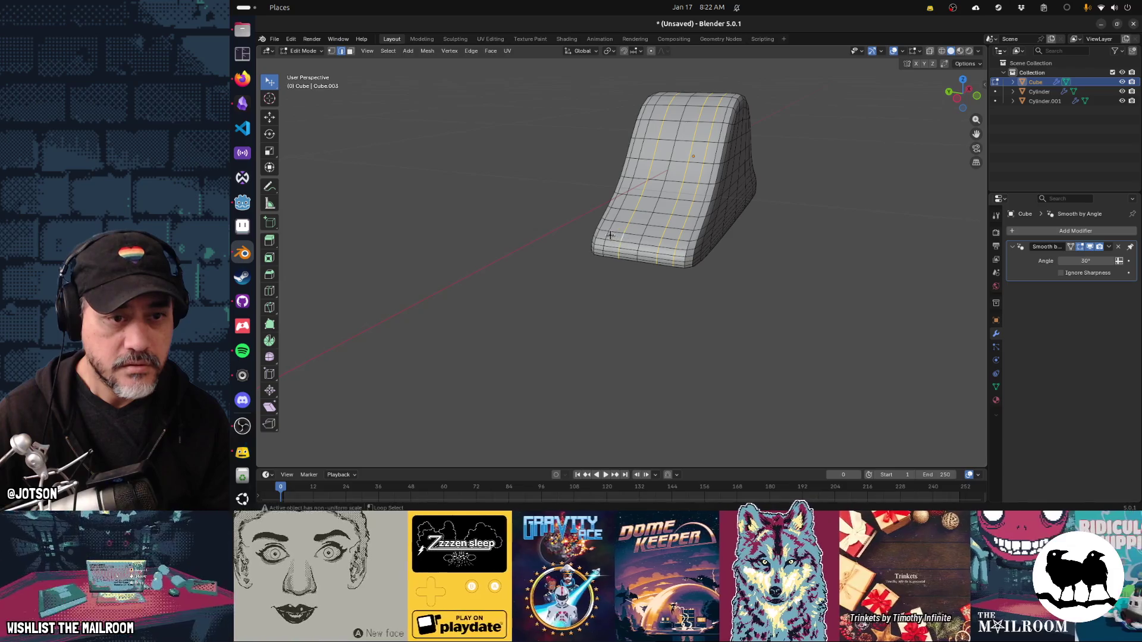
Dissolve the selected edges, then dissolve two more edge loops across the foot.
{"action": "key", "text": "x"}
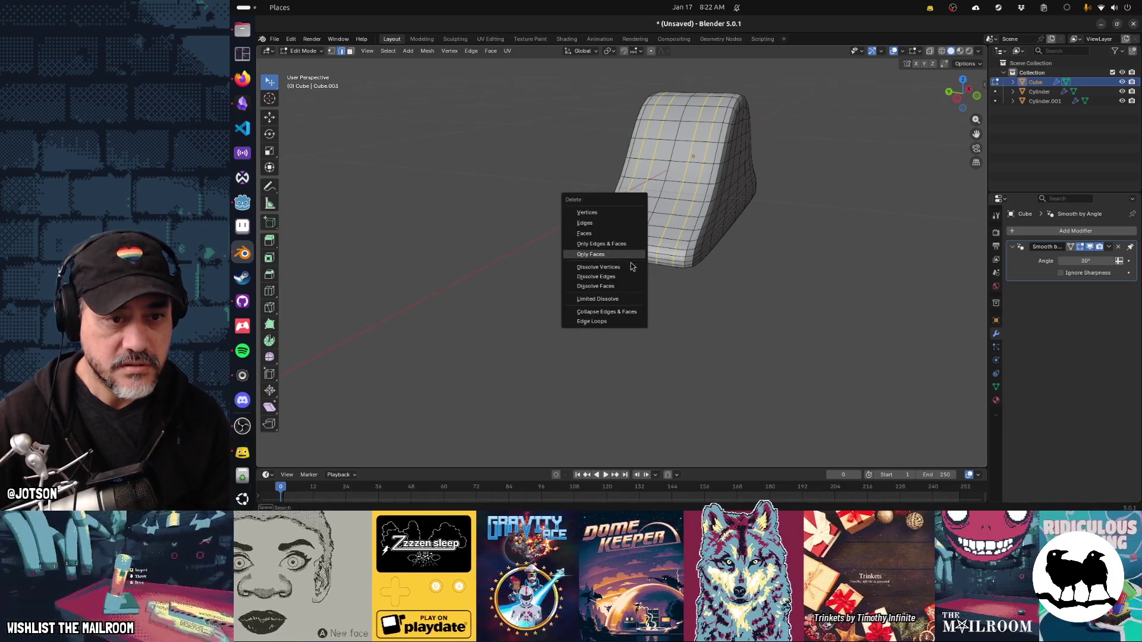
{"action": "left_click", "coordinate": [631, 277]}
{"action": "left_click_drag", "start_coordinate": [631, 277], "coordinate": [667, 275]}
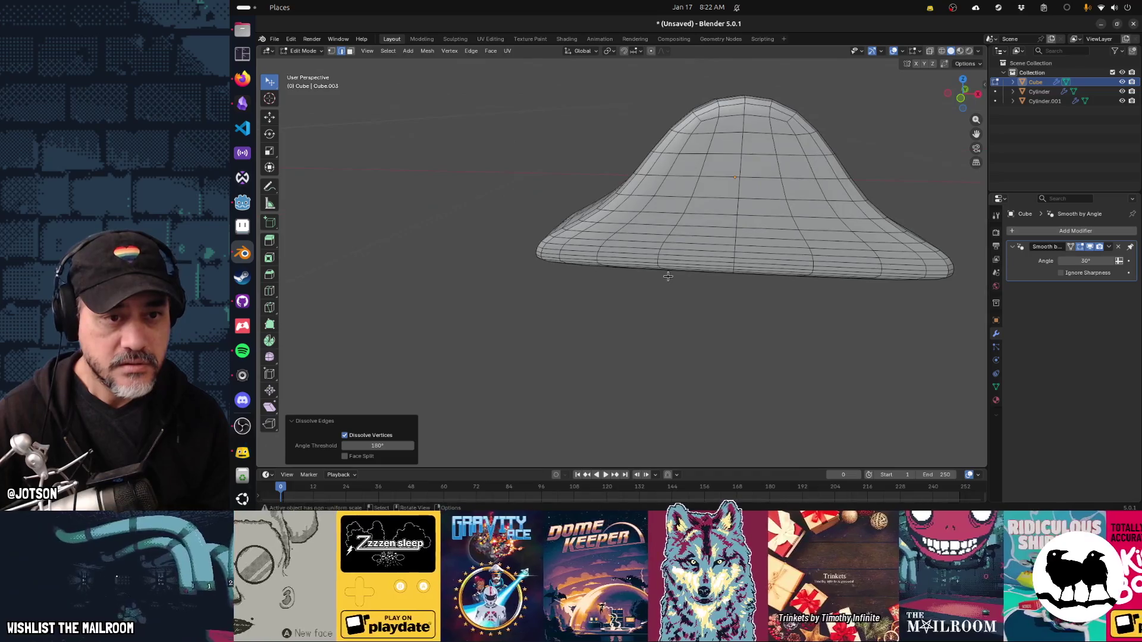
{"action": "left_click", "coordinate": [597, 240]}
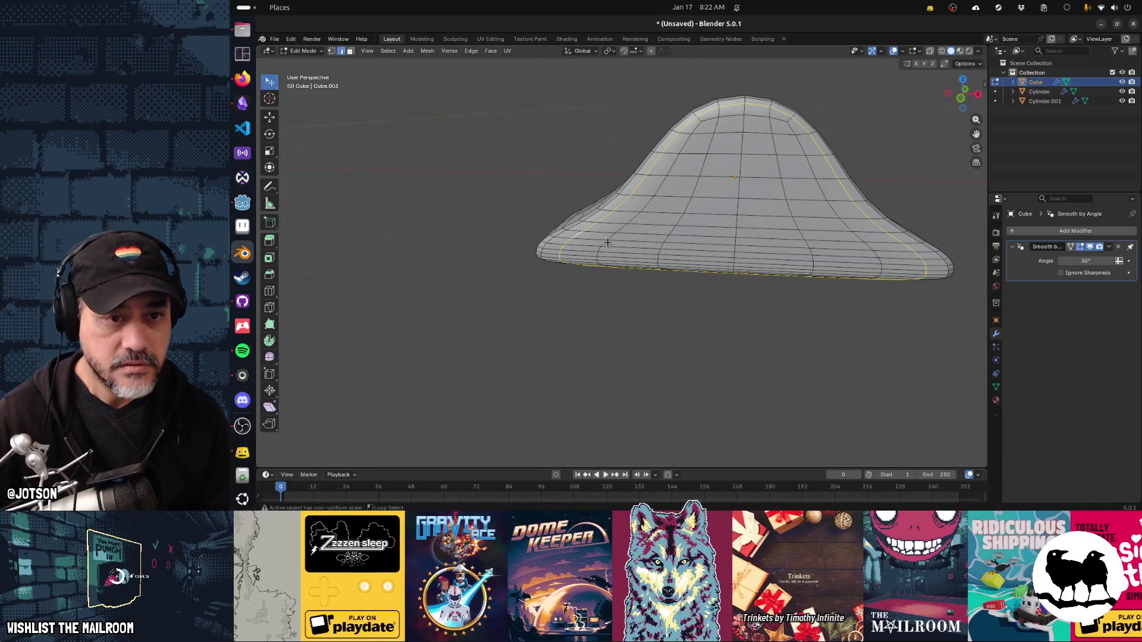
{"action": "left_click", "coordinate": [660, 242]}
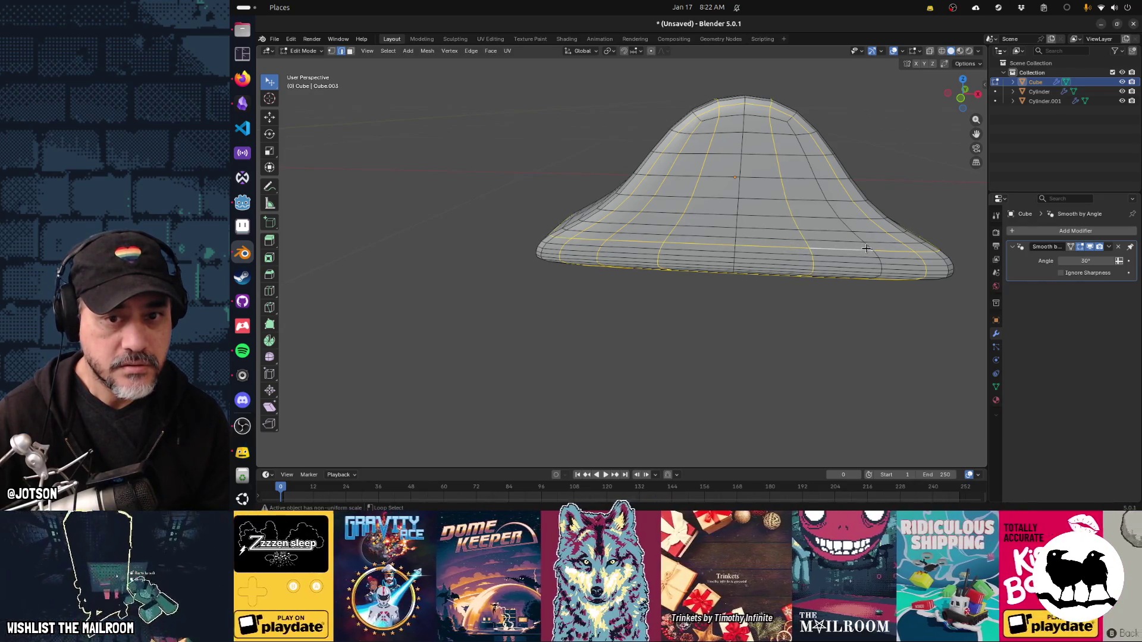
{"action": "key", "text": "ctrl+x"}
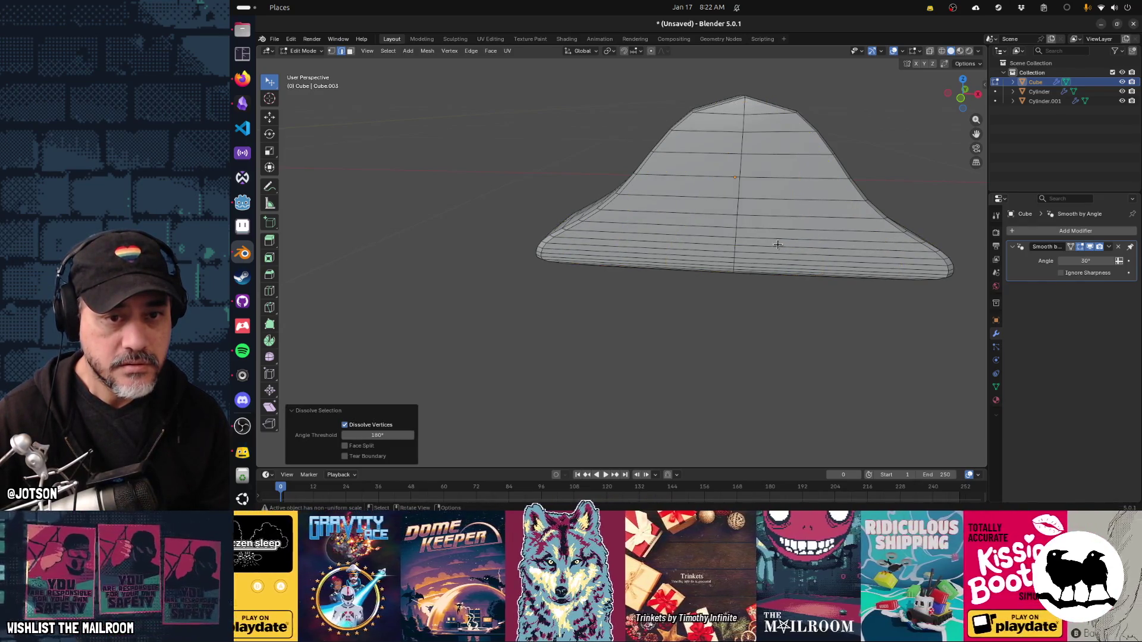
{"action": "left_click_drag", "start_coordinate": [779, 267], "coordinate": [796, 244]}
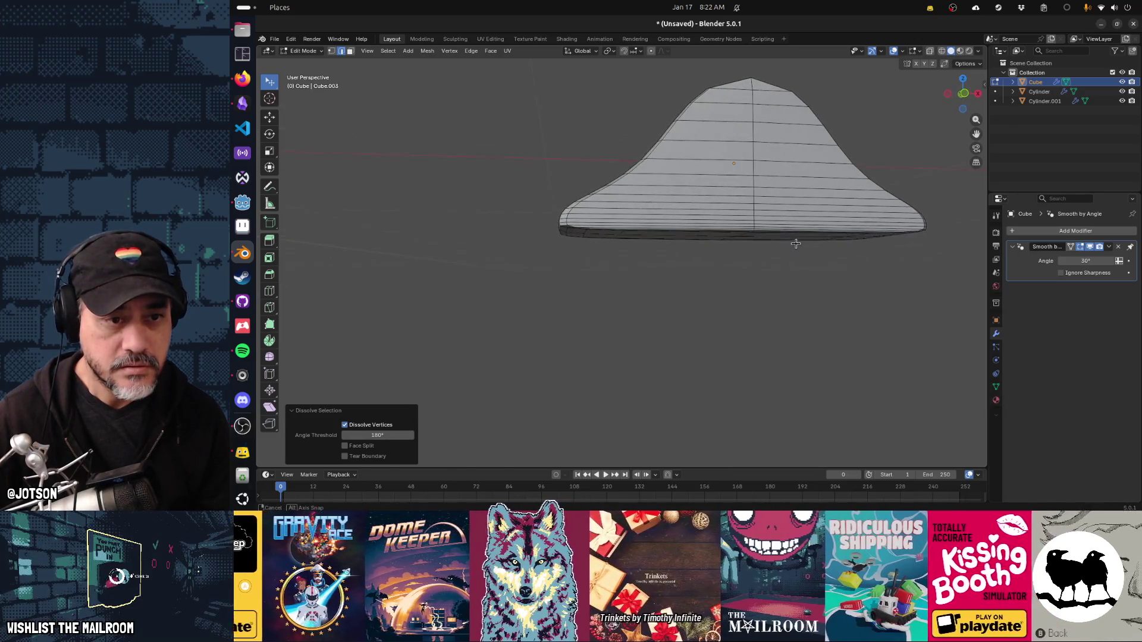
Dissolve the grown top rim loops and the lower rim edge loop of the foot.
{"action": "left_click_drag", "start_coordinate": [646, 227], "coordinate": [631, 216]}
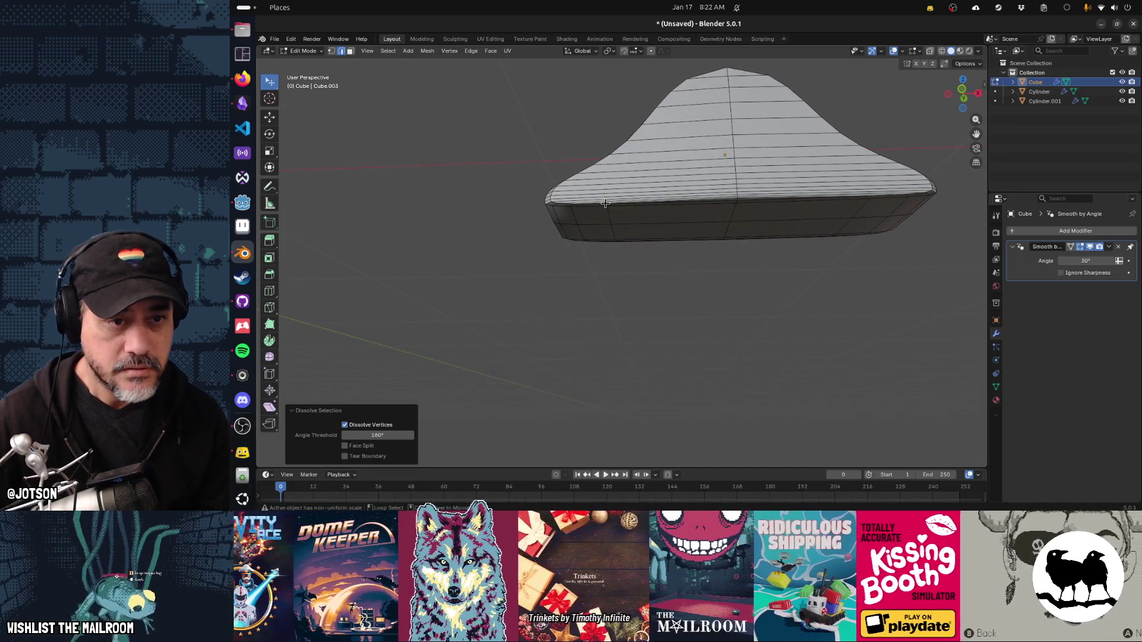
{"action": "left_click", "coordinate": [619, 199]}
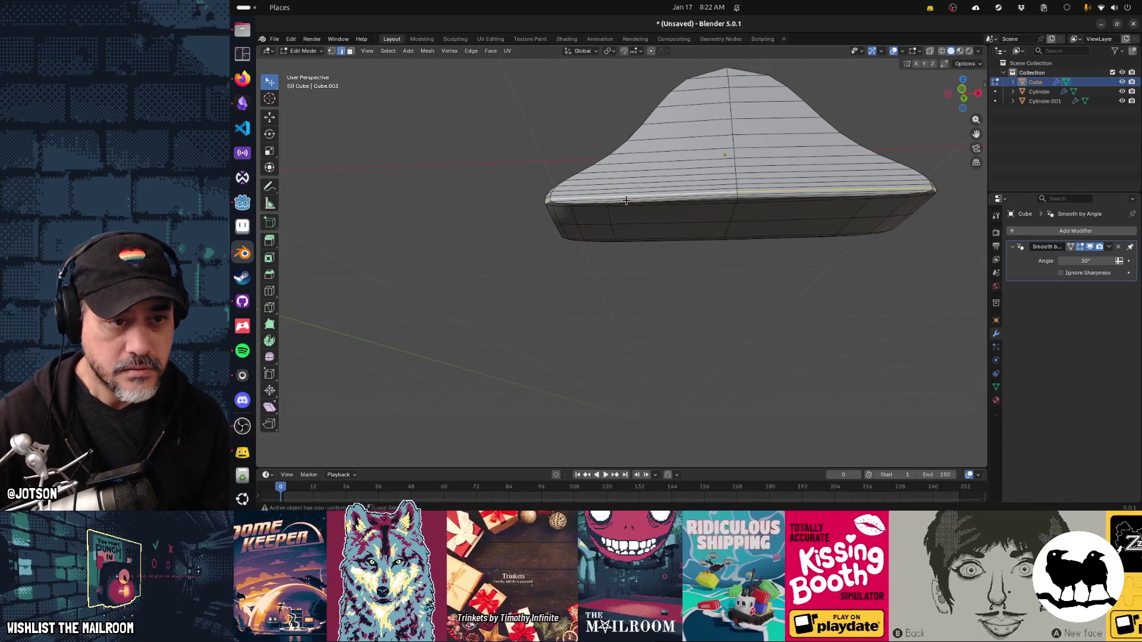
{"action": "key", "text": "ctrl+KP_Add"}
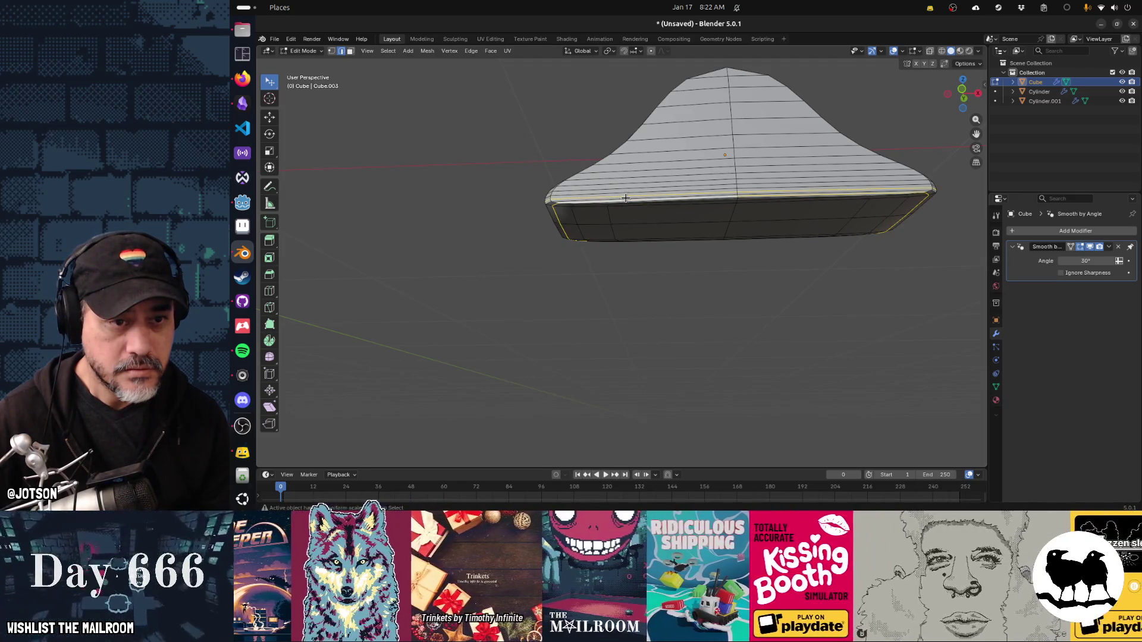
{"action": "key", "text": "ctrl+x"}
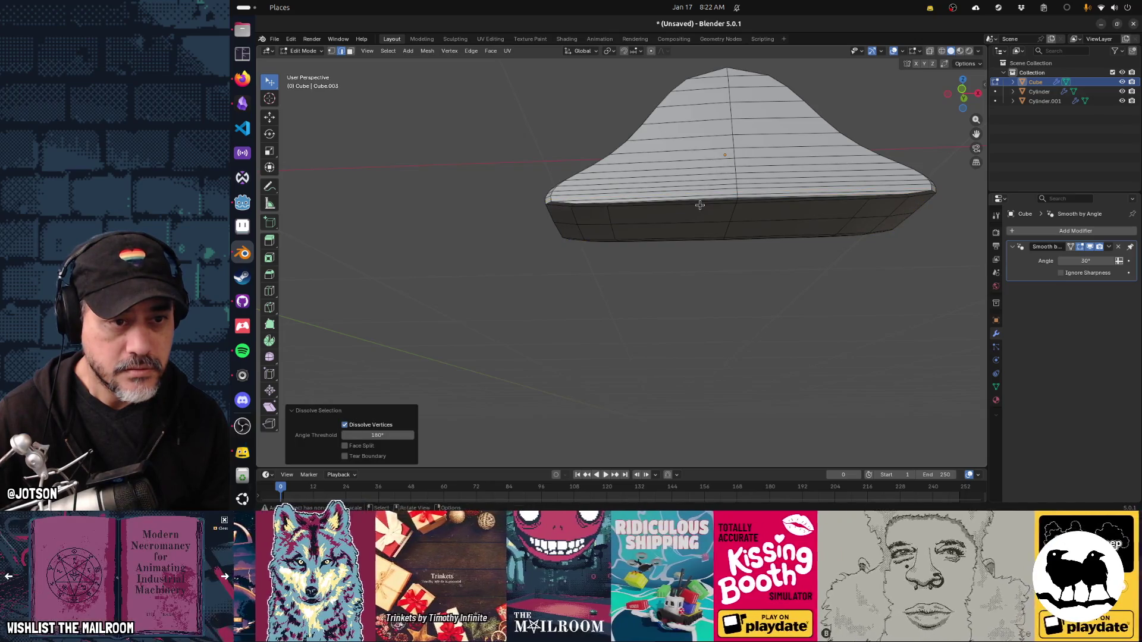
{"action": "scroll", "scroll_direction": "up", "scroll_amount": 3}
{"action": "left_click_drag", "start_coordinate": [641, 224], "coordinate": [627, 205]}
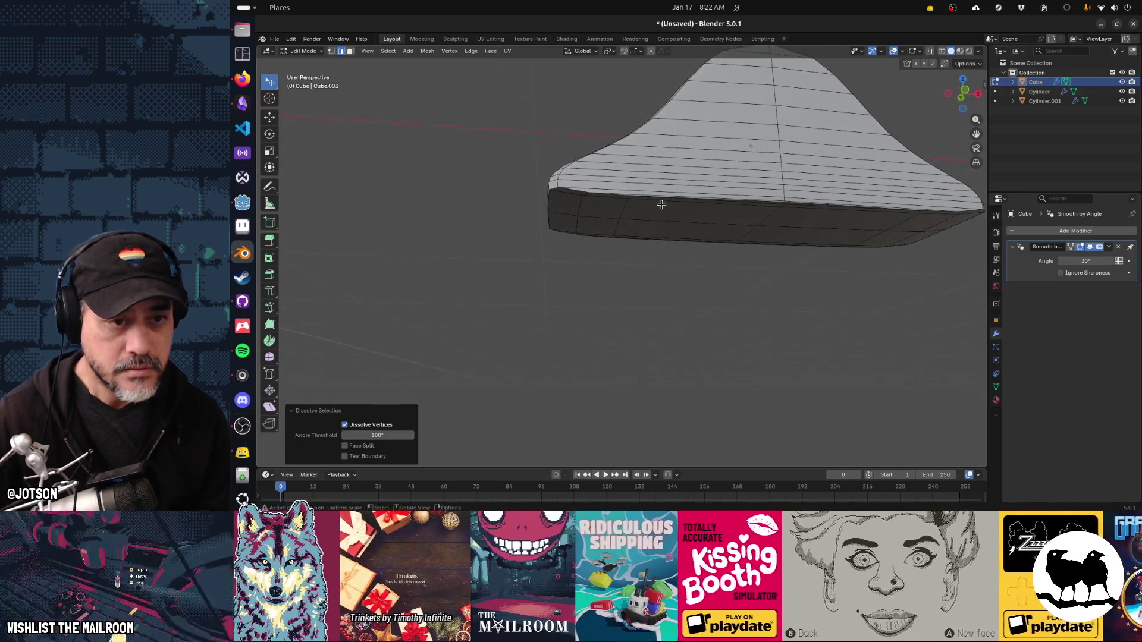
{"action": "left_click", "coordinate": [624, 205]}
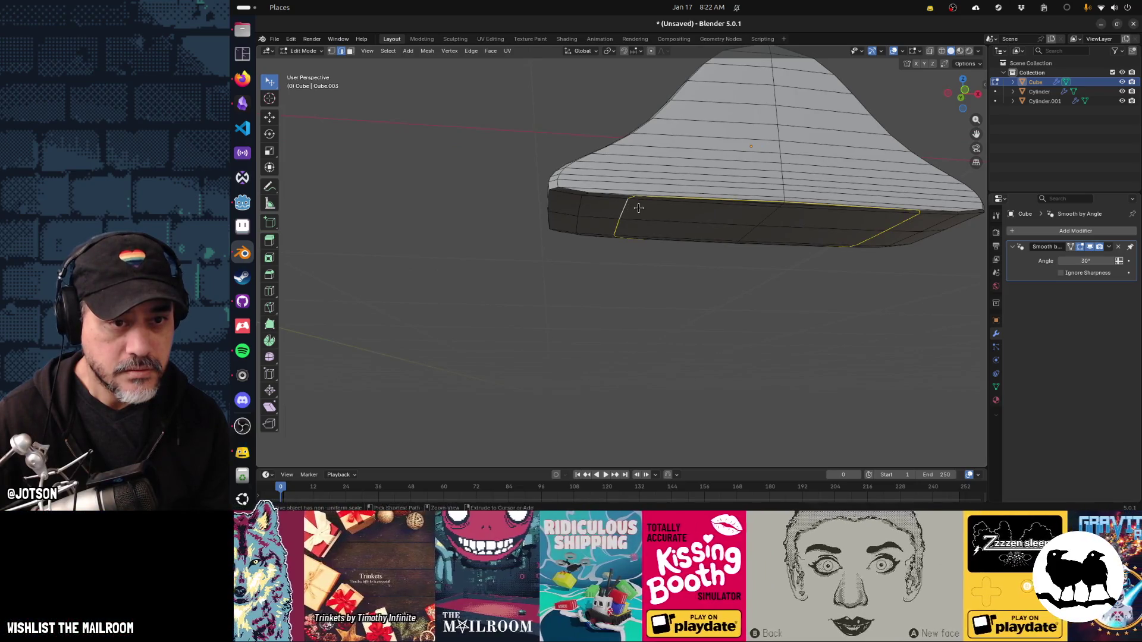
{"action": "key", "text": "ctrl+x"}
{"action": "key", "text": "ctrl+z"}
{"action": "key", "text": "ctrl+x"}
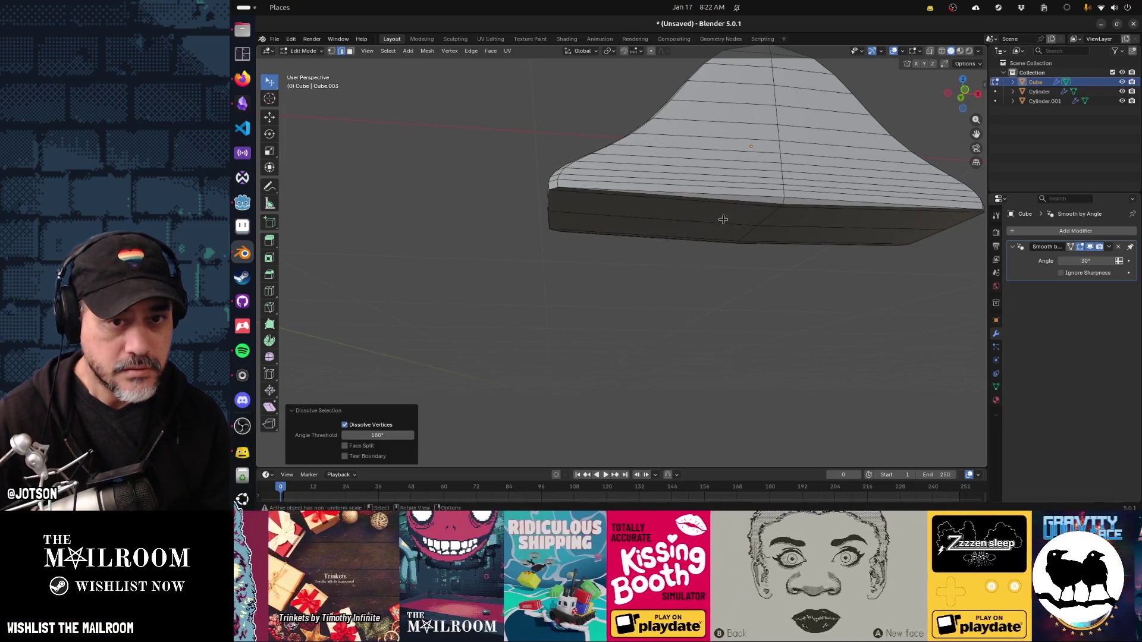
Dissolve the rim's outer boundary loop and another top rim edge loop.
{"action": "left_click_drag", "start_coordinate": [741, 219], "coordinate": [735, 231]}
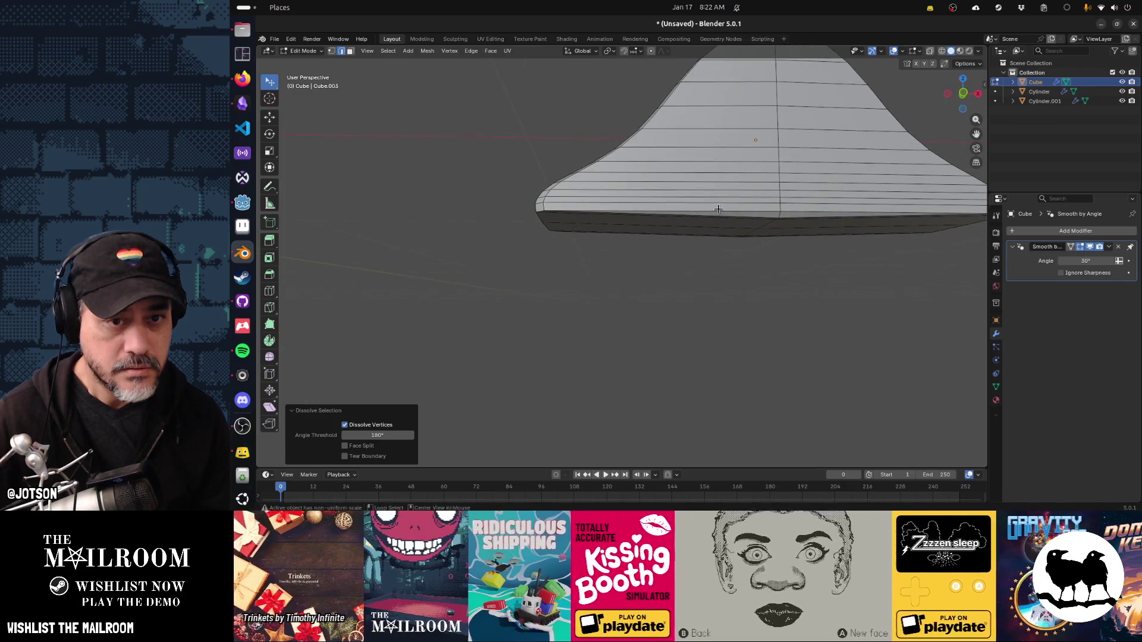
{"action": "left_click", "coordinate": [717, 203]}
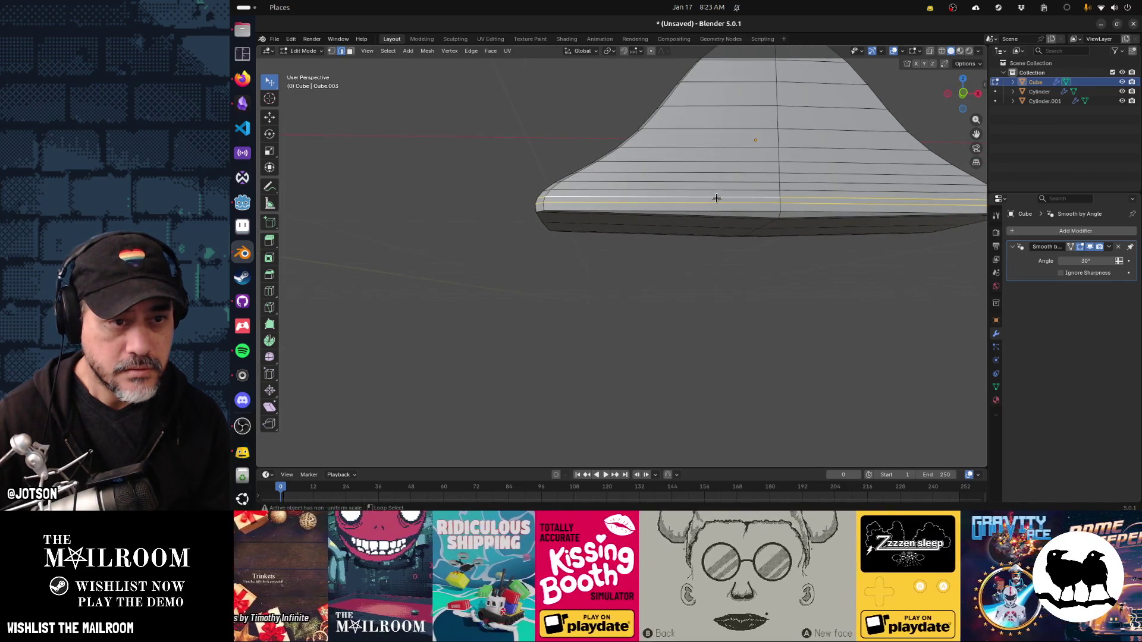
{"action": "left_click_drag", "start_coordinate": [713, 209], "coordinate": [738, 217]}
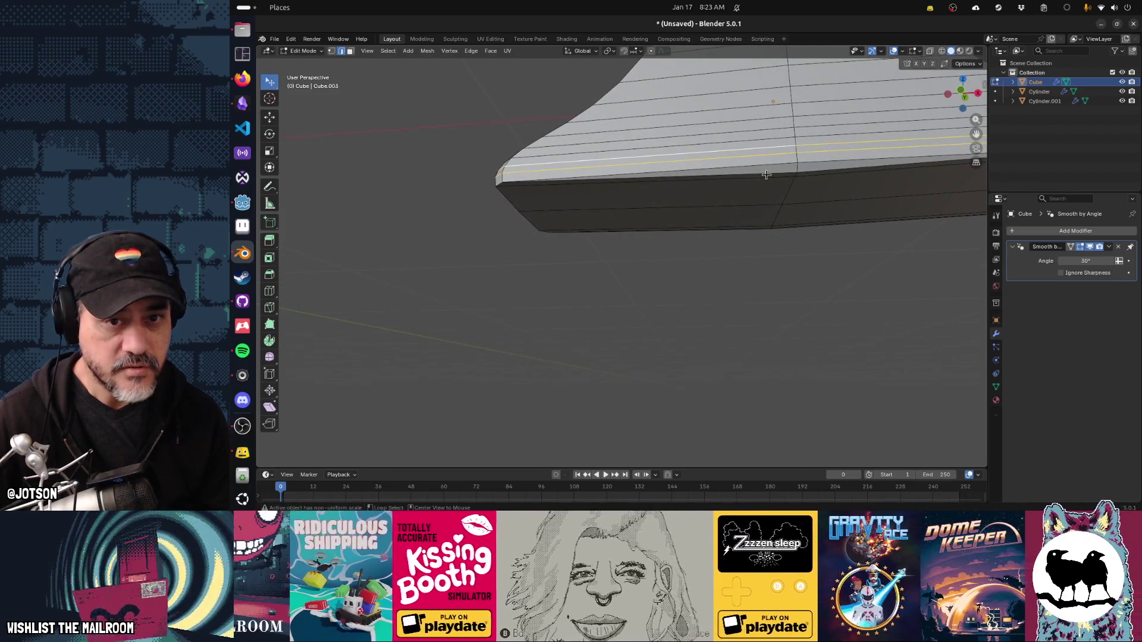
{"action": "left_click", "coordinate": [769, 172]}
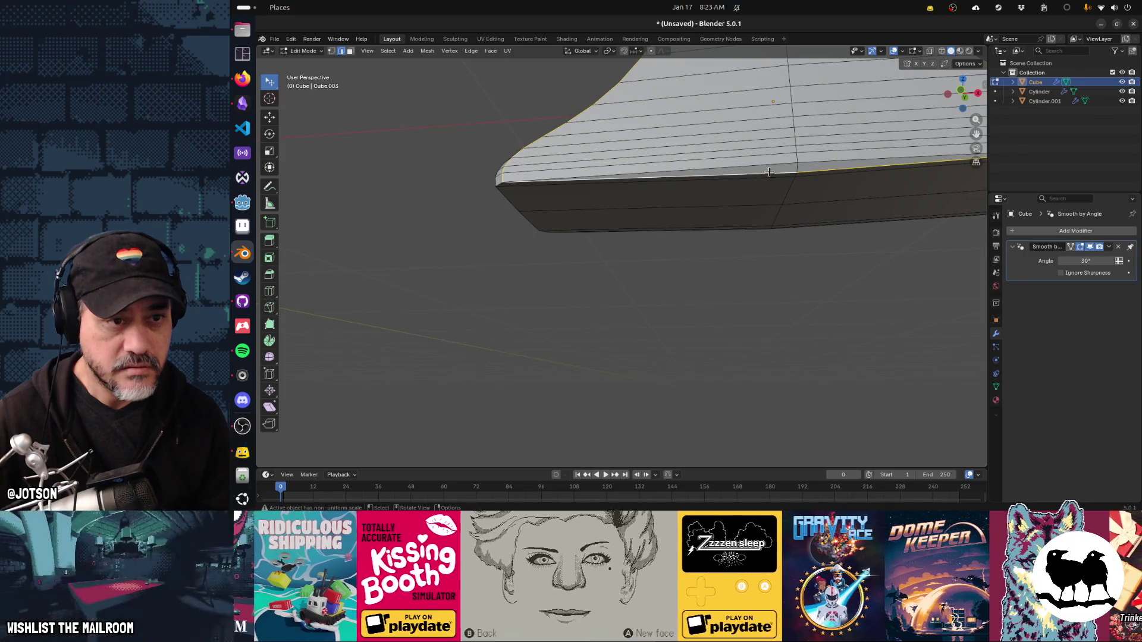
{"action": "key", "text": "ctrl+x"}
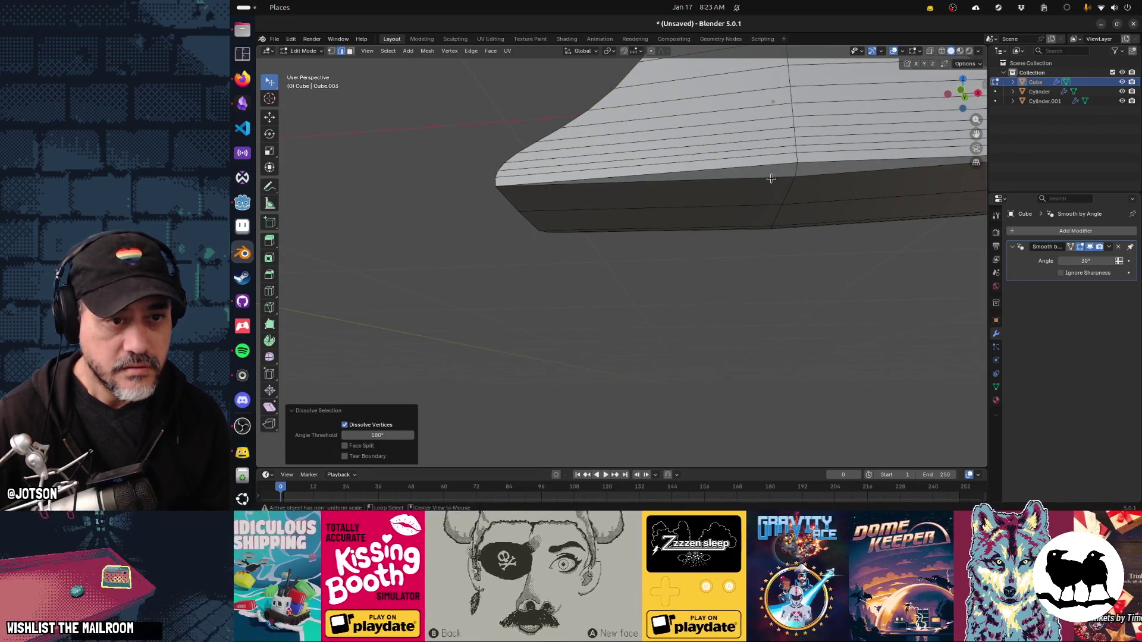
{"action": "left_click", "coordinate": [770, 174]}
{"action": "scroll", "scroll_direction": "down", "scroll_amount": 3}
{"action": "left_click", "coordinate": [768, 194]}
{"action": "key", "text": "ctrl+x"}
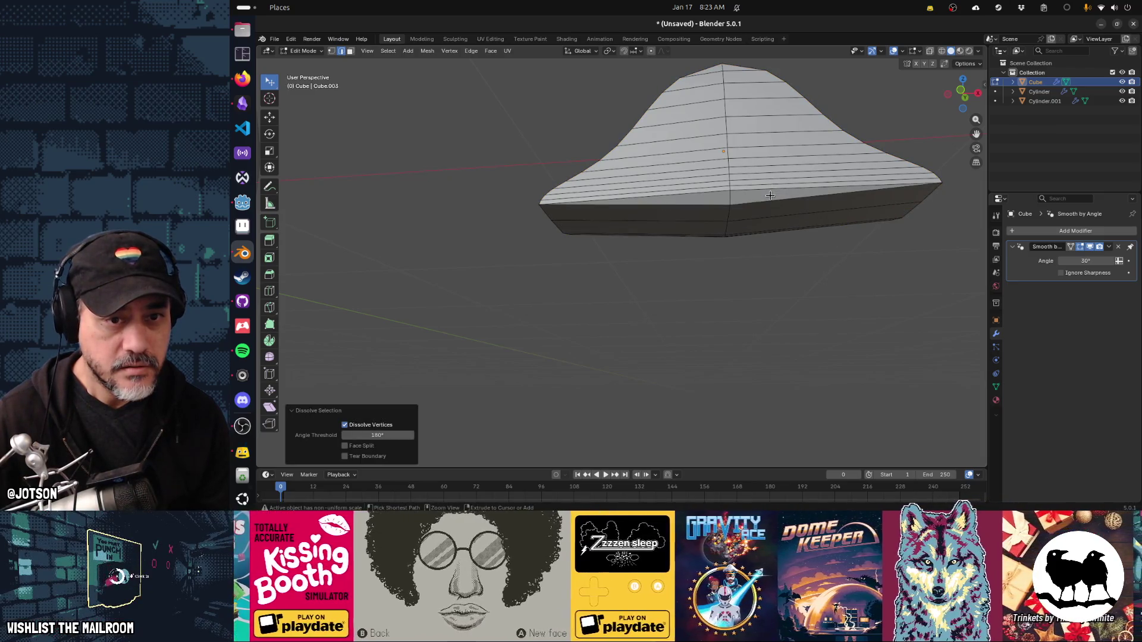
Try dissolving the lower rim loops, undoing to keep the rounded top shape.
{"action": "left_click", "coordinate": [769, 195]}
{"action": "left_click", "coordinate": [768, 204]}
{"action": "key", "text": "ctrl+x"}
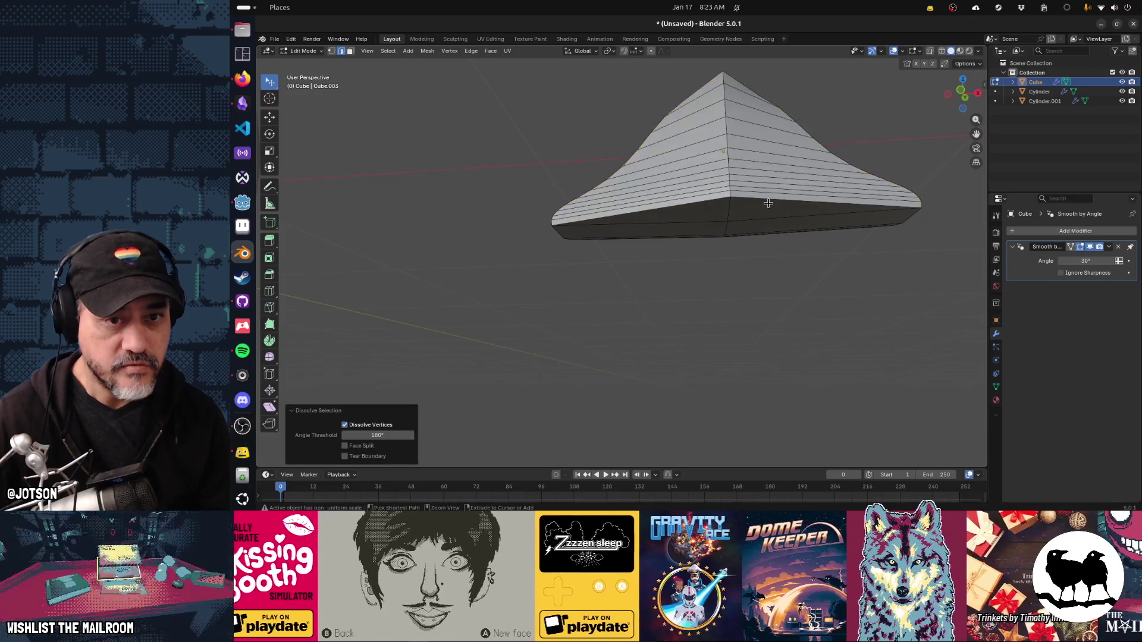
{"action": "key", "text": "ctrl+z"}
{"action": "left_click", "coordinate": [765, 213]}
{"action": "key", "text": "ctrl+x"}
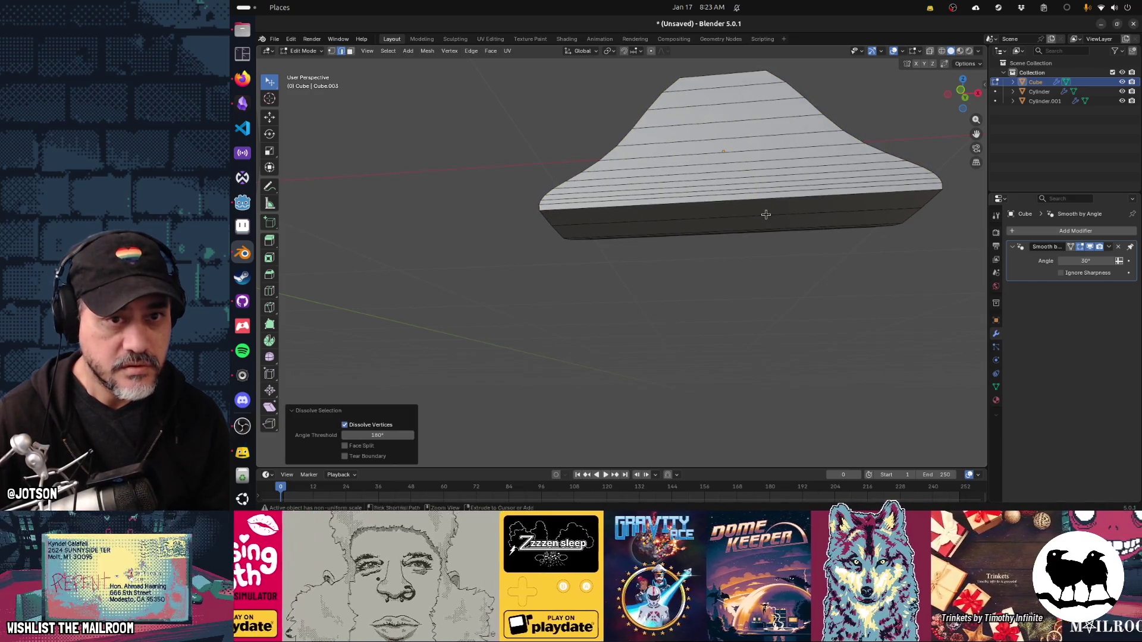
{"action": "key", "text": "ctrl+z"}
{"action": "key", "text": "ctrl+z"}
Dissolve a vertical edge loop and another loop around the foot, then select a short side edge.
{"action": "left_click", "coordinate": [774, 186]}
{"action": "left_click_drag", "start_coordinate": [788, 221], "coordinate": [769, 210]}
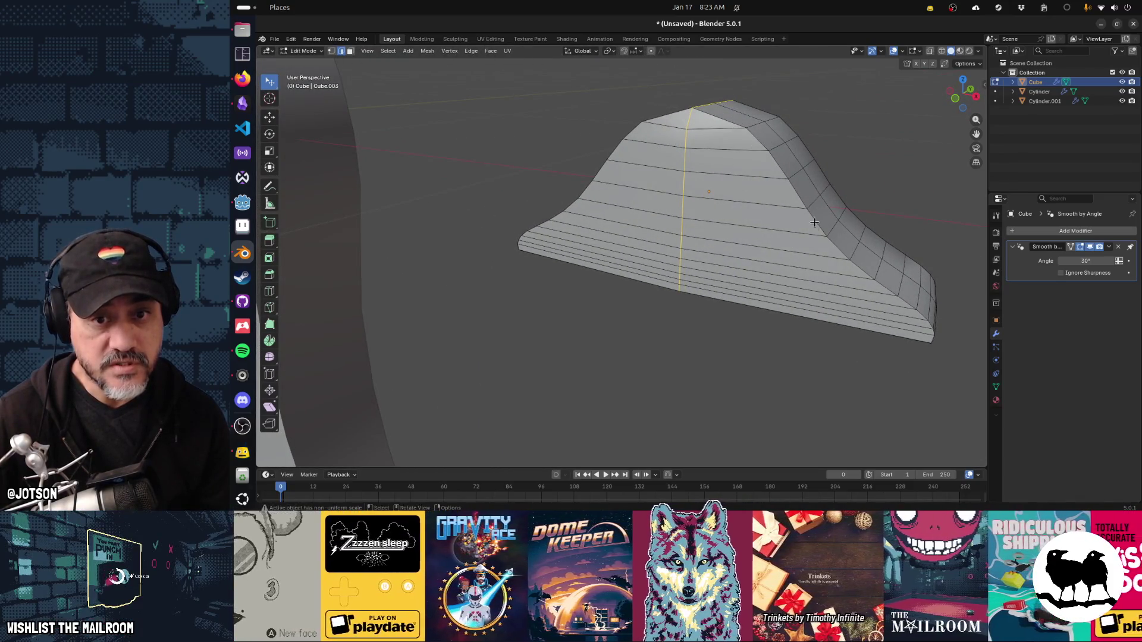
{"action": "left_click_drag", "start_coordinate": [691, 256], "coordinate": [810, 254]}
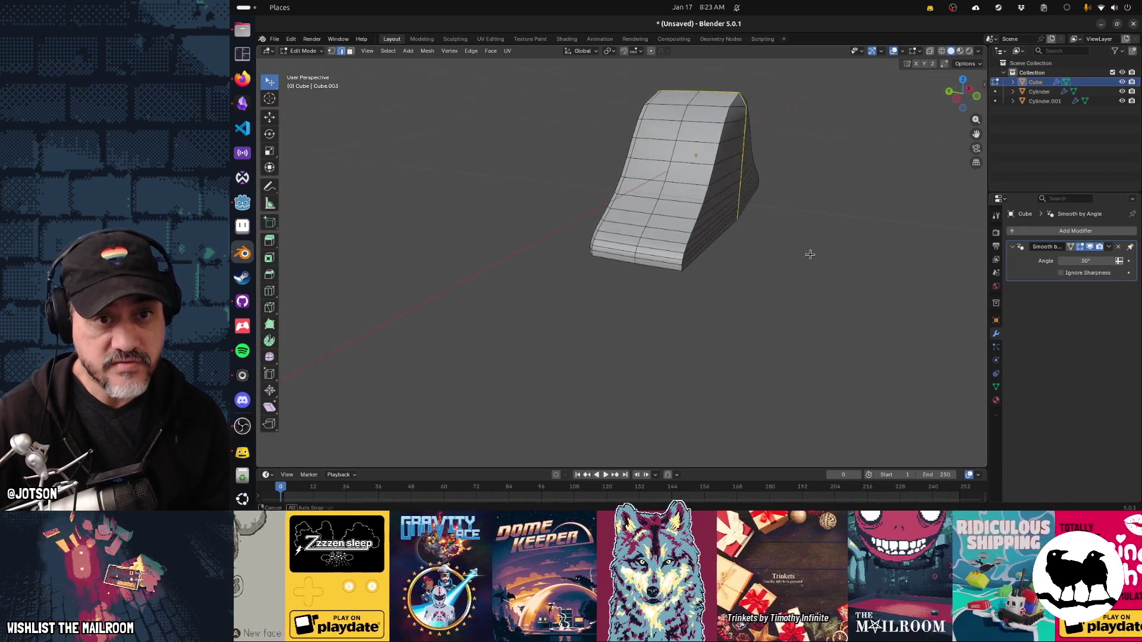
{"action": "left_click_drag", "start_coordinate": [737, 264], "coordinate": [674, 248]}
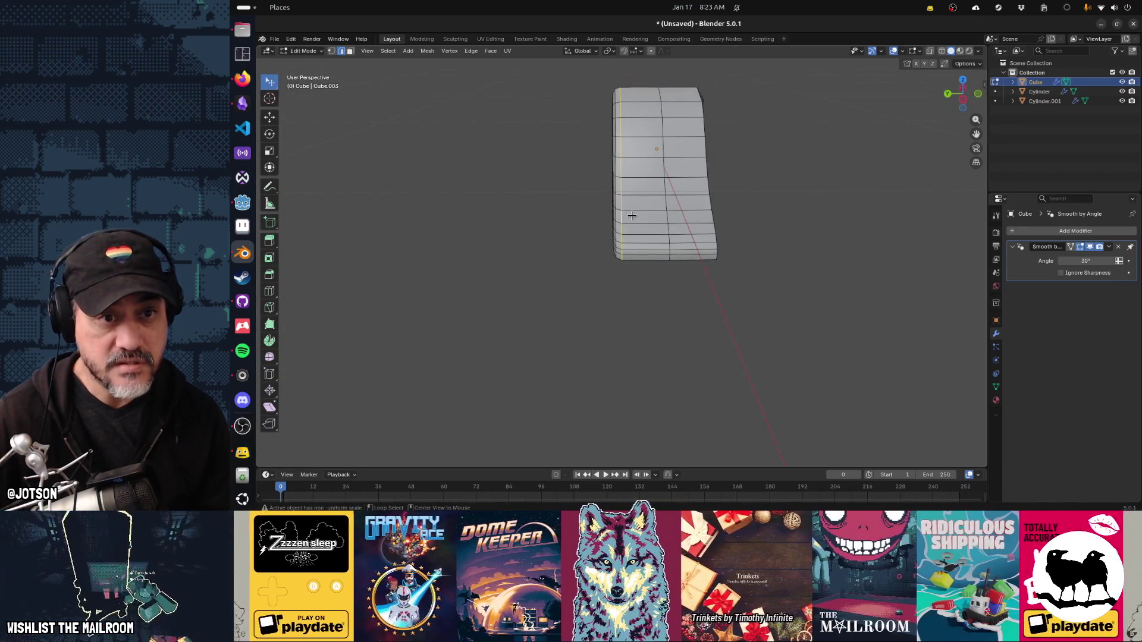
{"action": "key", "text": "ctrl+x"}
{"action": "left_click_drag", "start_coordinate": [631, 216], "coordinate": [672, 222]}
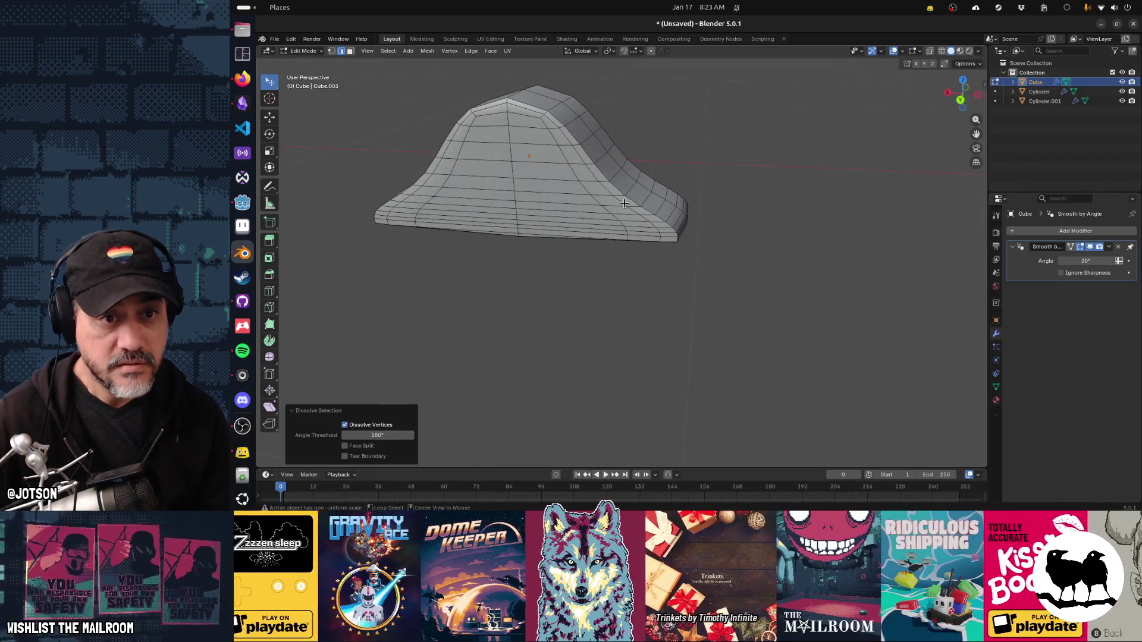
{"action": "left_click", "coordinate": [618, 200]}
{"action": "key", "text": "ctrl+x"}
{"action": "left_click_drag", "start_coordinate": [563, 257], "coordinate": [609, 214]}
{"action": "left_click_drag", "start_coordinate": [507, 249], "coordinate": [571, 275]}
{"action": "left_click", "coordinate": [515, 240]}
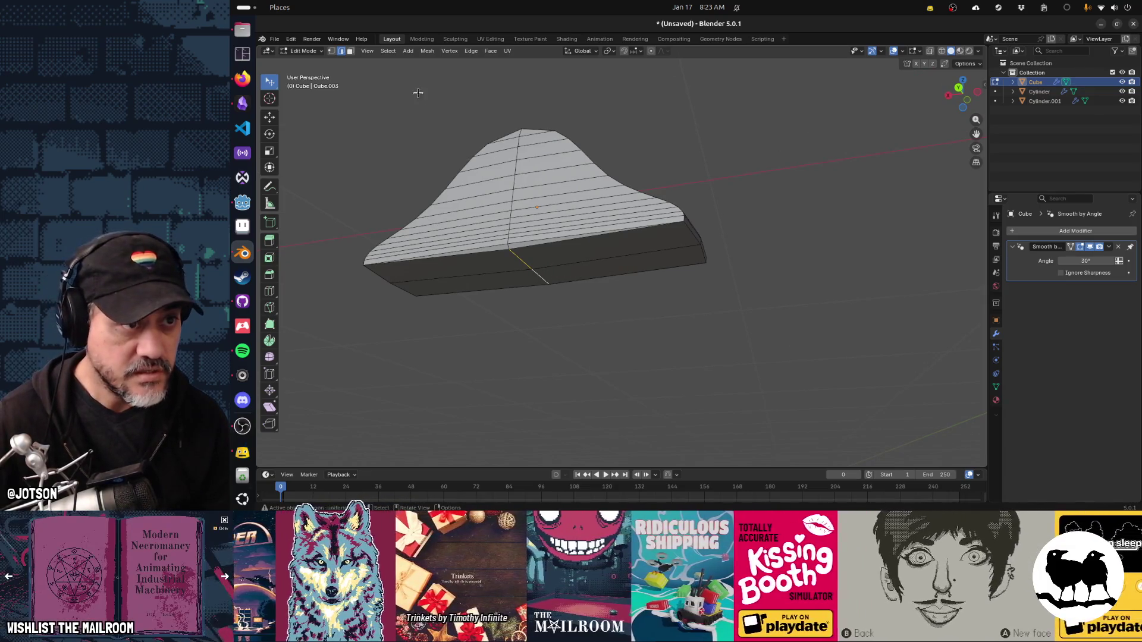
Merge the selected vertices at the last one and dissolve a stray edge on the bracket.
{"action": "left_click", "coordinate": [331, 51]}
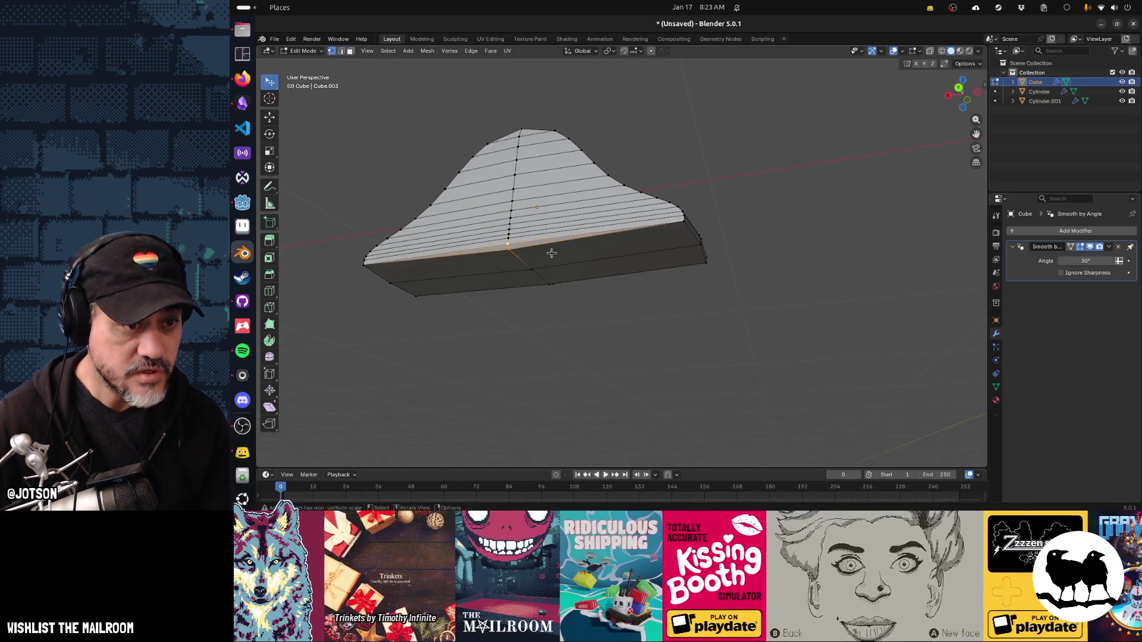
{"action": "key", "text": "m"}
{"action": "left_click", "coordinate": [552, 254]}
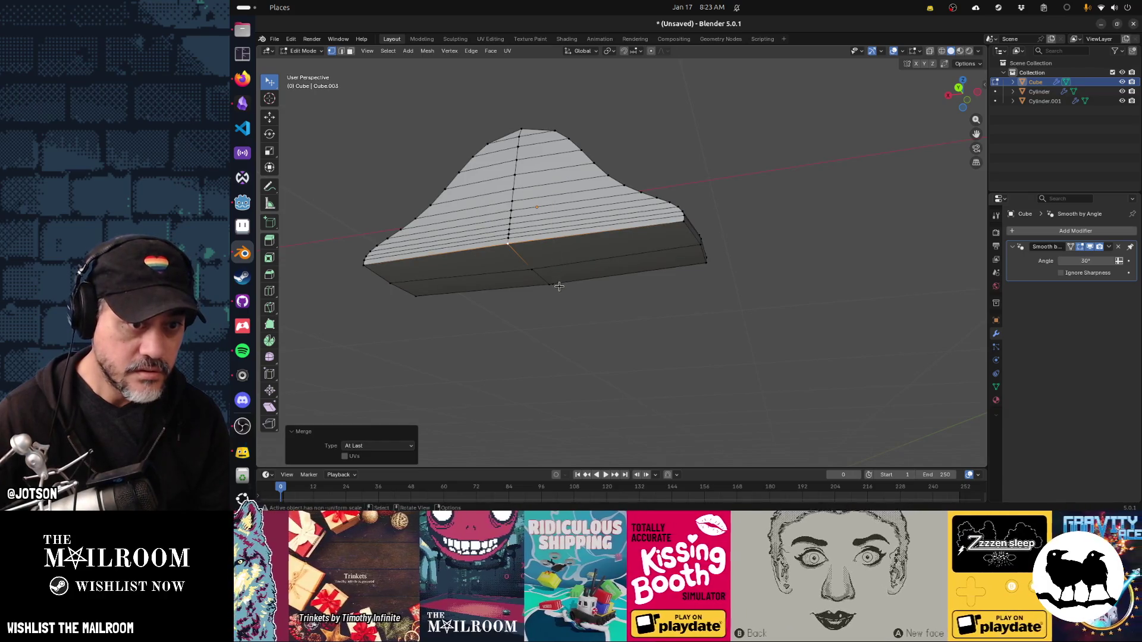
{"action": "left_click_drag", "start_coordinate": [569, 311], "coordinate": [527, 309]}
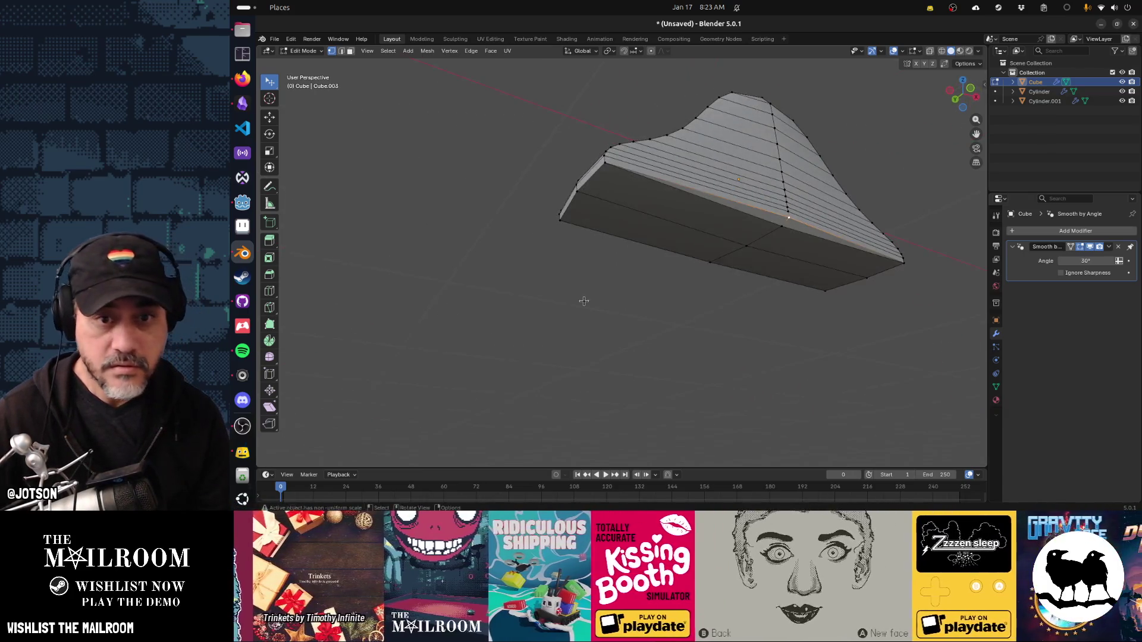
{"action": "left_click", "coordinate": [784, 222]}
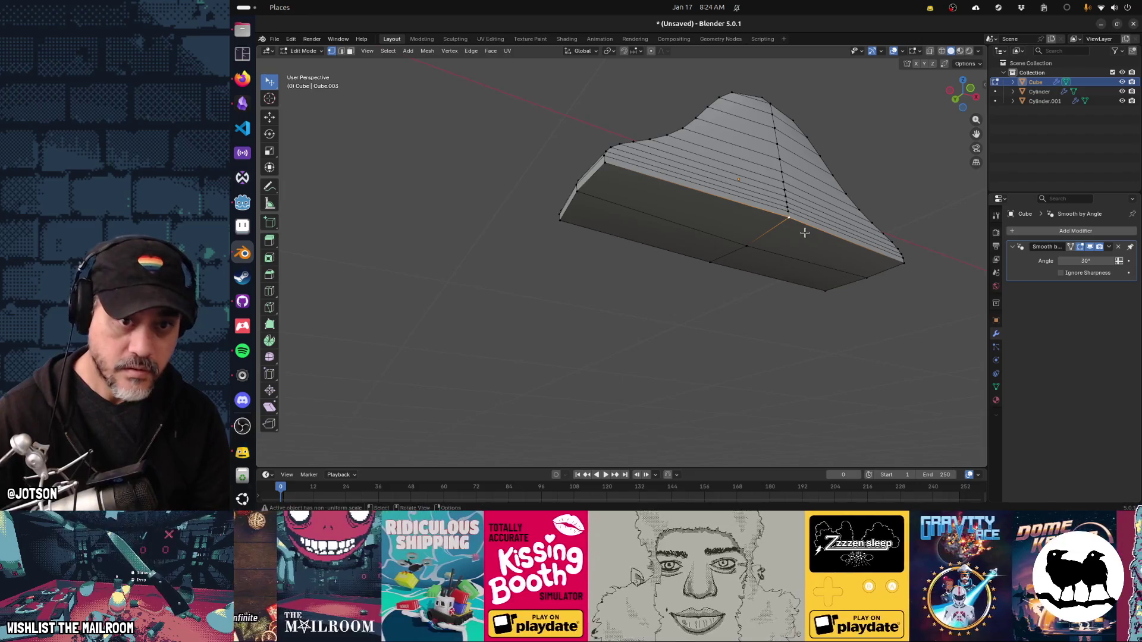
{"action": "key", "text": "ctrl+x"}
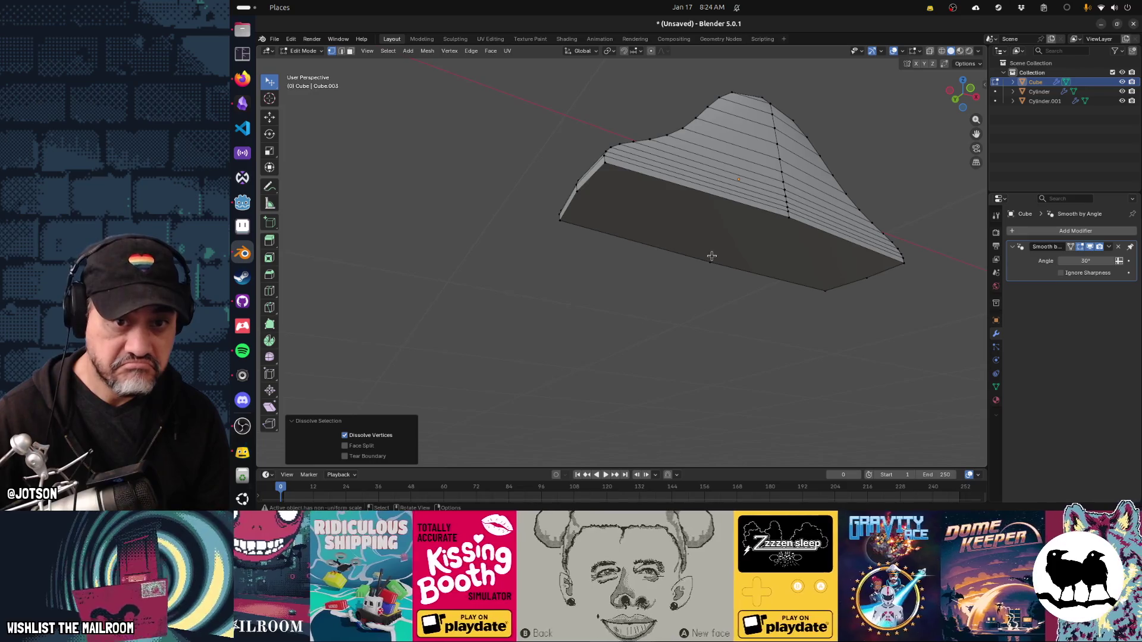
Knife two new cuts across the bracket's bottom face and confirm them.
{"action": "left_click", "coordinate": [712, 256]}
{"action": "key", "text": "k"}
{"action": "left_click", "coordinate": [711, 261]}
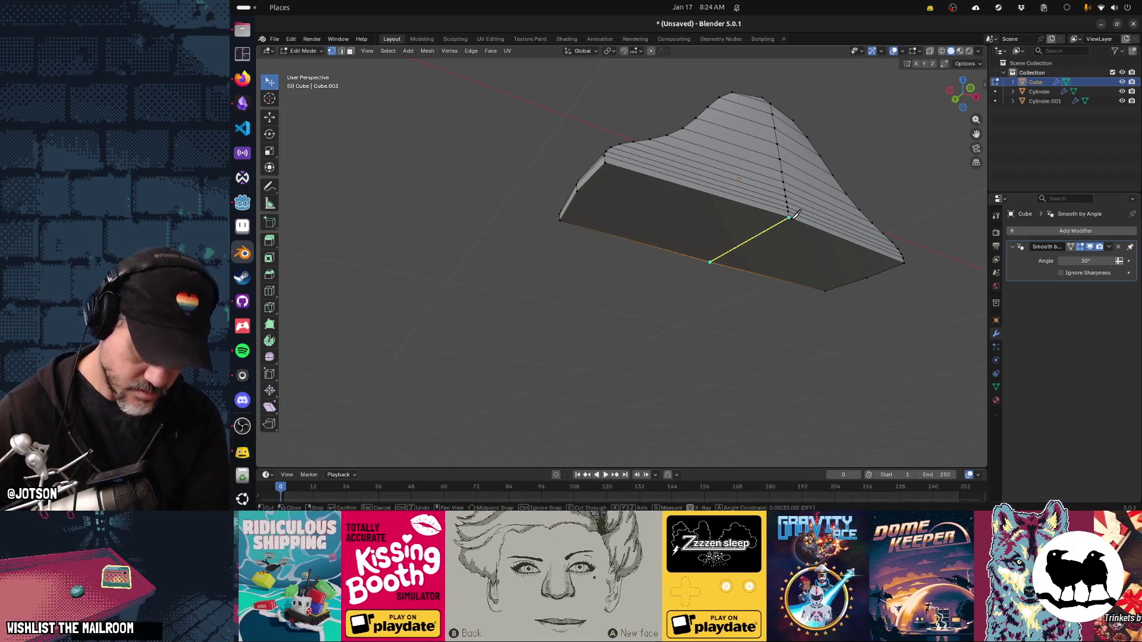
{"action": "left_click", "coordinate": [678, 315]}
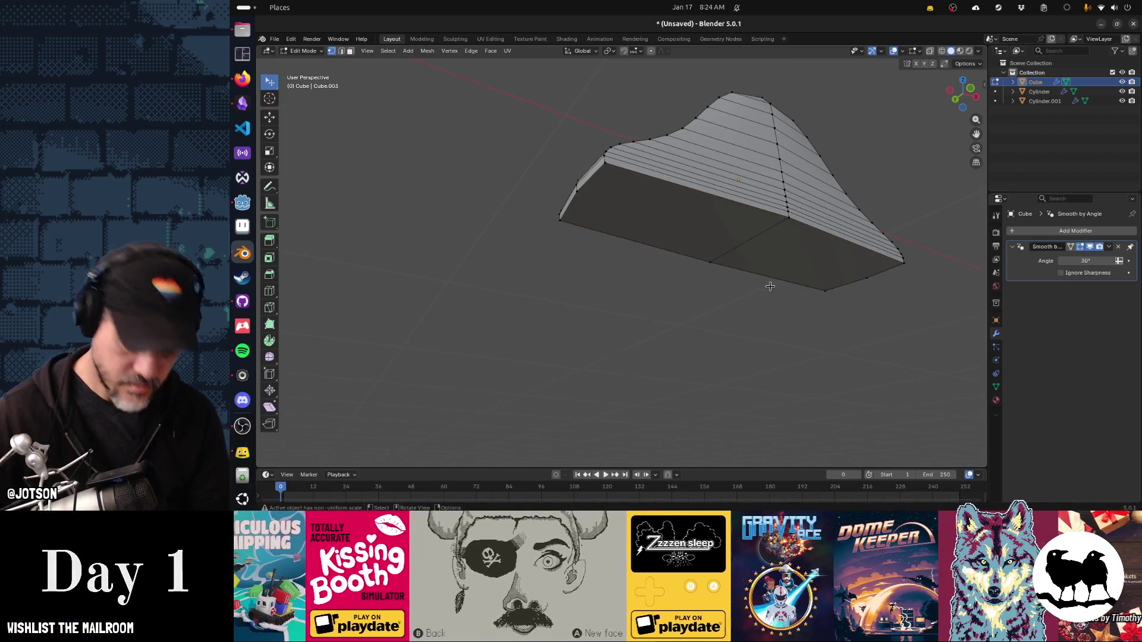
{"action": "left_click", "coordinate": [826, 291]}
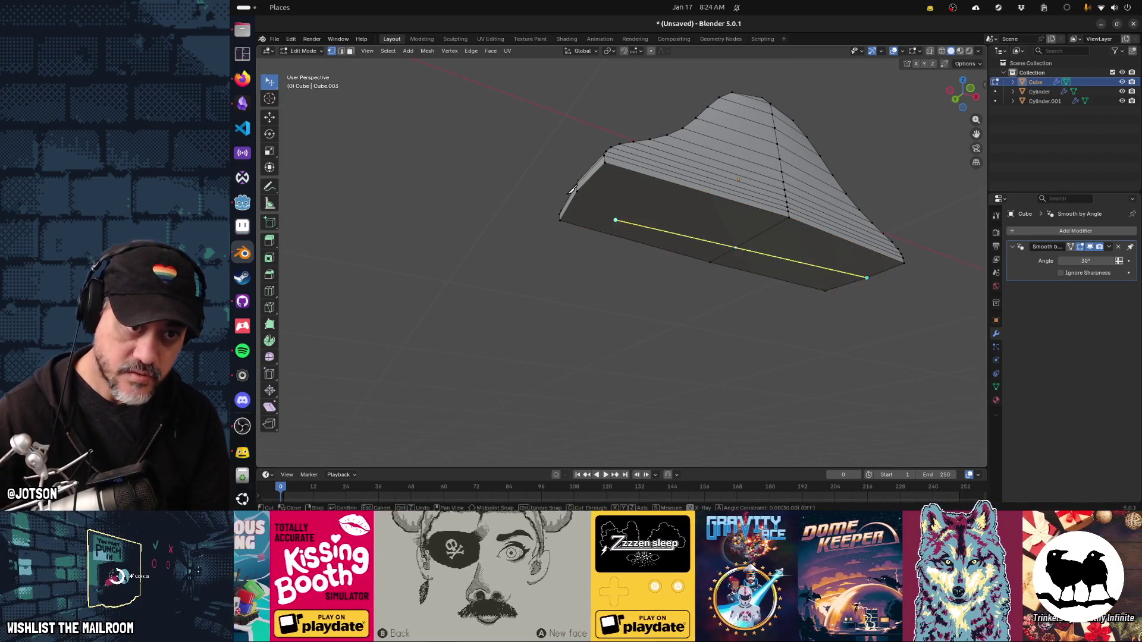
{"action": "left_click", "coordinate": [578, 190]}
{"action": "key", "text": "Return"}
{"action": "left_click_drag", "start_coordinate": [515, 232], "coordinate": [662, 273]}
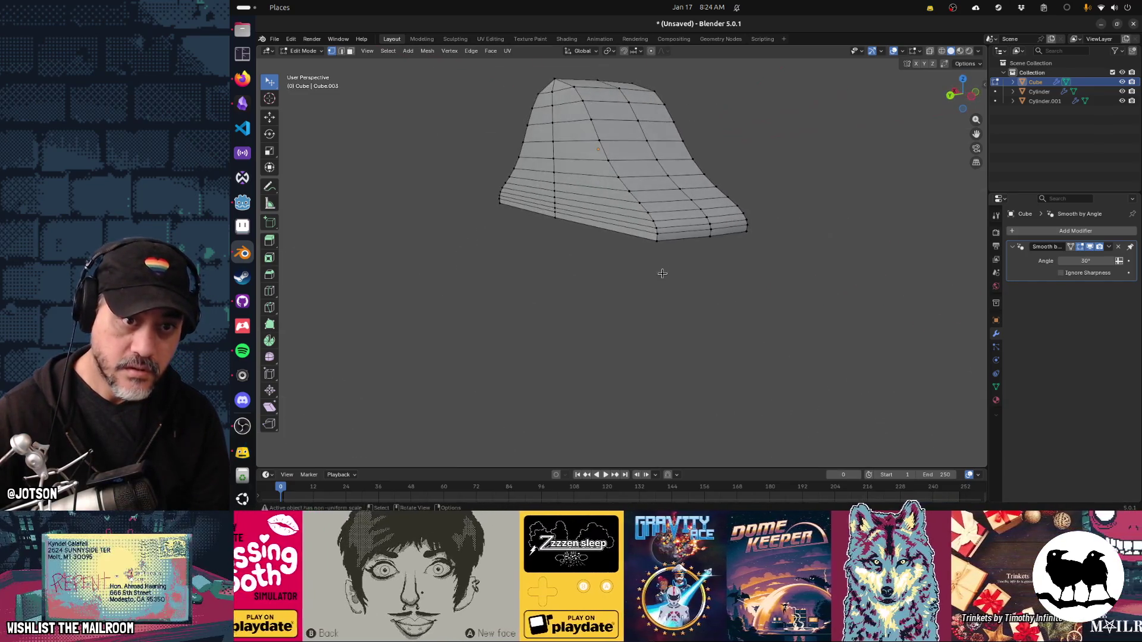
Bevel the bracket's central vertical edge loop into a 0.0107 m-wide strip, then exit to Object Mode.
{"action": "left_click_drag", "start_coordinate": [532, 284], "coordinate": [559, 200]}
{"action": "key", "text": "Tab"}
{"action": "key", "text": "Tab"}
{"action": "left_click", "coordinate": [507, 156]}
{"action": "scroll", "scroll_direction": "up", "scroll_amount": 3}
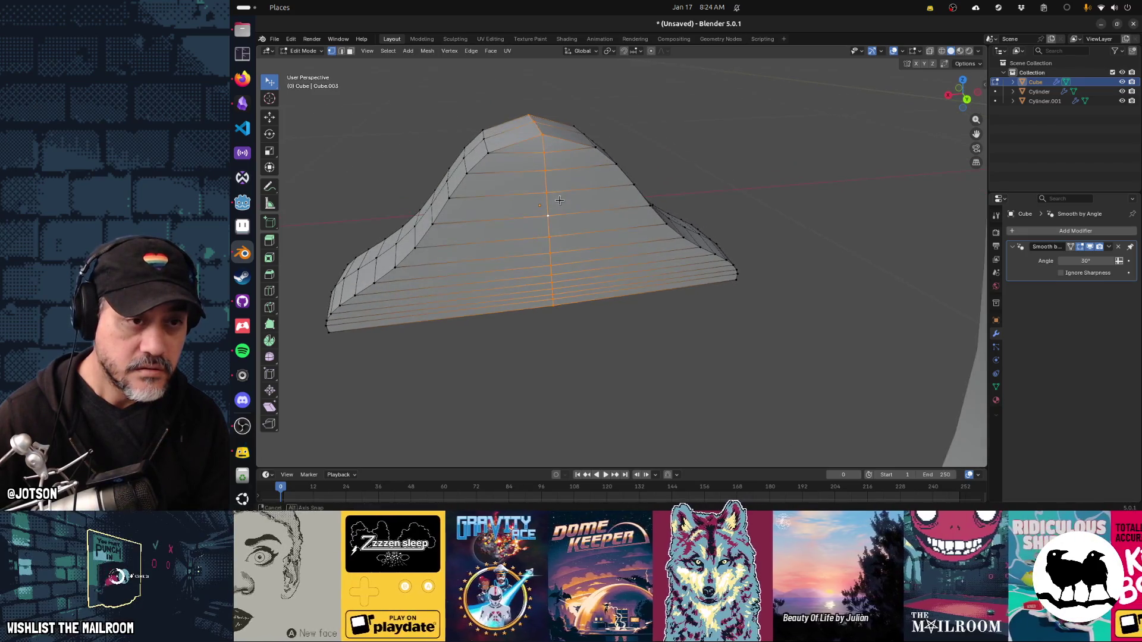
{"action": "key", "text": "g"}
{"action": "key", "text": "g"}
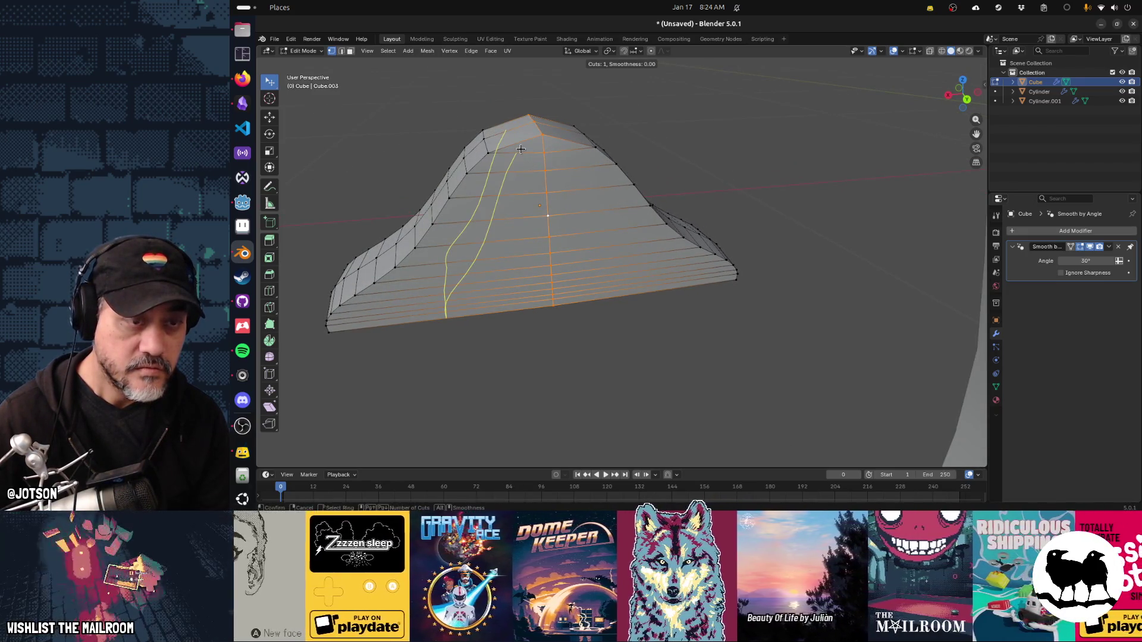
{"action": "key", "text": "Escape"}
{"action": "key", "text": "ctrl+b"}
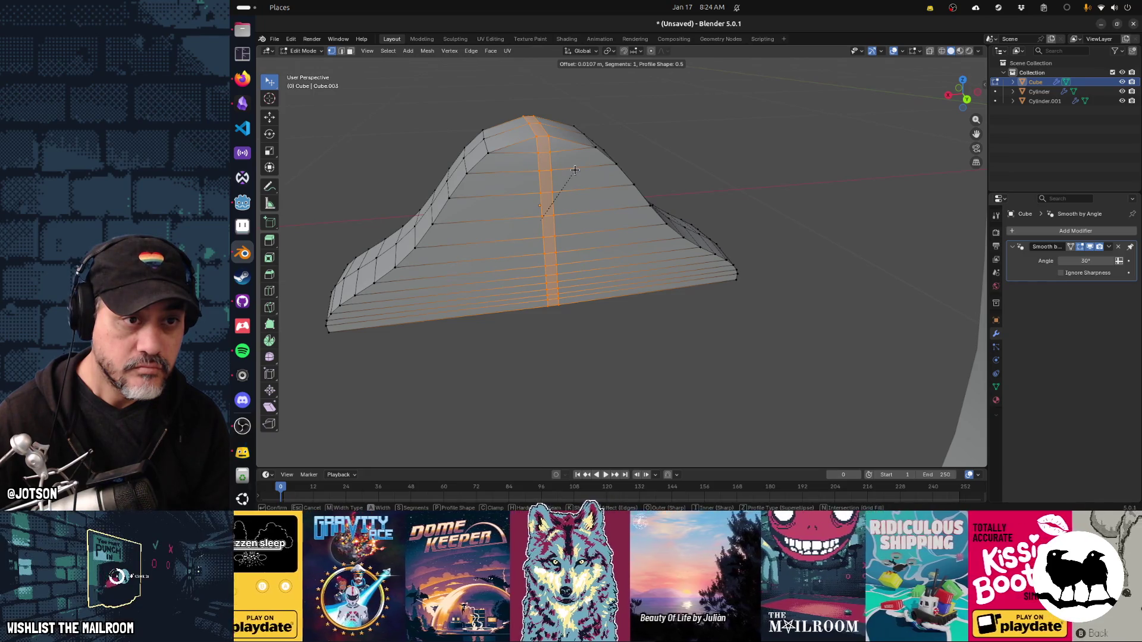
{"action": "left_click", "coordinate": [574, 169]}
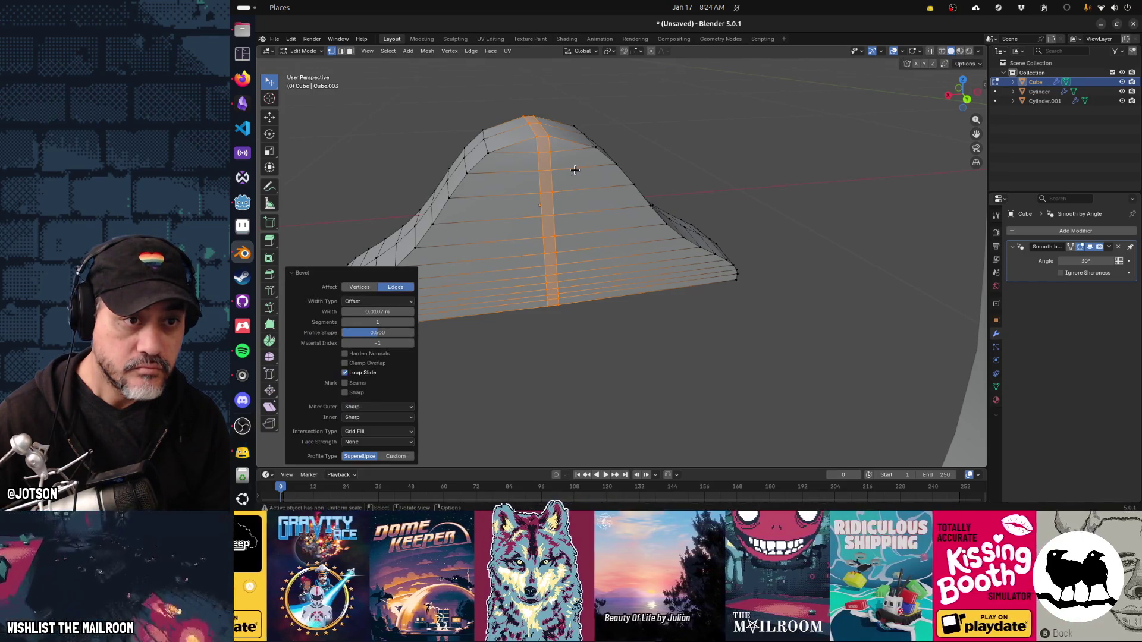
{"action": "left_click", "coordinate": [574, 169]}
{"action": "key", "text": "Tab"}
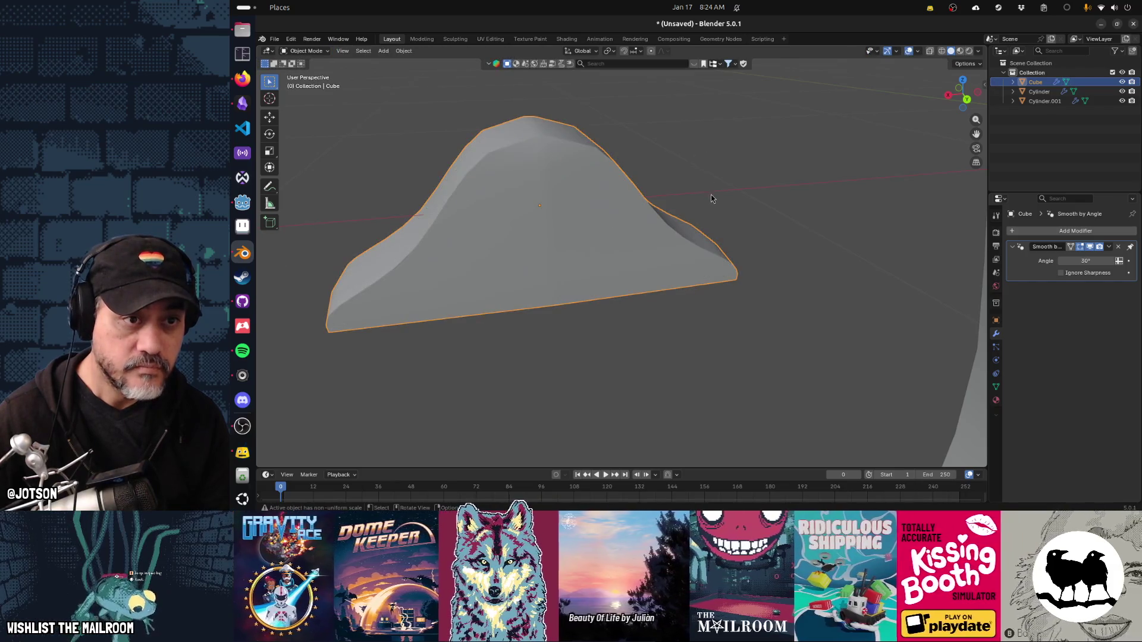
In Edit Mode, dissolve an extra edge loop on the bracket, merging its faces.
{"action": "scroll", "scroll_direction": "up", "scroll_amount": 3}
{"action": "left_click_drag", "start_coordinate": [692, 232], "coordinate": [797, 204]}
{"action": "key", "text": "Tab"}
{"action": "scroll", "scroll_direction": "down", "scroll_amount": 3}
{"action": "left_click_drag", "start_coordinate": [574, 291], "coordinate": [678, 224]}
{"action": "left_click", "coordinate": [645, 218]}
{"action": "key", "text": "x"}
{"action": "left_click", "coordinate": [672, 230]}
{"action": "key", "text": "ctrl+z"}
{"action": "key", "text": "x"}
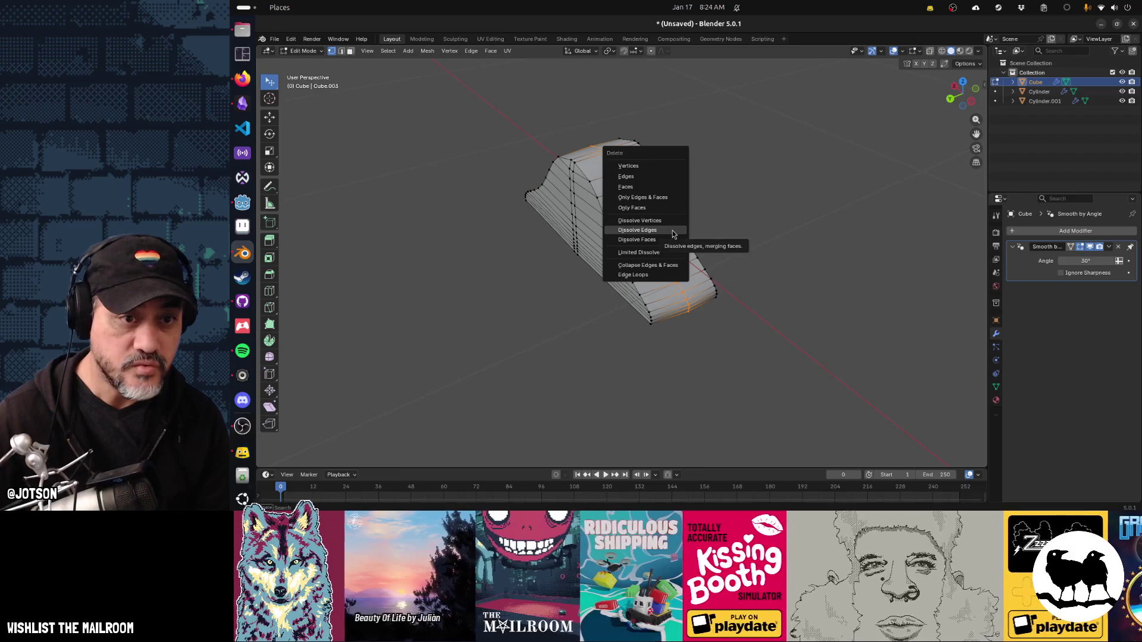
{"action": "left_click", "coordinate": [672, 228]}
{"action": "left_click_drag", "start_coordinate": [503, 284], "coordinate": [570, 277]}
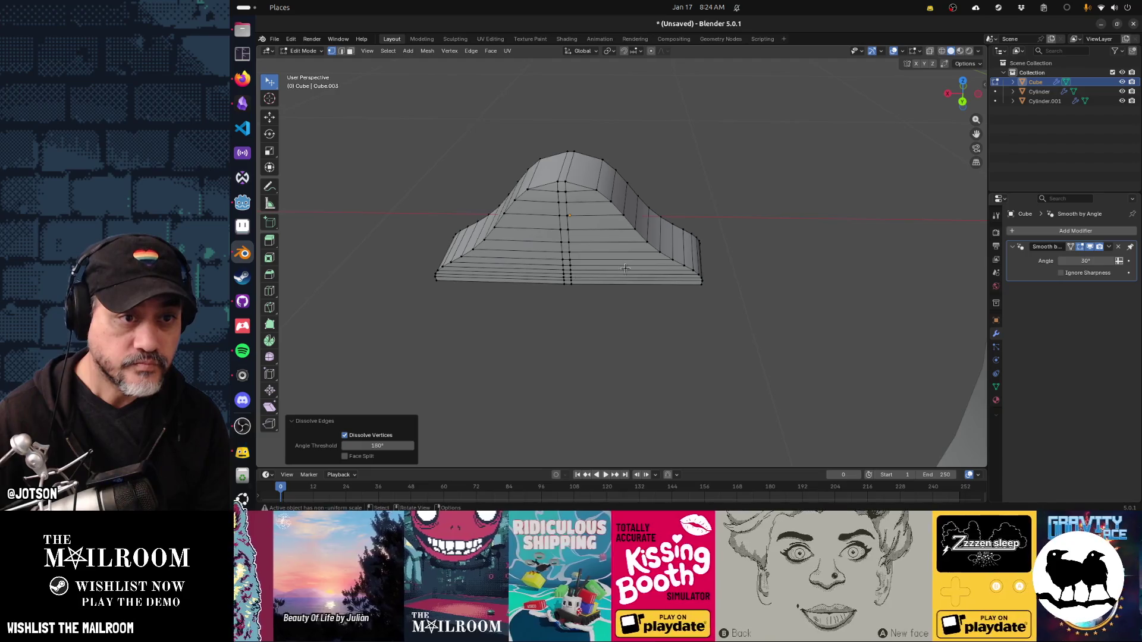
Clear the selection, return to Object Mode, and orbit until the dial body is visible.
{"action": "left_click", "coordinate": [624, 267]}
{"action": "left_click_drag", "start_coordinate": [647, 298], "coordinate": [649, 286]}
{"action": "key", "text": "Tab"}
{"action": "left_click_drag", "start_coordinate": [566, 316], "coordinate": [550, 316]}
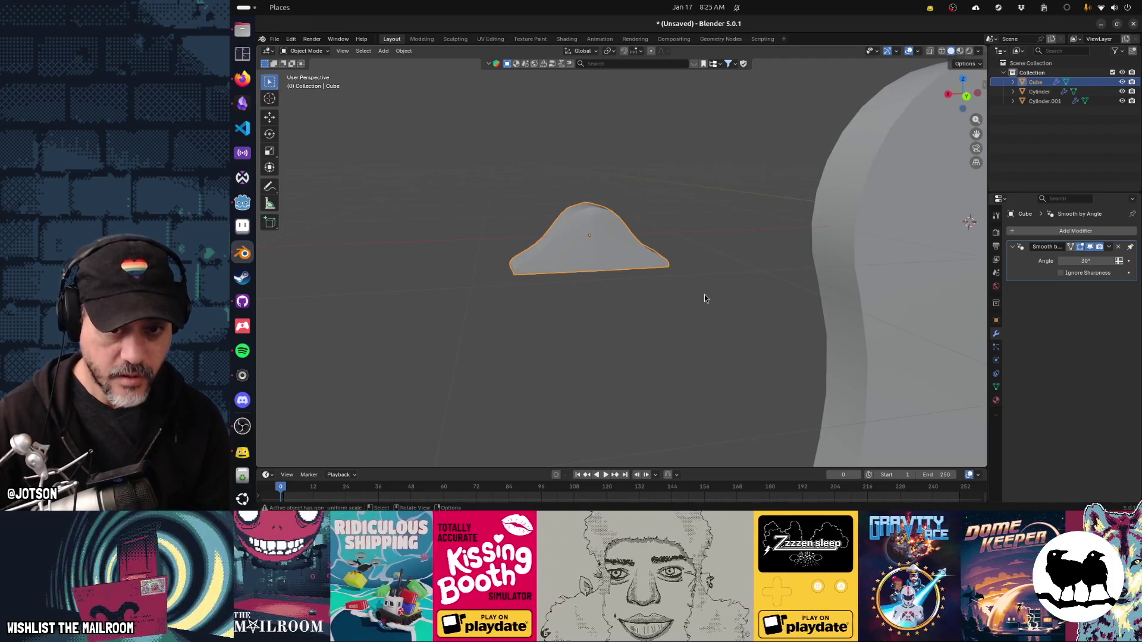
{"action": "left_click_drag", "start_coordinate": [704, 299], "coordinate": [706, 328]}
Put the tall dial body in Edit Mode and frame it in front view.
{"action": "left_click", "coordinate": [567, 313]}
{"action": "key", "text": "Tab"}
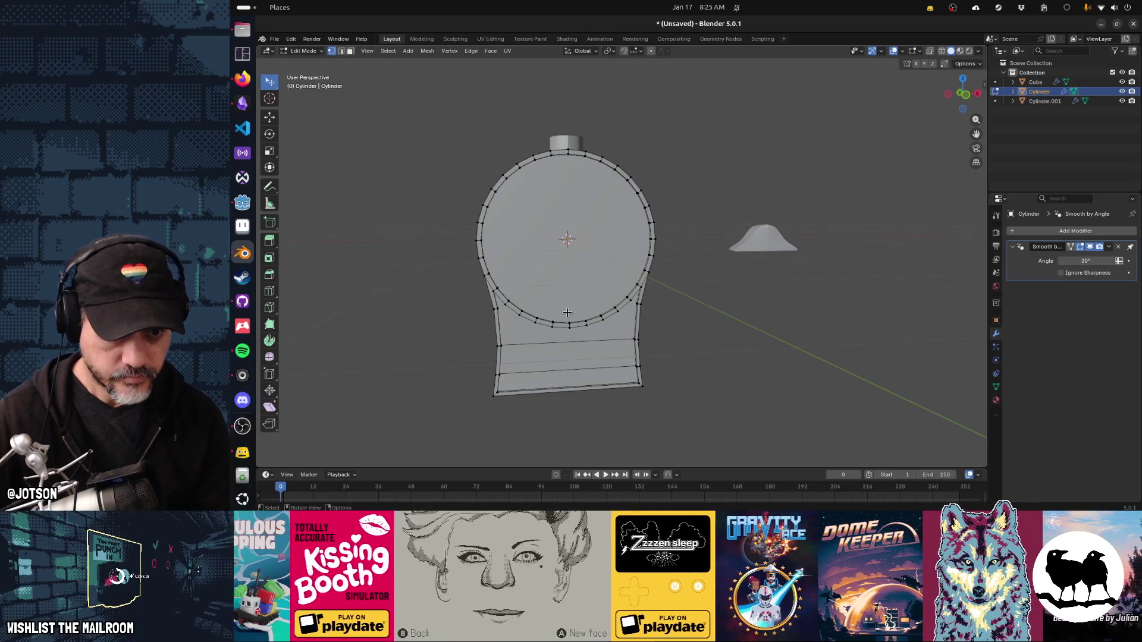
{"action": "left_click_drag", "start_coordinate": [596, 358], "coordinate": [591, 357]}
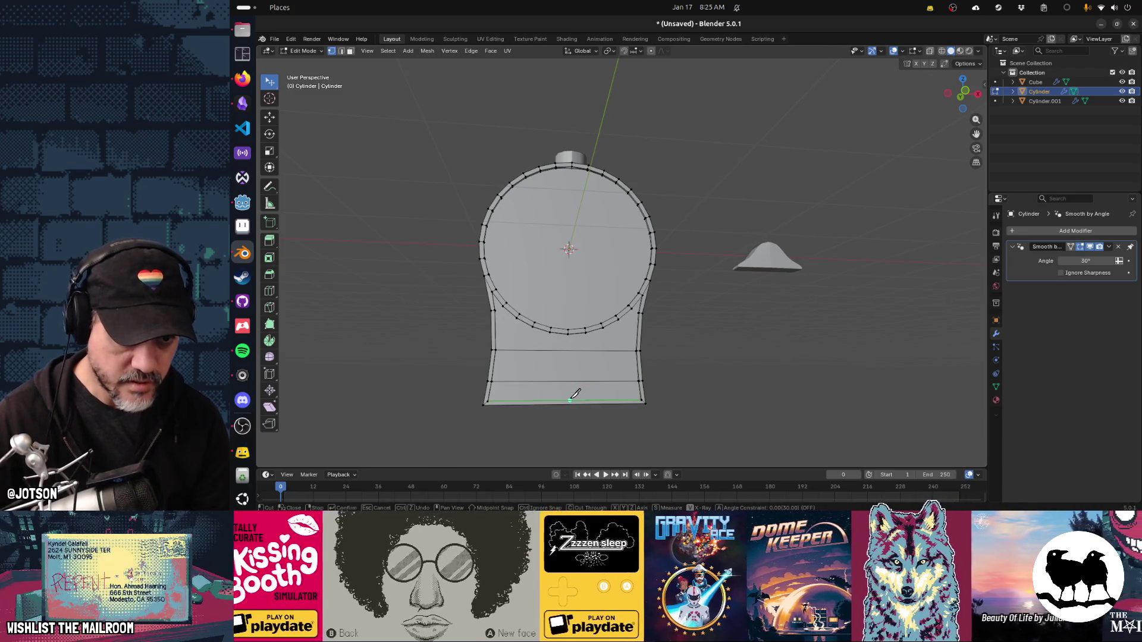
{"action": "left_click_drag", "start_coordinate": [578, 400], "coordinate": [625, 405]}
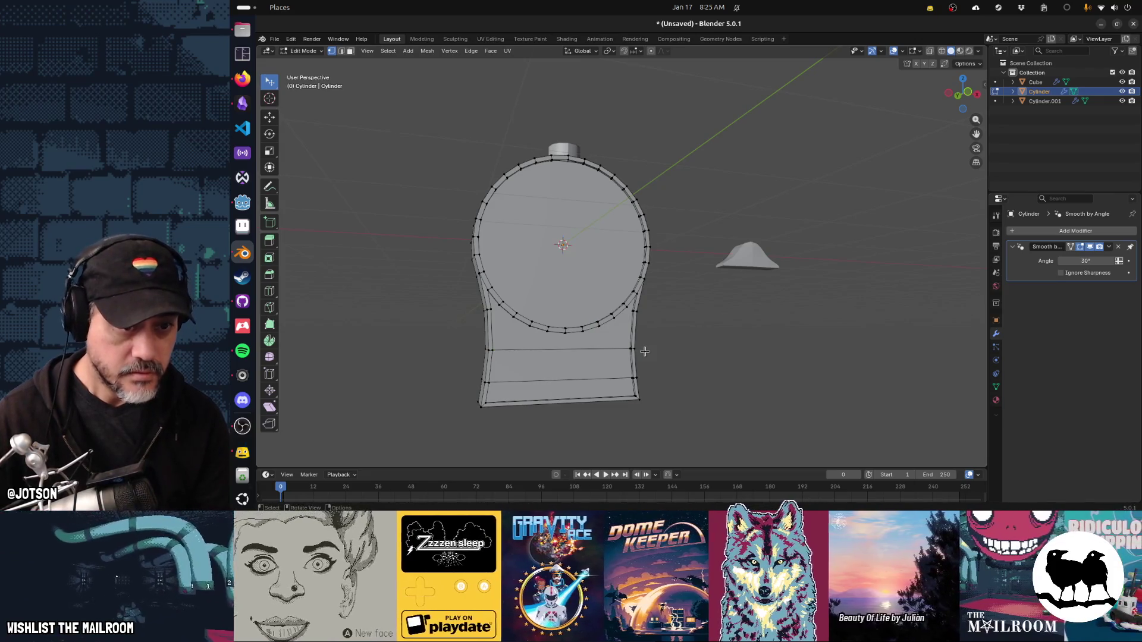
{"action": "key", "text": "KP_1"}
{"action": "left_click_drag", "start_coordinate": [600, 400], "coordinate": [684, 336]}
{"action": "scroll", "scroll_direction": "up", "scroll_amount": 3}
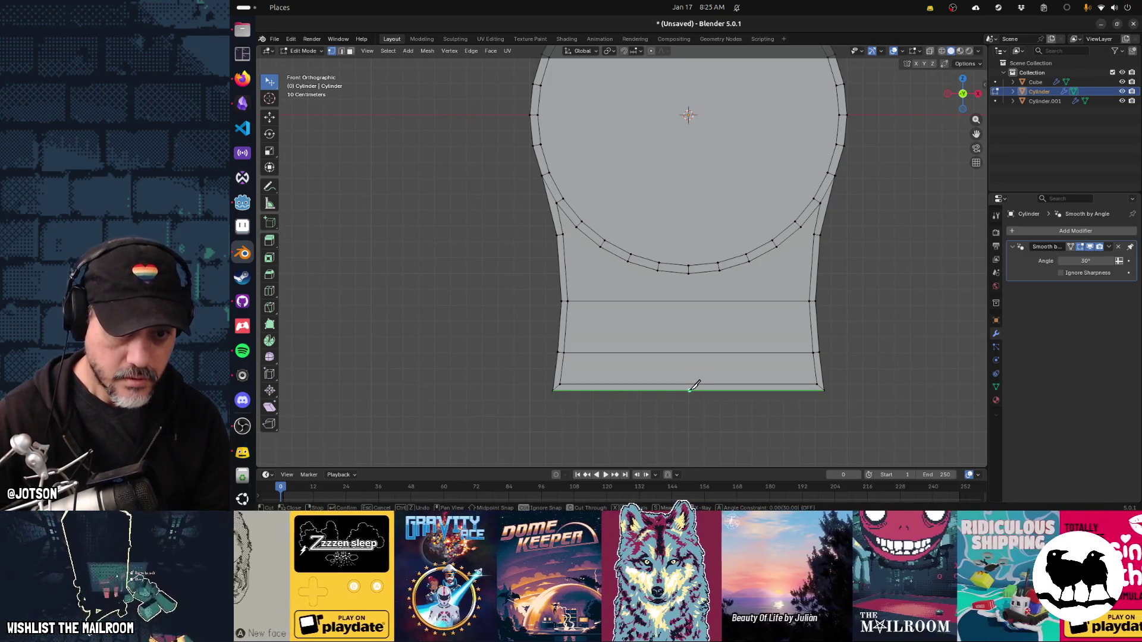
Try a knife cut from the bottom edge's midpoint, then cancel it.
{"action": "left_click", "coordinate": [694, 386]}
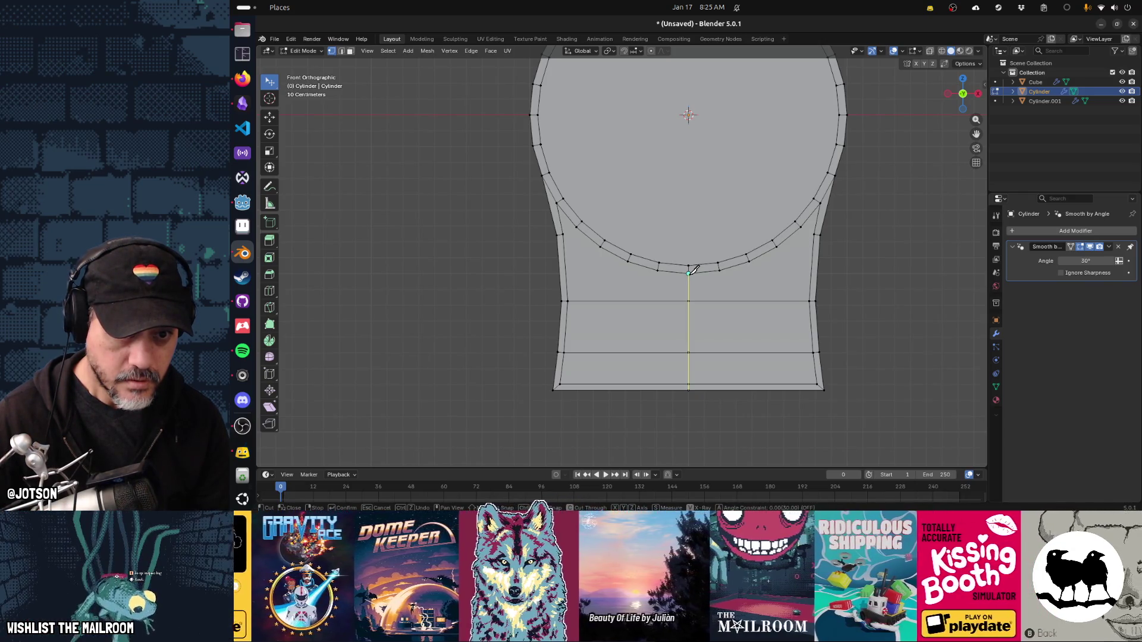
{"action": "key", "text": "Return"}
{"action": "left_click_drag", "start_coordinate": [592, 414], "coordinate": [655, 386]}
{"action": "scroll", "scroll_direction": "down", "scroll_amount": 3}
{"action": "scroll", "scroll_direction": "up", "scroll_amount": 3}
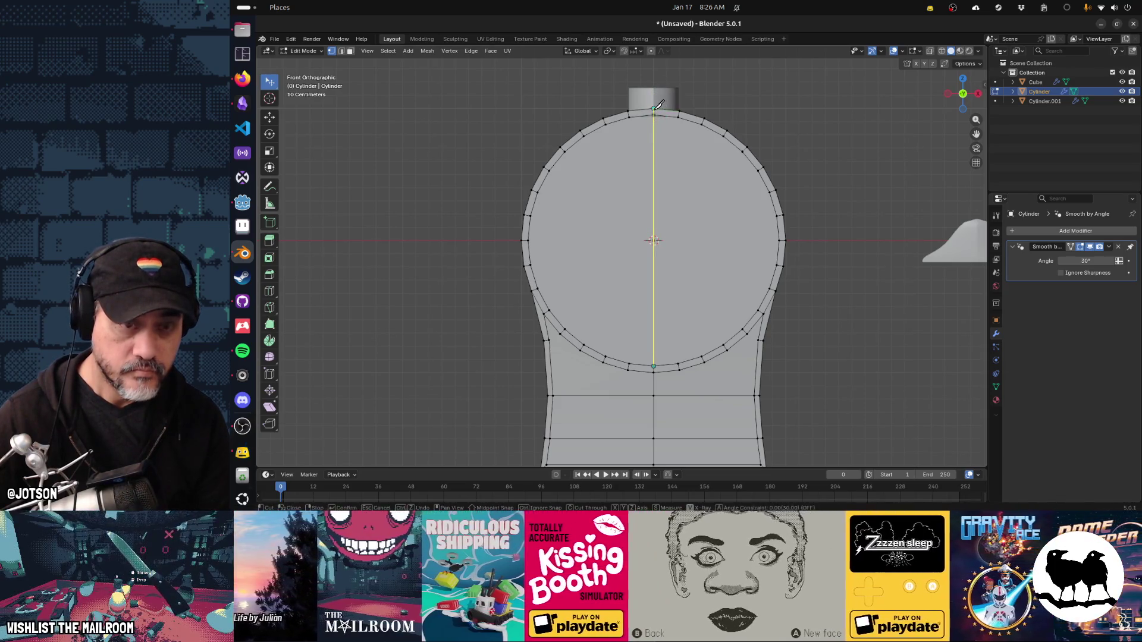
{"action": "key", "text": "Escape"}
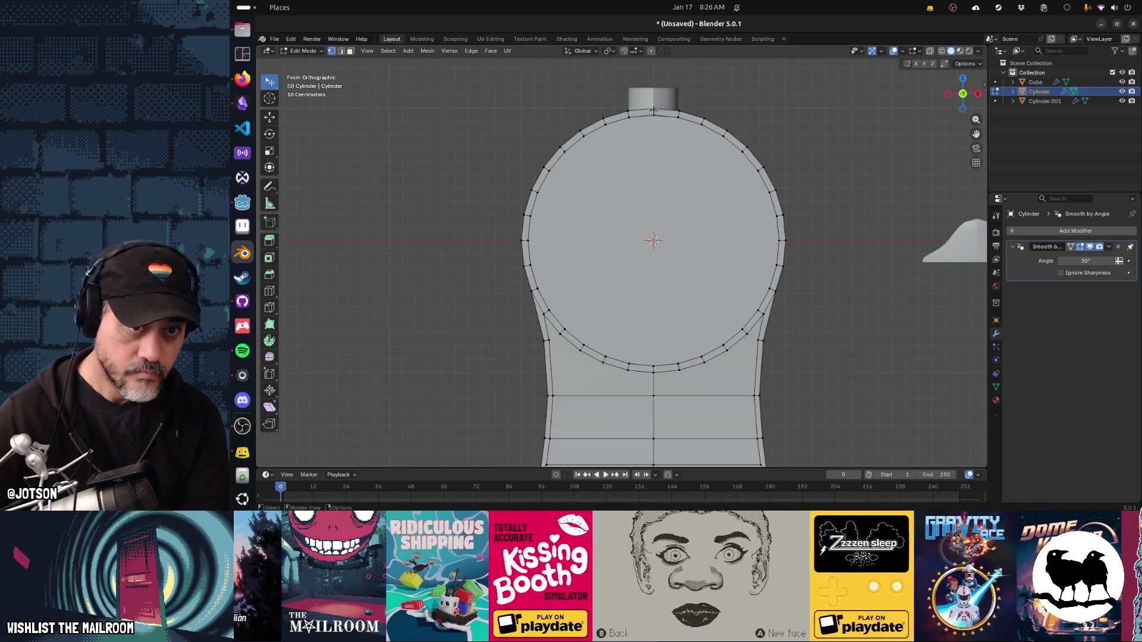
Knife-cut a new edge from the circle's bottom vertex to its top vertex.
{"action": "key", "text": "k"}
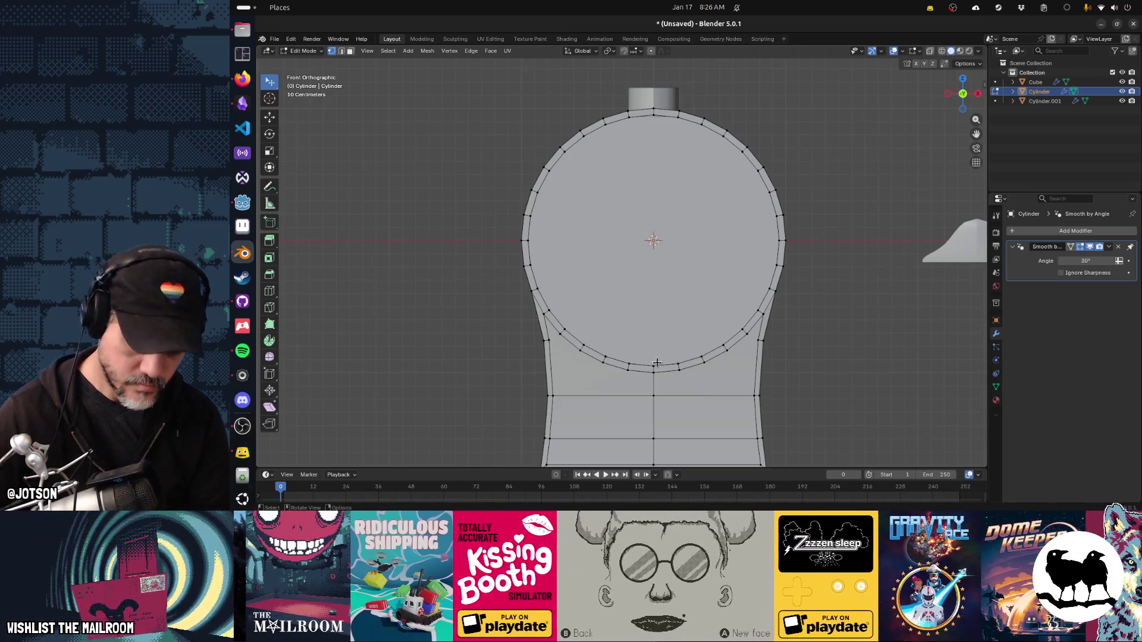
{"action": "left_click", "coordinate": [654, 365]}
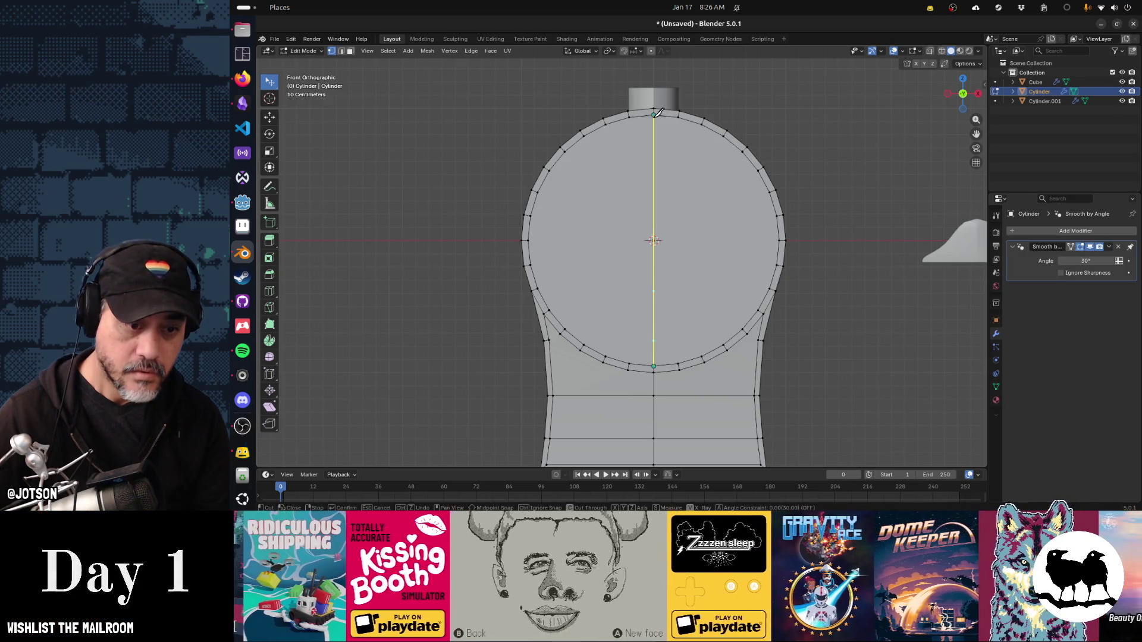
{"action": "left_click", "coordinate": [658, 112]}
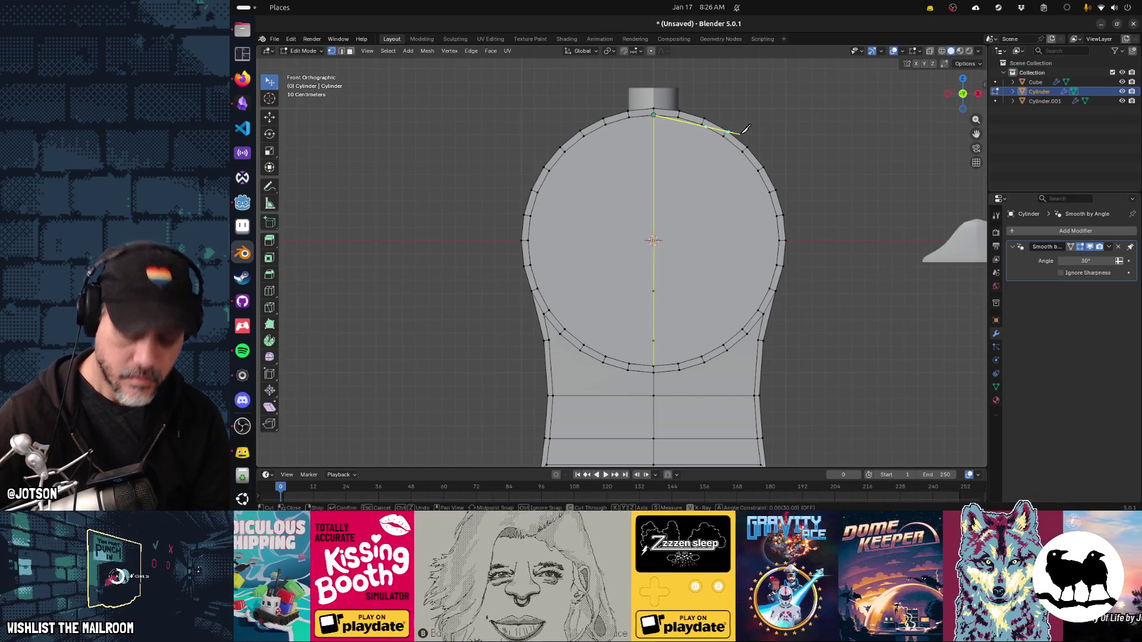
{"action": "left_click_drag", "start_coordinate": [684, 196], "coordinate": [600, 214]}
{"action": "scroll", "scroll_direction": "up", "scroll_amount": 3}
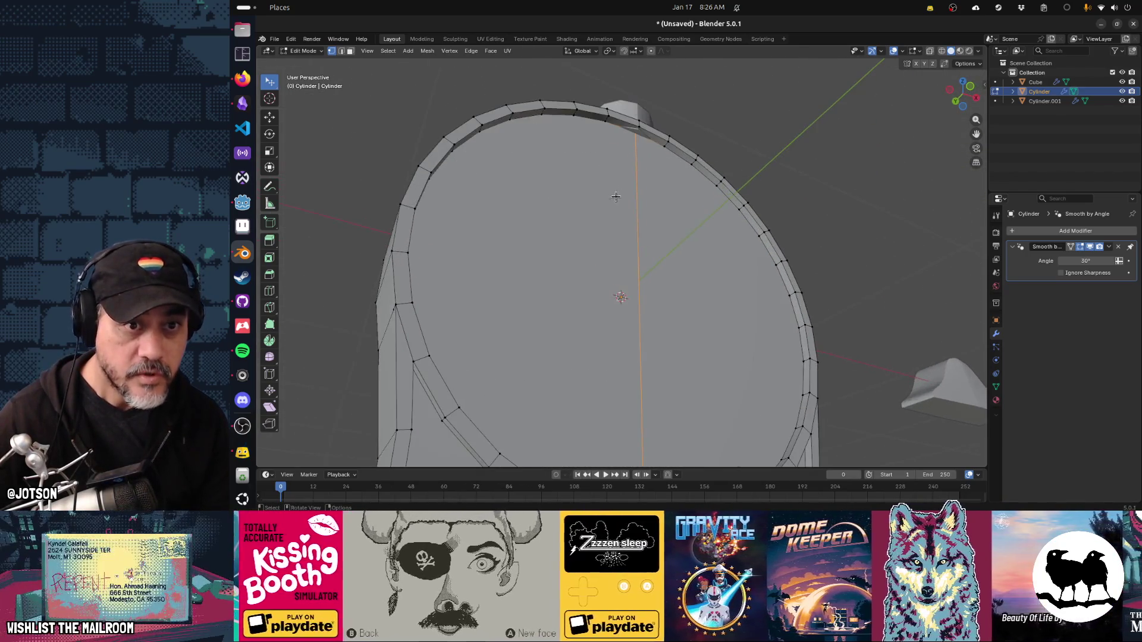
{"action": "left_click_drag", "start_coordinate": [621, 226], "coordinate": [498, 351]}
{"action": "scroll", "scroll_direction": "down", "scroll_amount": 3}
{"action": "left_click_drag", "start_coordinate": [460, 352], "coordinate": [607, 320]}
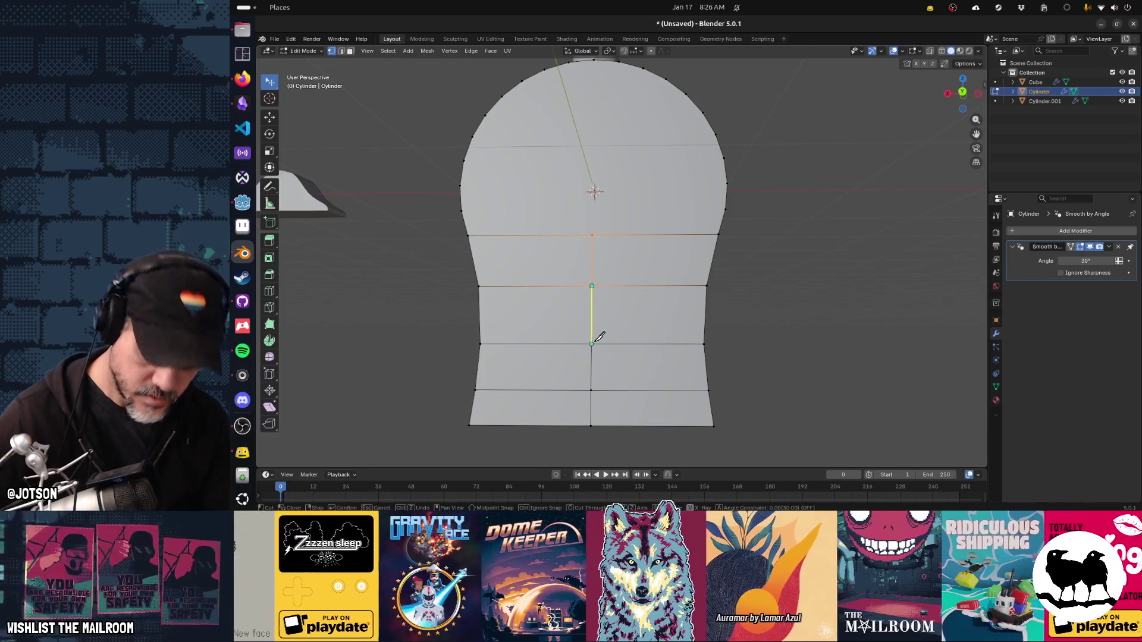
{"action": "key", "text": "Return"}
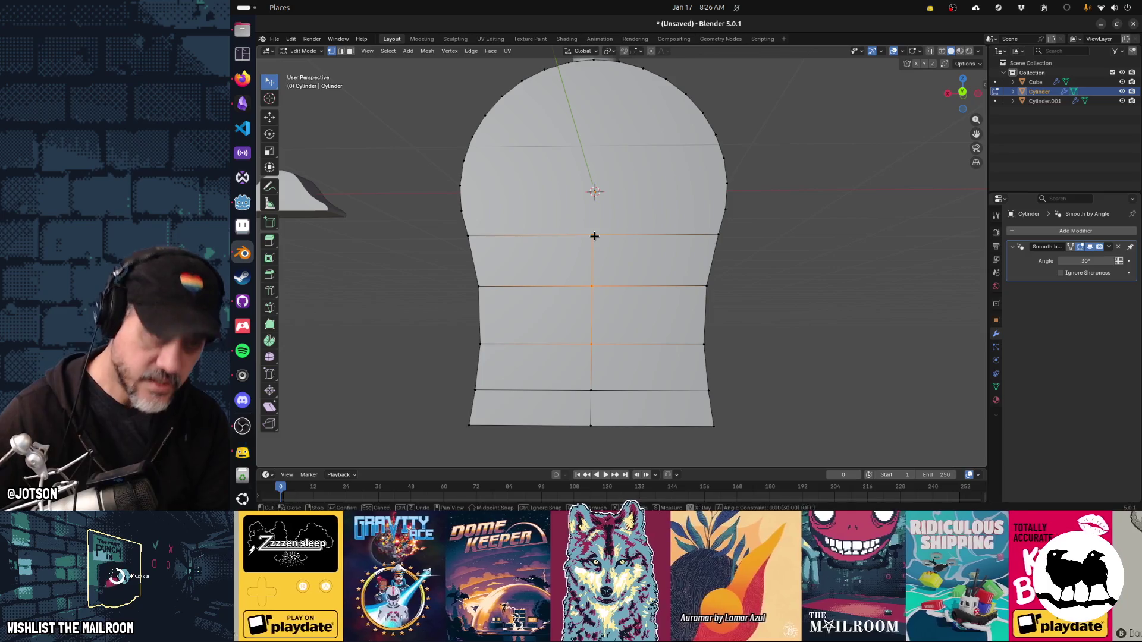
Knife-cut from the body's centre up to the top vertex to finish the split.
{"action": "left_click", "coordinate": [594, 234]}
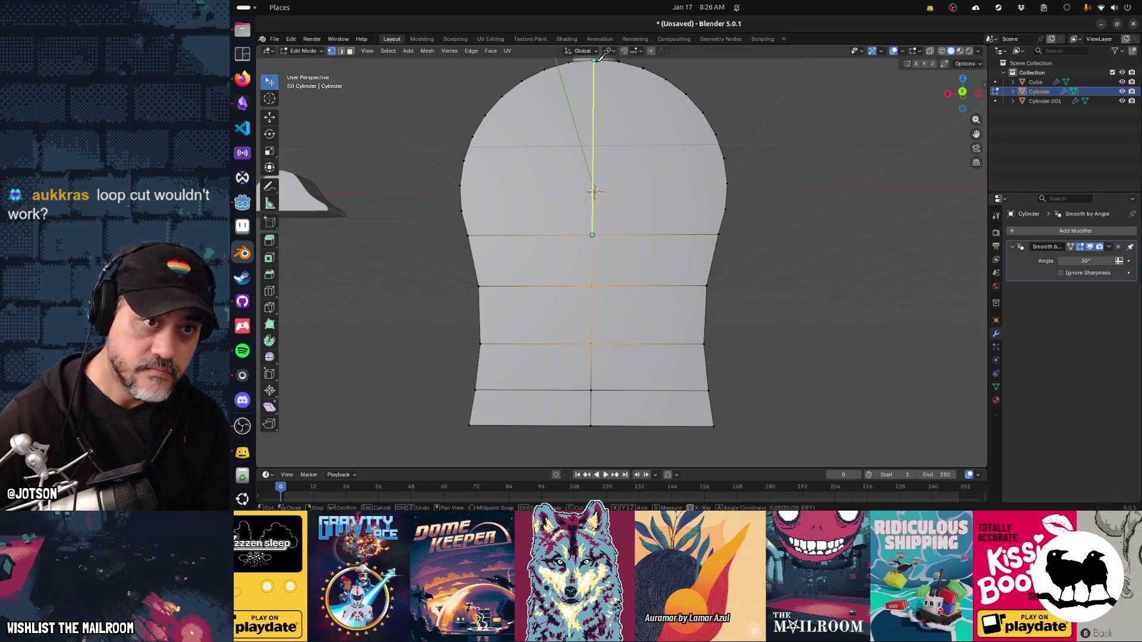
{"action": "left_click", "coordinate": [594, 60]}
{"action": "key", "text": "Return"}
{"action": "left_click", "coordinate": [814, 196]}
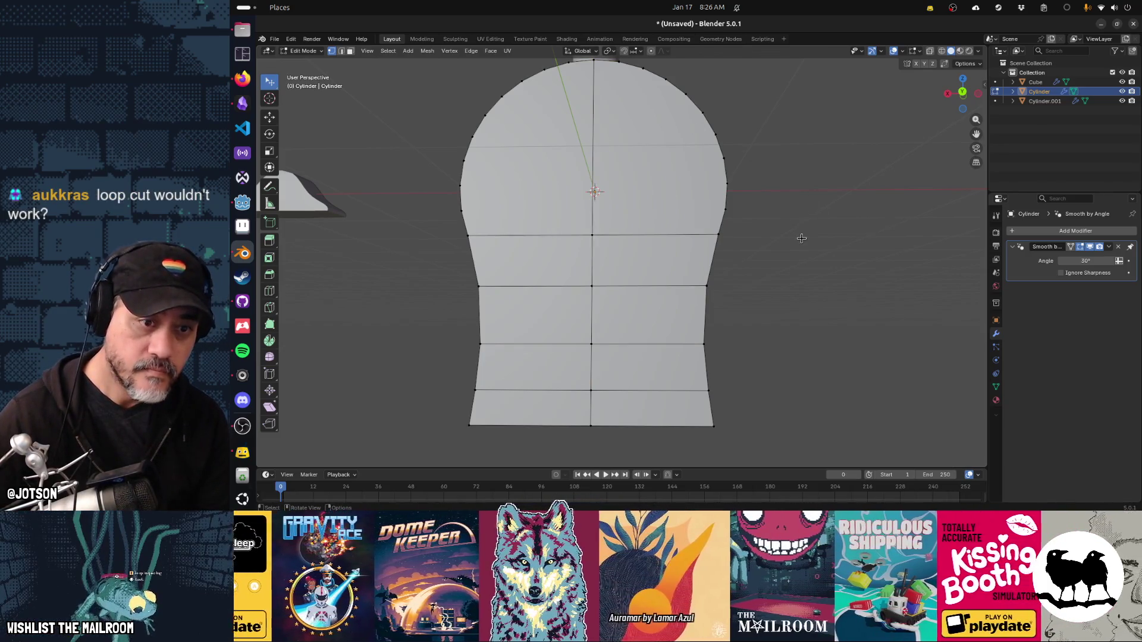
{"action": "scroll", "scroll_direction": "down", "scroll_amount": 3}
{"action": "left_click_drag", "start_coordinate": [742, 250], "coordinate": [591, 250]}
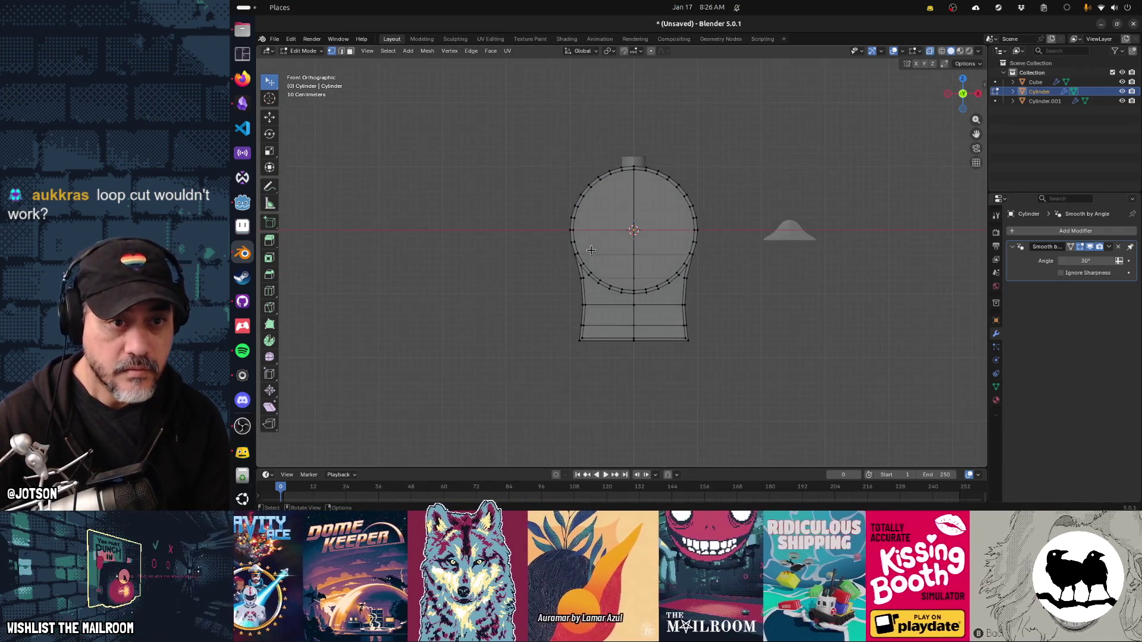
{"action": "key", "text": "w"}
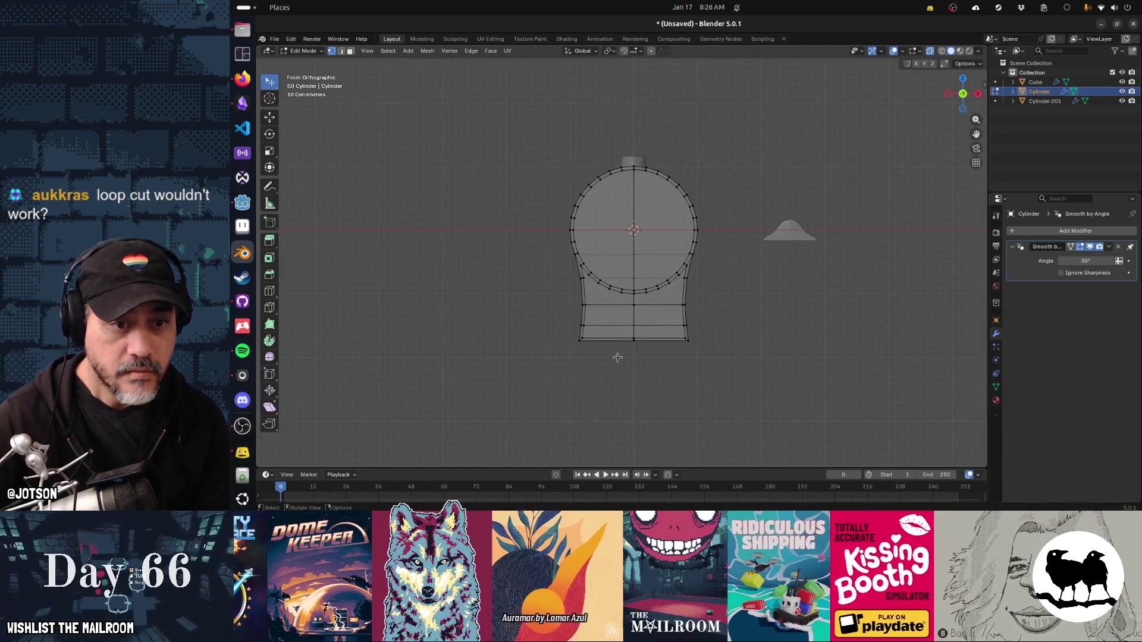
Delete the left-half vertices of the dial body.
{"action": "left_click_drag", "start_coordinate": [629, 357], "coordinate": [487, 137]}
{"action": "key", "text": "x"}
{"action": "left_click", "coordinate": [479, 91]}
{"action": "key", "text": "Tab"}
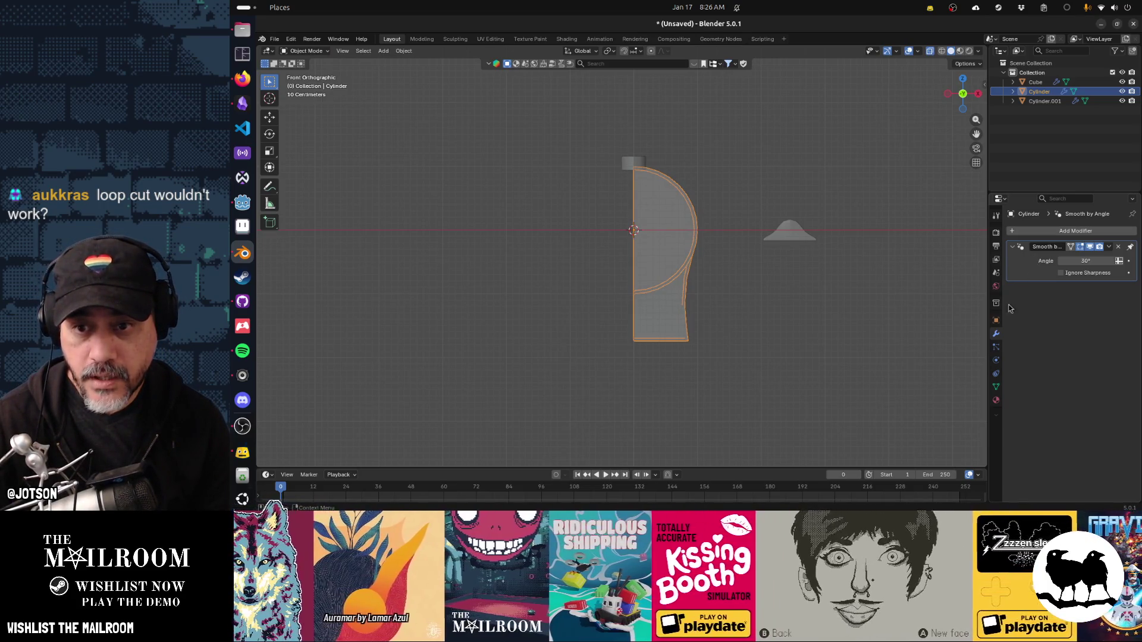
Add a Mirror modifier to the dial body to restore the deleted half.
{"action": "left_click", "coordinate": [1027, 233]}
{"action": "key", "text": "space"}
{"action": "type", "text": "mirror"}
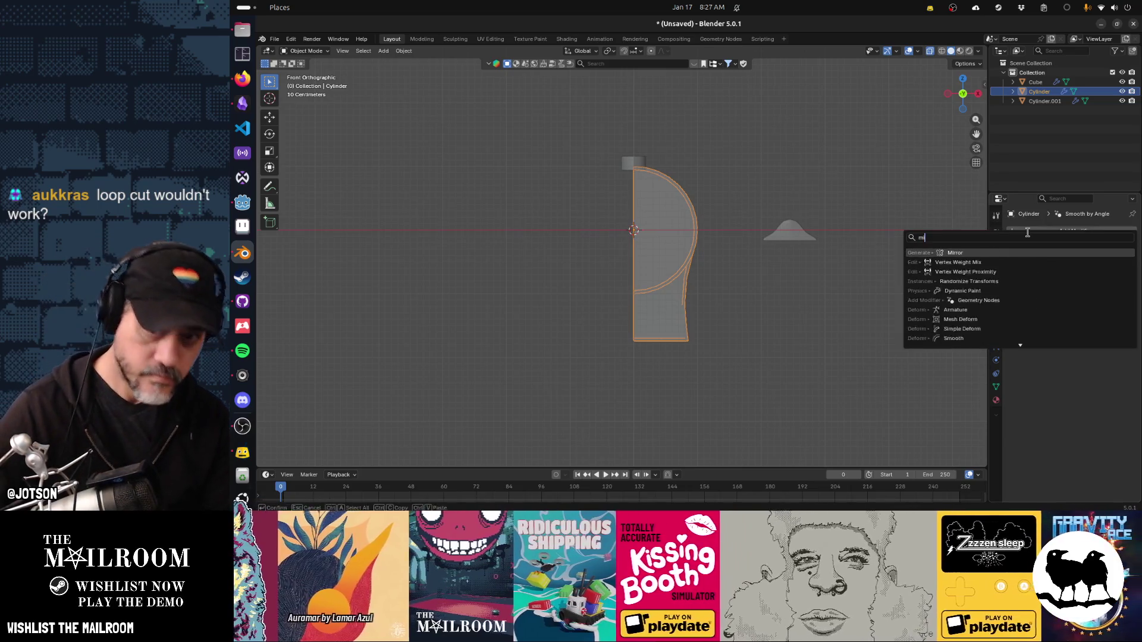
{"action": "key", "text": "Return"}
{"action": "key", "text": "Tab"}
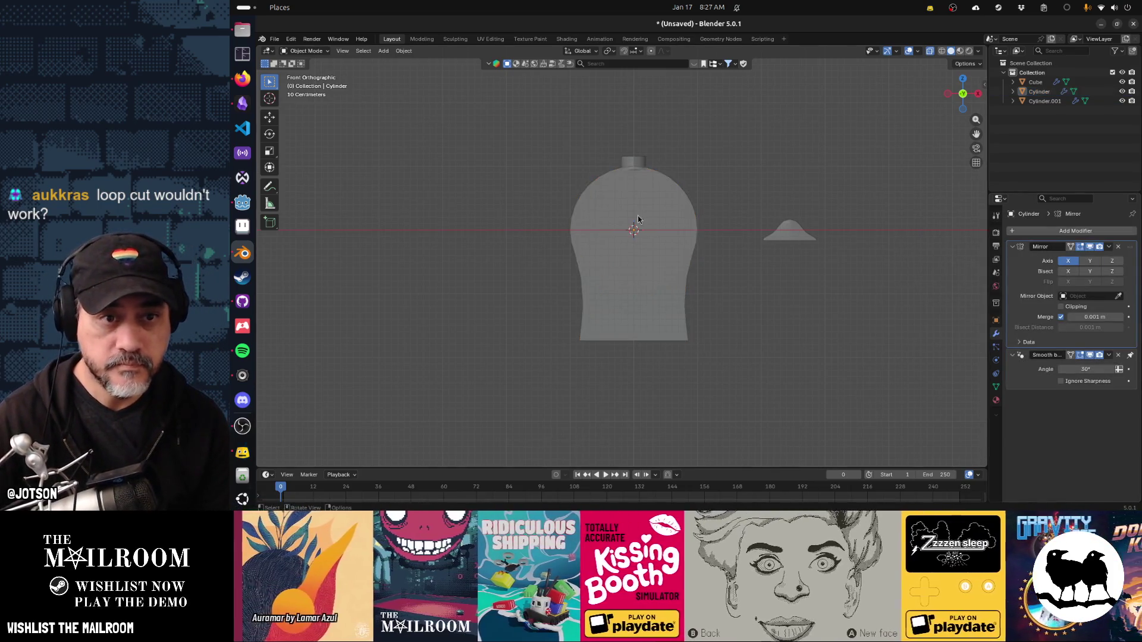
{"action": "key", "text": "Tab"}
Delete the left half of the small top cylinder's vertices.
{"action": "left_click", "coordinate": [631, 162]}
{"action": "left_click_drag", "start_coordinate": [631, 161], "coordinate": [631, 177]}
{"action": "scroll", "scroll_direction": "up", "scroll_amount": 3}
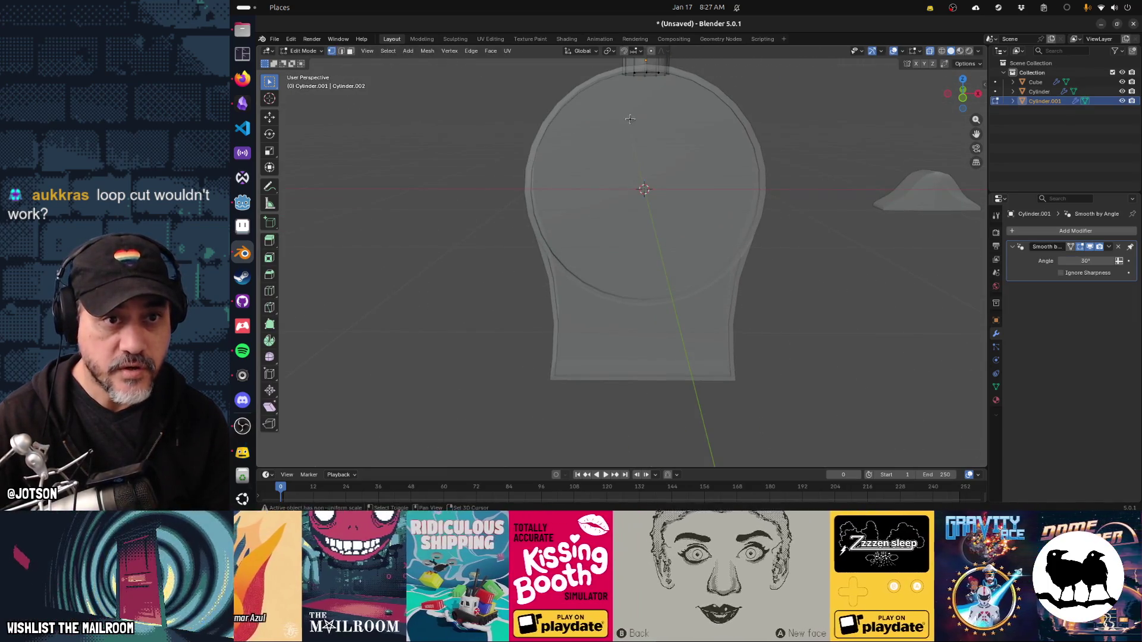
{"action": "key", "text": "Tab"}
{"action": "scroll", "scroll_direction": "down", "scroll_amount": 3}
{"action": "left_click_drag", "start_coordinate": [606, 99], "coordinate": [640, 161]}
{"action": "key", "text": "x"}
{"action": "left_click", "coordinate": [635, 163]}
{"action": "key", "text": "Tab"}
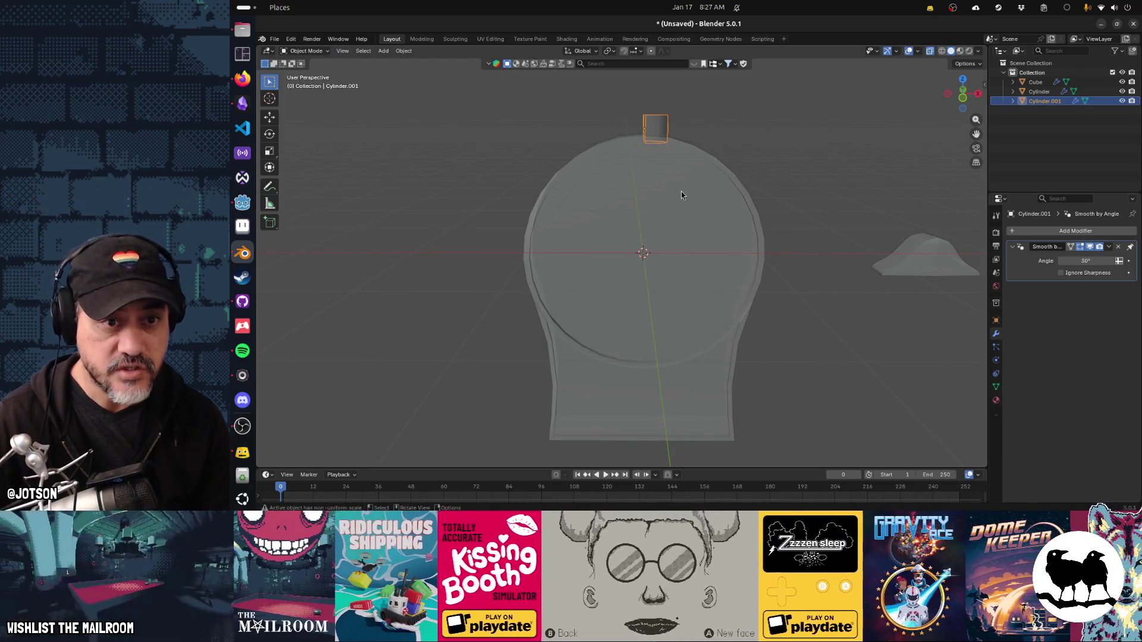
Join the top cylinder into the dial body with Ctrl+J.
{"action": "left_click", "coordinate": [680, 191]}
{"action": "key", "text": "ctrl+j"}
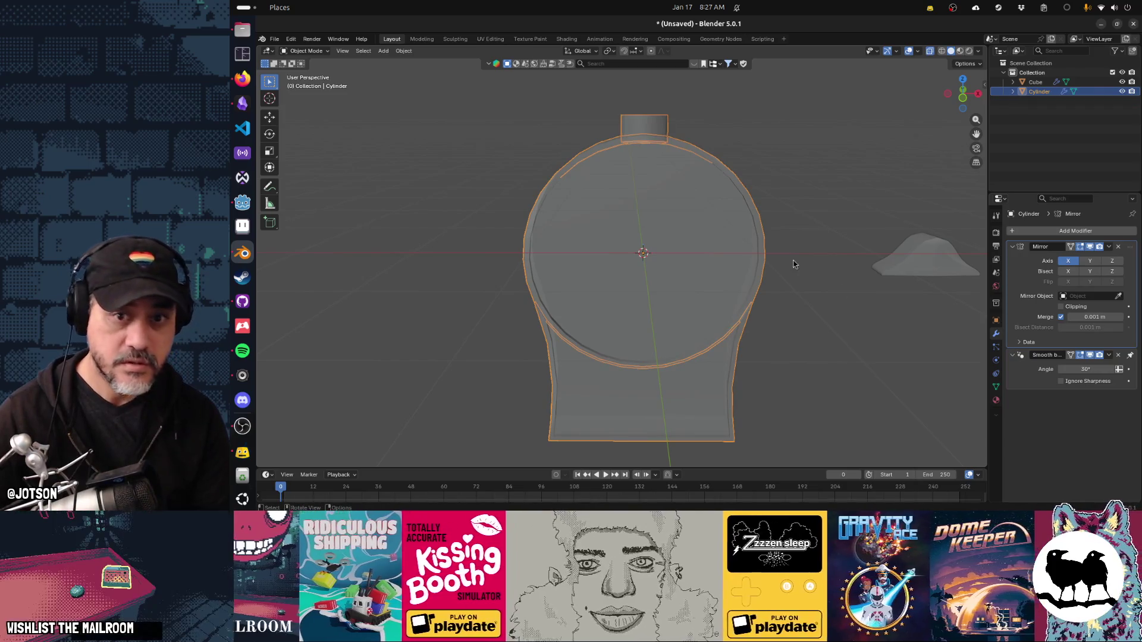
{"action": "left_click", "coordinate": [897, 258]}
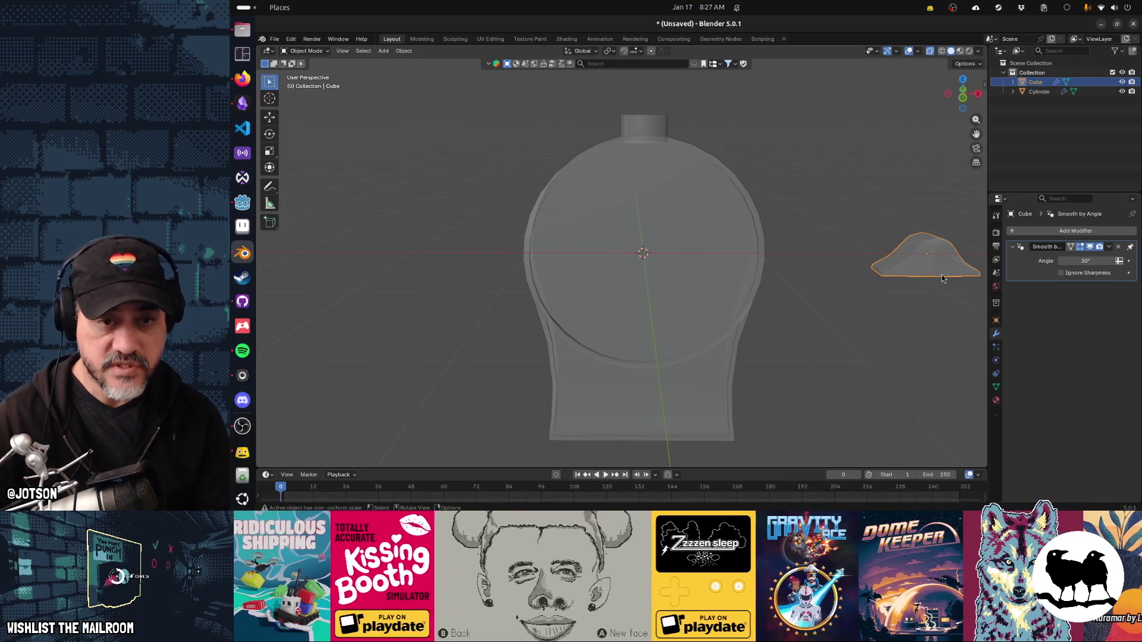
Rotate the bracket piece 112° and place it against the dial body's right edge.
{"action": "key", "text": "KP_1"}
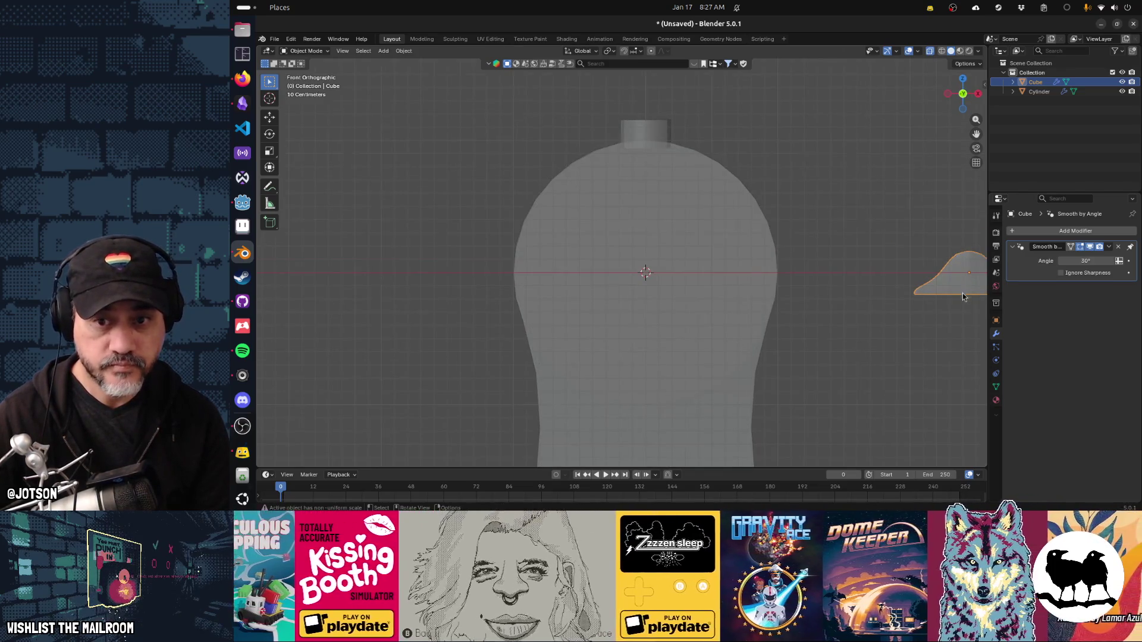
{"action": "left_click_drag", "start_coordinate": [921, 330], "coordinate": [832, 252]}
{"action": "key", "text": "r"}
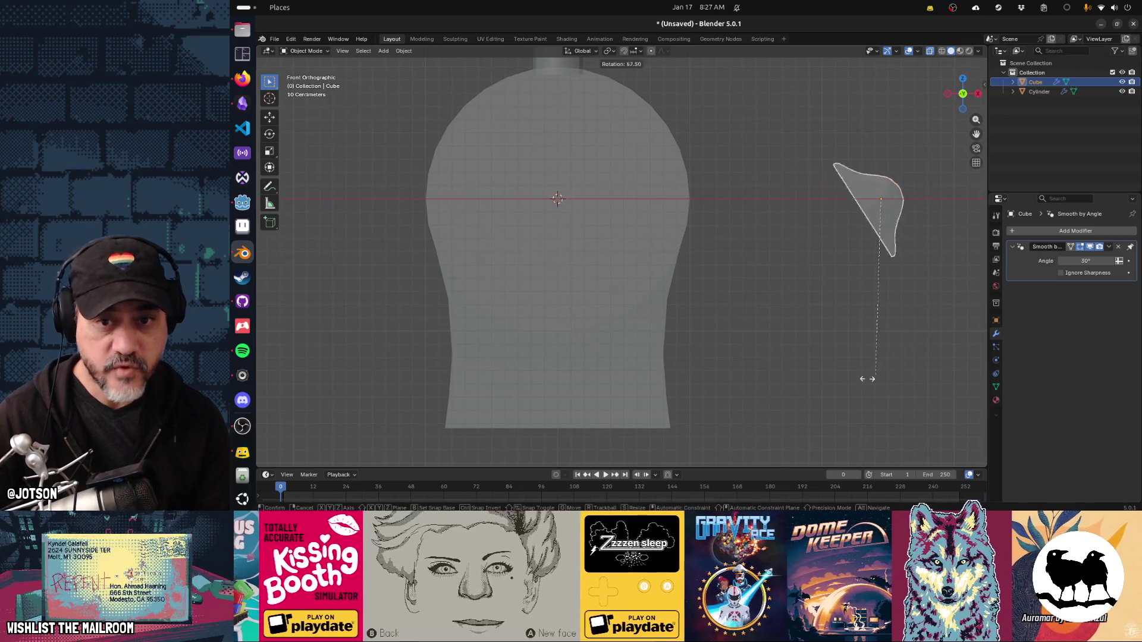
{"action": "left_click", "coordinate": [703, 315]}
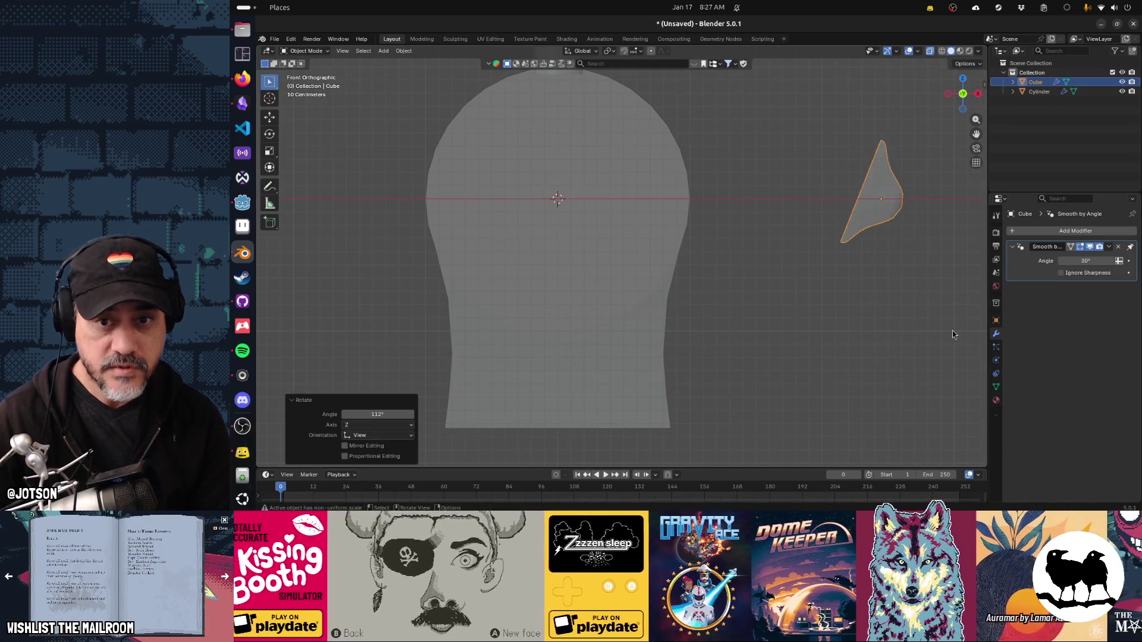
{"action": "key", "text": "g"}
{"action": "left_click", "coordinate": [750, 395]}
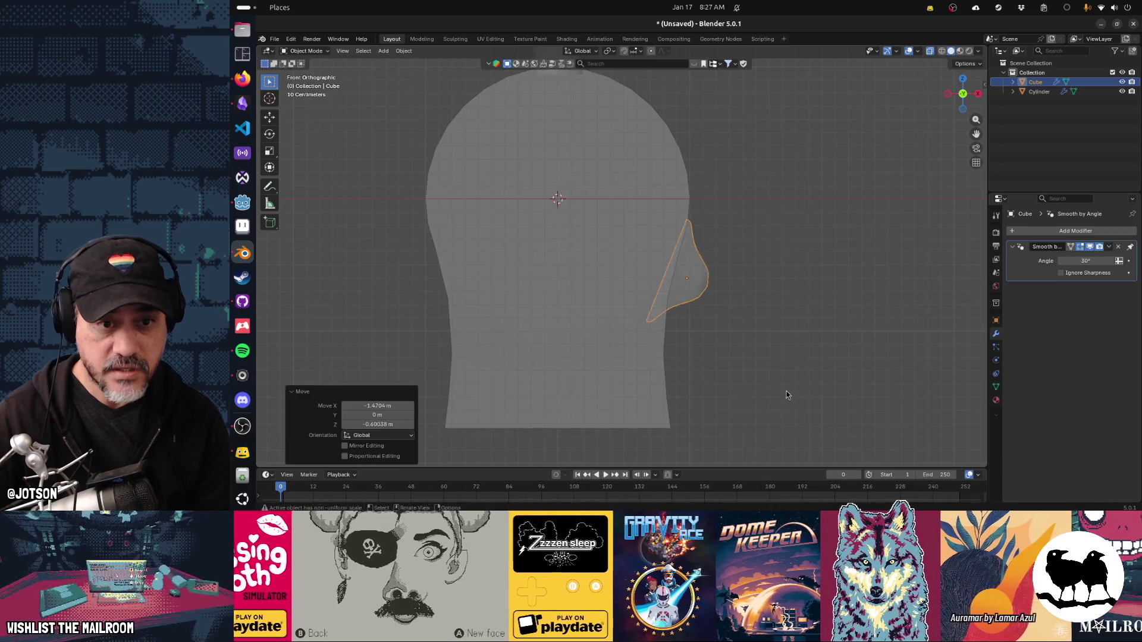
{"action": "key", "text": "r"}
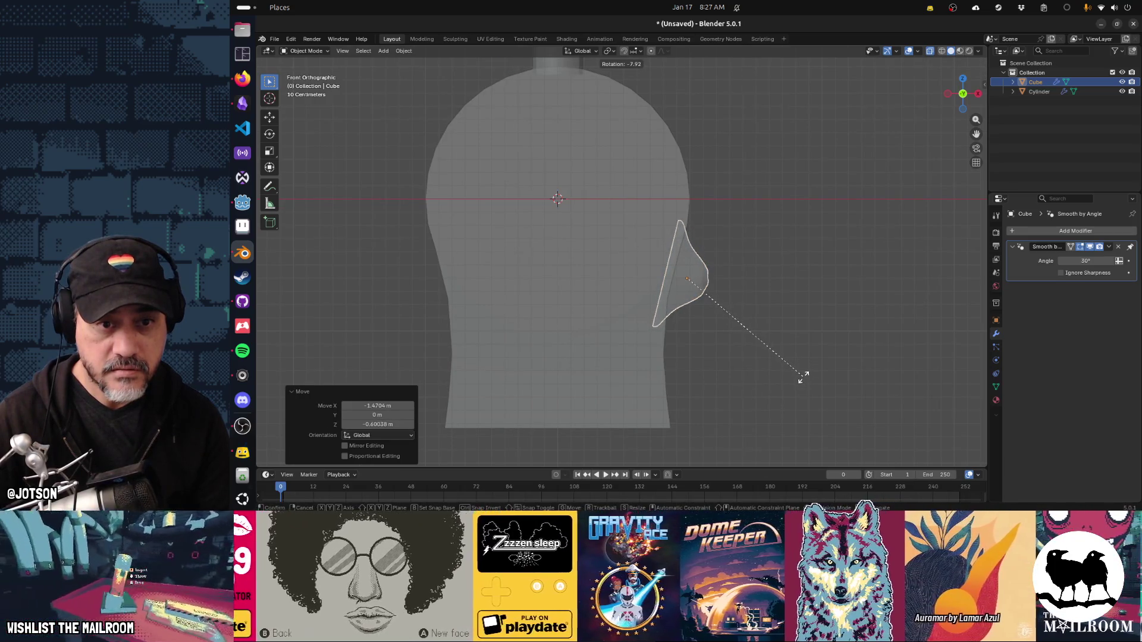
{"action": "key", "text": "Escape"}
{"action": "key", "text": "ctrl+z"}
{"action": "key", "text": "ctrl+z"}
{"action": "key", "text": "ctrl+z"}
{"action": "left_click_drag", "start_coordinate": [795, 336], "coordinate": [817, 329]}
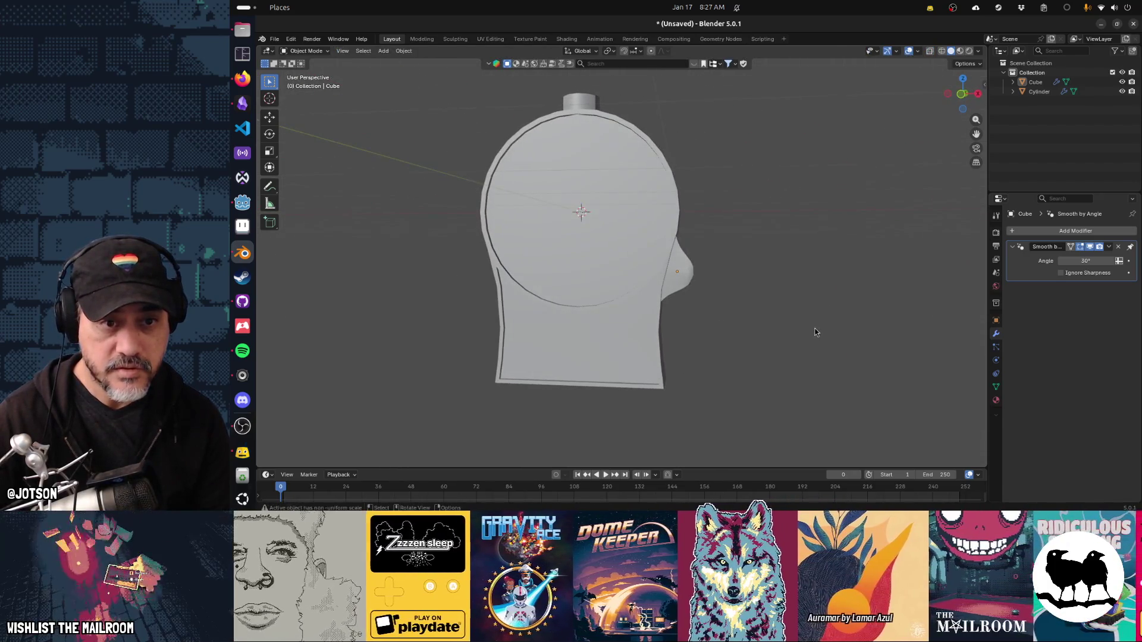
{"action": "key", "text": "alt+Tab"}
{"action": "key", "text": "alt+Tab"}
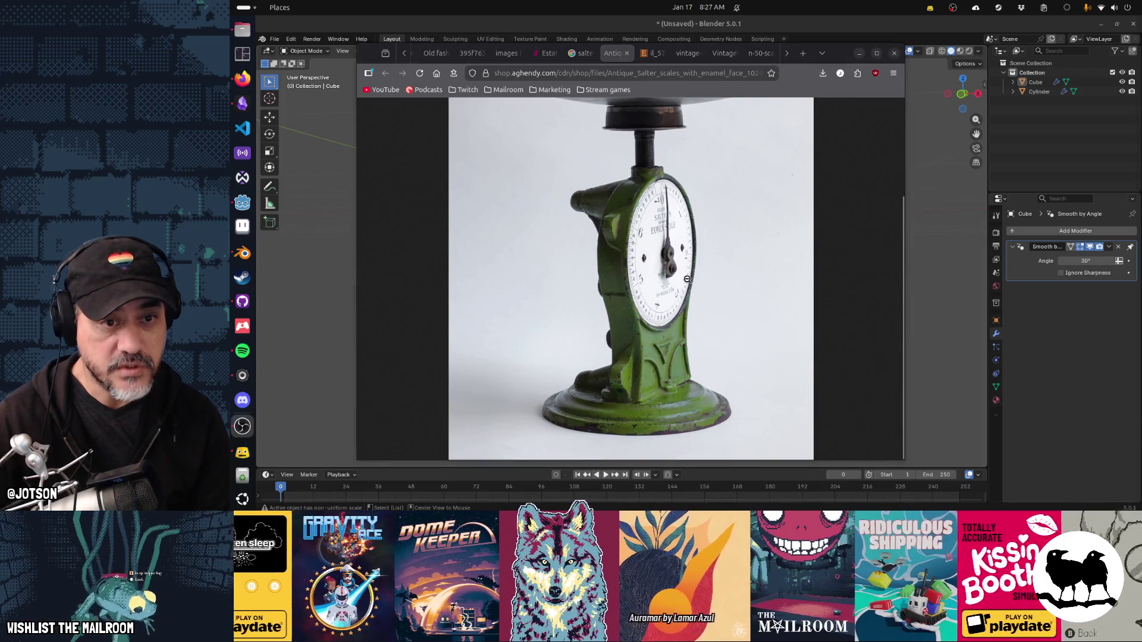
{"action": "key", "text": "alt+Tab"}
{"action": "key", "text": "alt+Tab"}
{"action": "key", "text": "alt+Tab"}
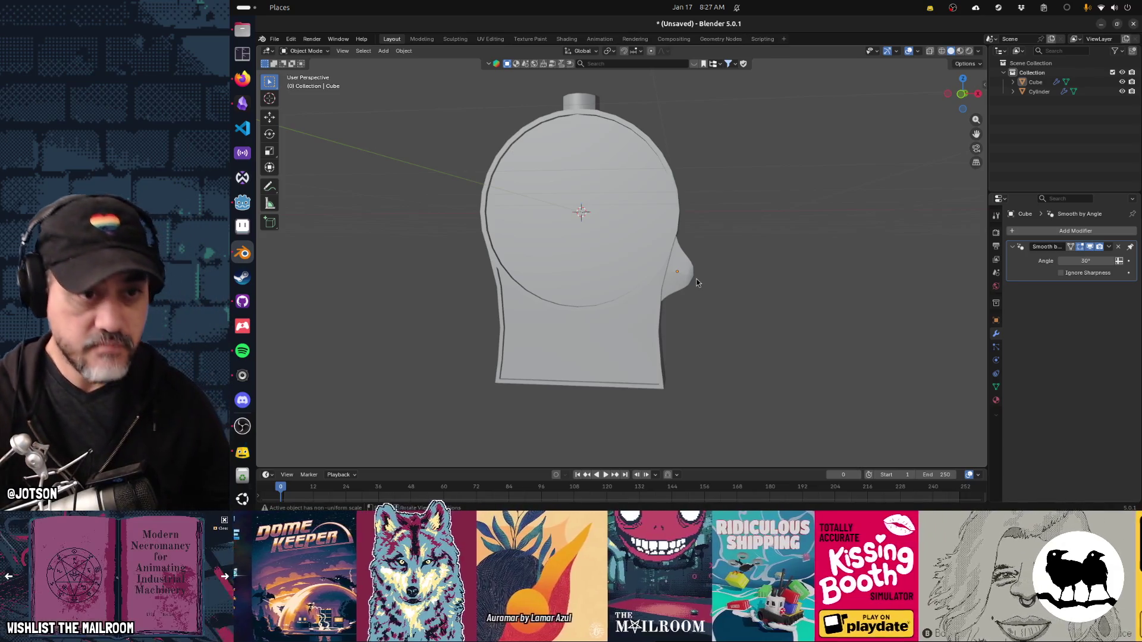
{"action": "left_click", "coordinate": [563, 334]}
{"action": "key", "text": "Tab"}
Add two loop cuts to the dial body, the second along the middle of the rim.
{"action": "left_click_drag", "start_coordinate": [594, 309], "coordinate": [613, 295]}
{"action": "key", "text": "ctrl+r"}
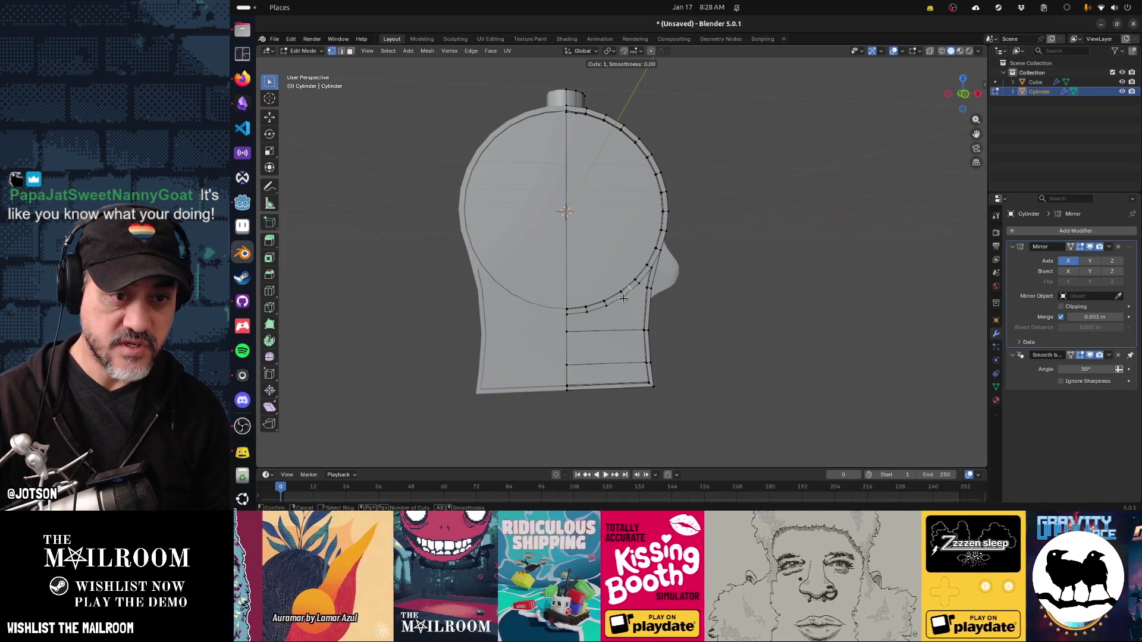
{"action": "left_click", "coordinate": [619, 301]}
{"action": "left_click_drag", "start_coordinate": [620, 300], "coordinate": [702, 166]}
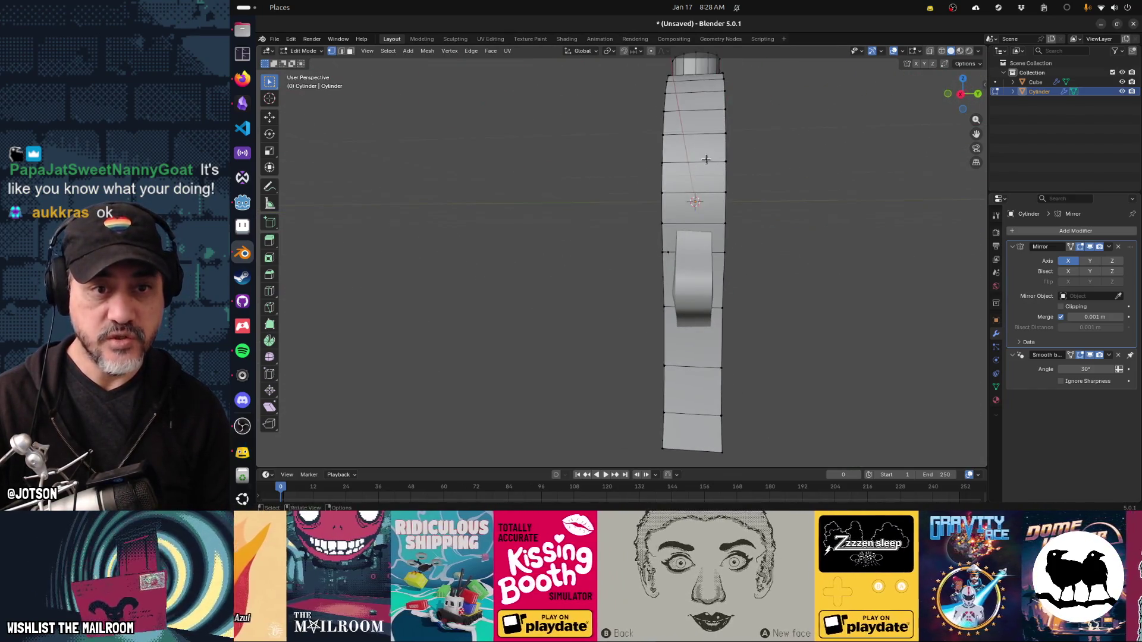
{"action": "key", "text": "ctrl+r"}
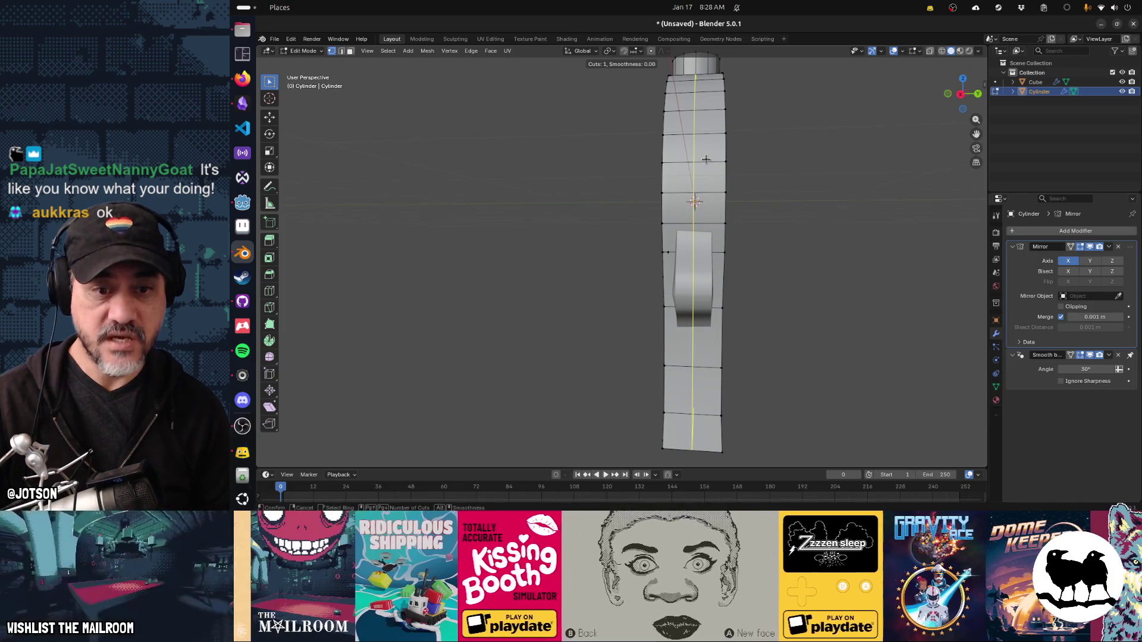
{"action": "left_click", "coordinate": [706, 159]}
{"action": "left_click_drag", "start_coordinate": [706, 159], "coordinate": [601, 123]}
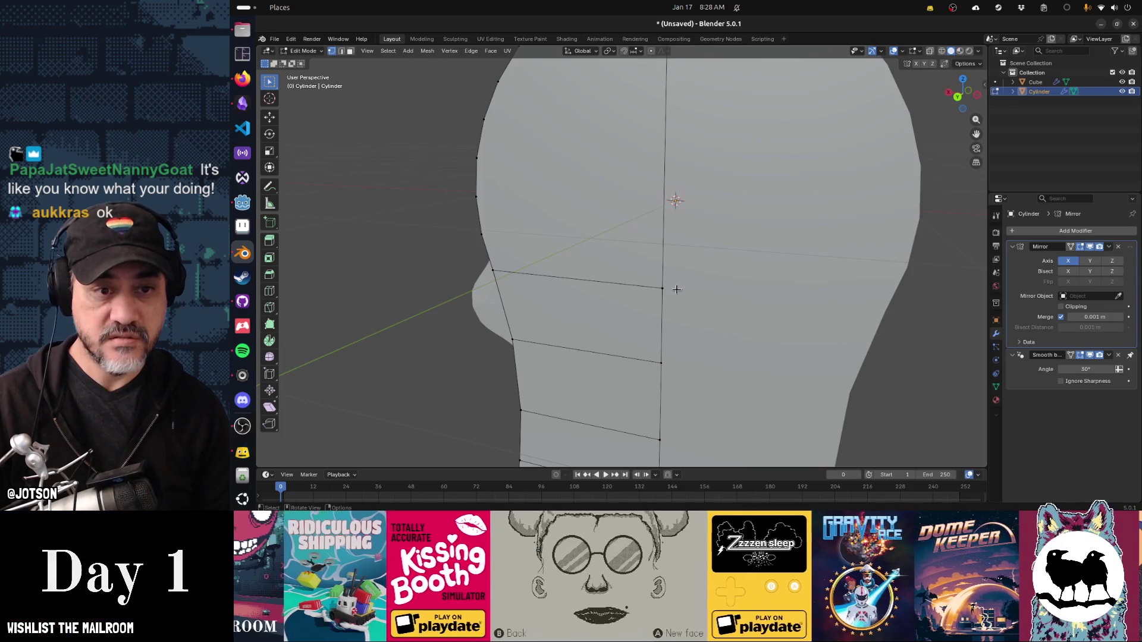
{"action": "scroll", "scroll_direction": "down", "scroll_amount": 3}
{"action": "key", "text": "ctrl+r"}
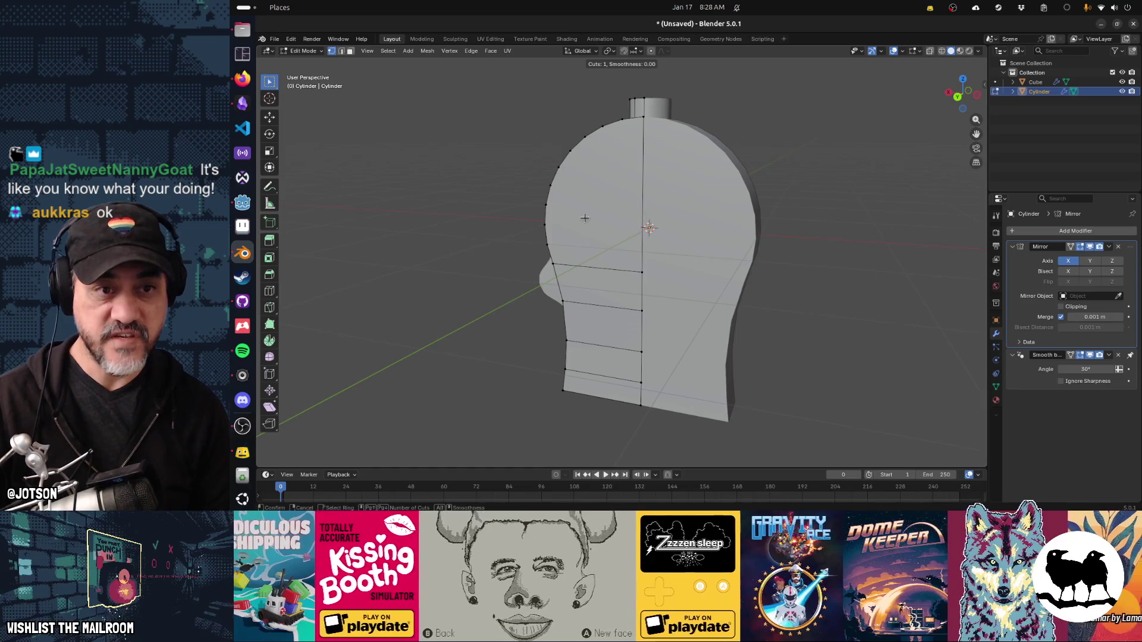
{"action": "key", "text": "Escape"}
{"action": "left_click_drag", "start_coordinate": [466, 255], "coordinate": [614, 258]}
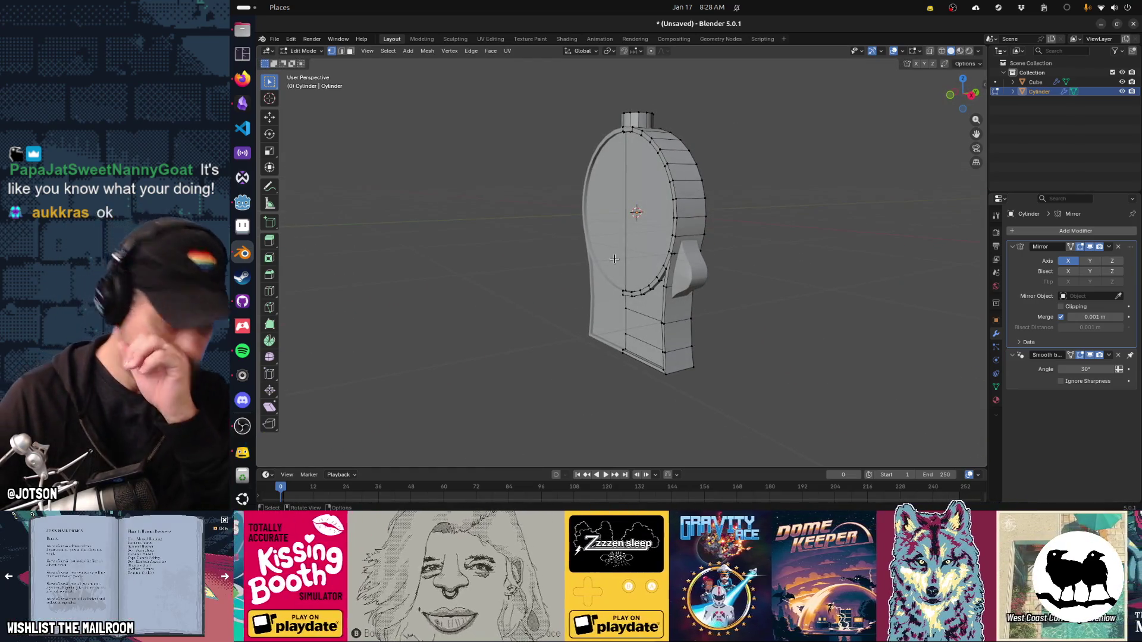
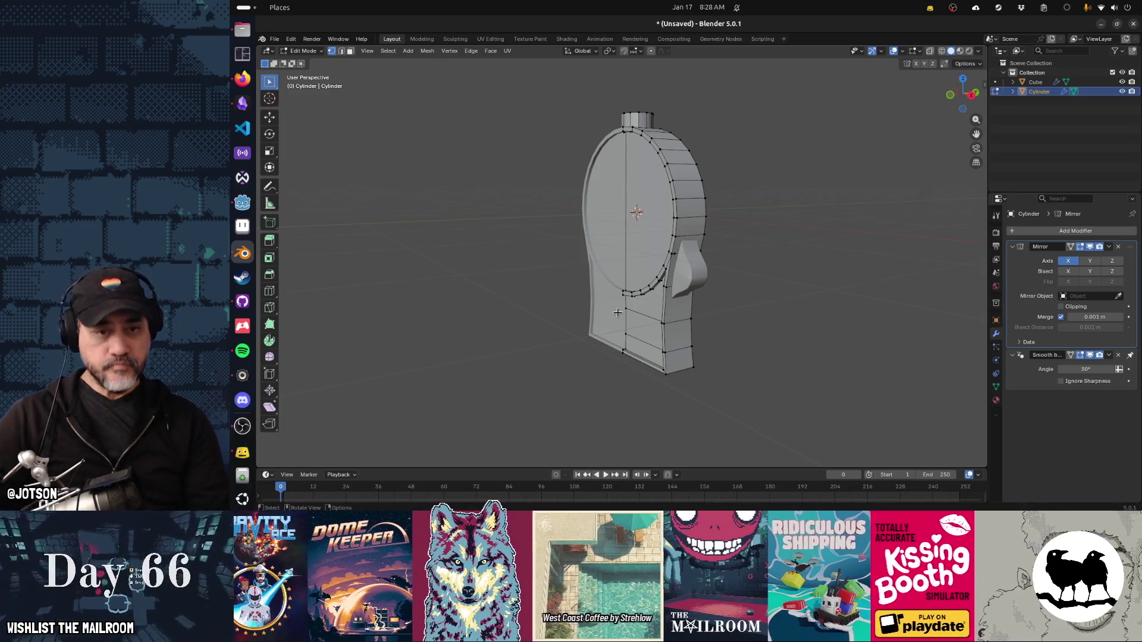
View the dial housing in Front Orthographic, return to Object Mode and select the side bracket.
{"action": "left_click_drag", "start_coordinate": [618, 314], "coordinate": [654, 265]}
{"action": "key", "text": "KP_1"}
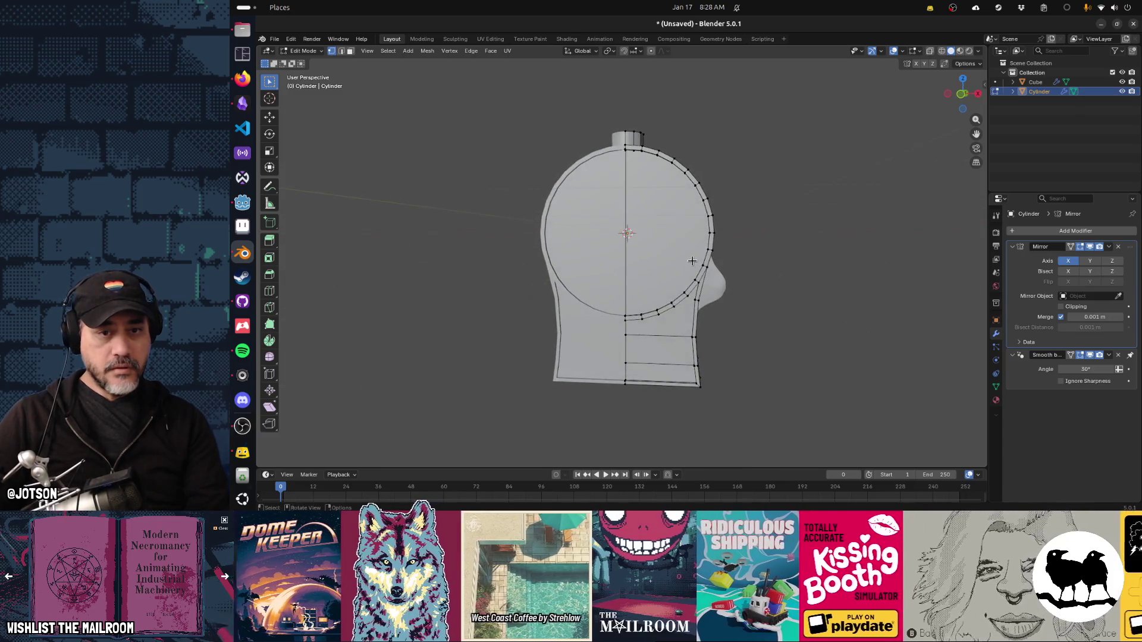
{"action": "key", "text": "Tab"}
{"action": "left_click", "coordinate": [716, 294]}
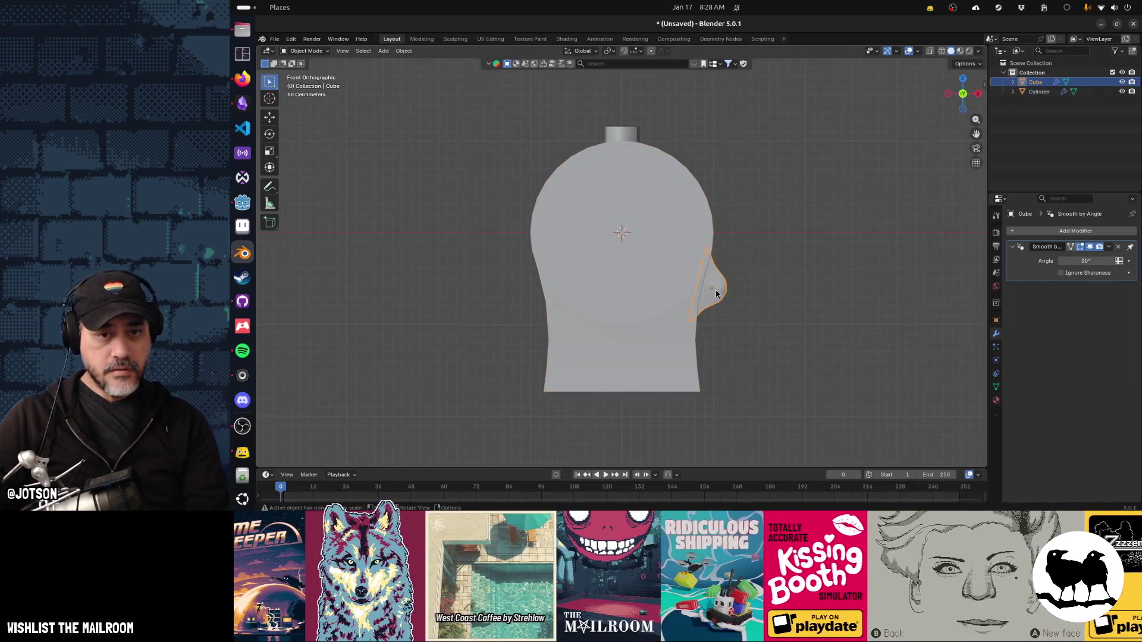
Lower, tilt and shrink the side bracket toward the housing's base.
{"action": "key", "text": "g"}
{"action": "left_click", "coordinate": [715, 357]}
{"action": "key", "text": "r"}
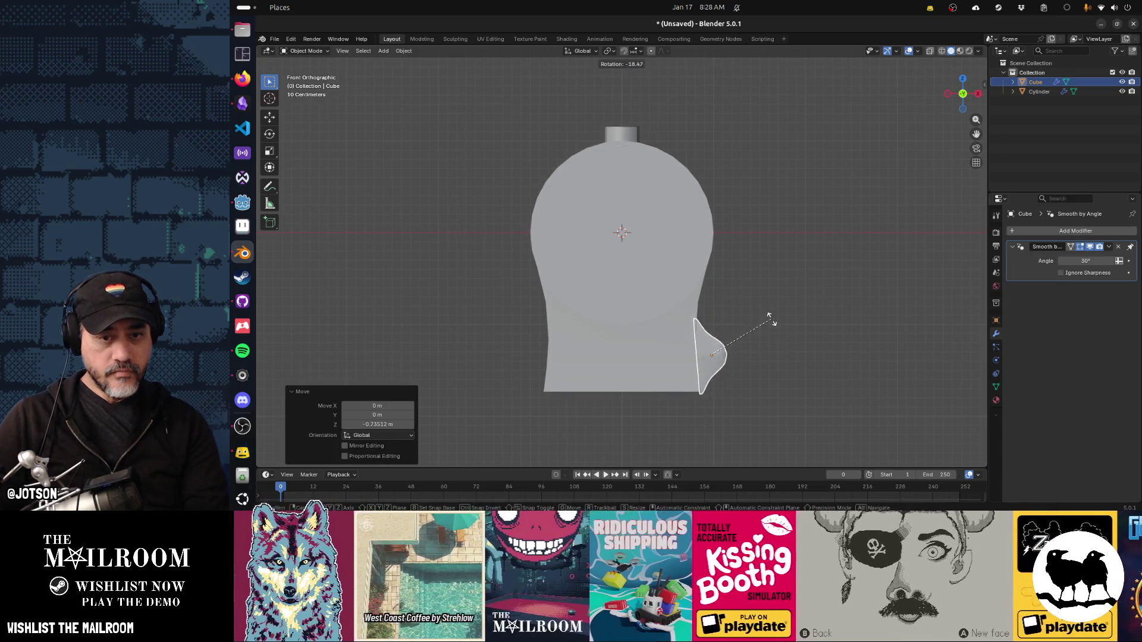
{"action": "left_click", "coordinate": [769, 319]}
{"action": "key", "text": "s"}
{"action": "left_click", "coordinate": [779, 358]}
Move the bracket lower on the housing, enlarge it slightly and rotate it a little.
{"action": "key", "text": "g"}
{"action": "left_click", "coordinate": [773, 363]}
{"action": "key", "text": "s"}
{"action": "left_click", "coordinate": [791, 373]}
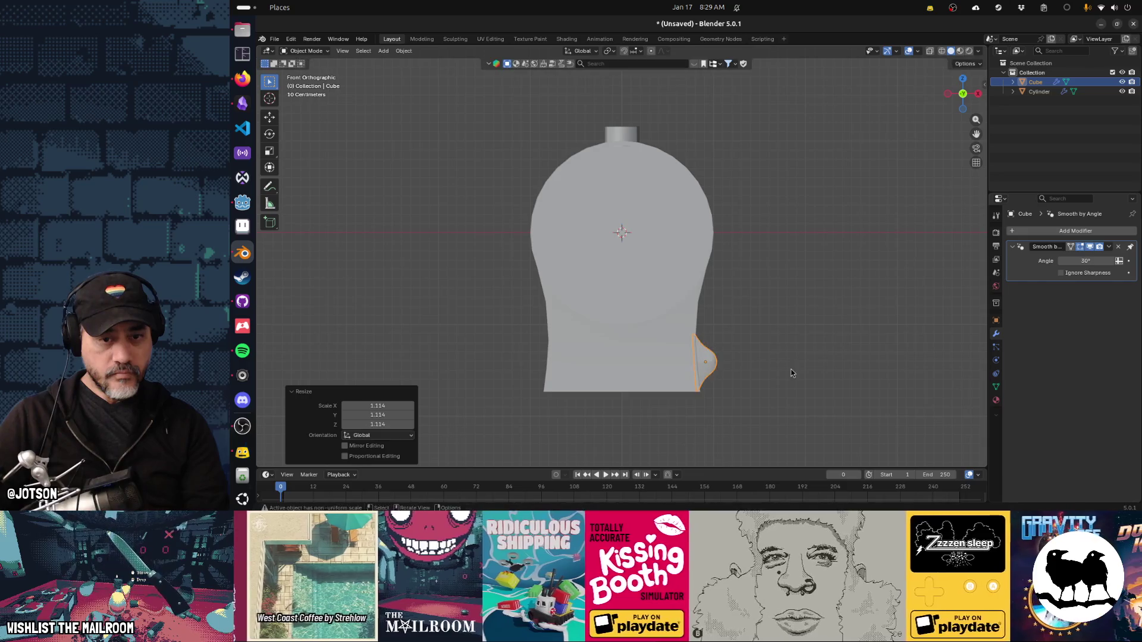
{"action": "key", "text": "r"}
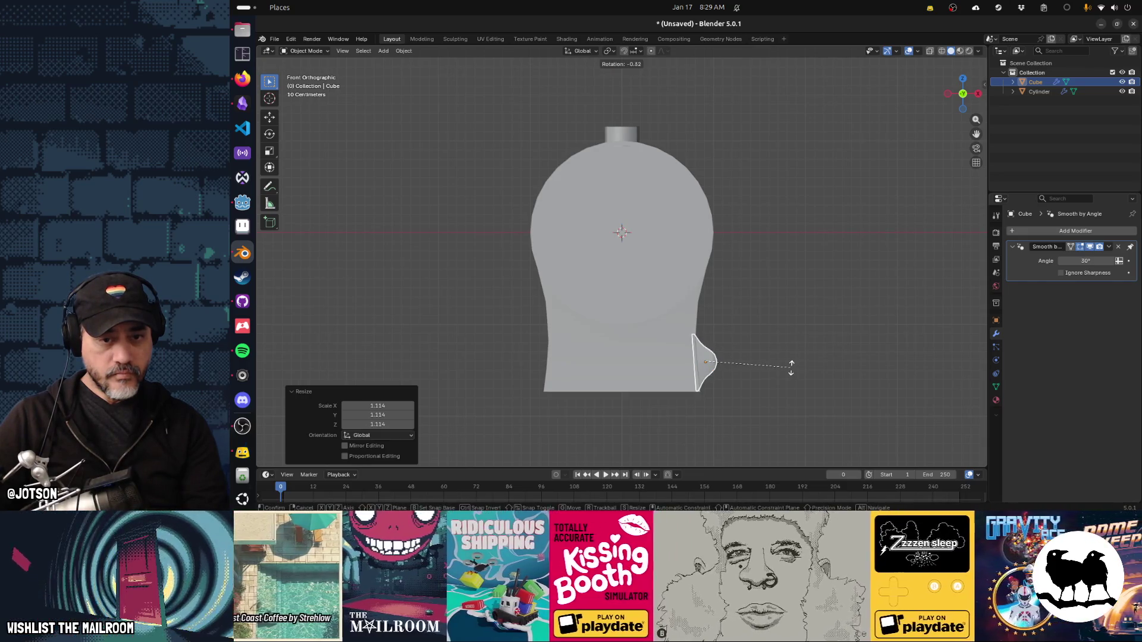
{"action": "left_click", "coordinate": [790, 366]}
Nudge the bracket sideways along its local X axis, then bring up the antique scale photo.
{"action": "key", "text": "g"}
{"action": "key", "text": "z"}
{"action": "key", "text": "y"}
{"action": "key", "text": "y"}
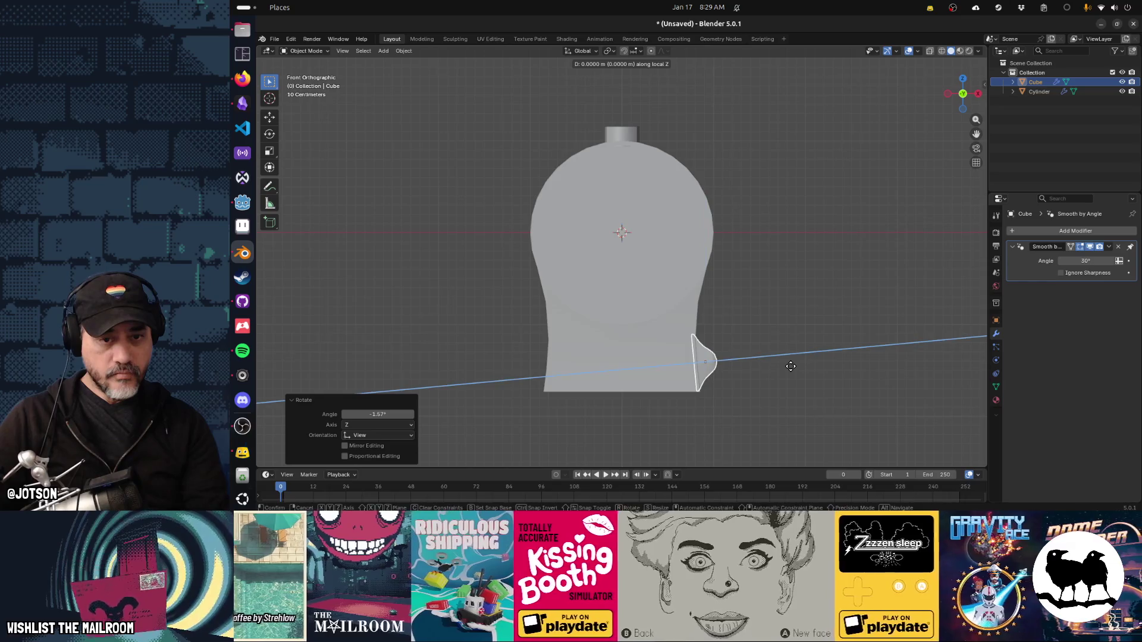
{"action": "key", "text": "x"}
{"action": "key", "text": "x"}
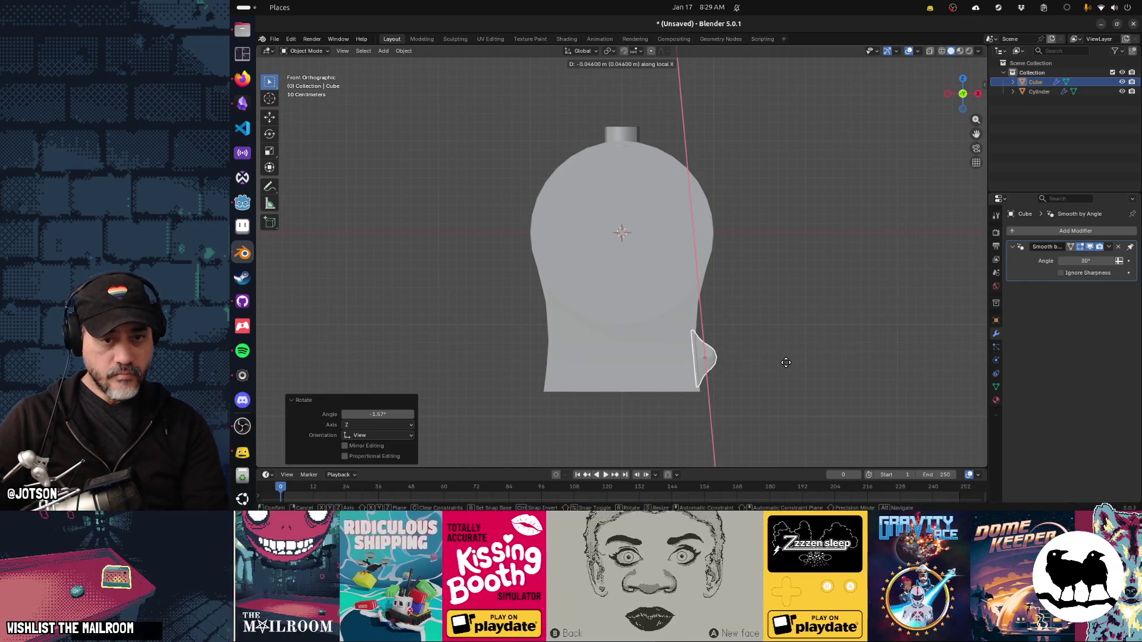
{"action": "left_click", "coordinate": [787, 363]}
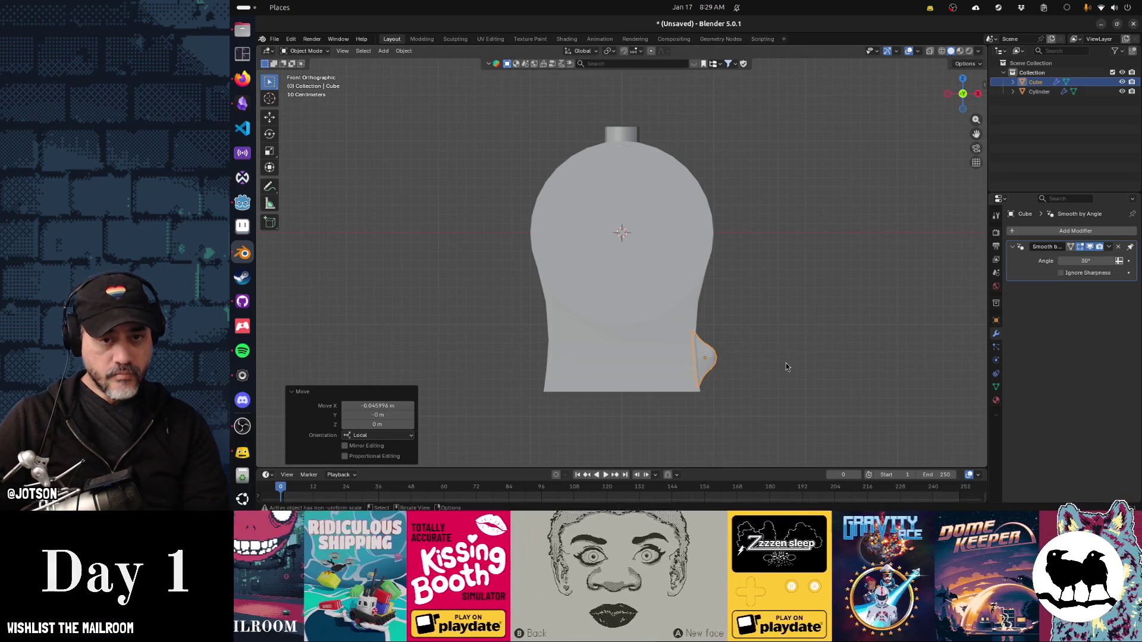
{"action": "key", "text": "alt+Tab"}
{"action": "key", "text": "alt+Tab"}
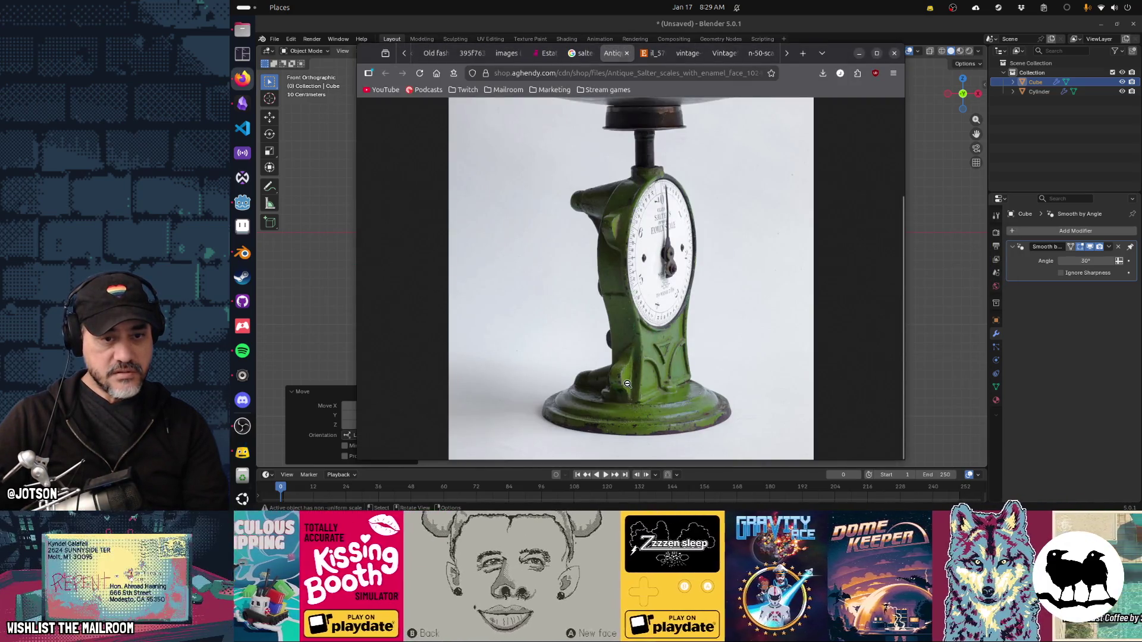
Back in Blender, stretch the side bracket taller along its local Z axis.
{"action": "key", "text": "alt+Tab"}
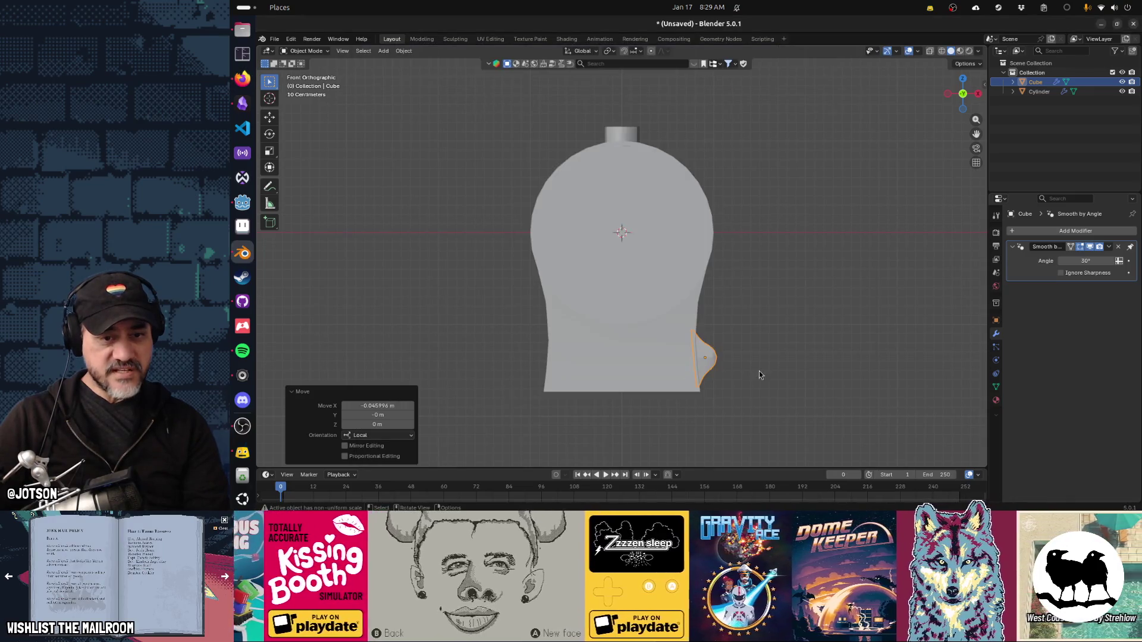
{"action": "left_click_drag", "start_coordinate": [759, 371], "coordinate": [751, 372]}
{"action": "key", "text": "s"}
{"action": "key", "text": "y"}
{"action": "key", "text": "y"}
{"action": "key", "text": "x"}
{"action": "key", "text": "z"}
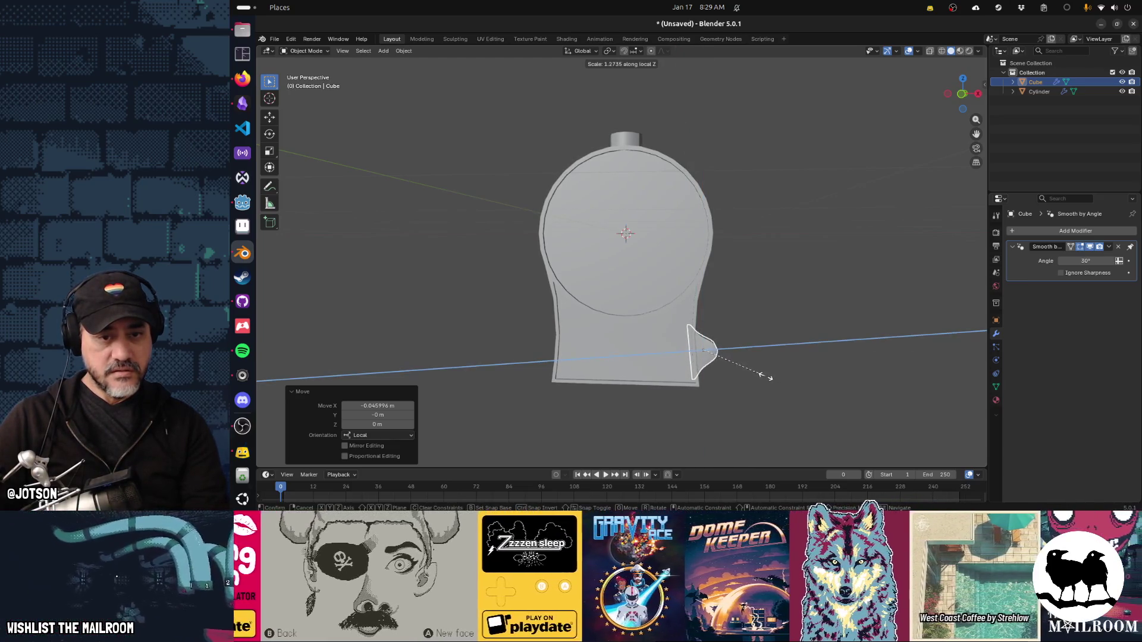
{"action": "left_click", "coordinate": [766, 377]}
Adjust the bracket's height along local Z, raising it then setting it slightly lower.
{"action": "key", "text": "g"}
{"action": "key", "text": "z"}
{"action": "key", "text": "z"}
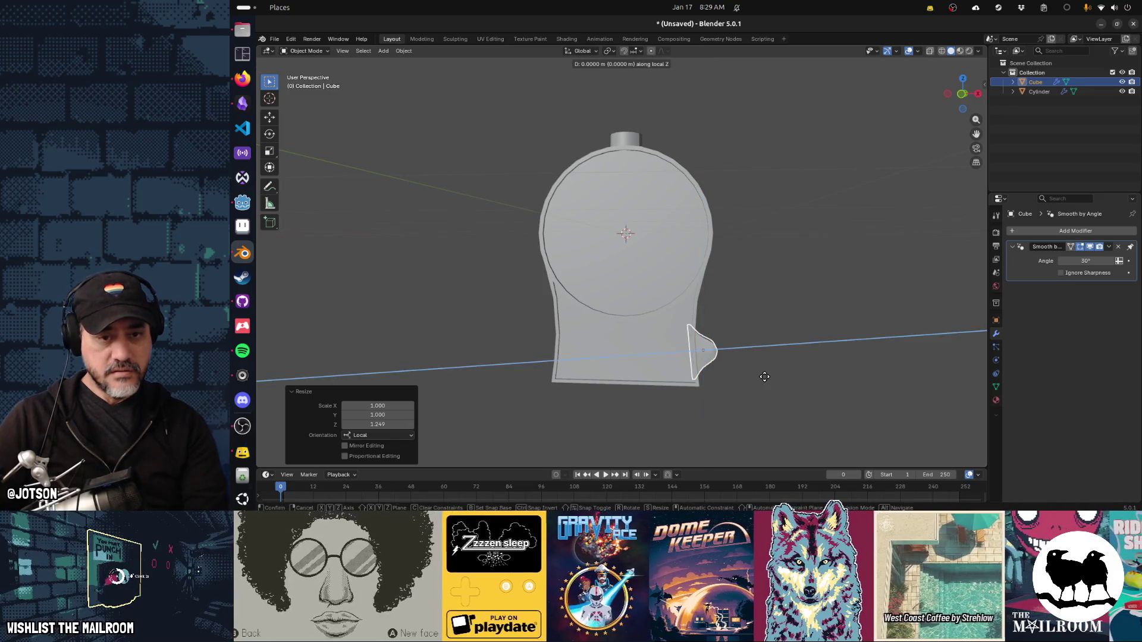
{"action": "left_click", "coordinate": [769, 378]}
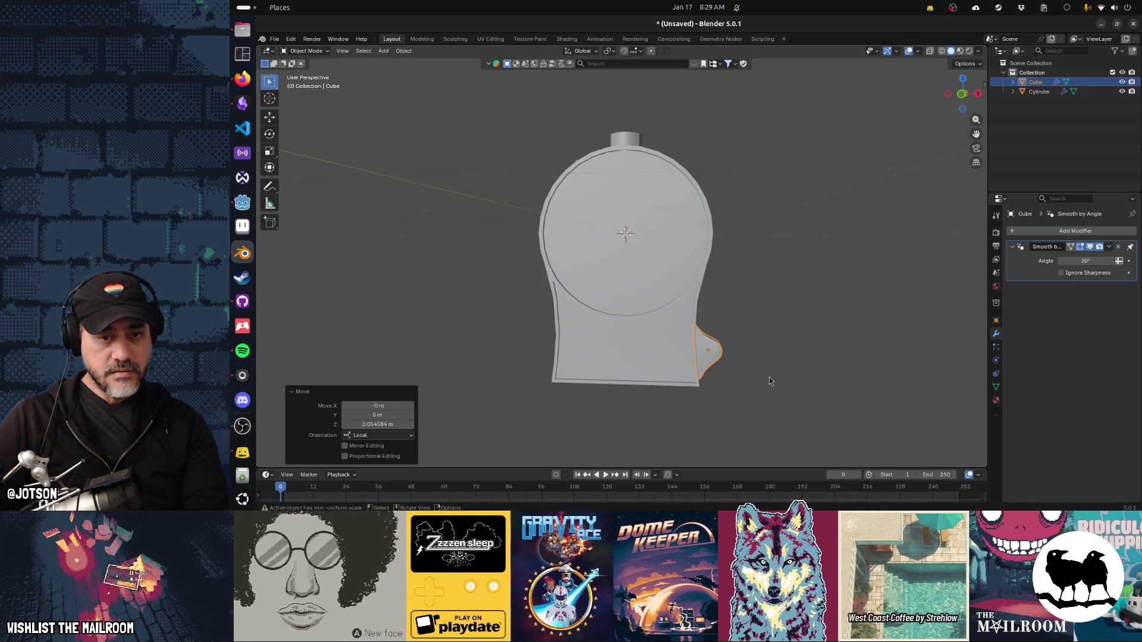
{"action": "key", "text": "g"}
{"action": "key", "text": "z"}
{"action": "key", "text": "z"}
{"action": "left_click", "coordinate": [776, 383]}
Deepen the bracket along its local Y axis and deselect everything.
{"action": "left_click_drag", "start_coordinate": [775, 384], "coordinate": [688, 393]}
{"action": "key", "text": "s"}
{"action": "key", "text": "y"}
{"action": "key", "text": "y"}
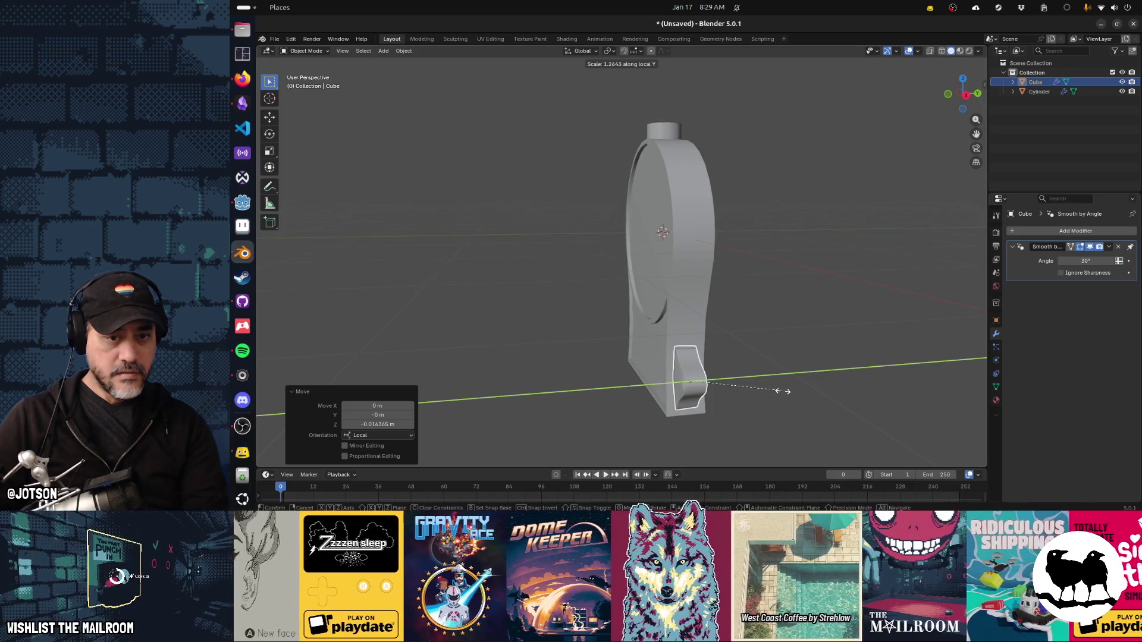
{"action": "left_click", "coordinate": [784, 392]}
{"action": "left_click", "coordinate": [772, 396]}
{"action": "left_click_drag", "start_coordinate": [633, 398], "coordinate": [660, 375]}
Compare the model against the antique scale photo, then reselect the side bracket.
{"action": "key", "text": "alt+Tab"}
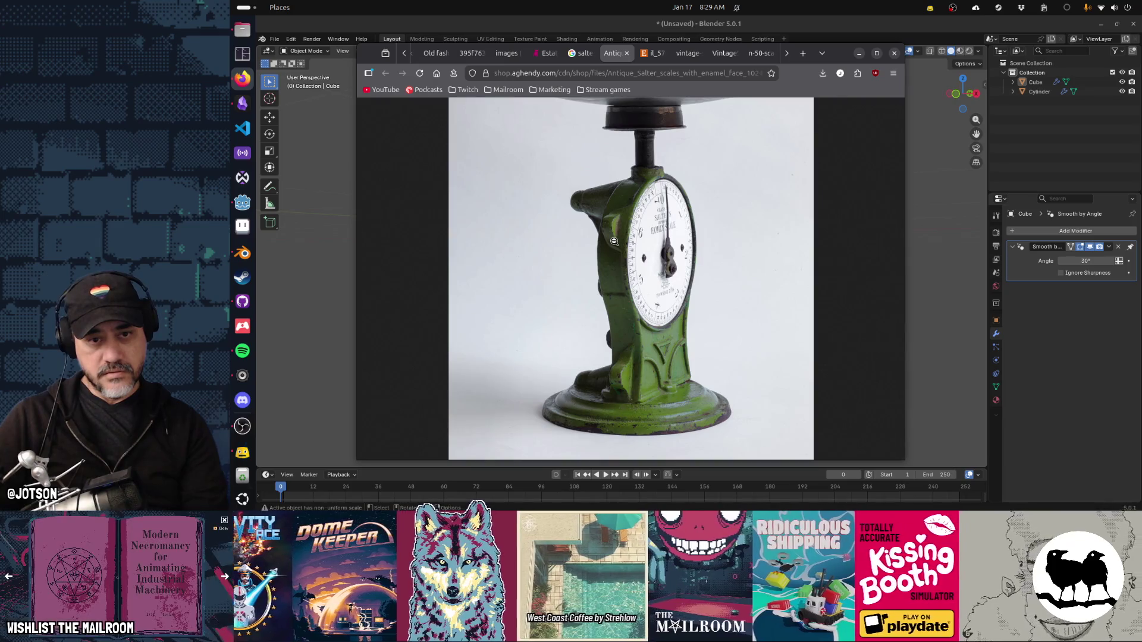
{"action": "key", "text": "alt+Tab"}
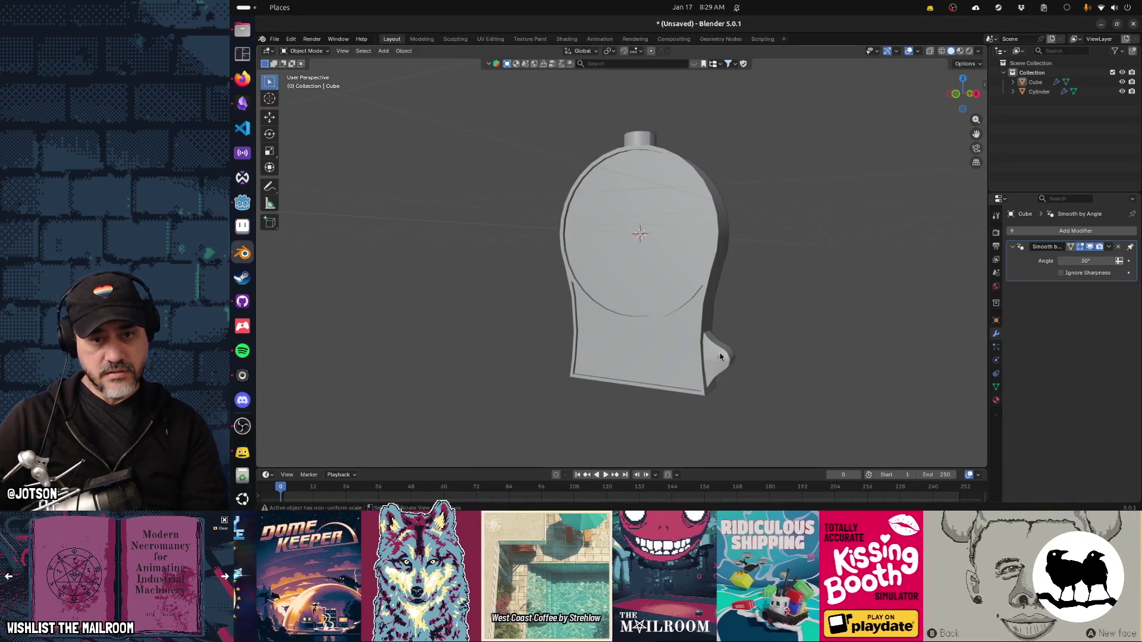
{"action": "left_click_drag", "start_coordinate": [719, 358], "coordinate": [631, 149]}
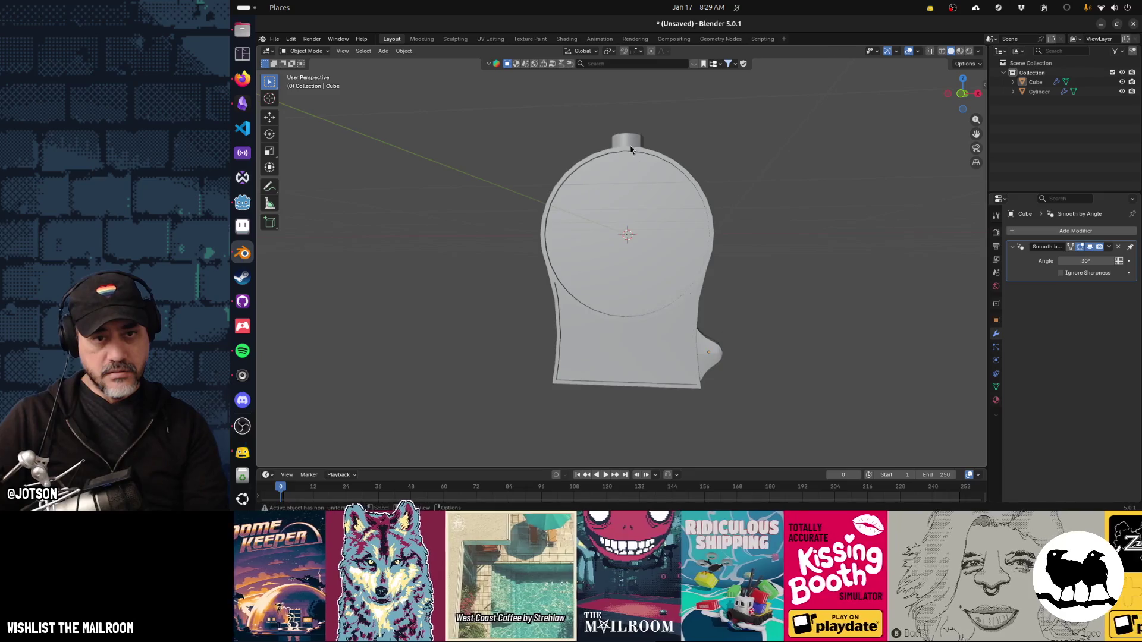
{"action": "key", "text": "alt+Tab"}
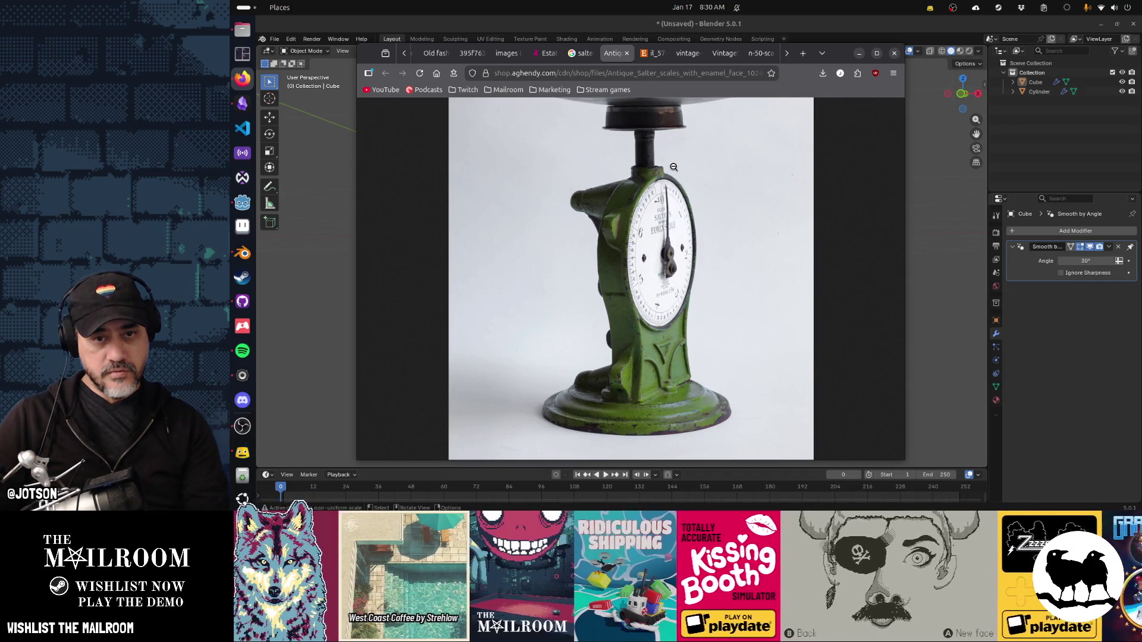
{"action": "key", "text": "alt+Tab"}
{"action": "key", "text": "alt+Tab"}
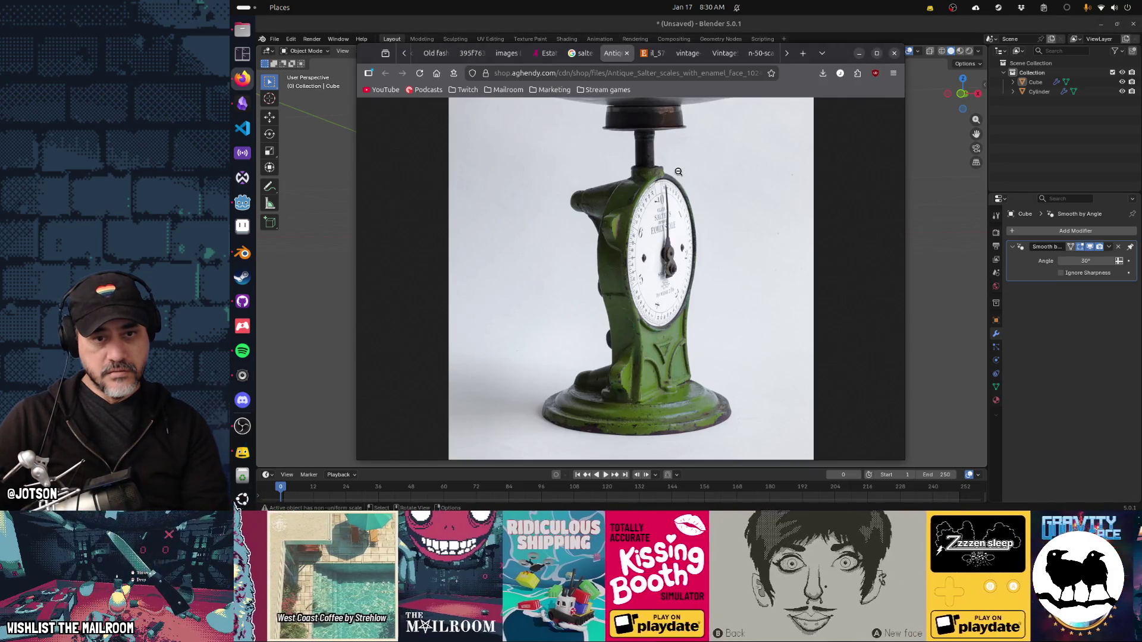
{"action": "key", "text": "alt+Tab"}
{"action": "left_click", "coordinate": [718, 355]}
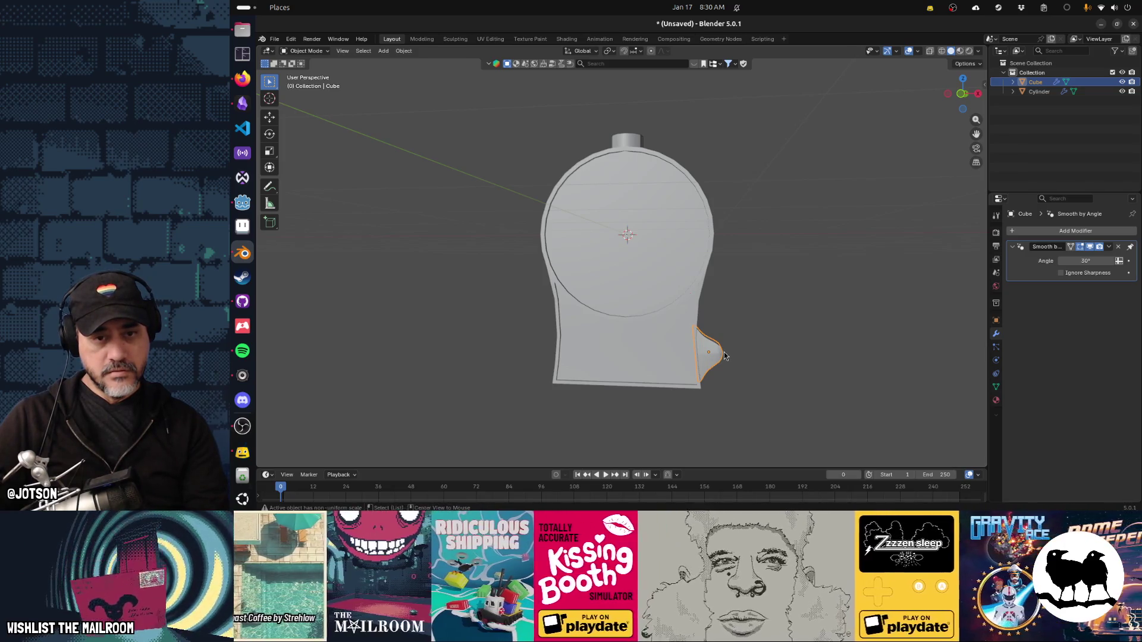
Undo a first duplicate of the side bracket and switch to the front orthographic view.
{"action": "key", "text": "shift+d"}
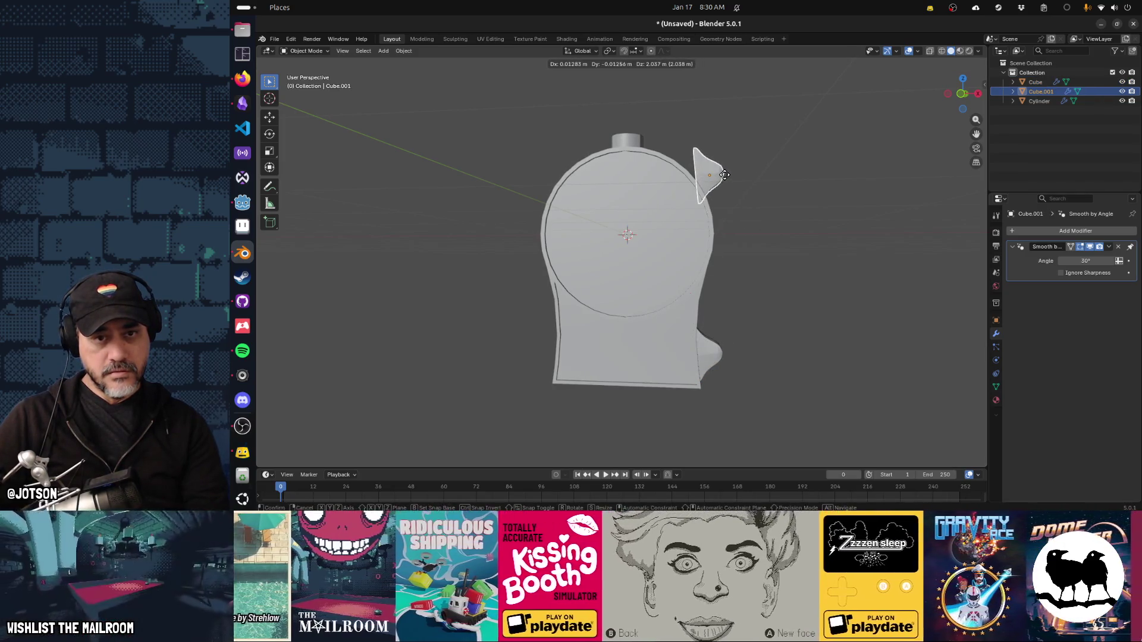
{"action": "left_click", "coordinate": [720, 173]}
{"action": "key", "text": "ctrl+z"}
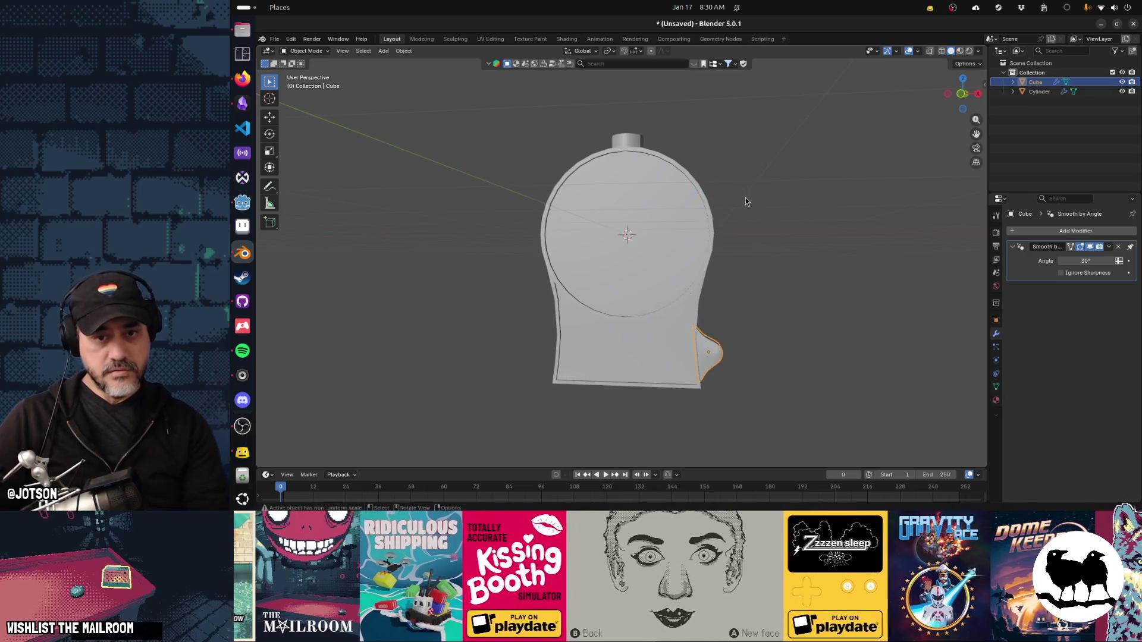
{"action": "key", "text": "KP_1"}
{"action": "key", "text": "g"}
{"action": "right_click", "coordinate": [801, 248]}
Duplicate the bracket to the dial's upper right, tilting it about 31 degrees and shrinking it.
{"action": "key", "text": "shift+d"}
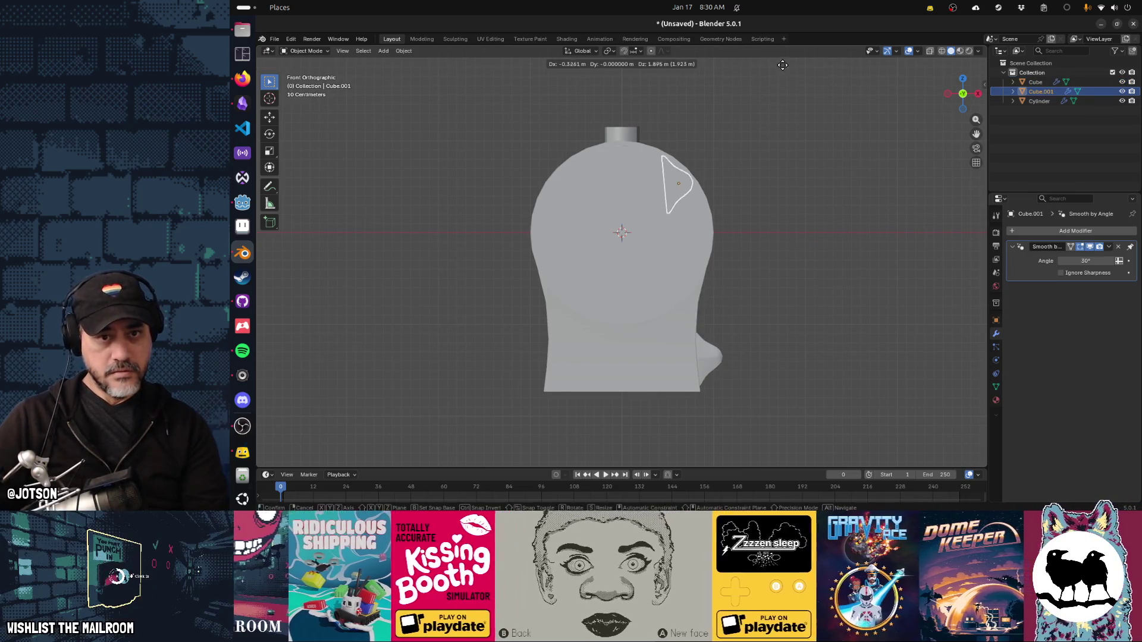
{"action": "left_click", "coordinate": [794, 65]}
{"action": "key", "text": "r"}
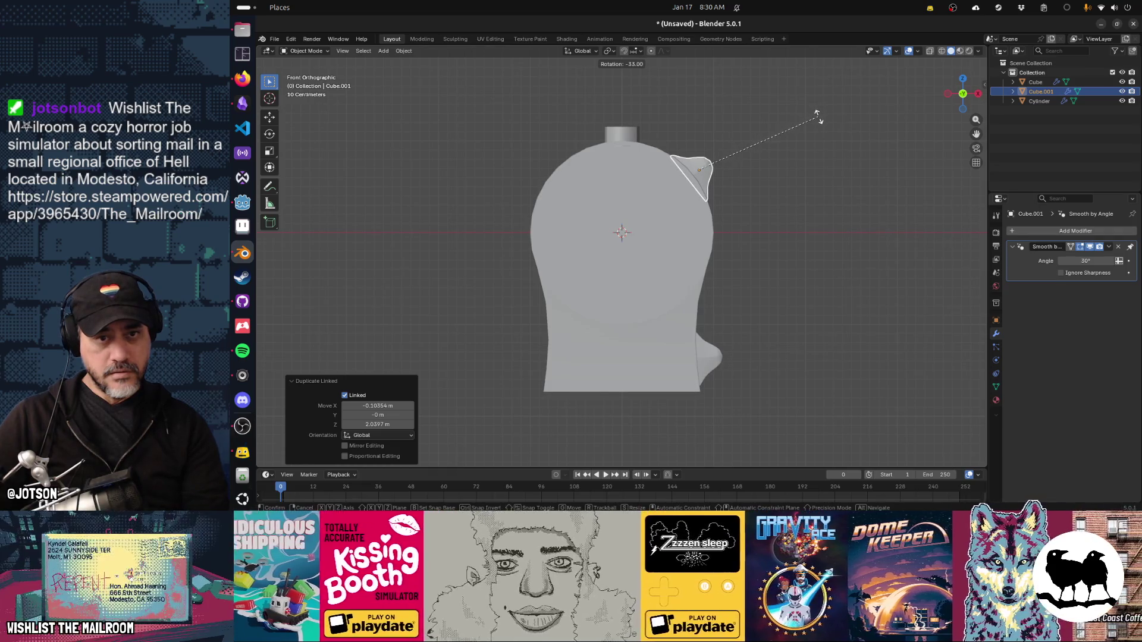
{"action": "left_click", "coordinate": [819, 120]}
{"action": "key", "text": "s"}
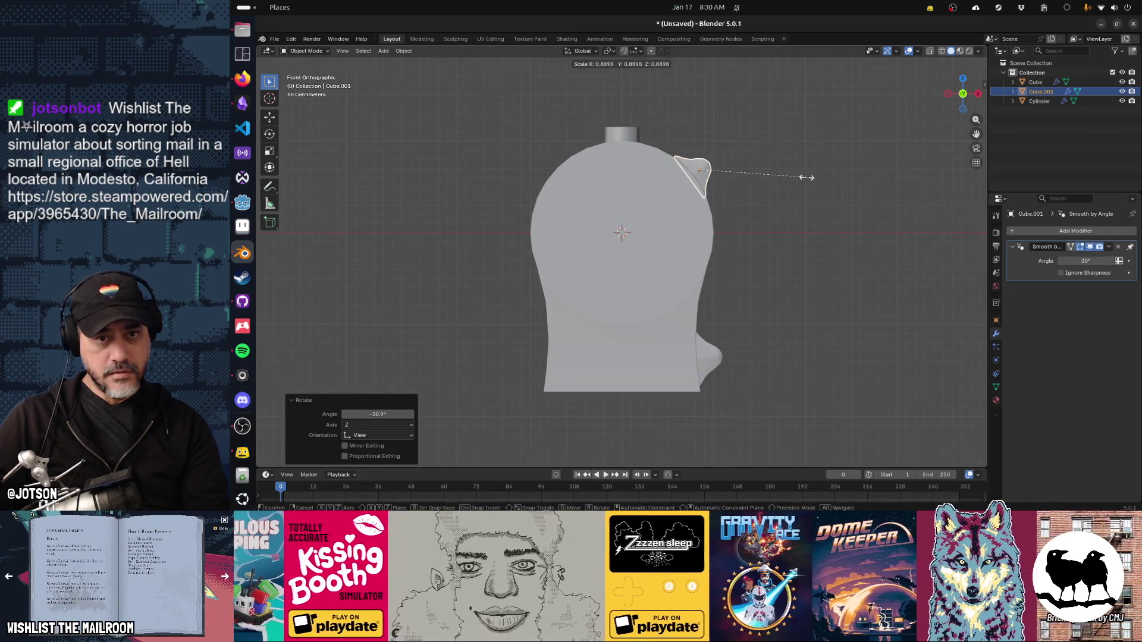
{"action": "left_click", "coordinate": [795, 170]}
Reposition and slightly rotate the upper ear piece, then deselect and orbit to its side.
{"action": "key", "text": "g"}
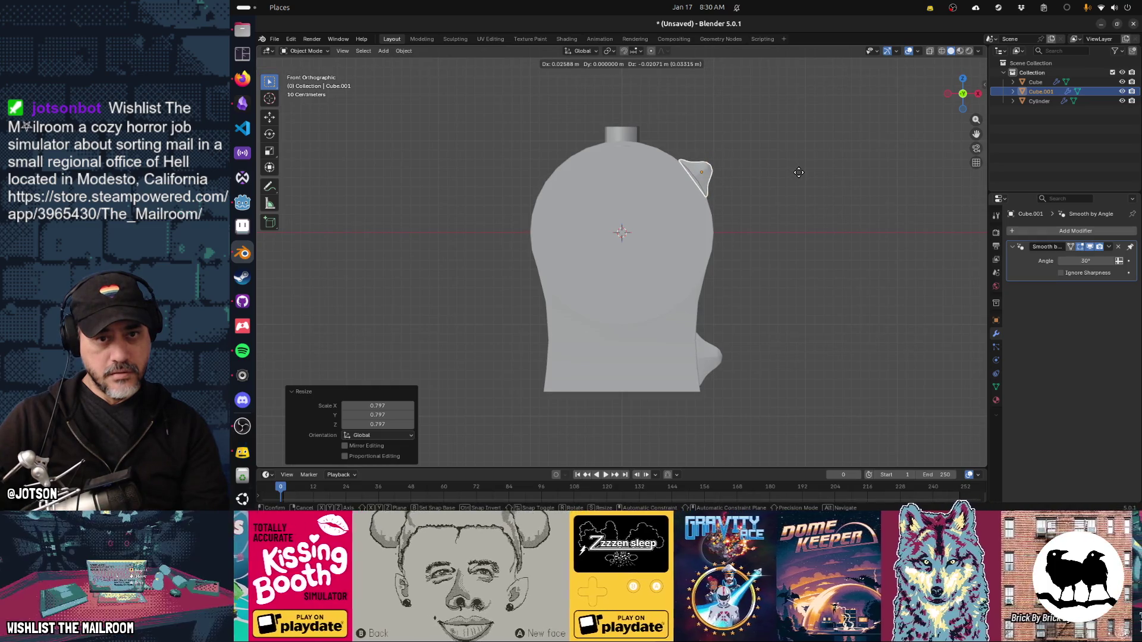
{"action": "left_click", "coordinate": [796, 172]}
{"action": "key", "text": "r"}
{"action": "left_click", "coordinate": [807, 170]}
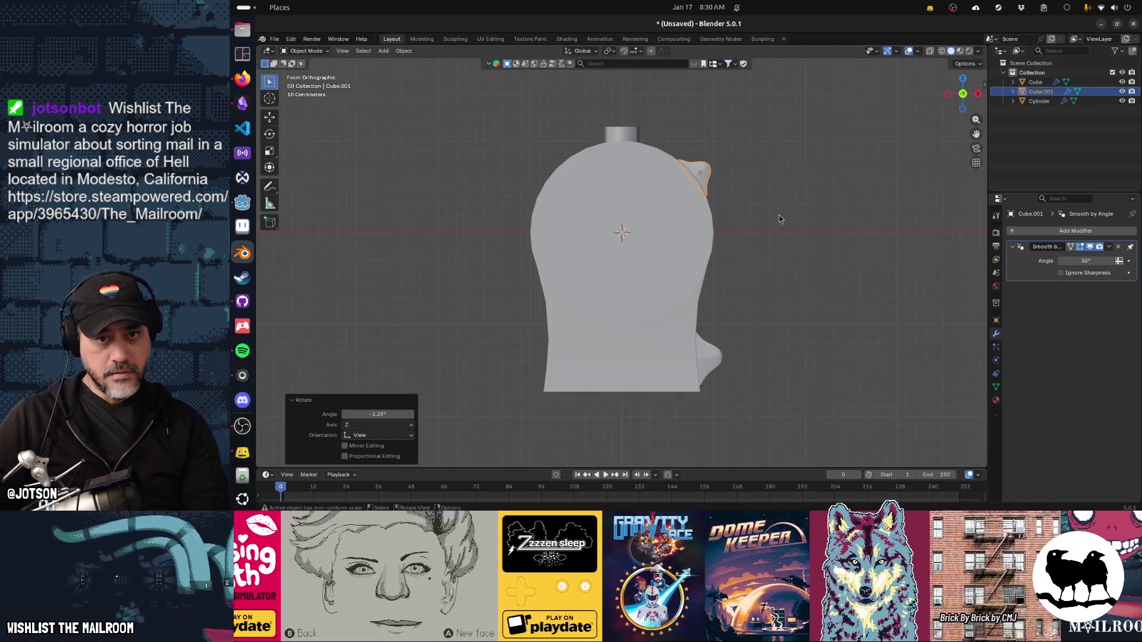
{"action": "left_click", "coordinate": [779, 220]}
{"action": "left_click_drag", "start_coordinate": [779, 224], "coordinate": [675, 264]}
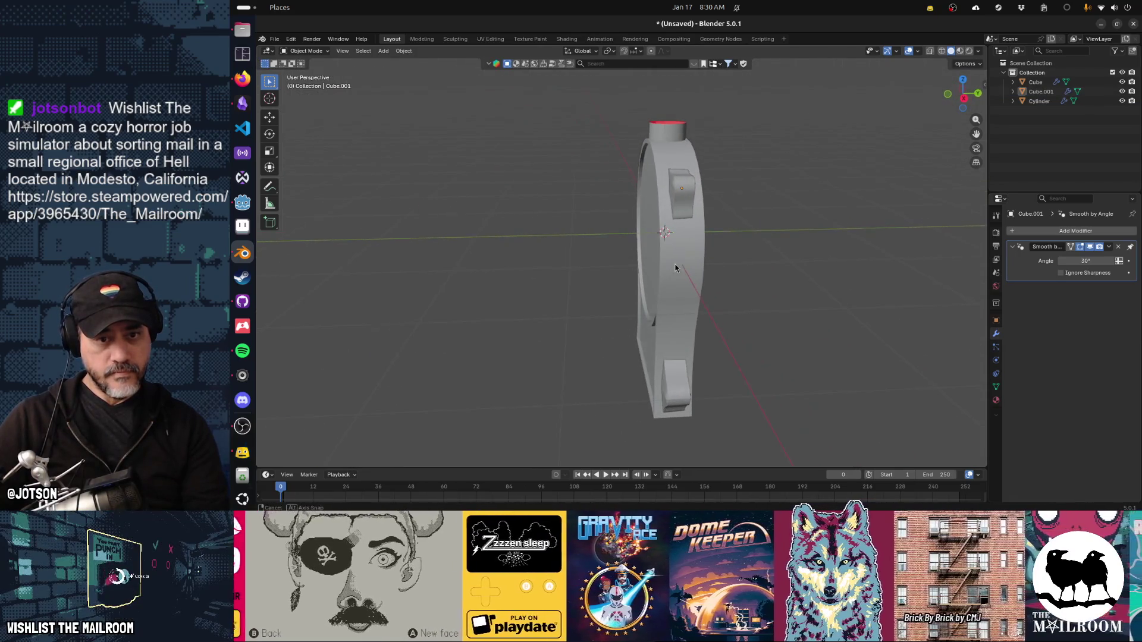
Undo the ear's last rotation and, in front view, shrink it to 0.845 excluding Y.
{"action": "key", "text": "ctrl+z"}
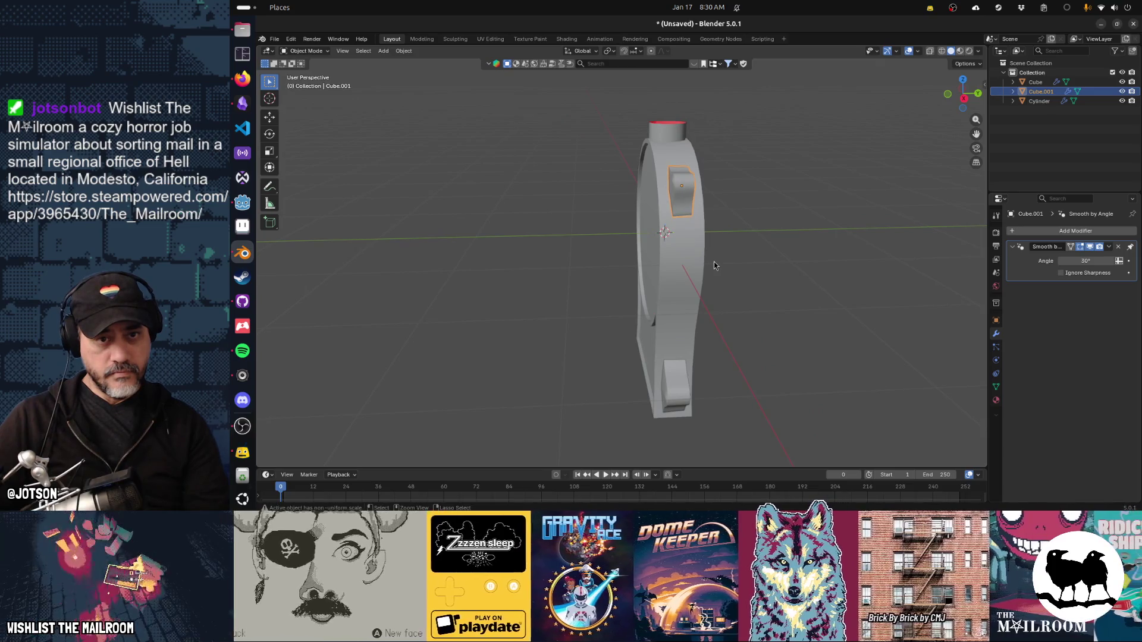
{"action": "key", "text": "ctrl+z"}
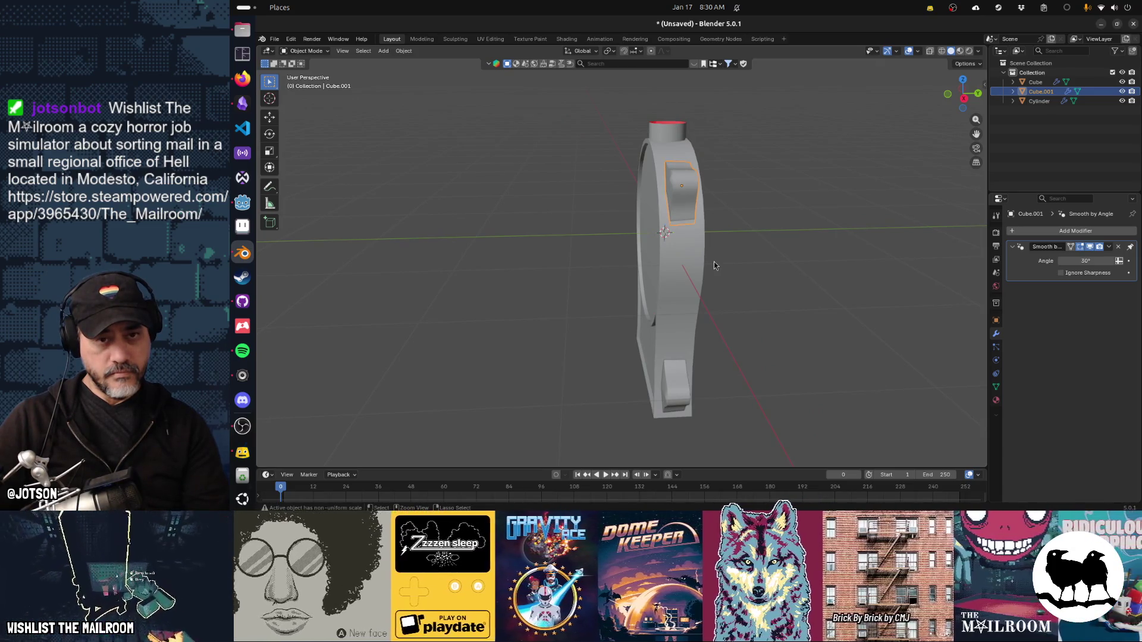
{"action": "key", "text": "KP_1"}
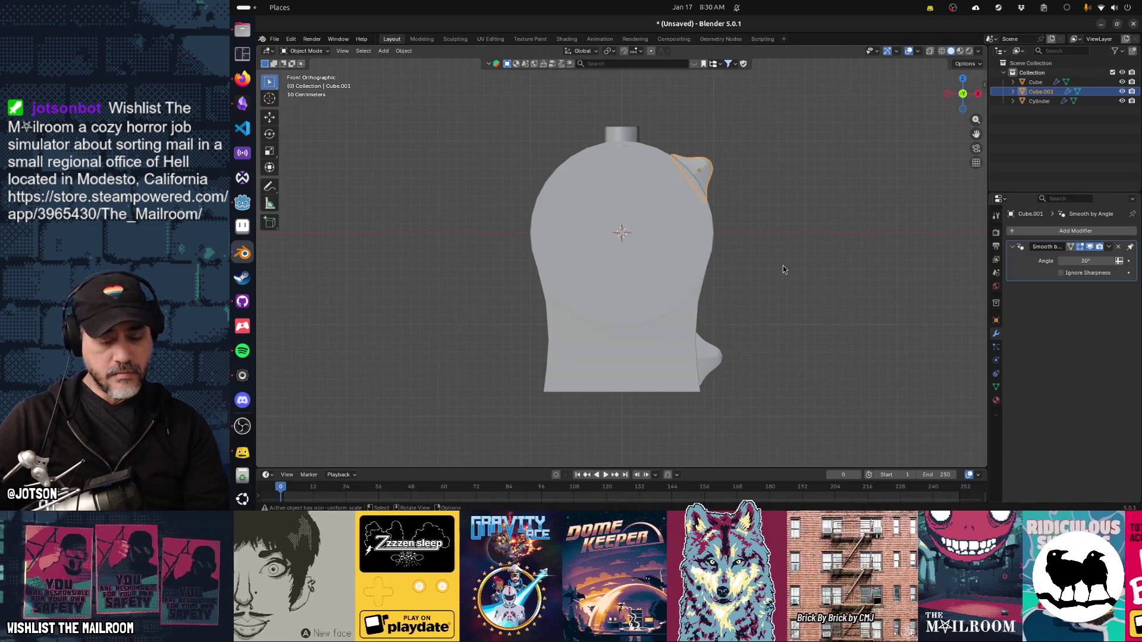
{"action": "key", "text": "s"}
{"action": "key", "text": "shift+y"}
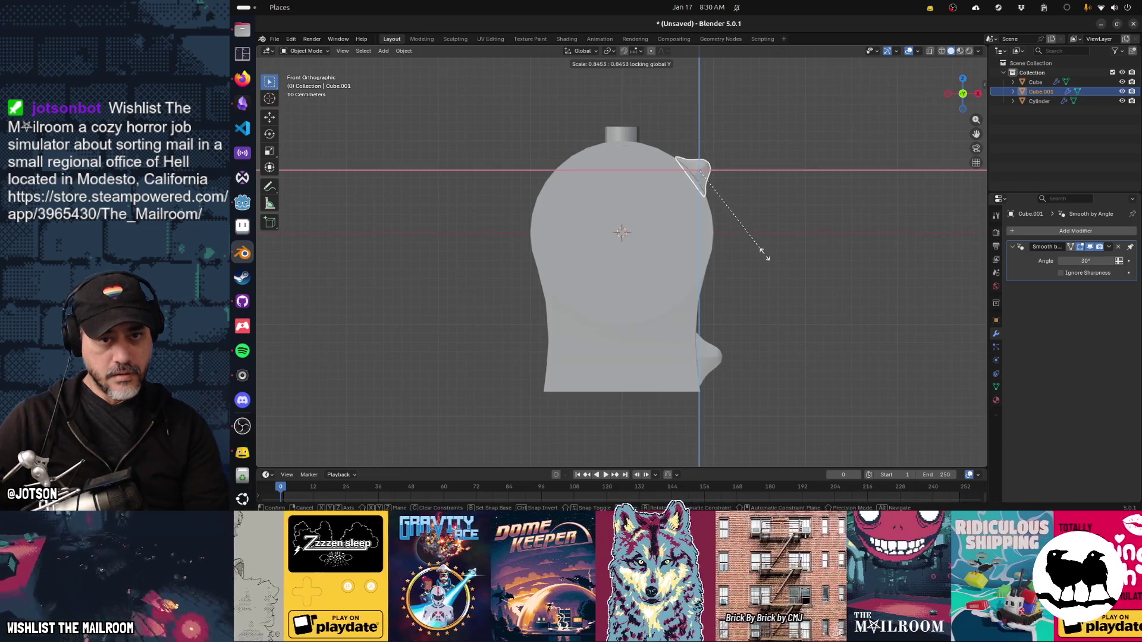
{"action": "left_click", "coordinate": [765, 255]}
Move the ear piece down onto the housing's edge, then bring up the antique scale photo.
{"action": "key", "text": "g"}
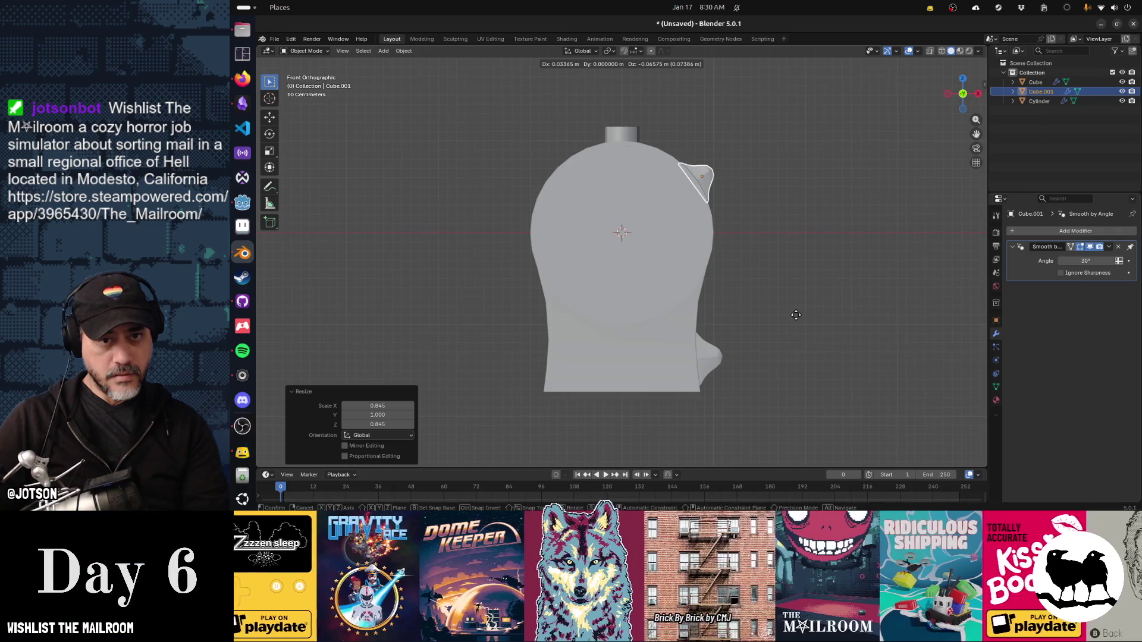
{"action": "left_click", "coordinate": [786, 305]}
{"action": "key", "text": "r"}
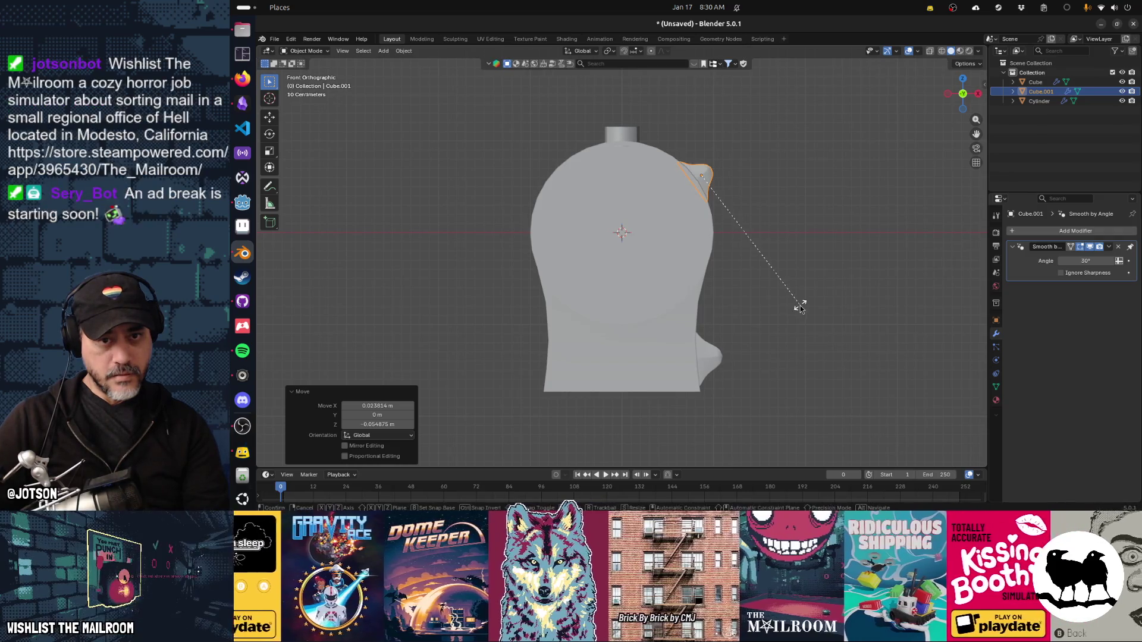
{"action": "right_click", "coordinate": [784, 280]}
{"action": "left_click_drag", "start_coordinate": [784, 280], "coordinate": [744, 290]}
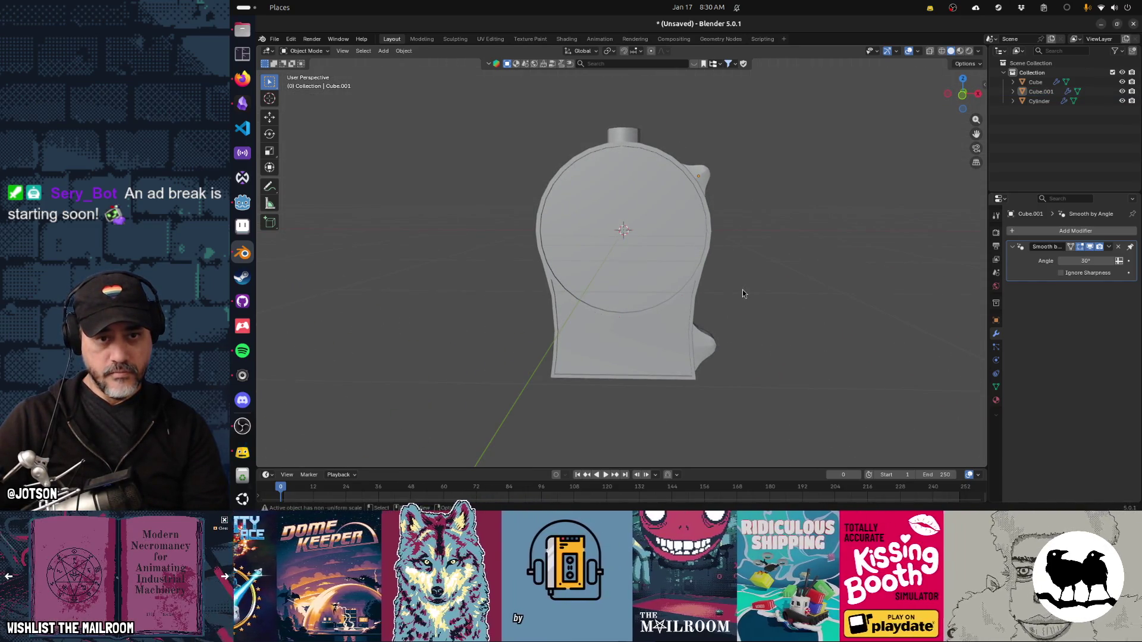
{"action": "key", "text": "alt+Tab"}
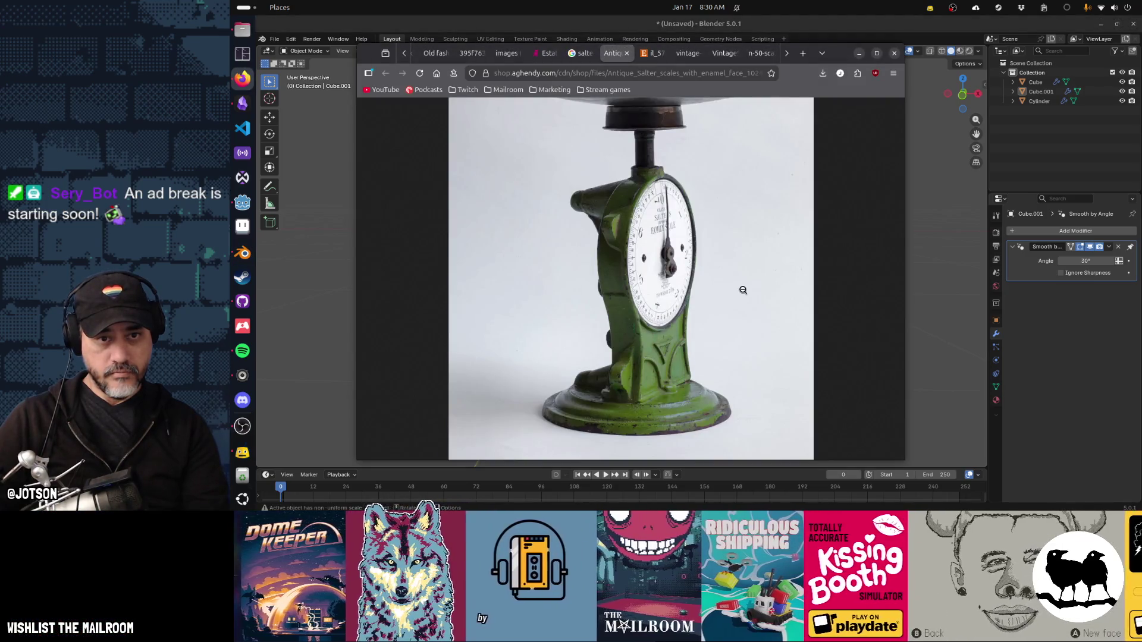
Lower the housing cylinder's pivot rod top vertices about 0.049 m along Z in Edit Mode.
{"action": "key", "text": "alt+Tab"}
{"action": "left_click", "coordinate": [631, 136]}
{"action": "key", "text": "Tab"}
{"action": "left_click_drag", "start_coordinate": [631, 136], "coordinate": [628, 119]}
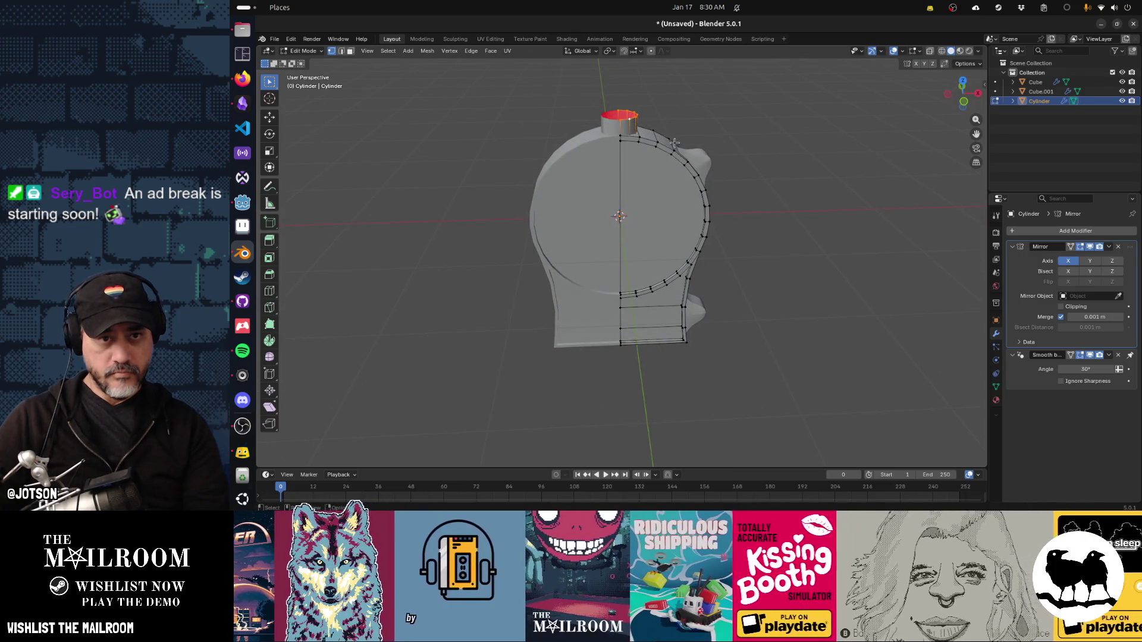
{"action": "key", "text": "g"}
{"action": "key", "text": "z"}
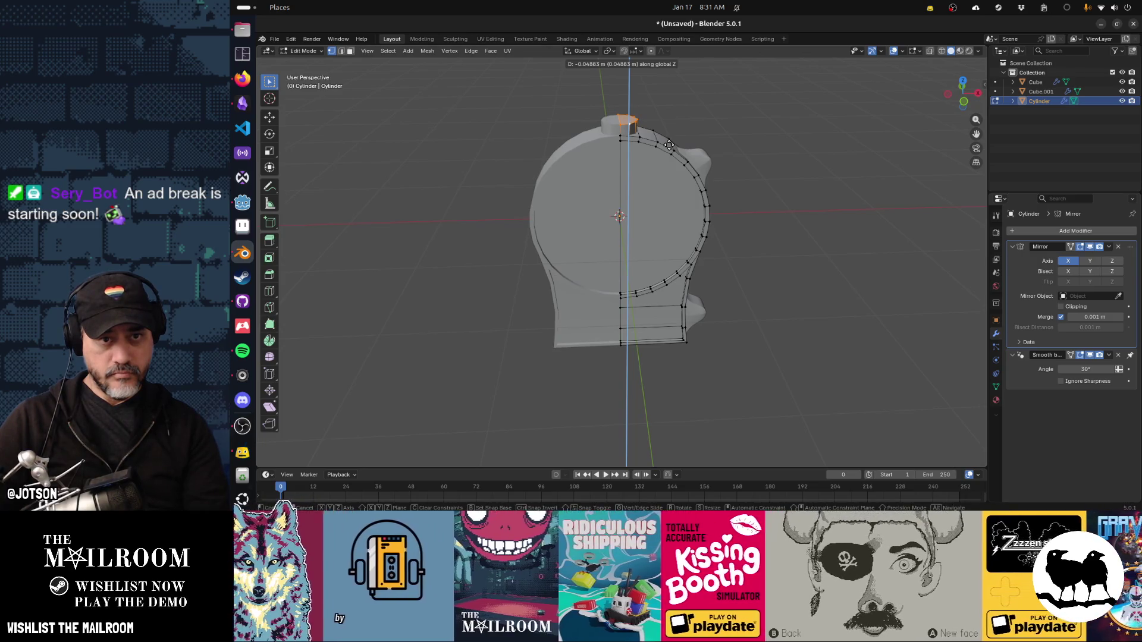
{"action": "left_click", "coordinate": [670, 145]}
{"action": "key", "text": "Tab"}
{"action": "left_click_drag", "start_coordinate": [765, 244], "coordinate": [708, 240]}
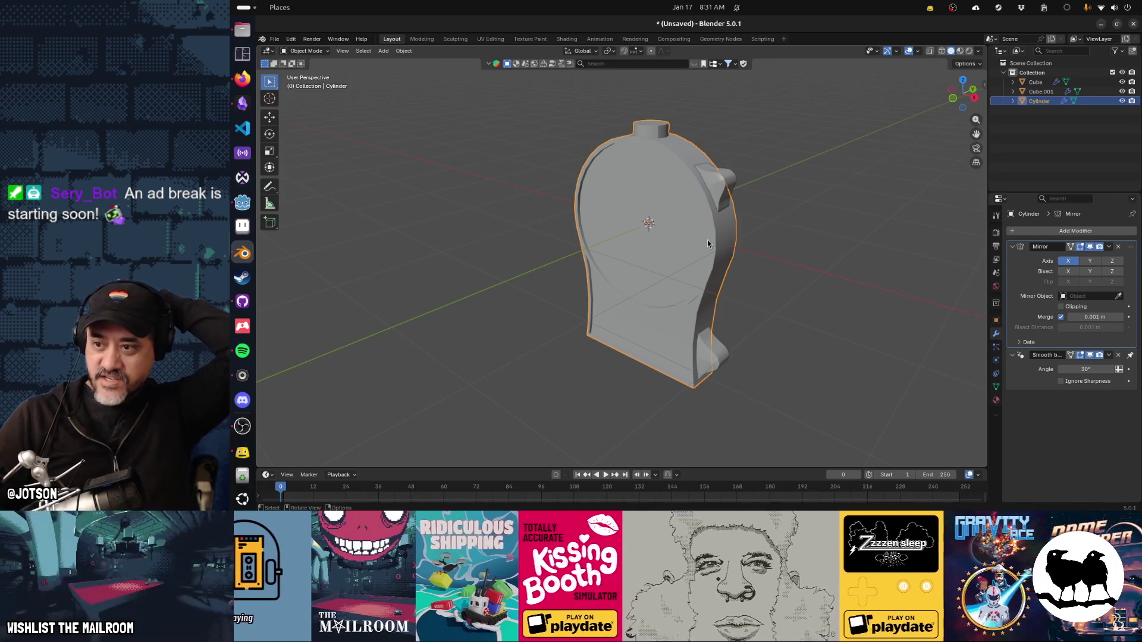
Join the upper ear piece (Cube.001) into the housing Cylinder with Ctrl+J.
{"action": "left_click_drag", "start_coordinate": [707, 240], "coordinate": [705, 281]}
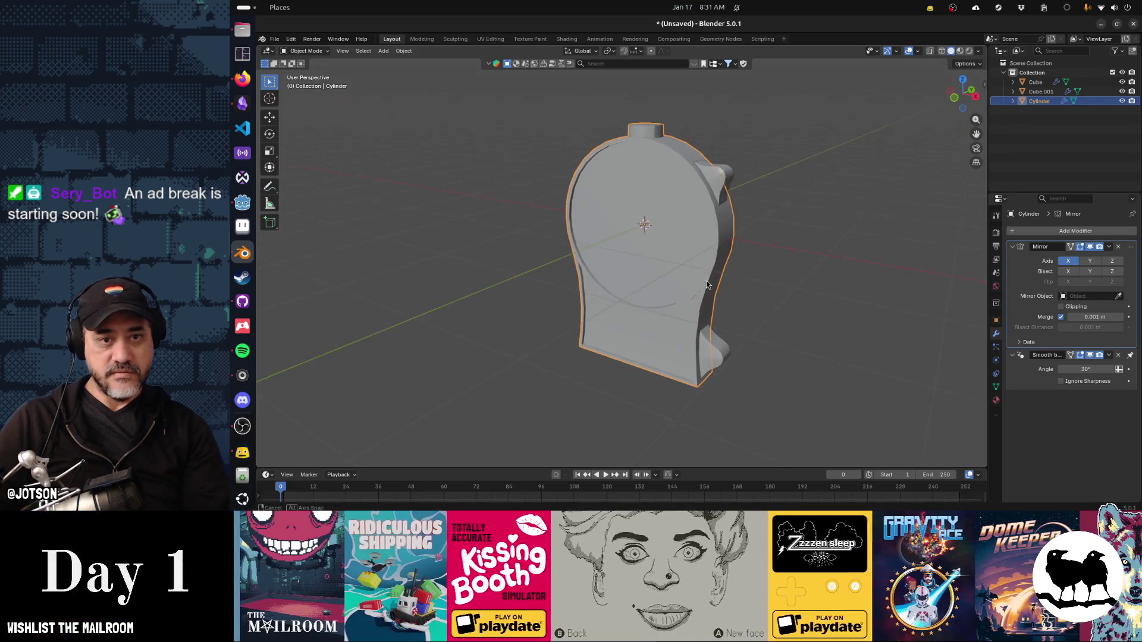
{"action": "left_click", "coordinate": [716, 182]}
{"action": "key", "text": "alt+z"}
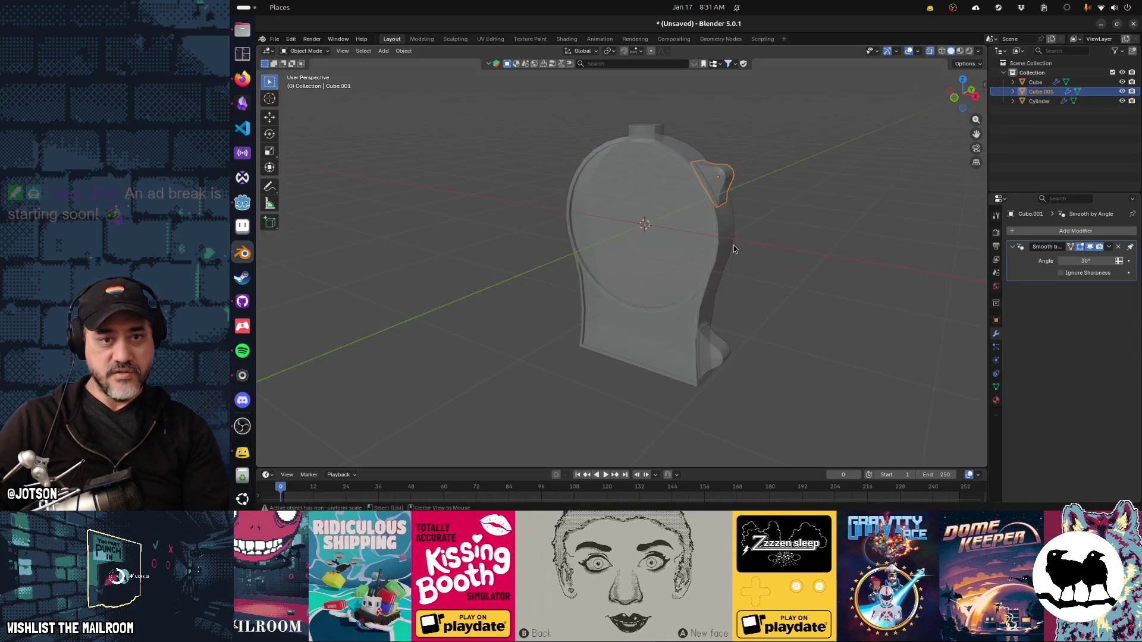
{"action": "key", "text": "alt+z"}
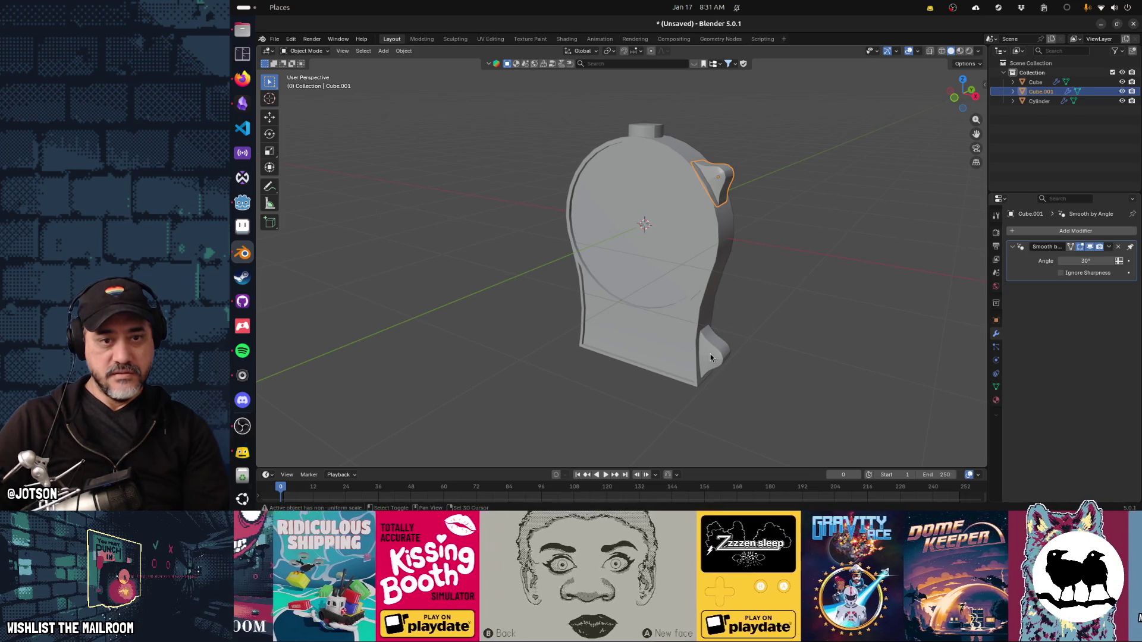
{"action": "left_click", "coordinate": [711, 357]}
{"action": "left_click", "coordinate": [716, 181]}
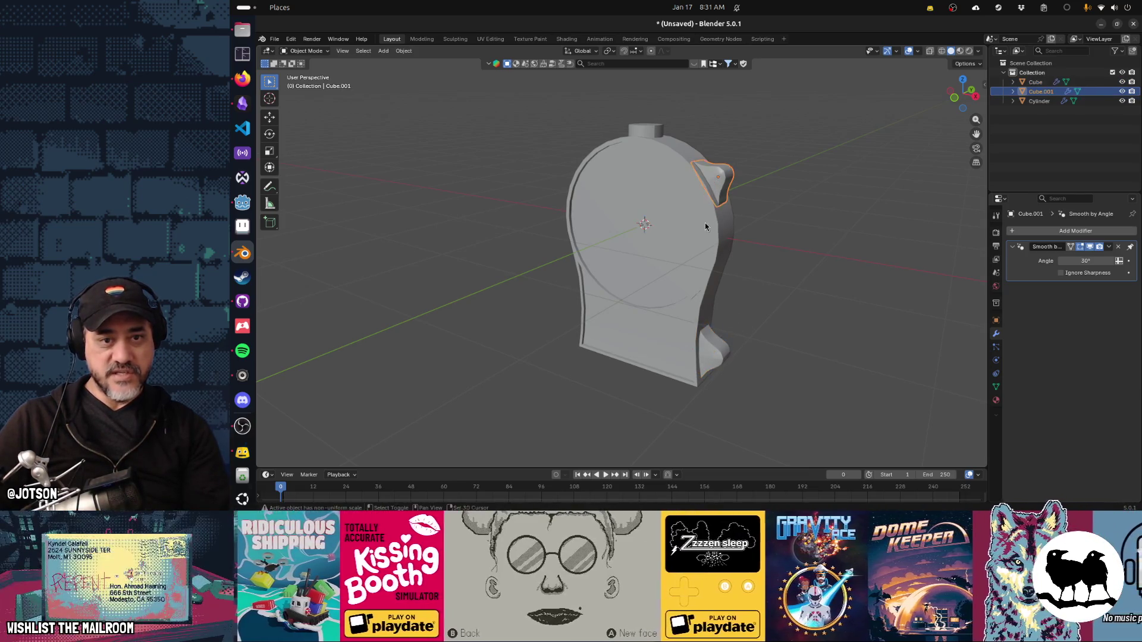
{"action": "left_click", "coordinate": [699, 232]}
{"action": "left_click_drag", "start_coordinate": [697, 241], "coordinate": [709, 240]}
{"action": "key", "text": "ctrl+j"}
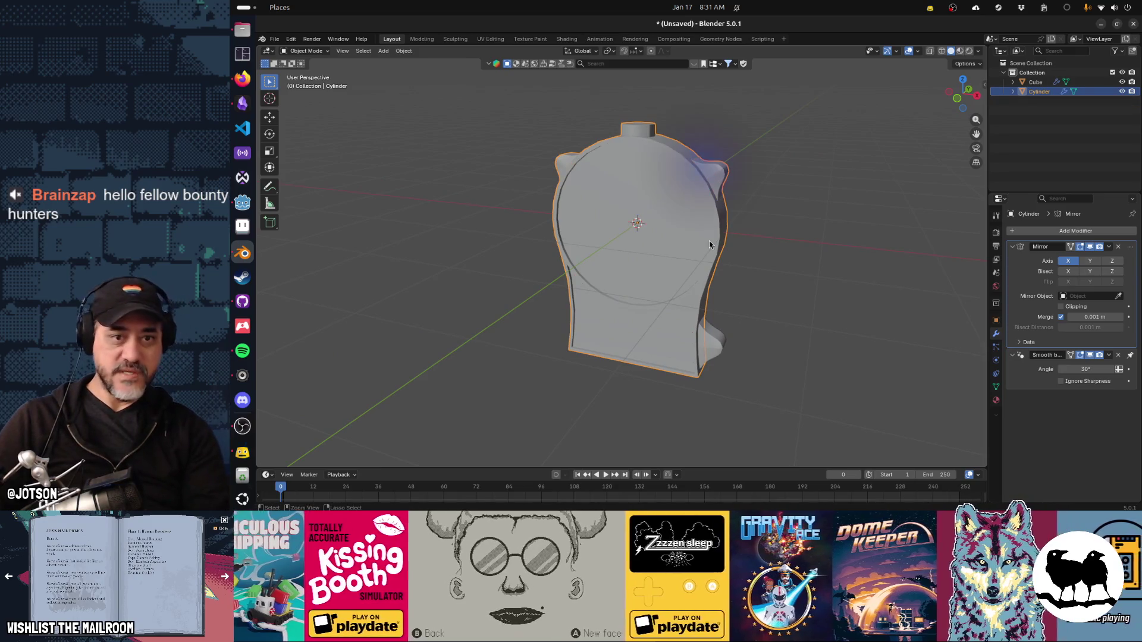
Join the lower ear piece (Cube) into the housing Cylinder as well.
{"action": "left_click", "coordinate": [709, 342]}
{"action": "left_click", "coordinate": [672, 351]}
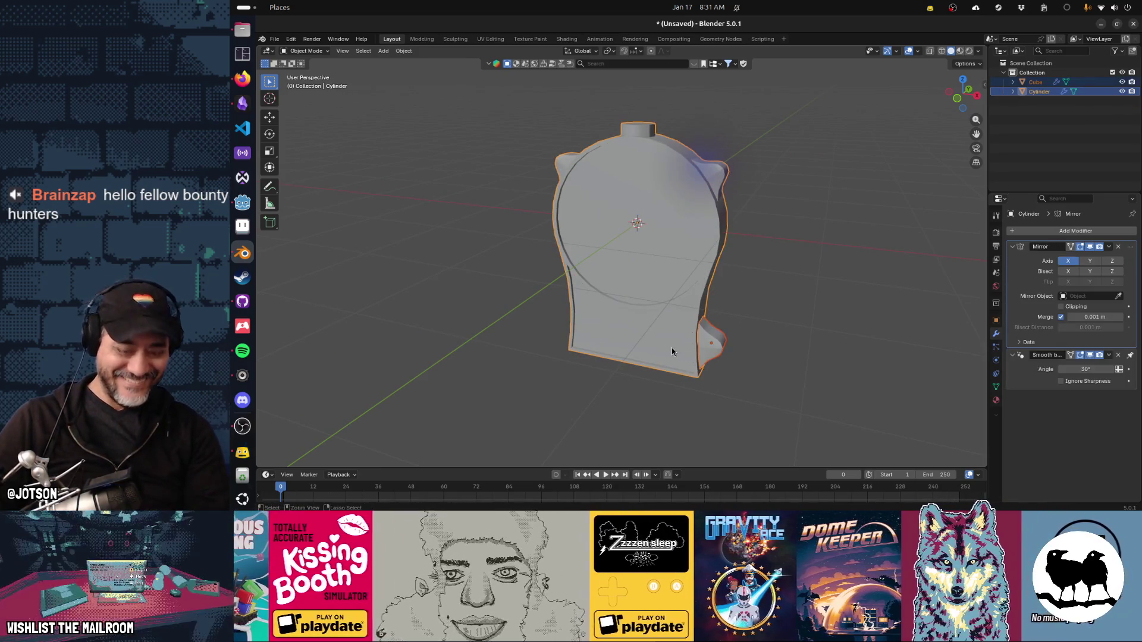
{"action": "key", "text": "ctrl+j"}
{"action": "left_click", "coordinate": [819, 359]}
{"action": "left_click_drag", "start_coordinate": [819, 359], "coordinate": [766, 319]}
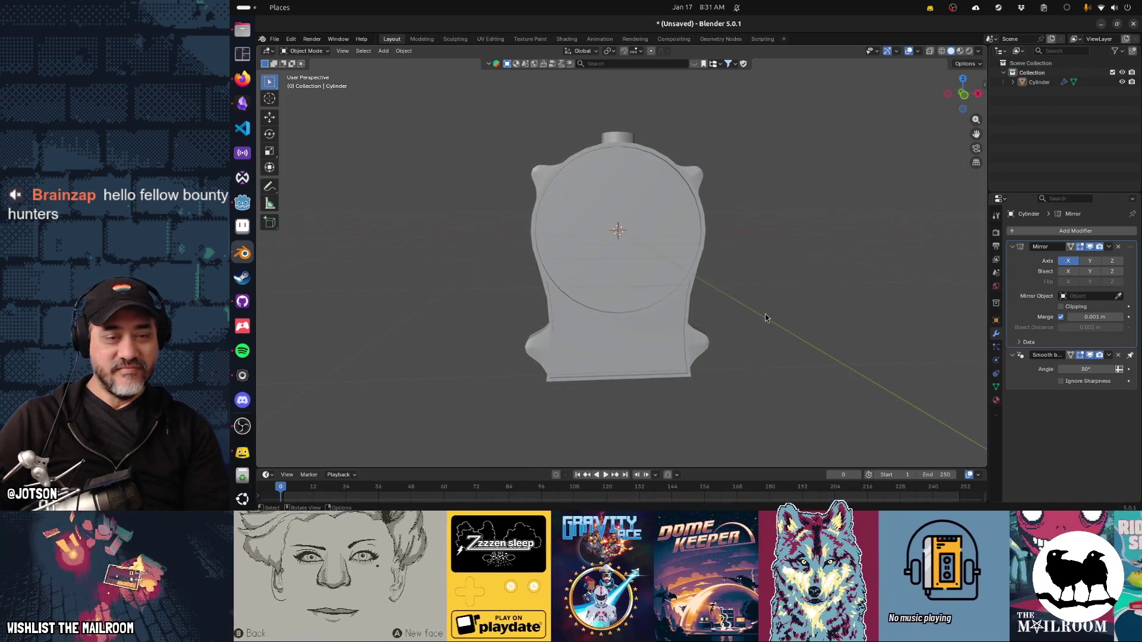
Compare the housing with both ears against the scale reference photo.
{"action": "key", "text": "alt+Tab"}
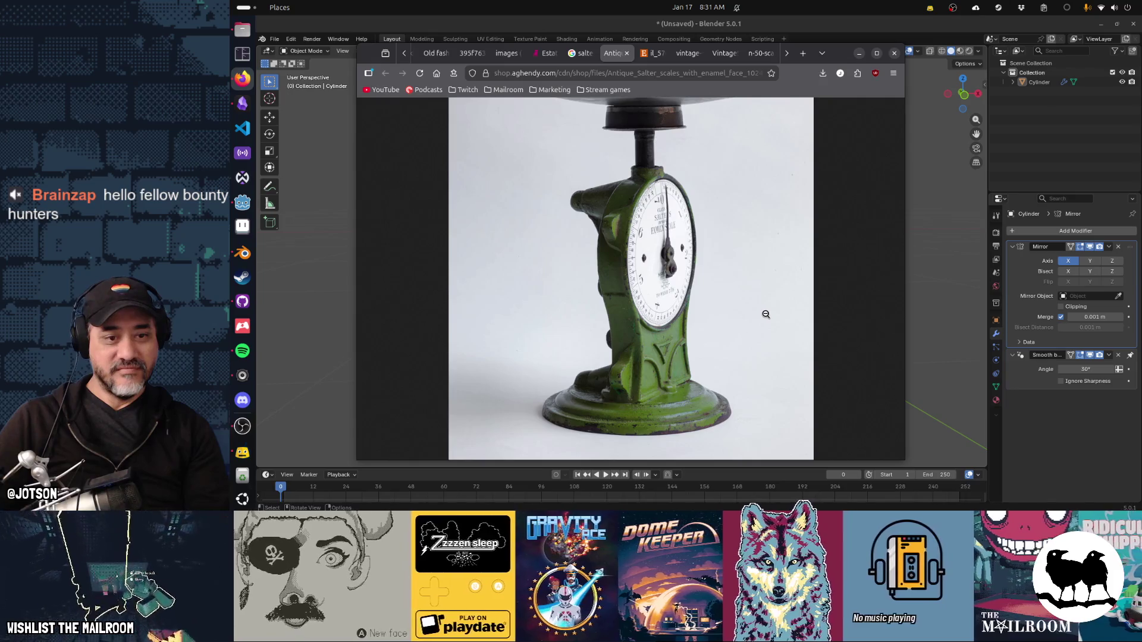
{"action": "key", "text": "alt+Tab"}
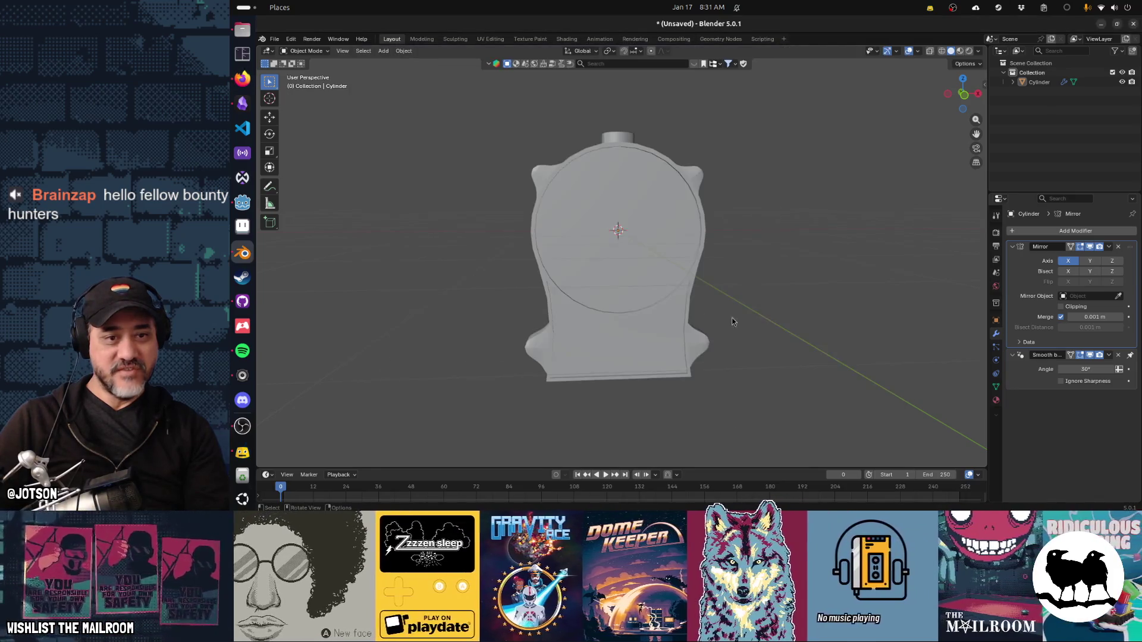
{"action": "left_click_drag", "start_coordinate": [702, 347], "coordinate": [536, 342]}
{"action": "key", "text": "alt+Tab"}
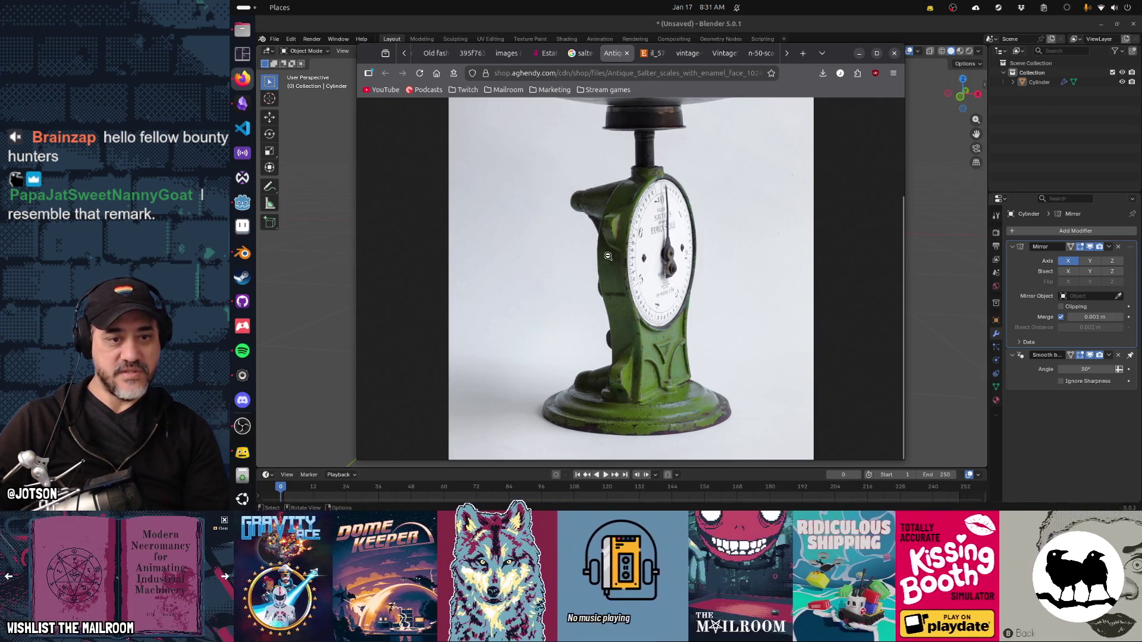
Switch to the dark vintage scale photo, zoom it to 200%, then go back to Blender.
{"action": "left_click", "coordinate": [652, 54]}
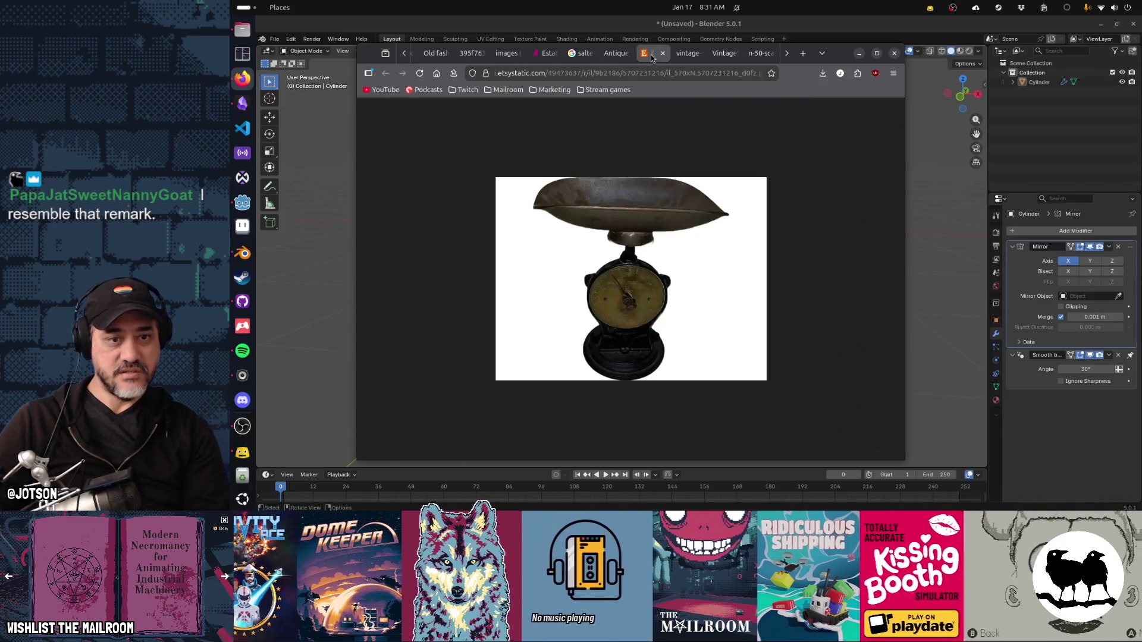
{"action": "left_click", "coordinate": [684, 54]}
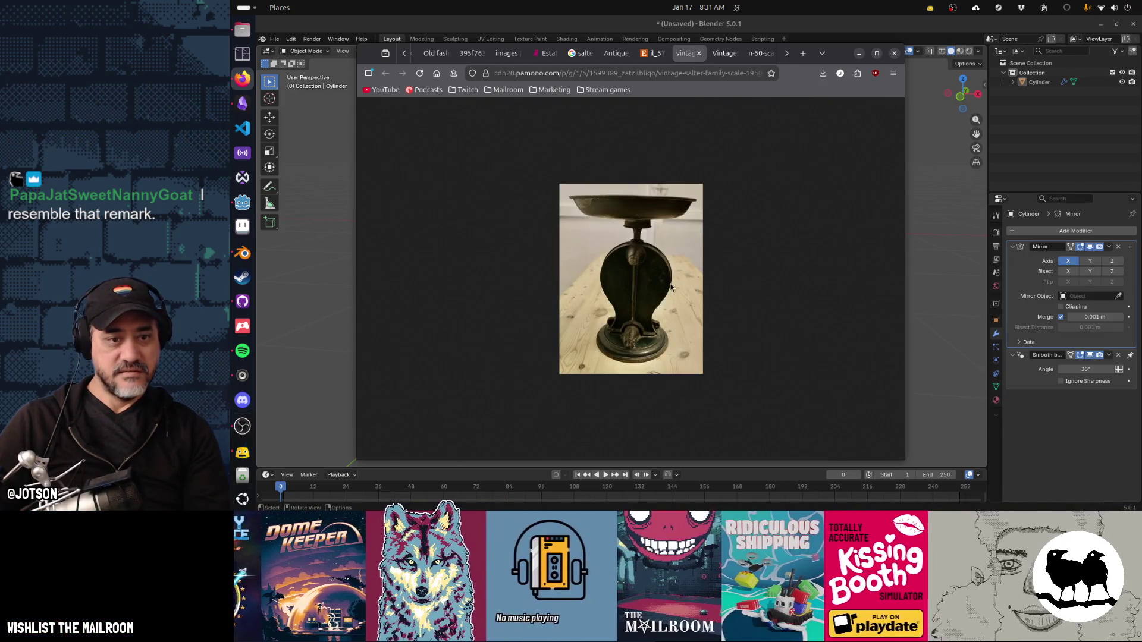
{"action": "scroll", "scroll_direction": "up", "scroll_amount": 3}
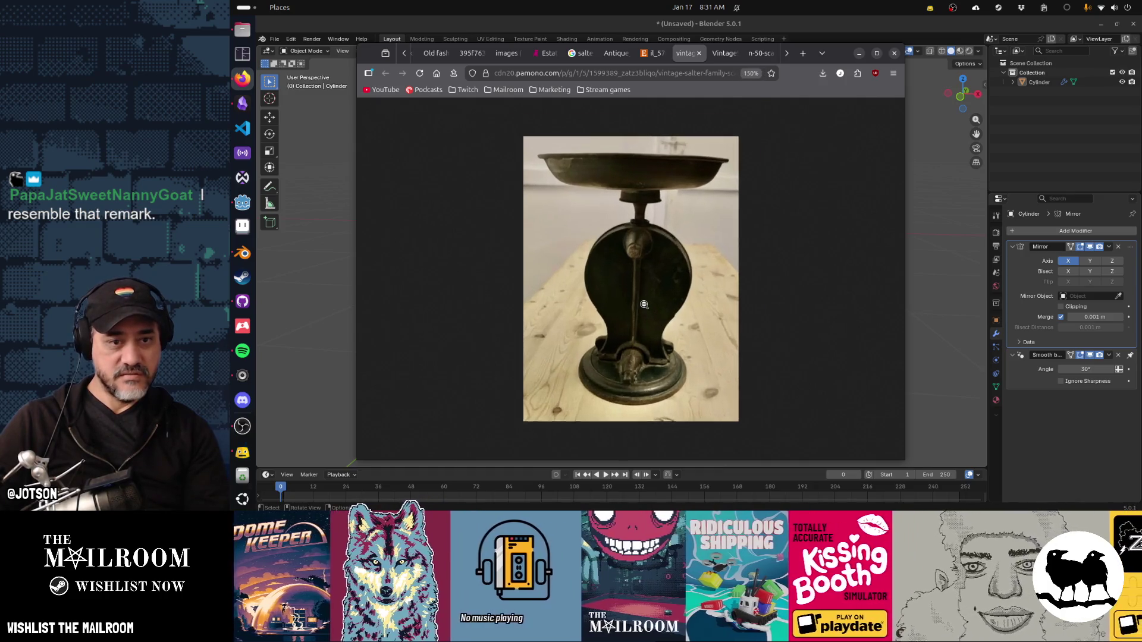
{"action": "scroll", "scroll_direction": "down", "scroll_amount": 3}
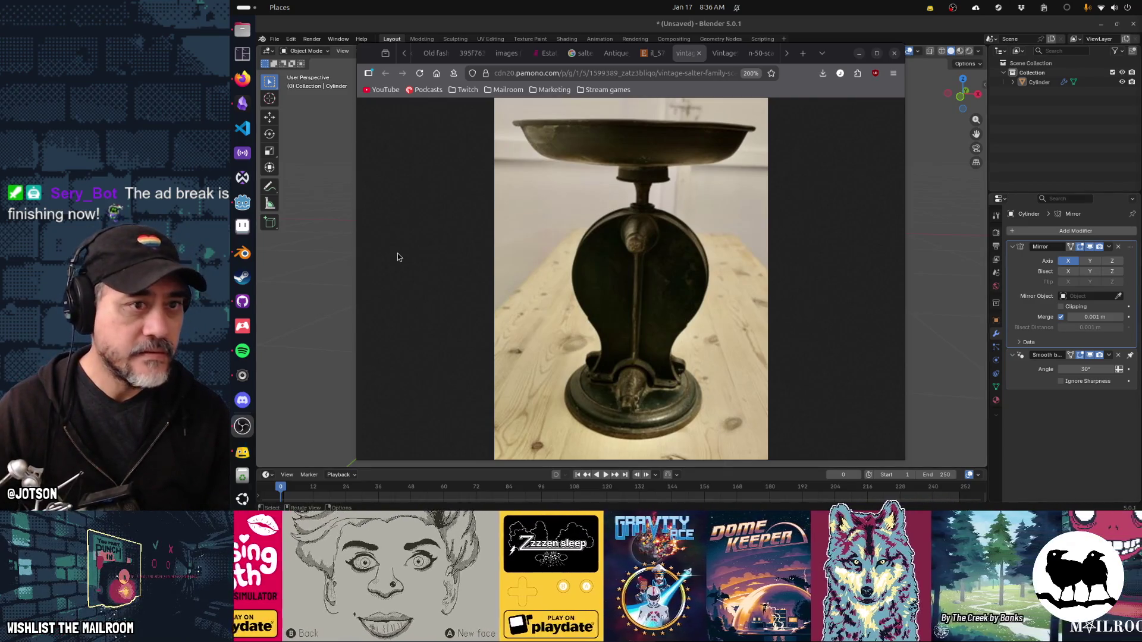
{"action": "left_click", "coordinate": [394, 33]}
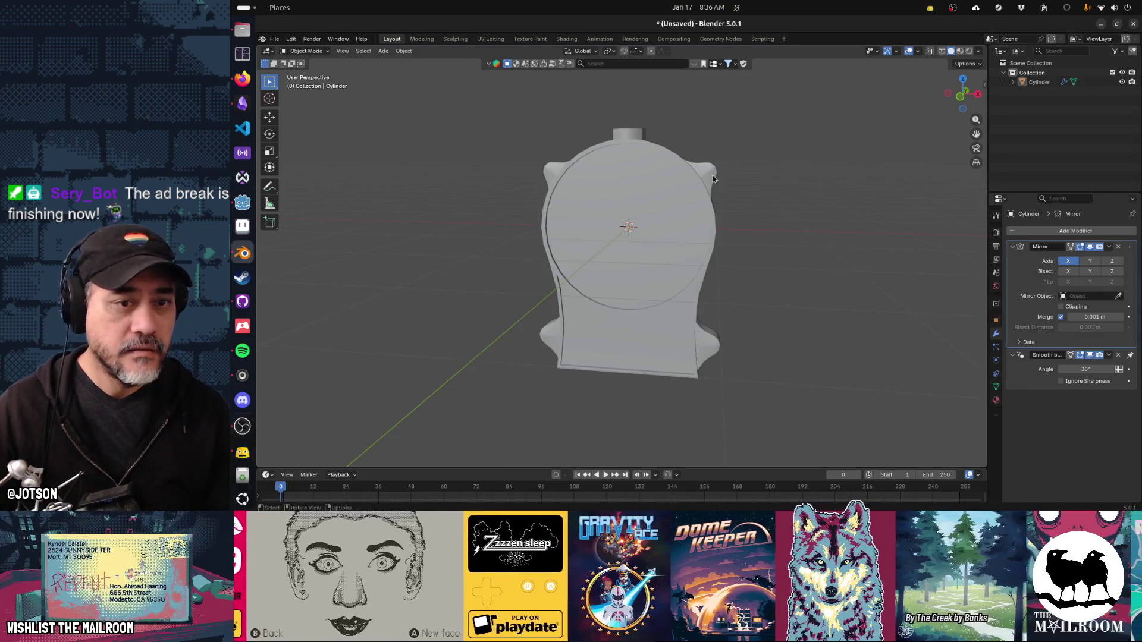
Add a new cylinder and rotate it 90 degrees about X.
{"action": "left_click_drag", "start_coordinate": [740, 271], "coordinate": [573, 274]}
{"action": "key", "text": "shift+a"}
{"action": "mouse_move", "coordinate": [608, 271]}
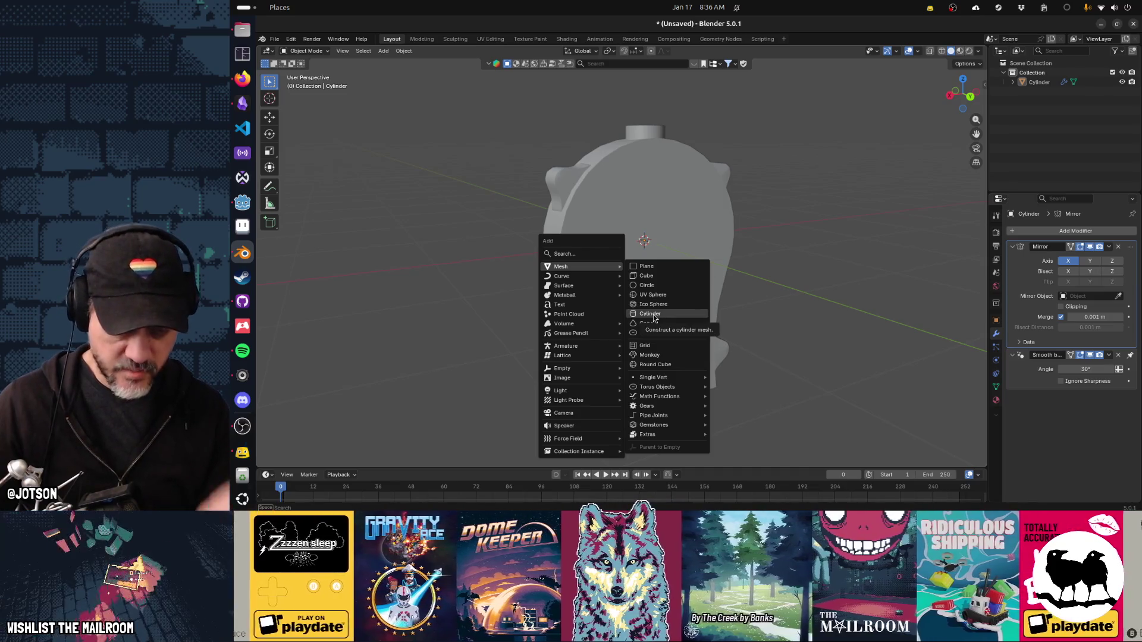
{"action": "left_click", "coordinate": [652, 315]}
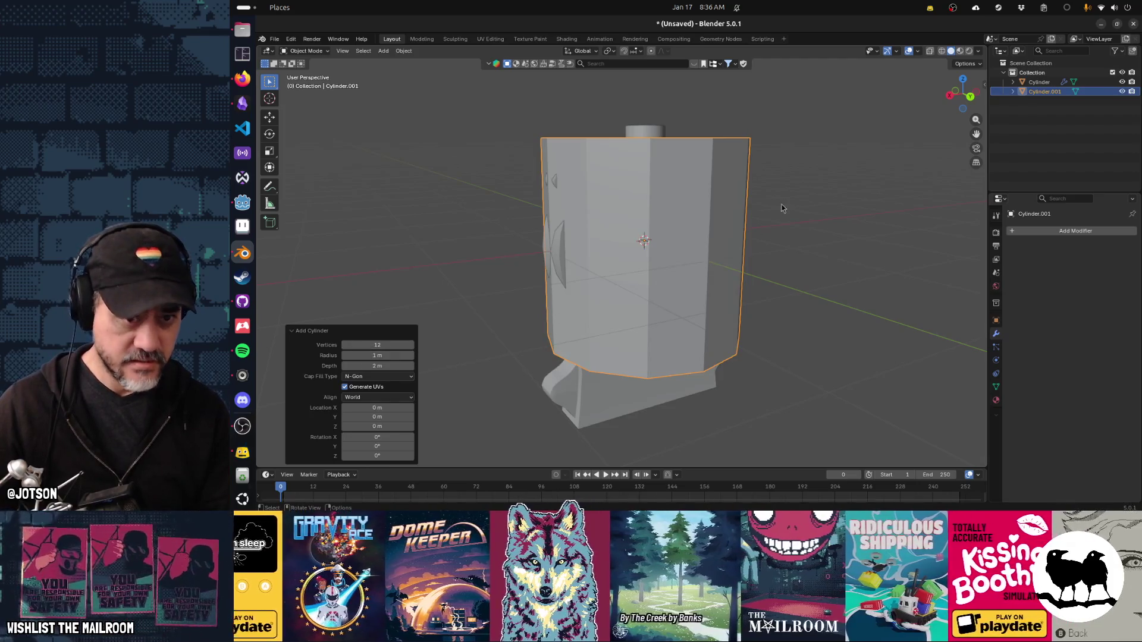
{"action": "key", "text": "r"}
{"action": "key", "text": "x"}
{"action": "key", "text": "9"}
{"action": "key", "text": "0"}
{"action": "key", "text": "Return"}
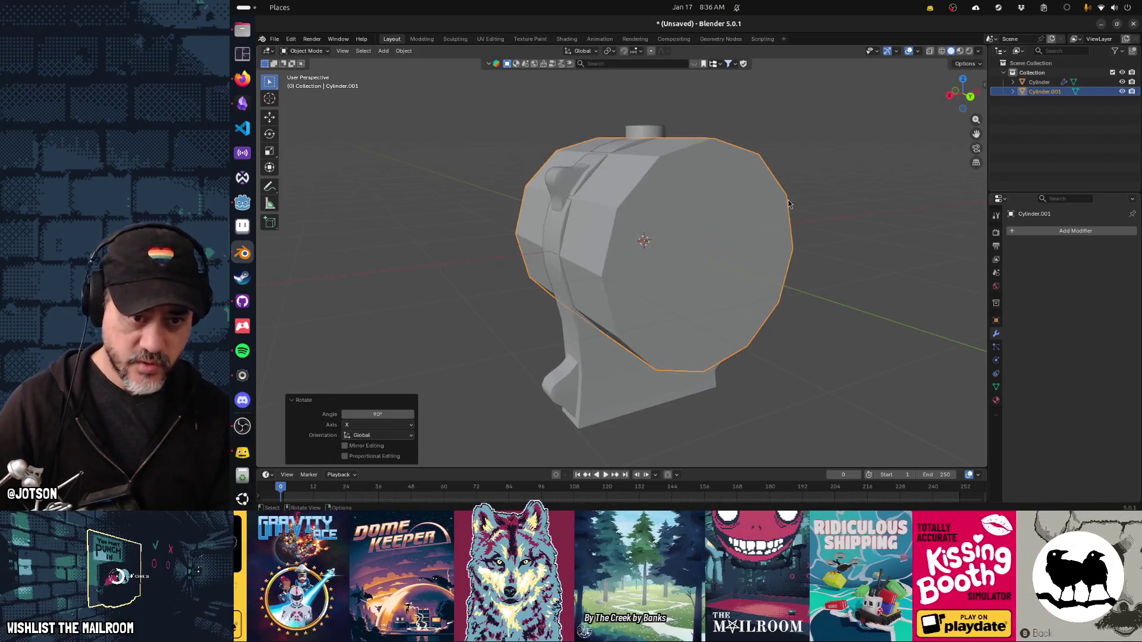
Taper the cylinder's front face to 0.258, then shrink the whole cone to 0.428.
{"action": "key", "text": "Tab"}
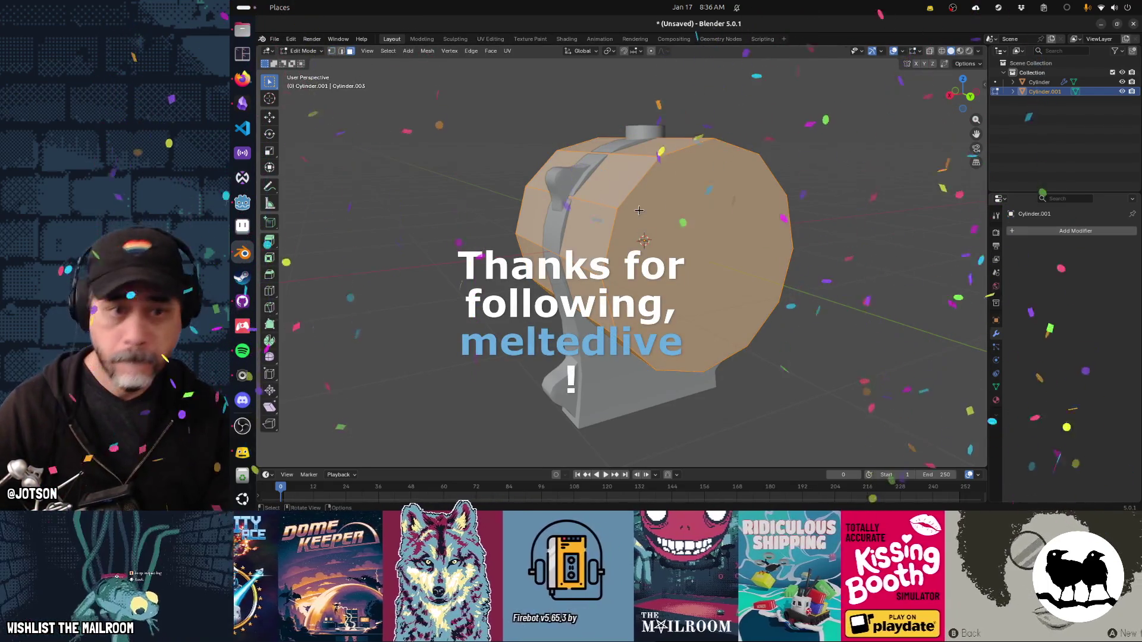
{"action": "left_click", "coordinate": [638, 210]}
{"action": "key", "text": "s"}
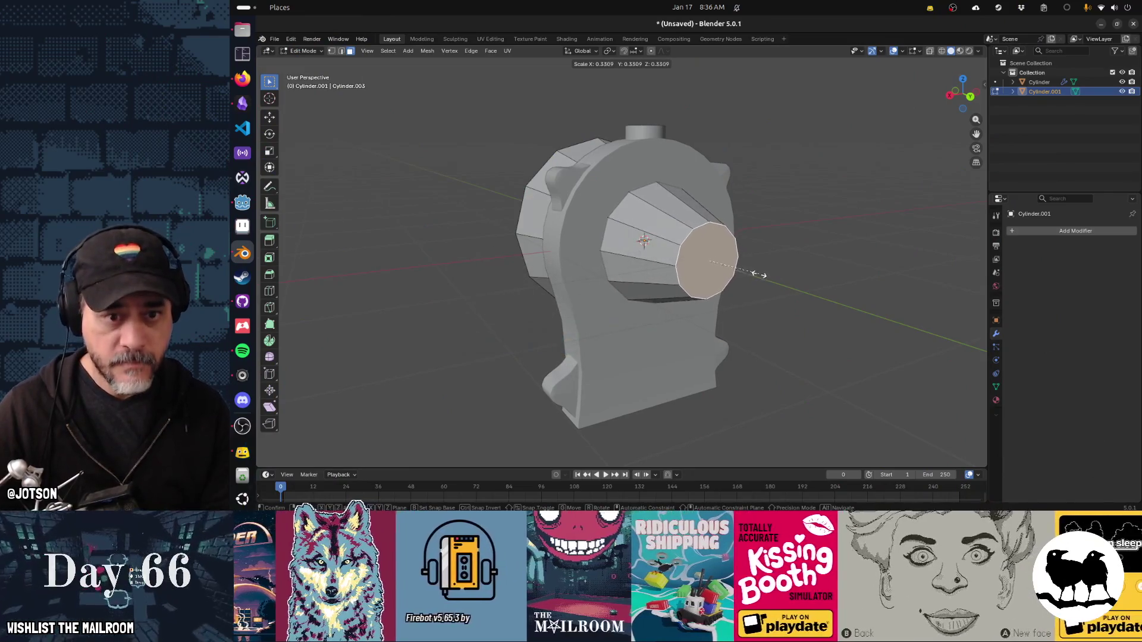
{"action": "left_click", "coordinate": [747, 264]}
{"action": "left_click_drag", "start_coordinate": [747, 264], "coordinate": [808, 271]}
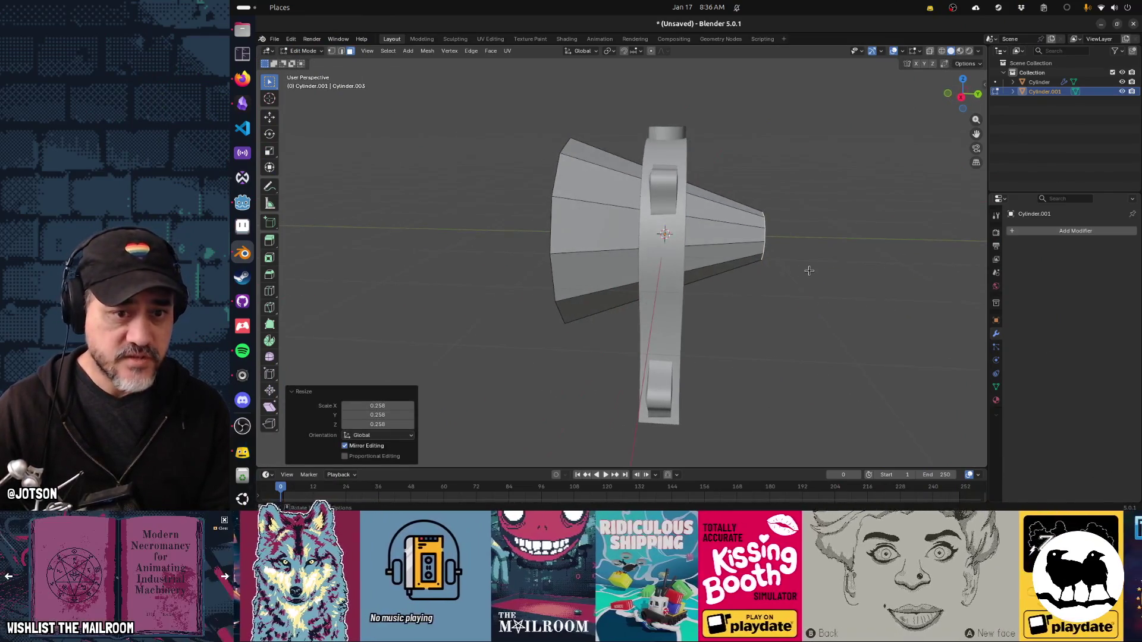
{"action": "key", "text": "ctrl+l"}
{"action": "key", "text": "s"}
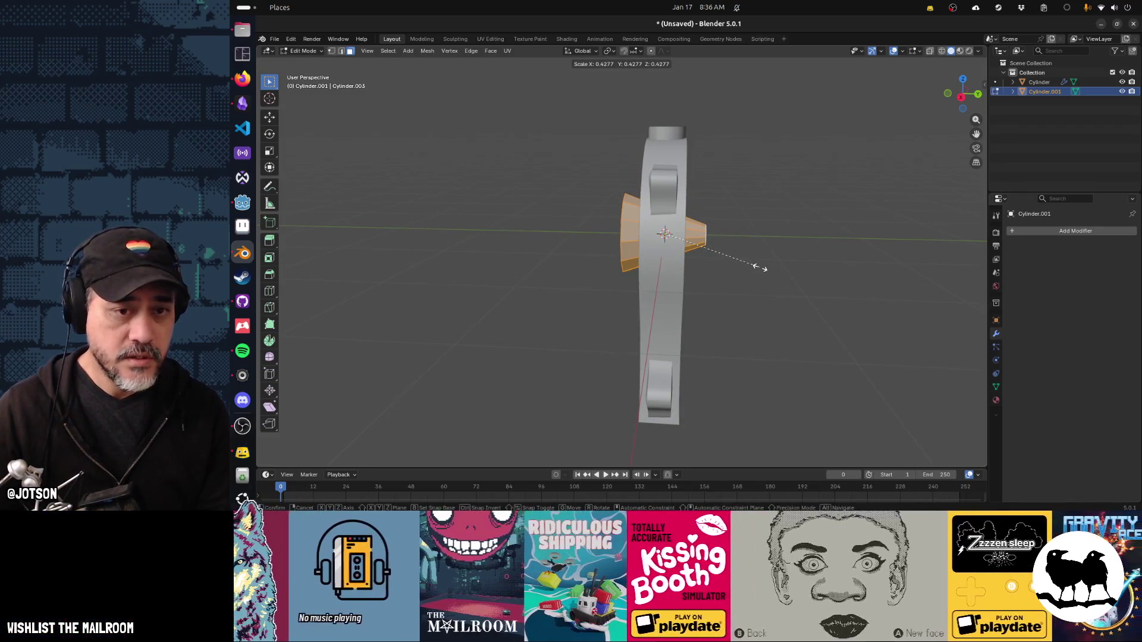
{"action": "left_click", "coordinate": [760, 268]}
In right view, move the cone 0.445 m along Y and 0.502 m up Z, then switch to Firefox.
{"action": "key", "text": "KP_3"}
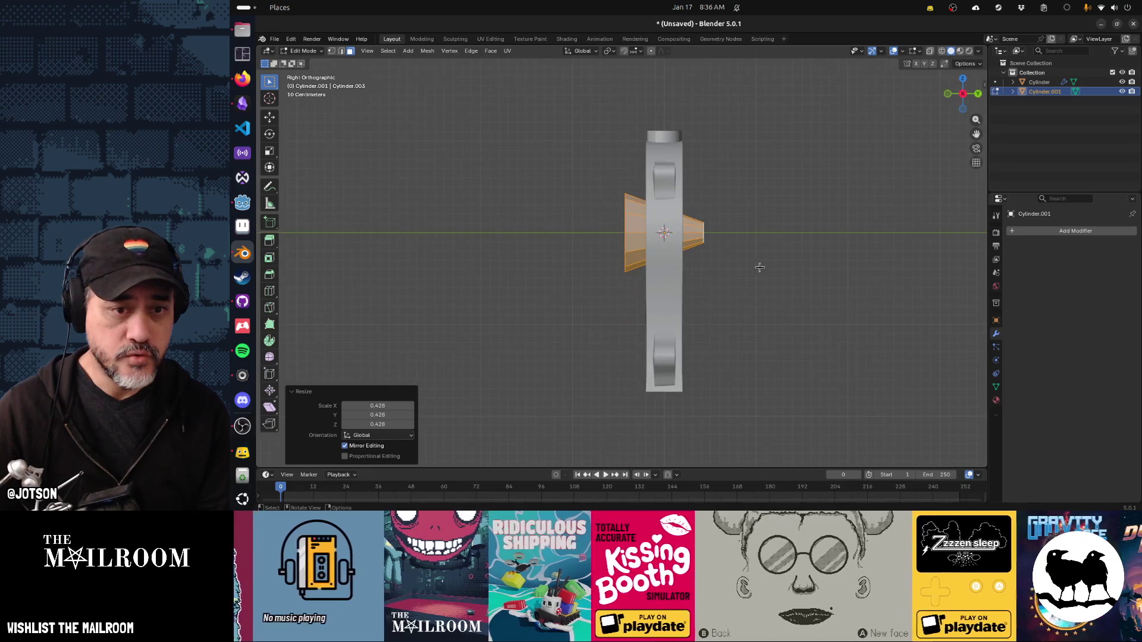
{"action": "key", "text": "g"}
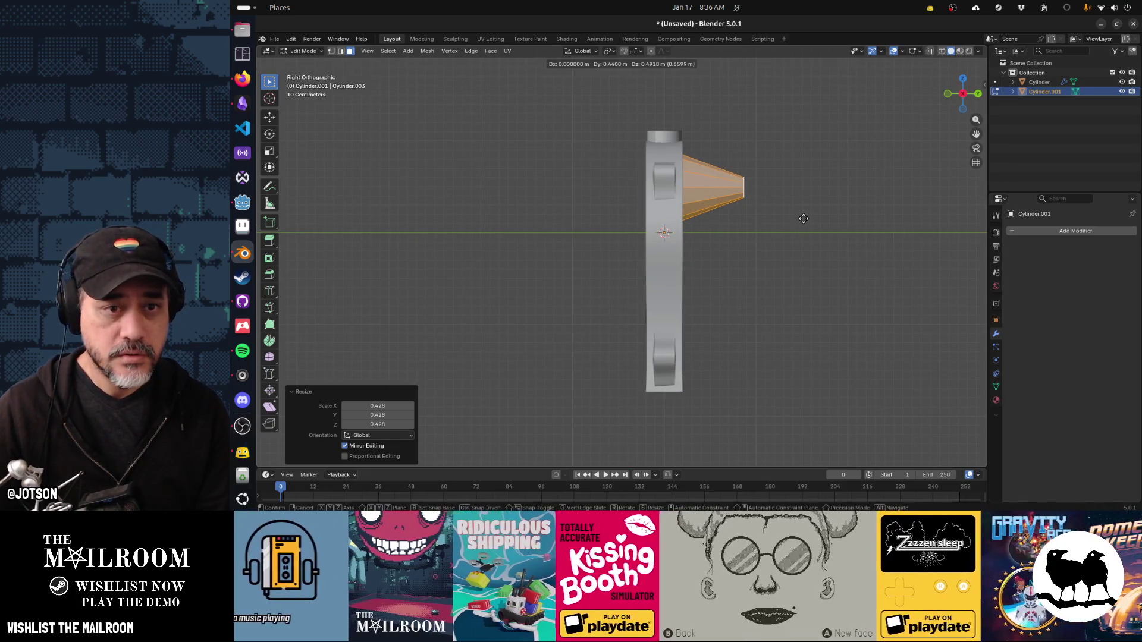
{"action": "left_click", "coordinate": [804, 219]}
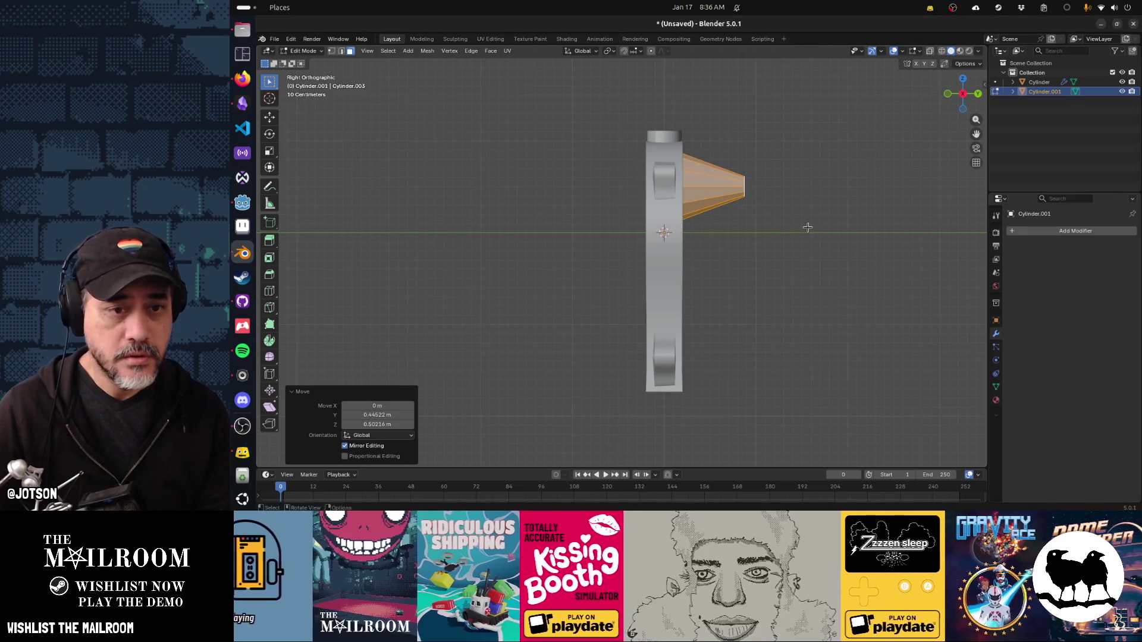
{"action": "key", "text": "alt+Tab"}
{"action": "key", "text": "Tab"}
{"action": "key", "text": "Tab"}
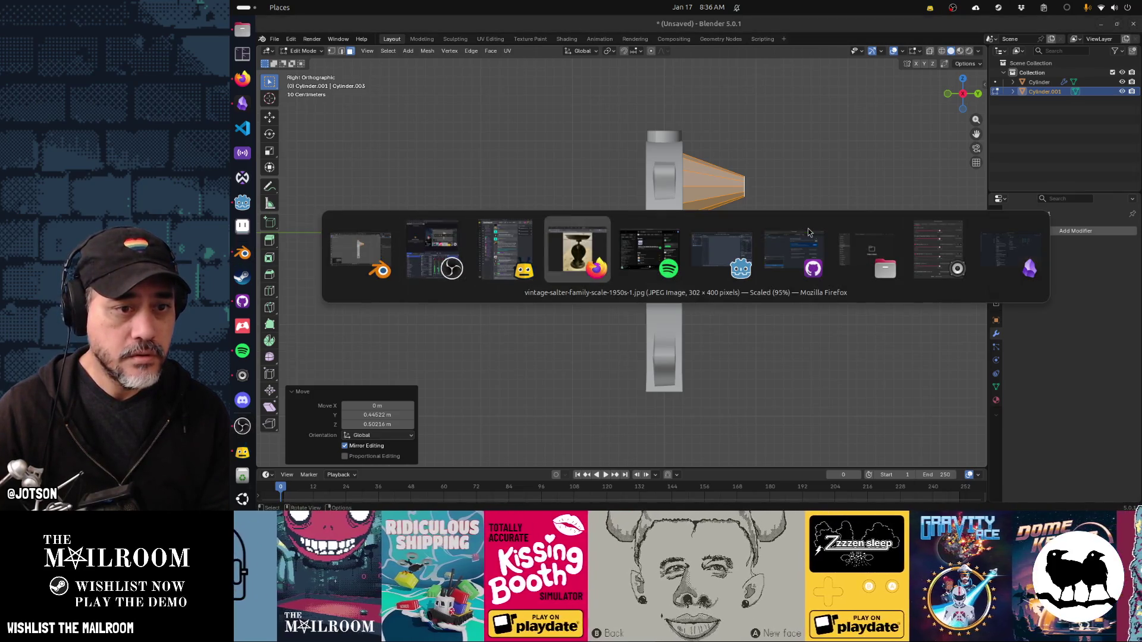
Pin the Firefox Salter scale photo always on top, moved to the upper left and scrolled to its base.
{"action": "right_click", "coordinate": [679, 202]}
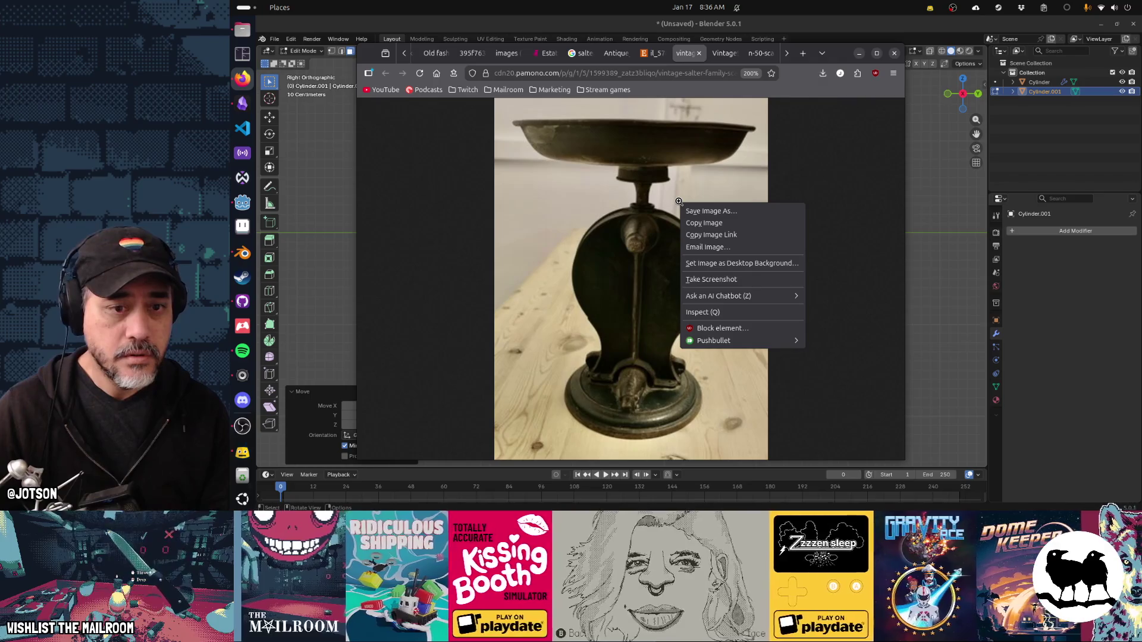
{"action": "key", "text": "Escape"}
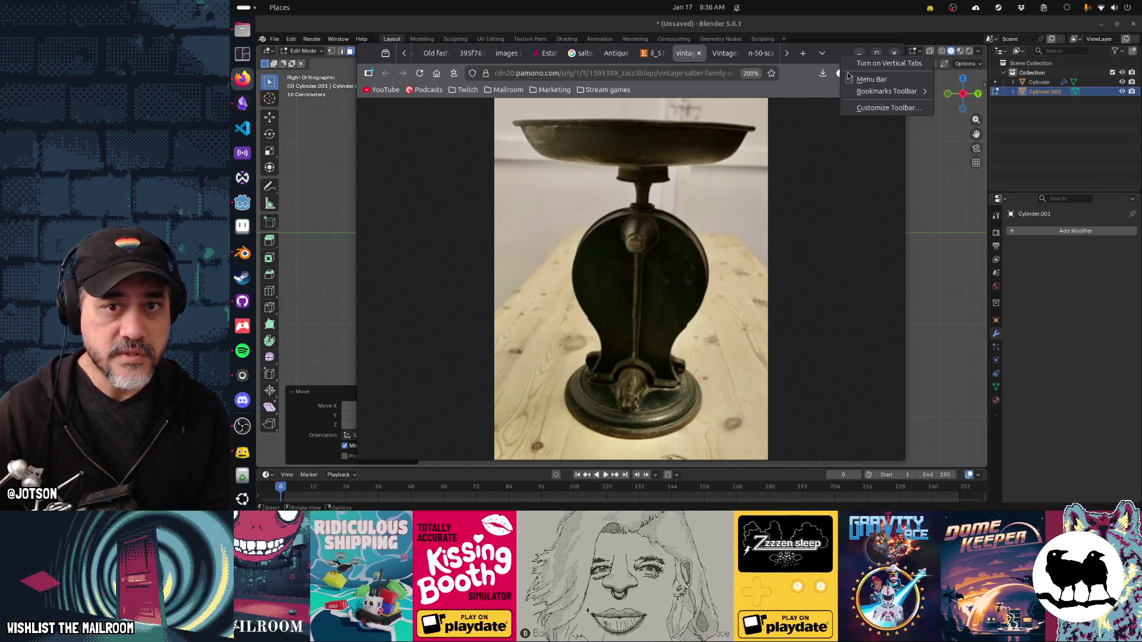
{"action": "key", "text": "alt+space"}
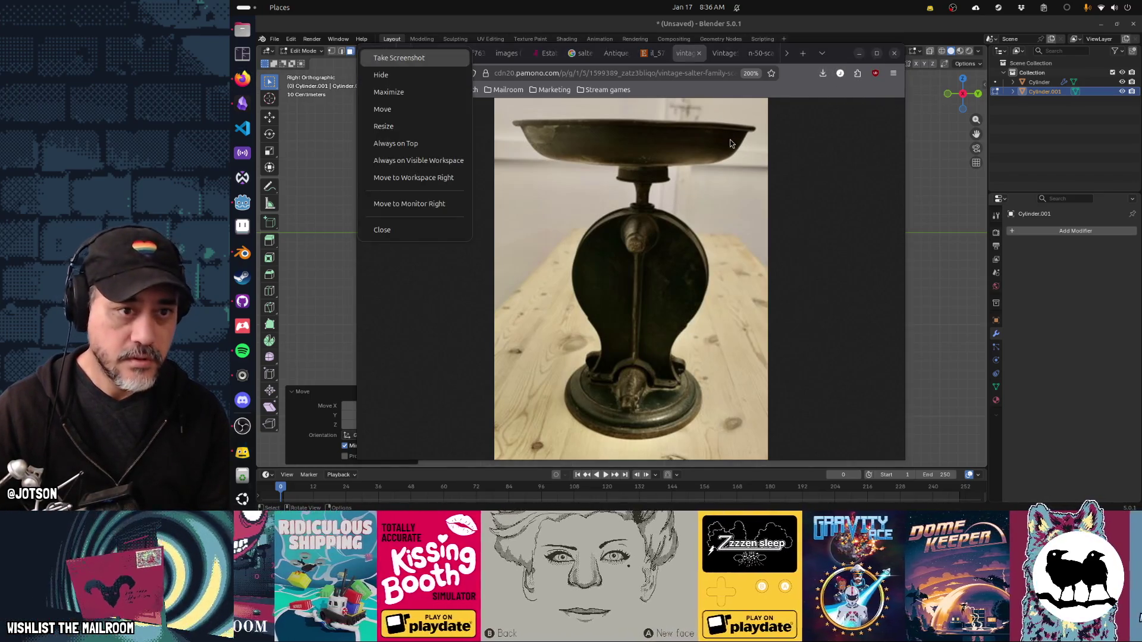
{"action": "left_click", "coordinate": [440, 147]}
{"action": "left_click_drag", "start_coordinate": [365, 50], "coordinate": [661, 161]}
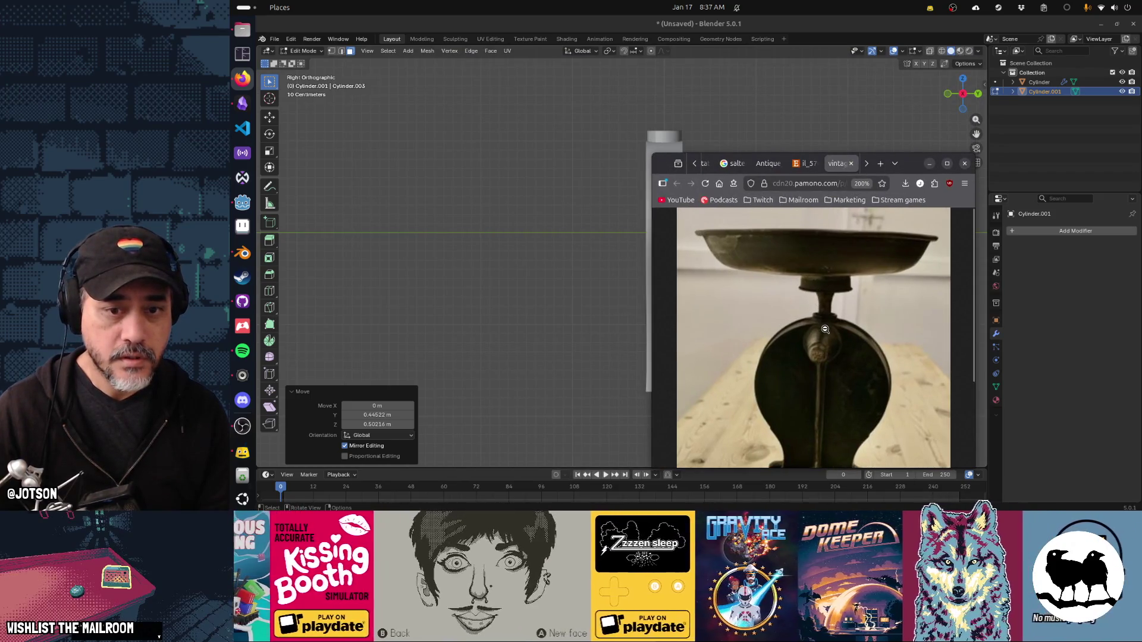
{"action": "scroll", "scroll_direction": "down", "scroll_amount": 3}
{"action": "left_click_drag", "start_coordinate": [903, 167], "coordinate": [506, 121]}
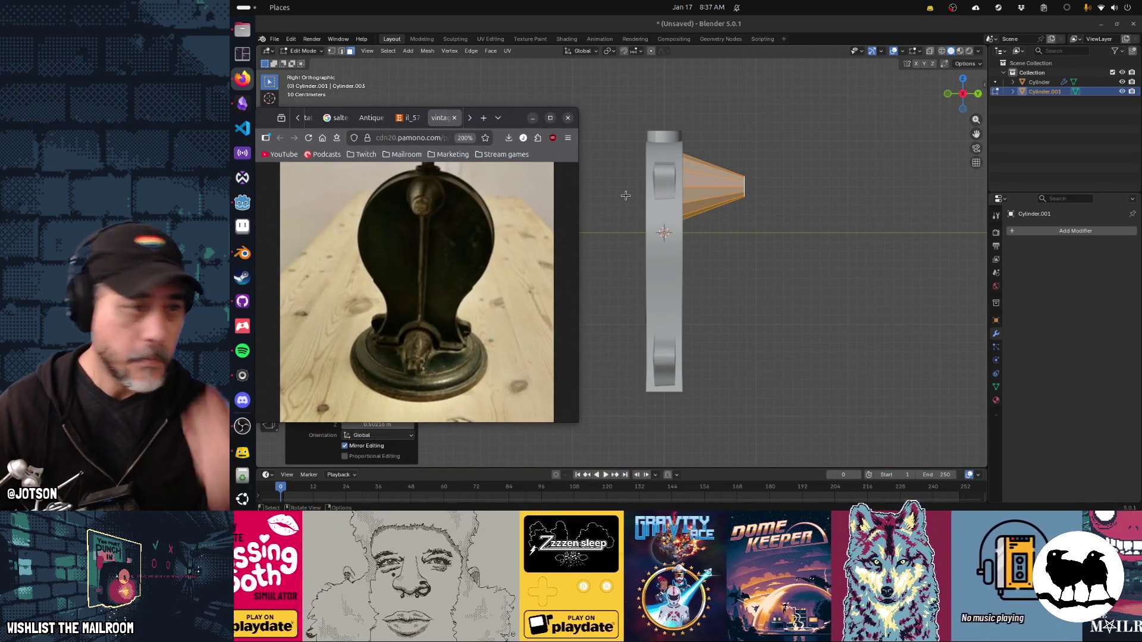
{"action": "left_click_drag", "start_coordinate": [626, 196], "coordinate": [706, 307]}
{"action": "key", "text": "s"}
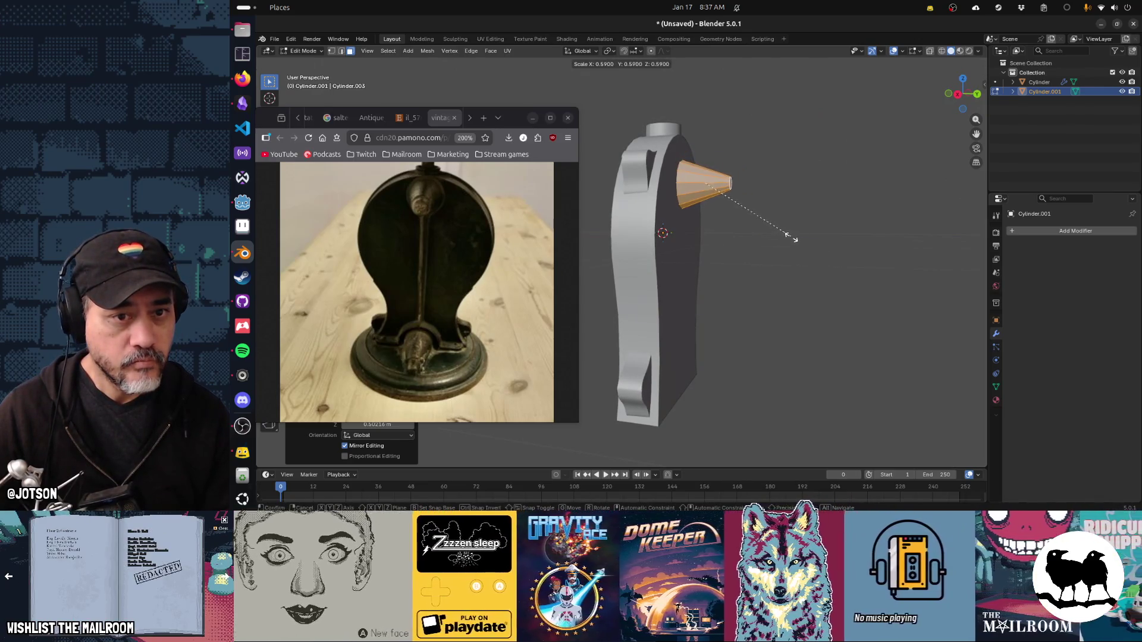
Shrink the cone, raise it about 0.19 m on Z and shift it along Y to the housing top.
{"action": "left_click", "coordinate": [794, 240]}
{"action": "left_click_drag", "start_coordinate": [794, 240], "coordinate": [777, 292]}
{"action": "key", "text": "g"}
{"action": "key", "text": "z"}
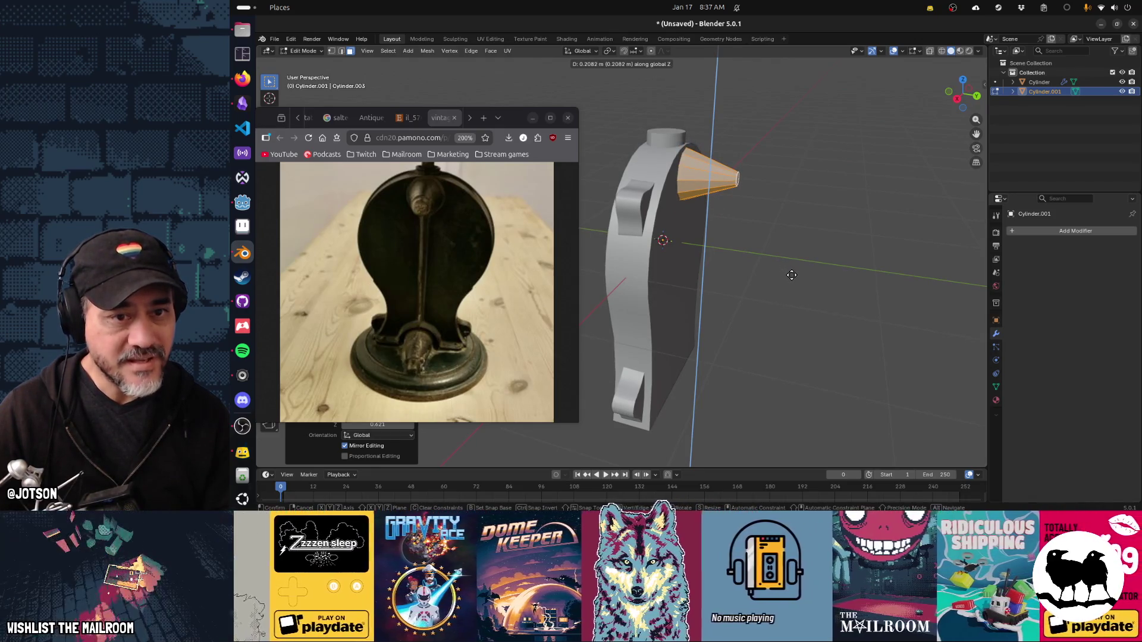
{"action": "left_click", "coordinate": [792, 276]}
{"action": "key", "text": "g"}
{"action": "key", "text": "y"}
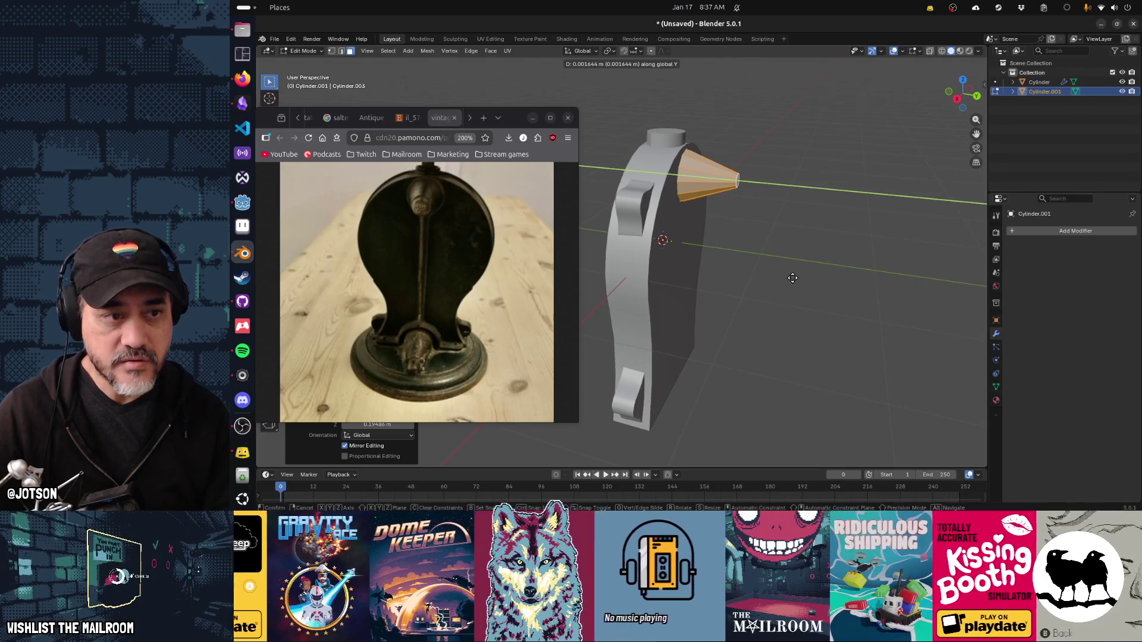
{"action": "left_click", "coordinate": [792, 278]}
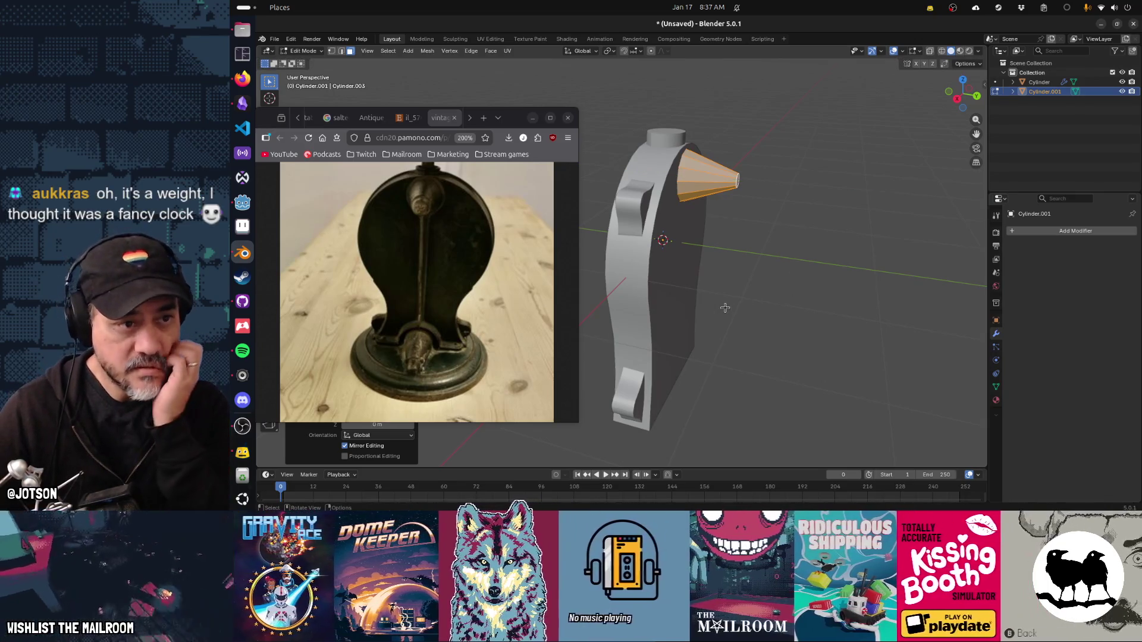
Slide the selected vertices, then drop a duplicate of the cone about 2.31 m lower along Z.
{"action": "left_click_drag", "start_coordinate": [730, 304], "coordinate": [688, 234]}
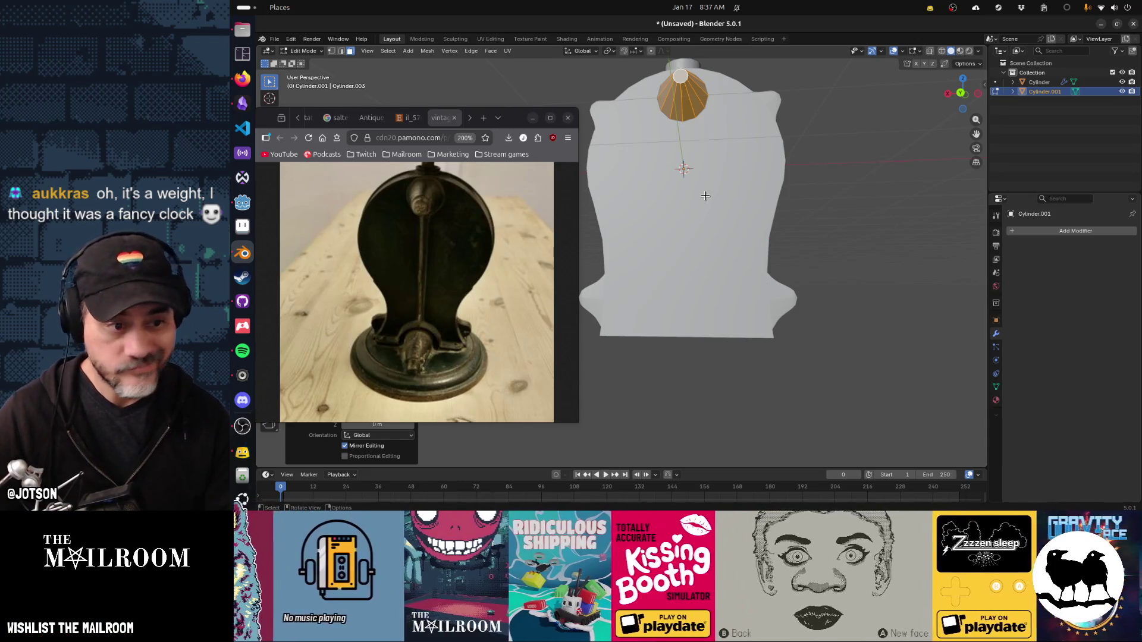
{"action": "key", "text": "shift+v"}
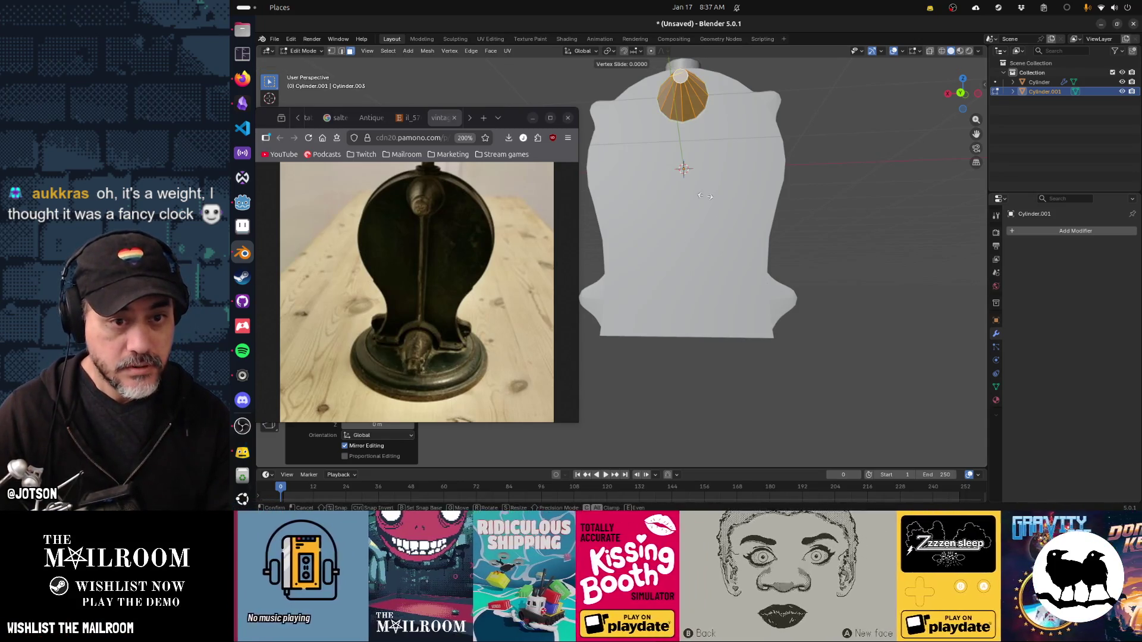
{"action": "left_click", "coordinate": [705, 278]}
{"action": "key", "text": "g"}
{"action": "key", "text": "x"}
{"action": "key", "text": "z"}
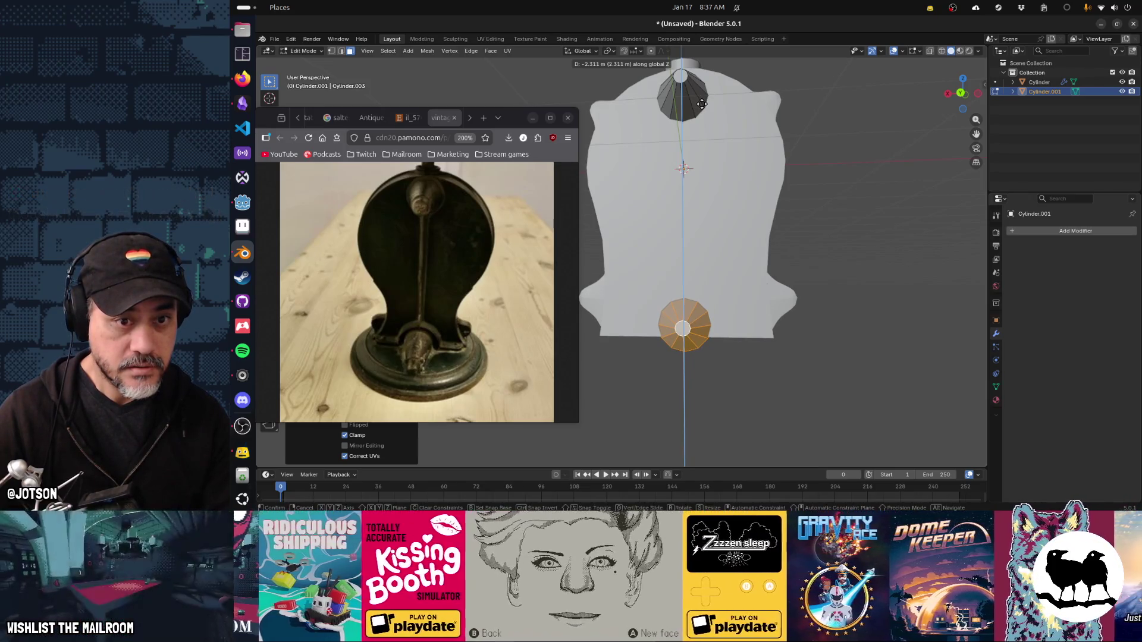
{"action": "left_click", "coordinate": [701, 104]}
{"action": "key", "text": "x"}
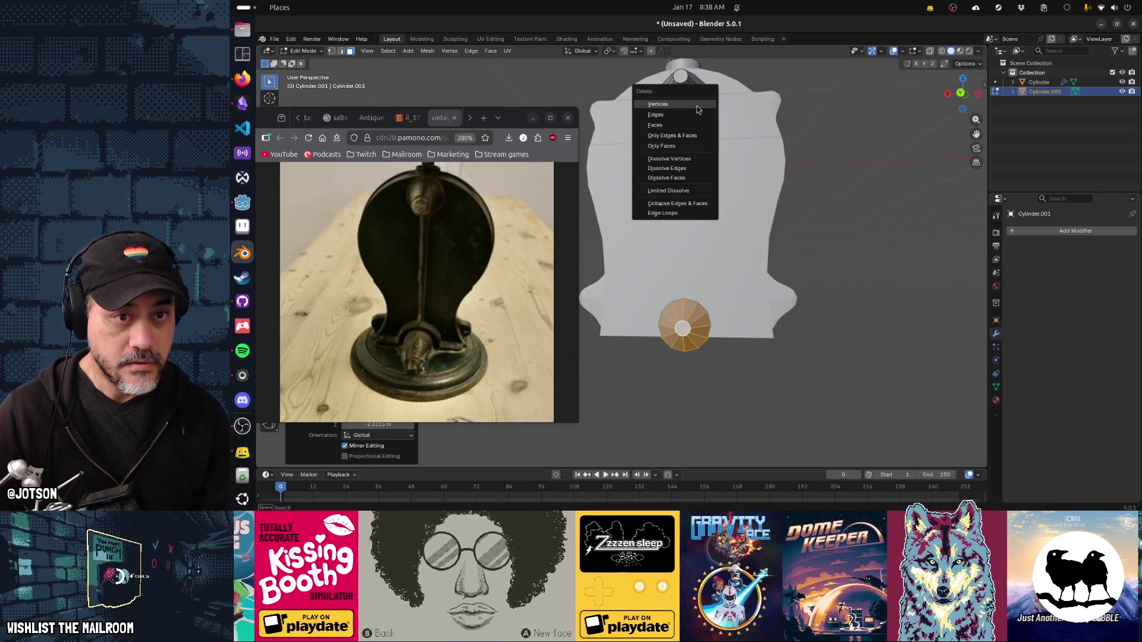
Delete the selected cone vertices, then undo an accidental object deletion.
{"action": "left_click", "coordinate": [697, 105]}
{"action": "key", "text": "Tab"}
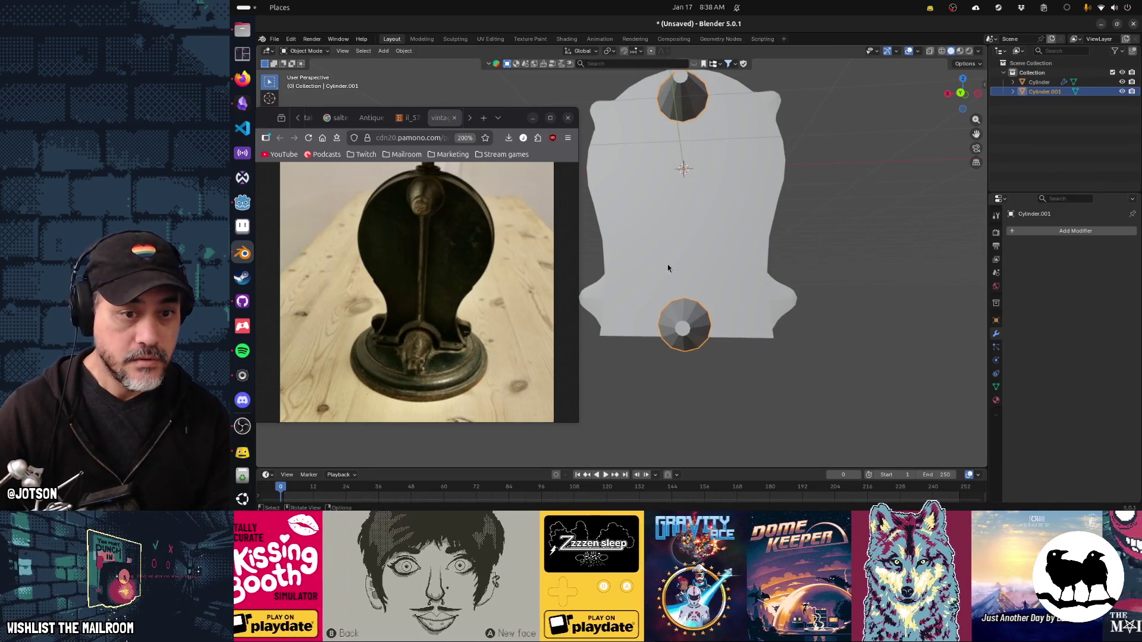
{"action": "key", "text": "x"}
{"action": "left_click", "coordinate": [684, 323]}
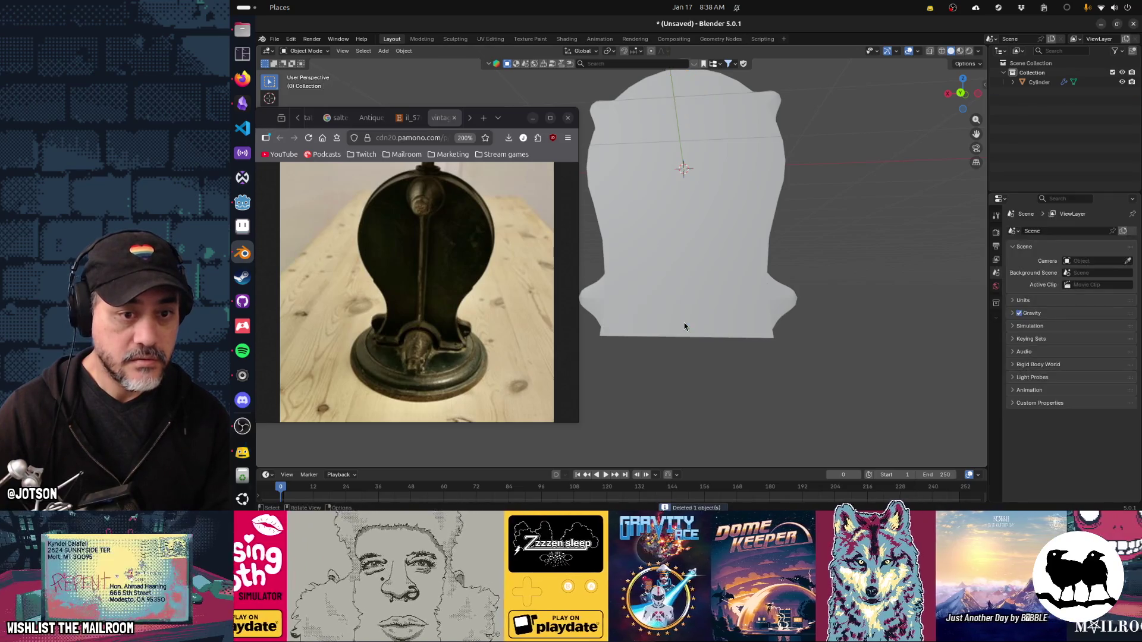
{"action": "key", "text": "ctrl+z"}
{"action": "key", "text": "ctrl+z"}
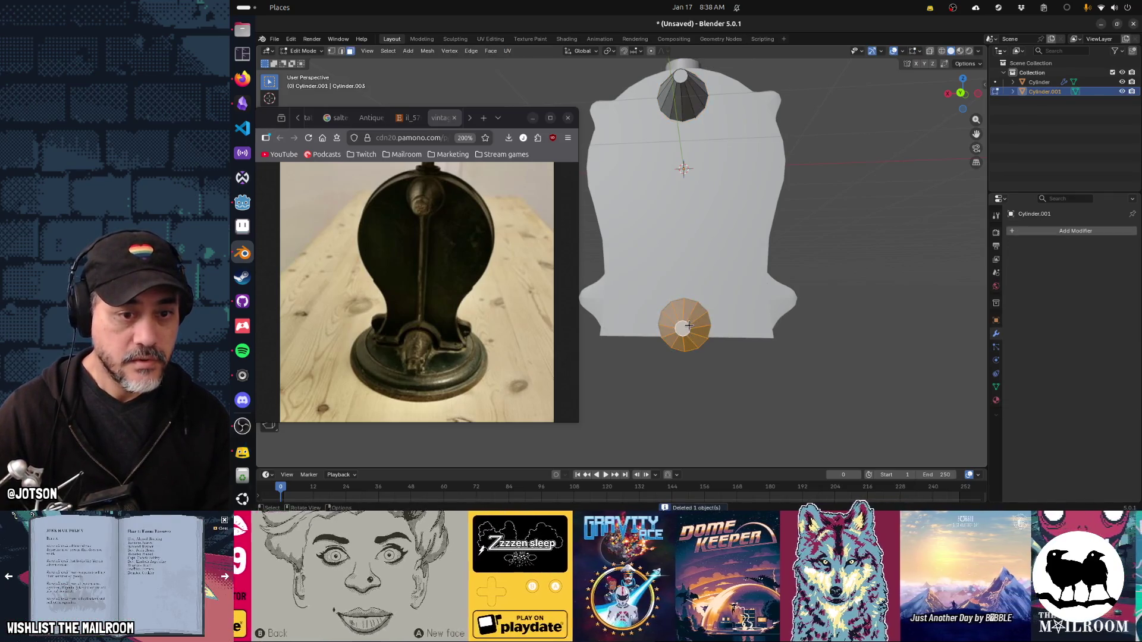
Select the bottom cylinder's linked geometry with Ctrl+L and delete it.
{"action": "key", "text": "a"}
{"action": "left_click", "coordinate": [705, 323]}
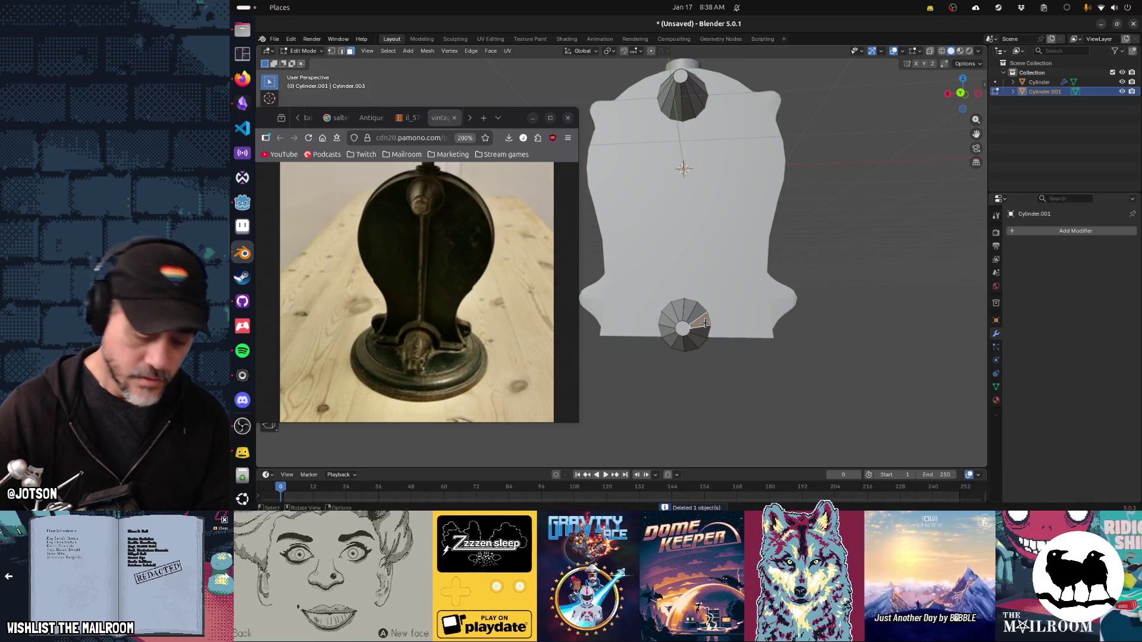
{"action": "key", "text": "ctrl+l"}
{"action": "key", "text": "x"}
{"action": "left_click", "coordinate": [705, 323]}
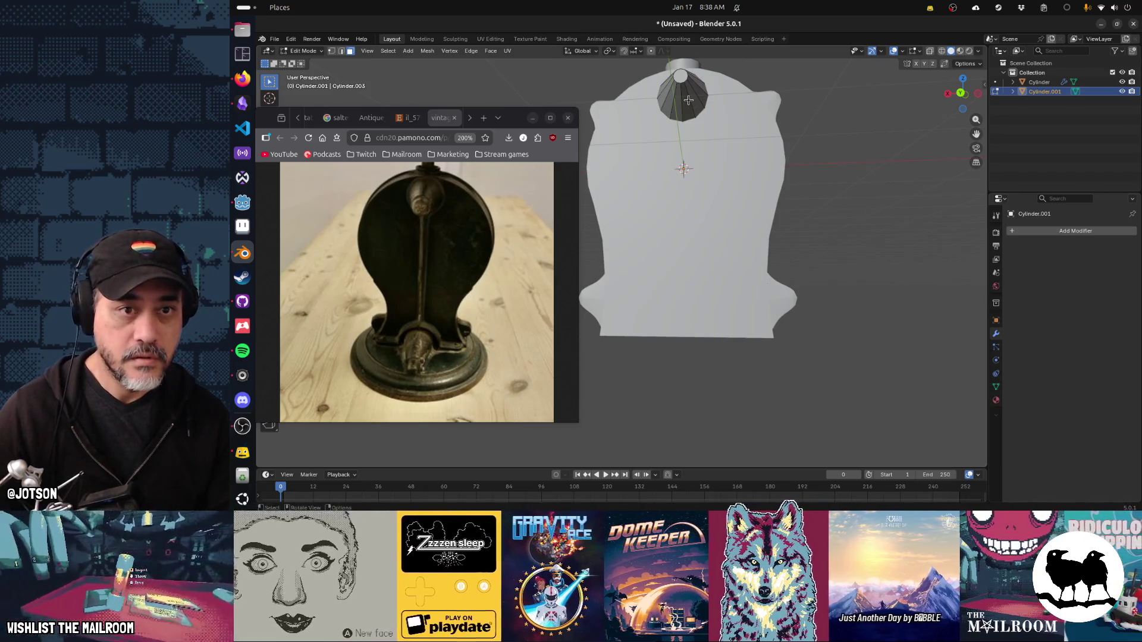
{"action": "key", "text": "Tab"}
{"action": "left_click_drag", "start_coordinate": [692, 106], "coordinate": [701, 219]}
Snap the 3D cursor to the selection and set the cone's origin to its geometry.
{"action": "key", "text": "shift+a"}
{"action": "key", "text": "Escape"}
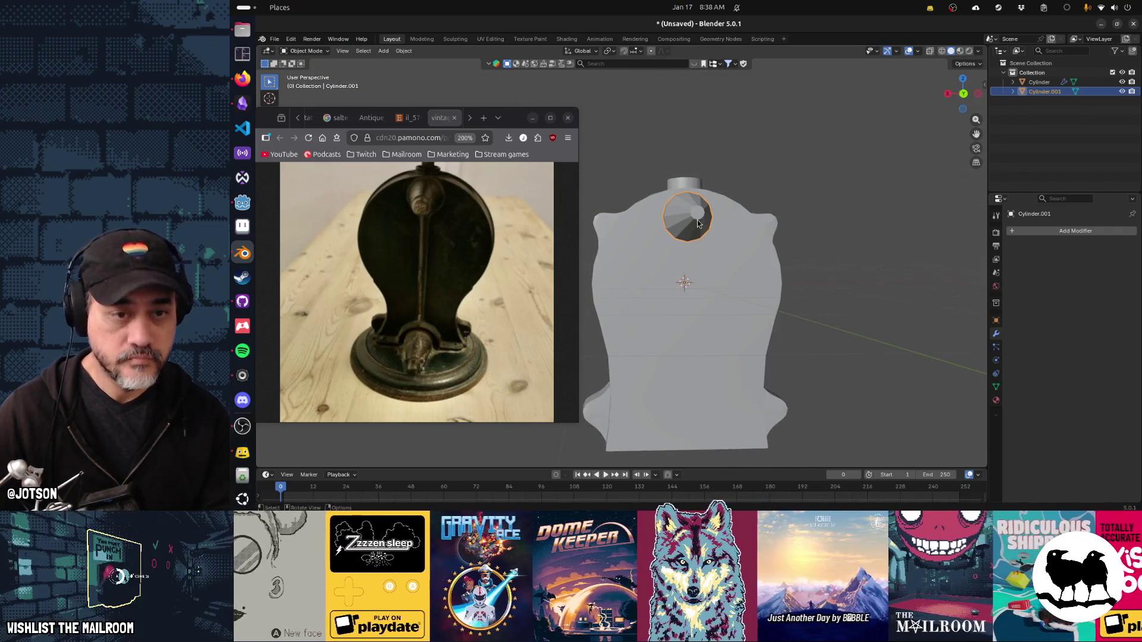
{"action": "key", "text": "shift+s"}
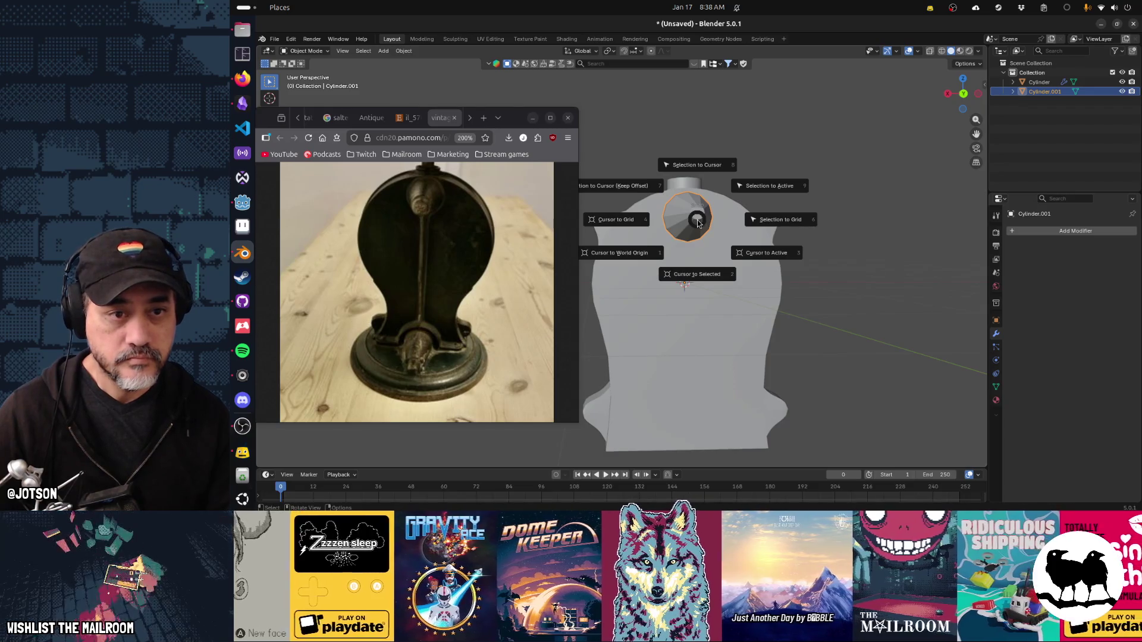
{"action": "left_click", "coordinate": [708, 261]}
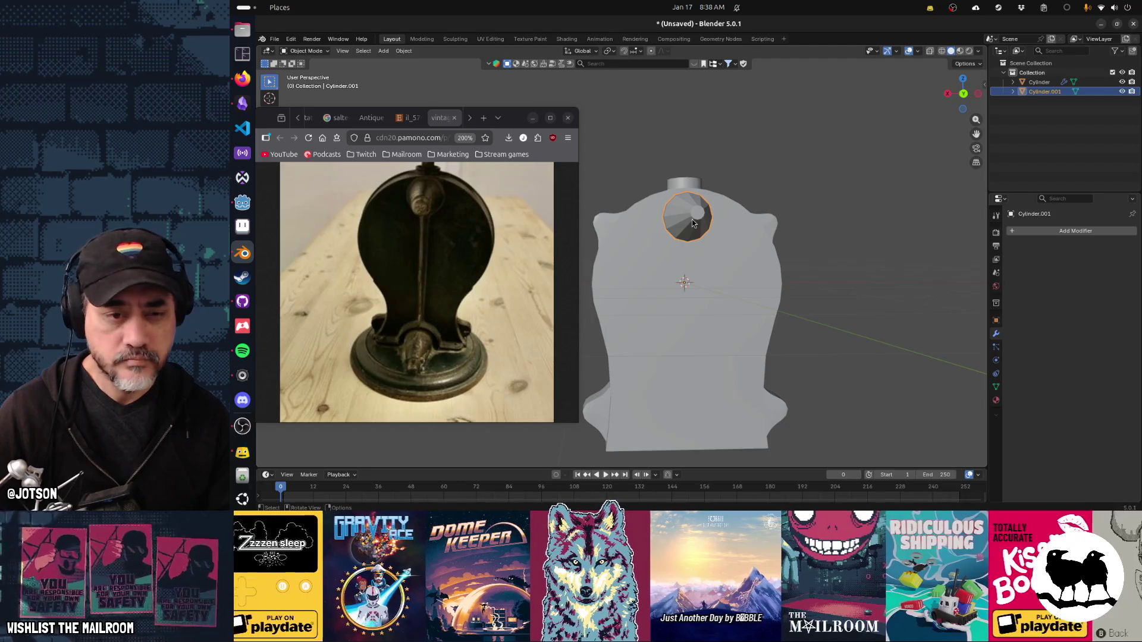
{"action": "key", "text": "F3"}
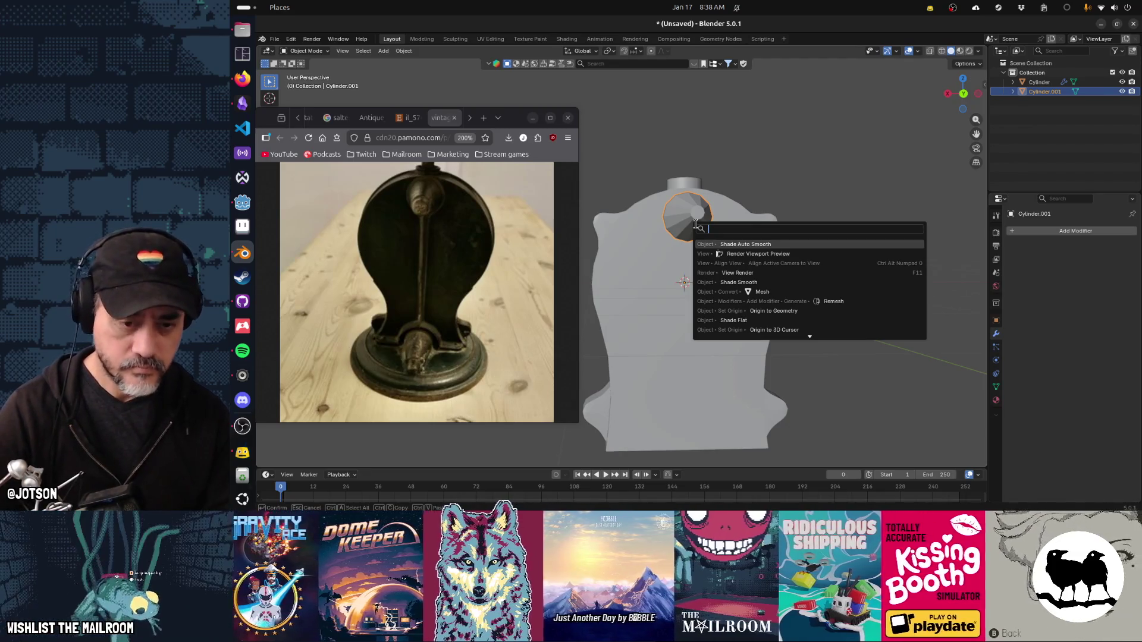
{"action": "key", "text": "Down"}
{"action": "key", "text": "Down"}
{"action": "key", "text": "Down"}
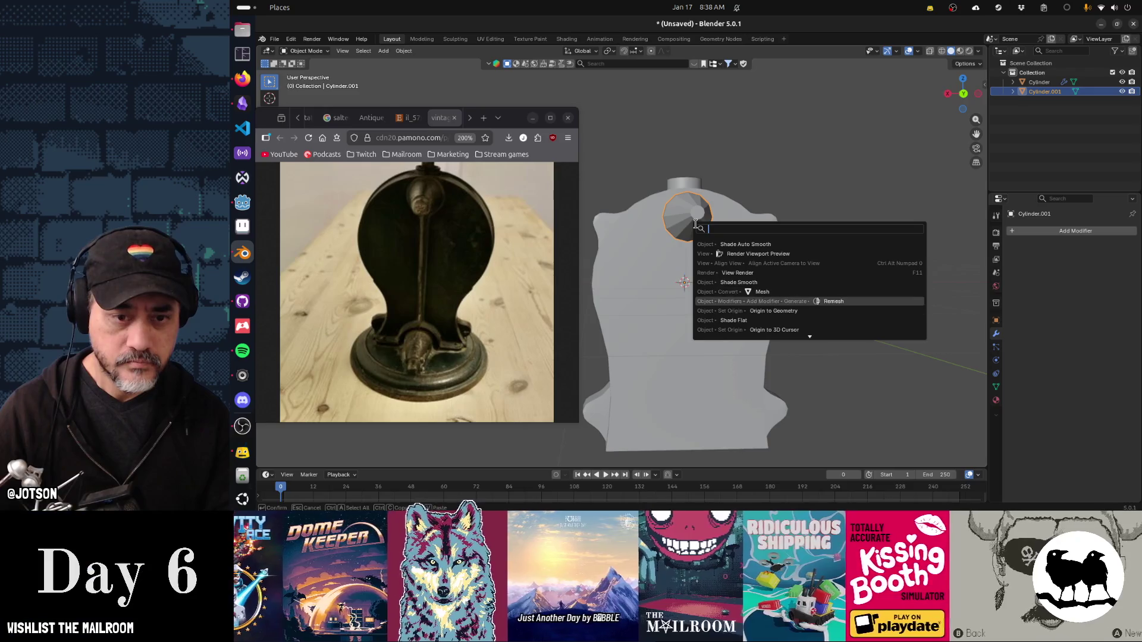
{"action": "key", "text": "Return"}
Add a UV sphere mesh at the 3D cursor.
{"action": "key", "text": "shift+s"}
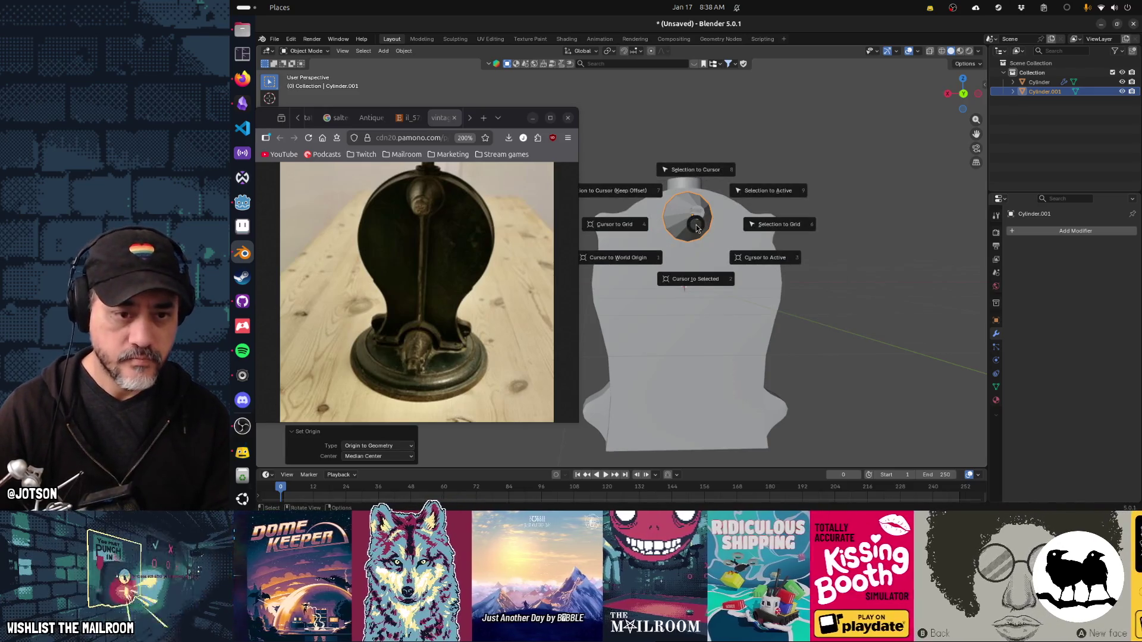
{"action": "key", "text": "Escape"}
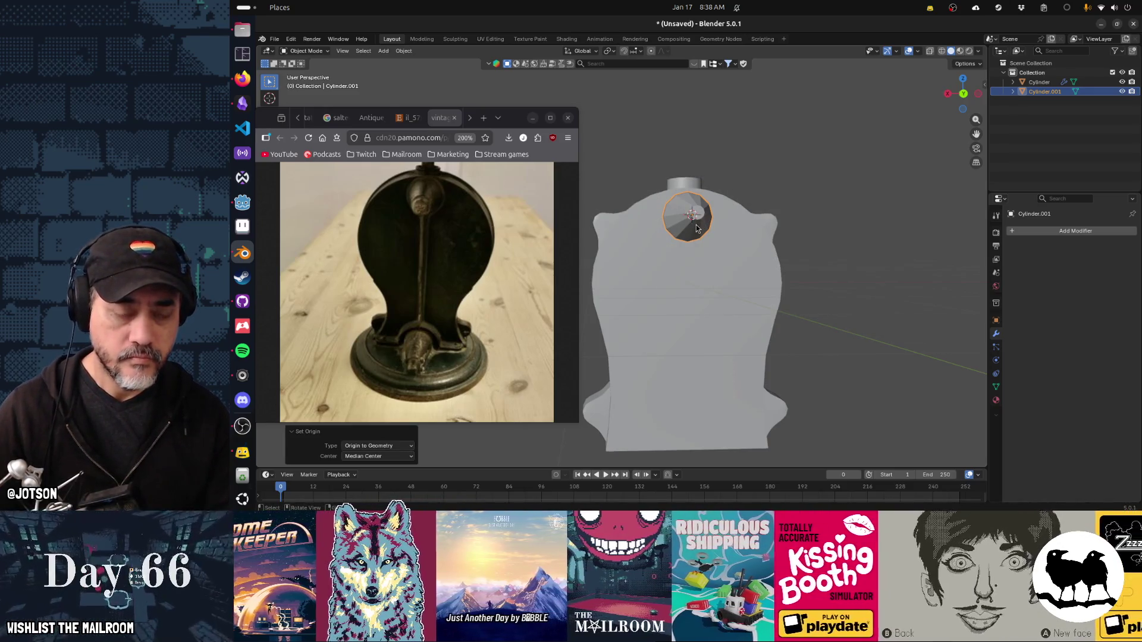
{"action": "key", "text": "shift+a"}
{"action": "mouse_move", "coordinate": [697, 228]}
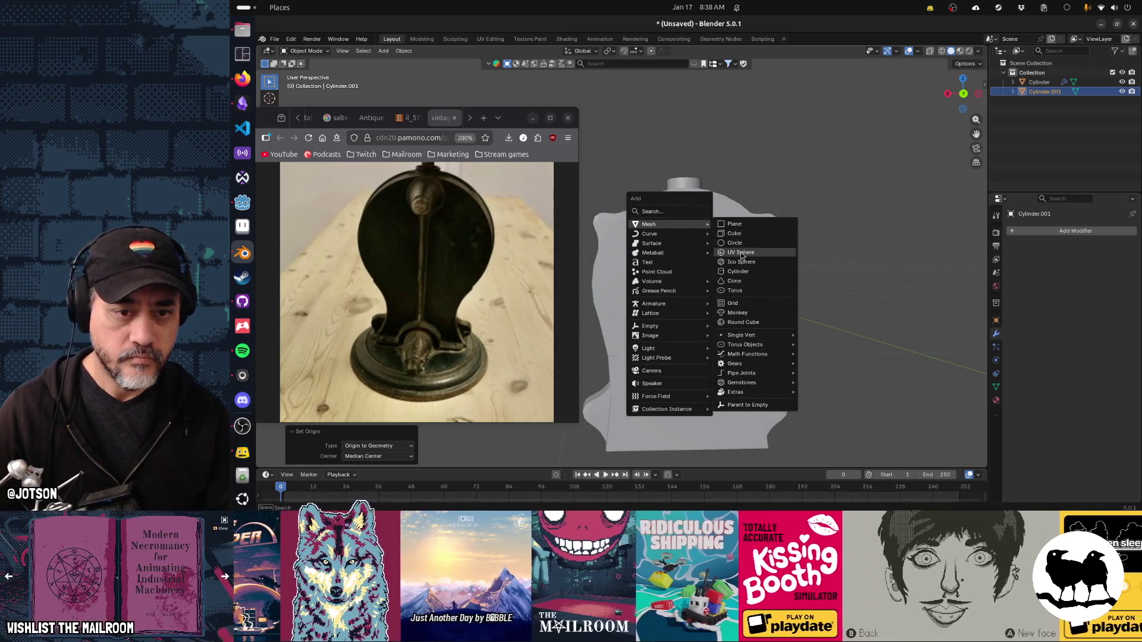
{"action": "left_click", "coordinate": [741, 255]}
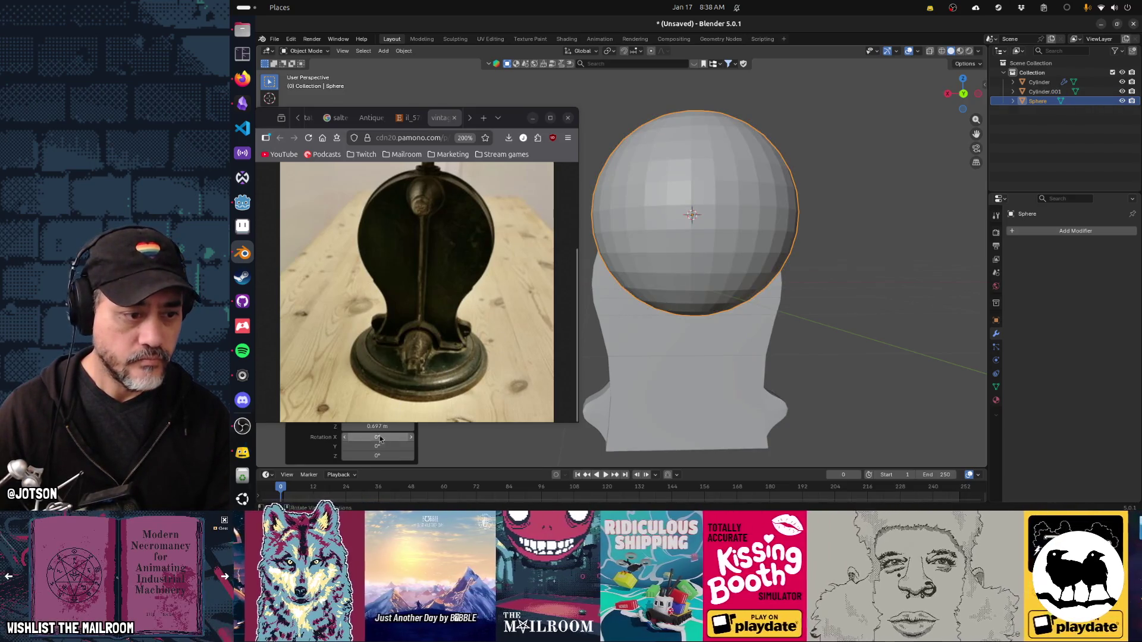
Give the new UV sphere 12 segments and 6 rings.
{"action": "left_click_drag", "start_coordinate": [538, 120], "coordinate": [1100, 129]}
{"action": "left_click", "coordinate": [385, 355]}
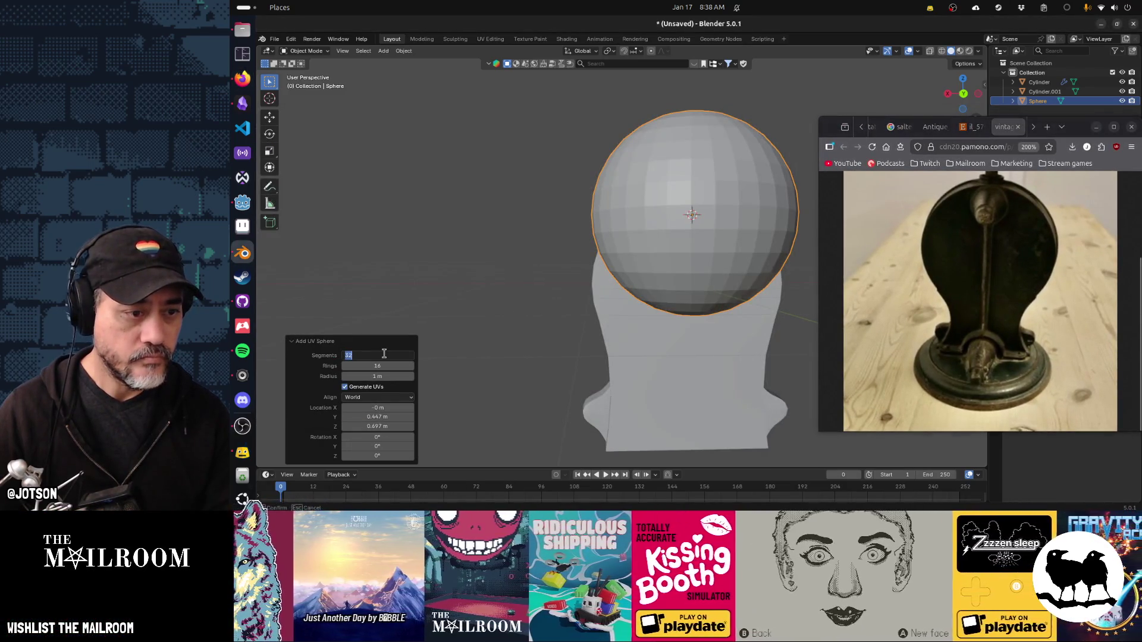
{"action": "type", "text": "1"}
{"action": "type", "text": "2"}
{"action": "key", "text": "Tab"}
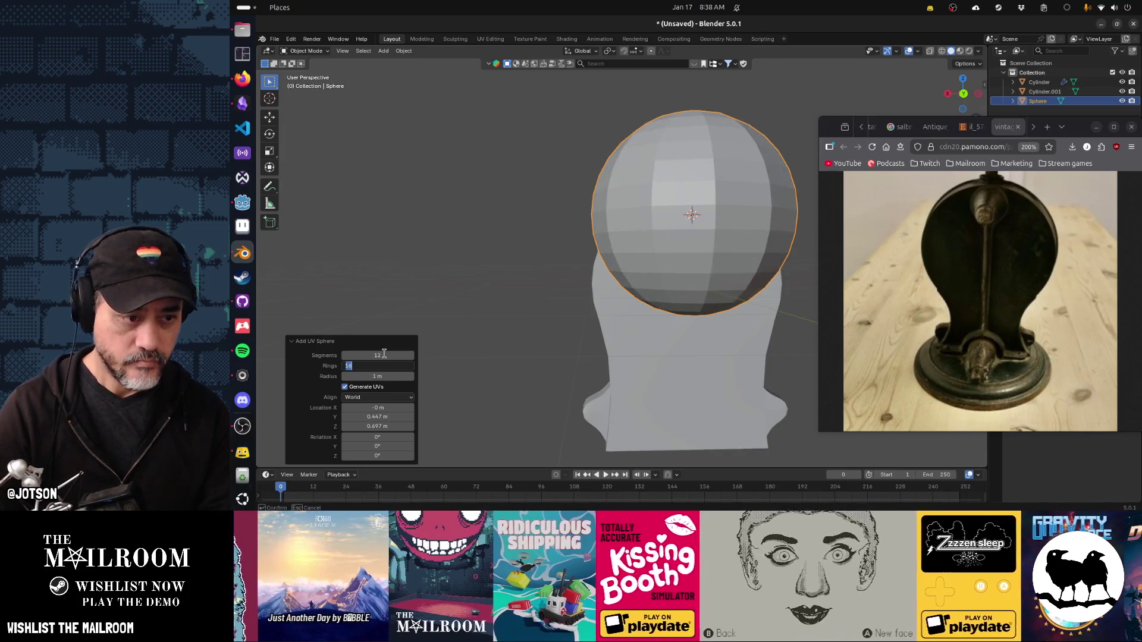
{"action": "type", "text": "6"}
{"action": "key", "text": "Return"}
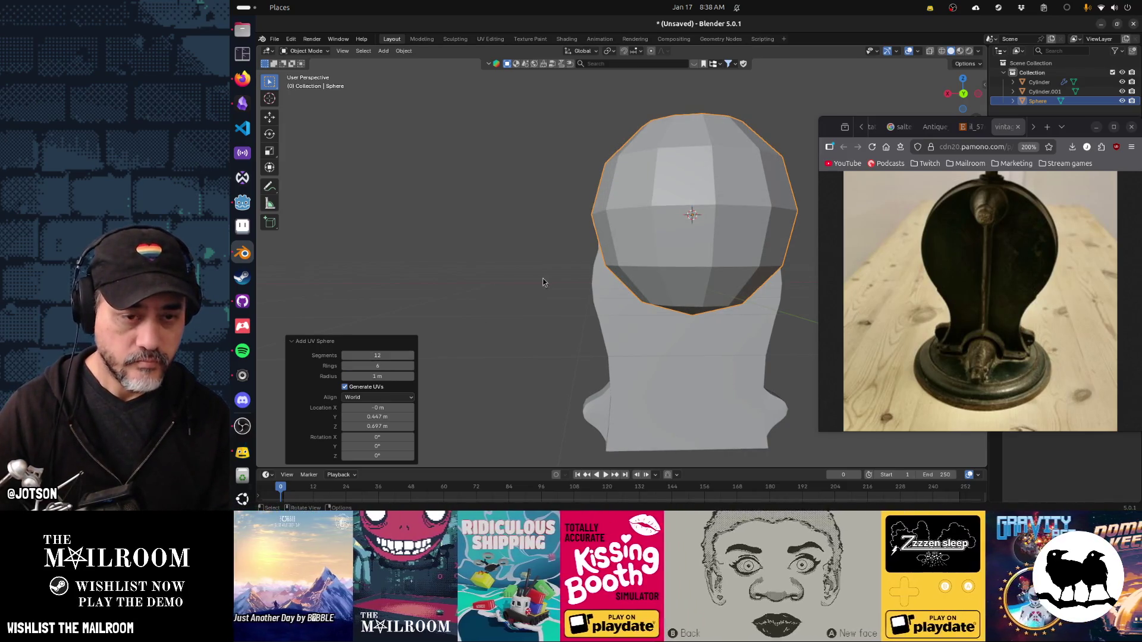
Scale the sphere to 0.102 and move it 0.30003 m along Y onto the cone tip.
{"action": "key", "text": "s"}
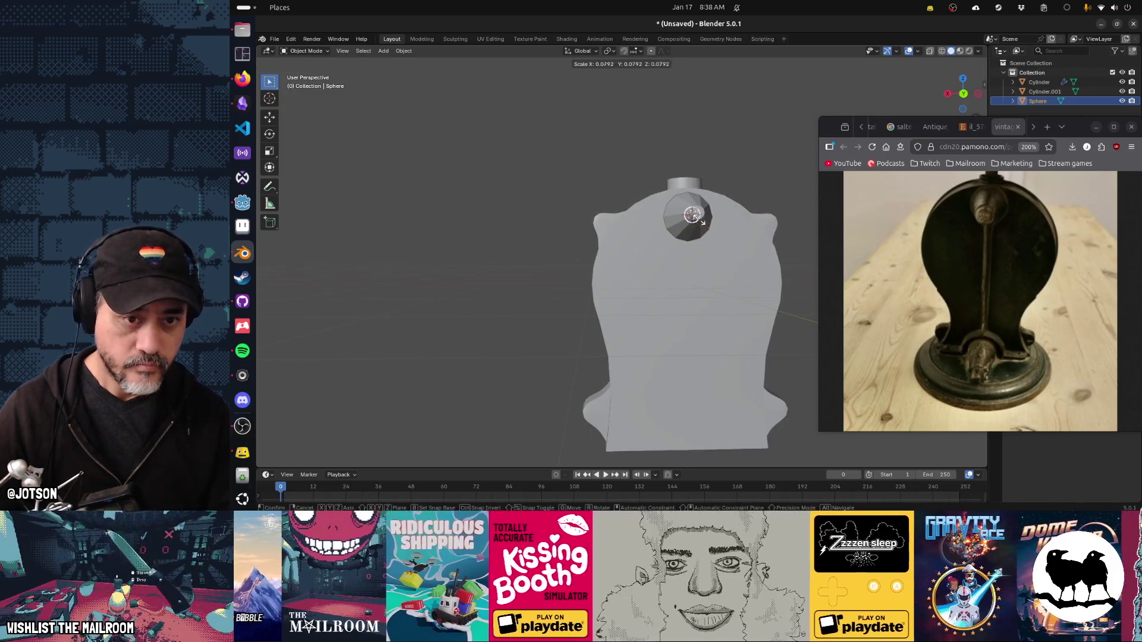
{"action": "left_click", "coordinate": [696, 217]}
{"action": "key", "text": "g"}
{"action": "key", "text": "y"}
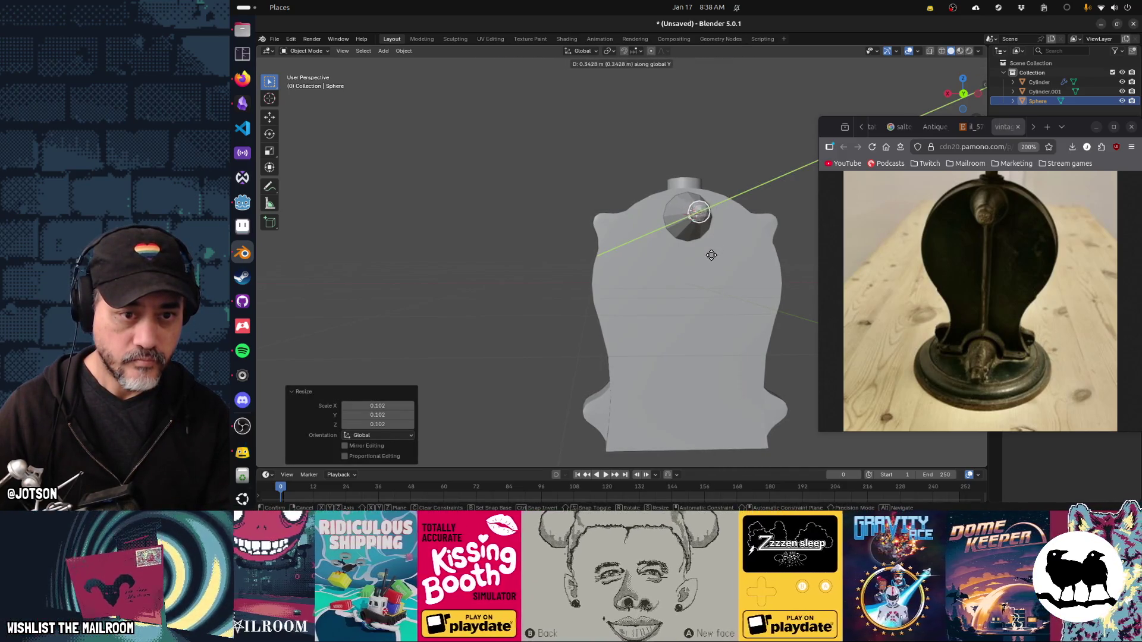
{"action": "left_click", "coordinate": [708, 259]}
{"action": "left_click_drag", "start_coordinate": [708, 259], "coordinate": [756, 270]}
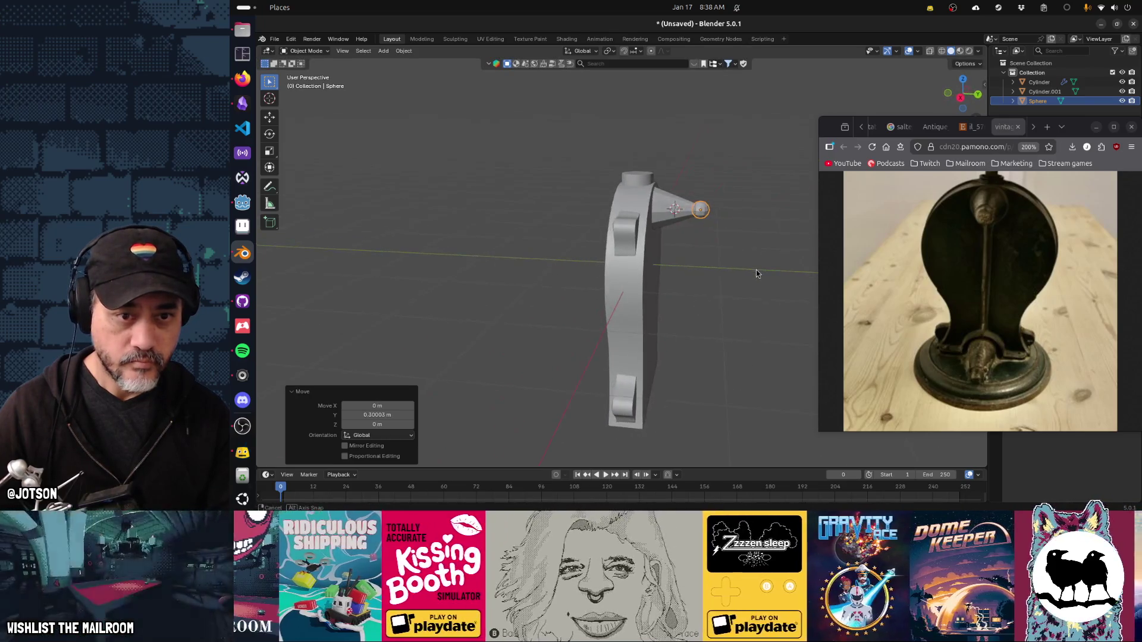
Copy the cone and ball about 2.29 m straight down along Z.
{"action": "scroll", "scroll_direction": "up", "scroll_amount": 3}
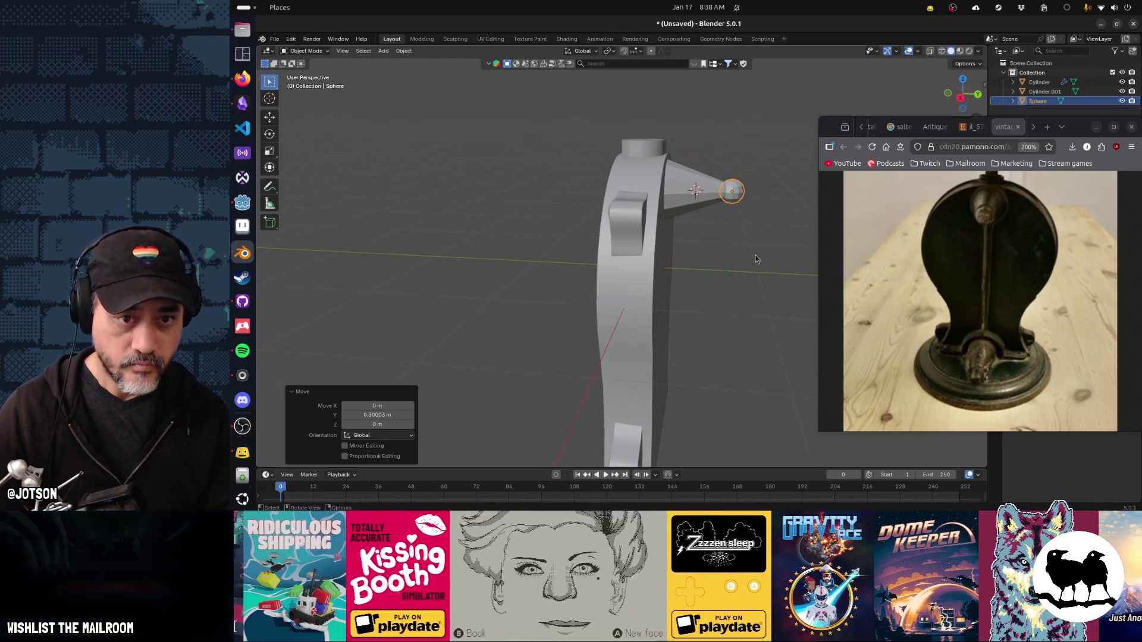
{"action": "left_click", "coordinate": [650, 196]}
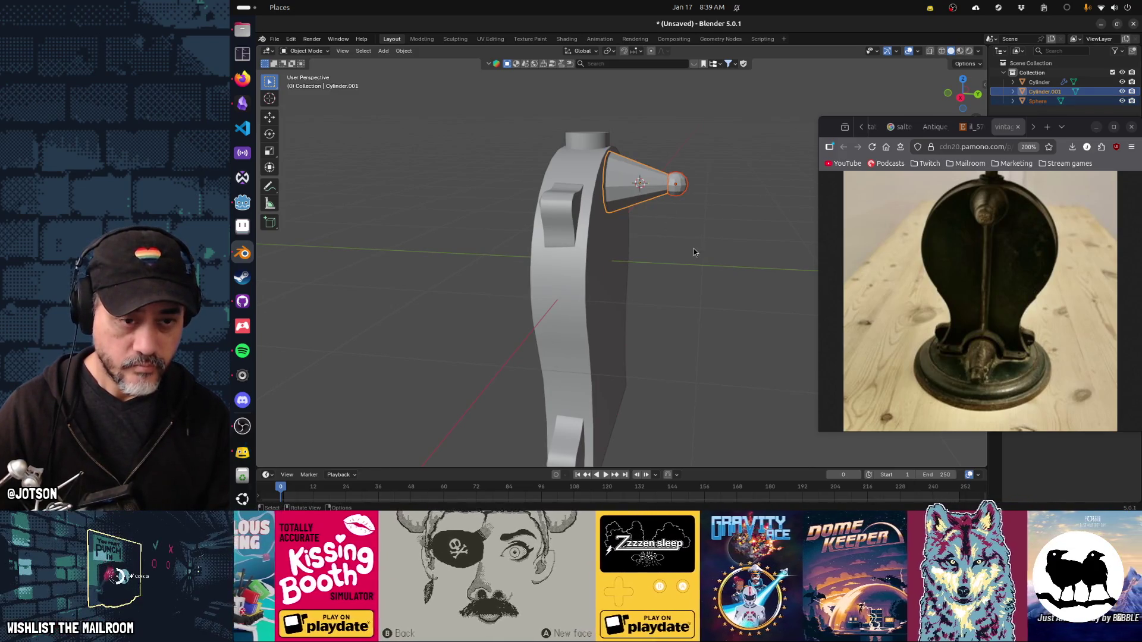
{"action": "key", "text": "shift+d"}
{"action": "key", "text": "z"}
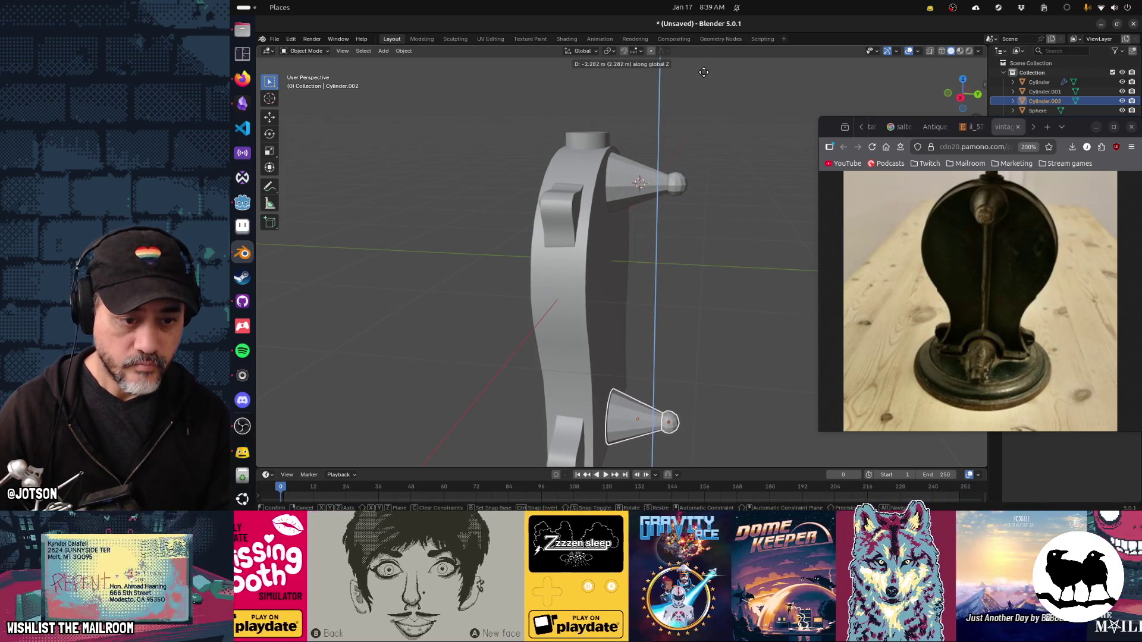
{"action": "left_click", "coordinate": [704, 74]}
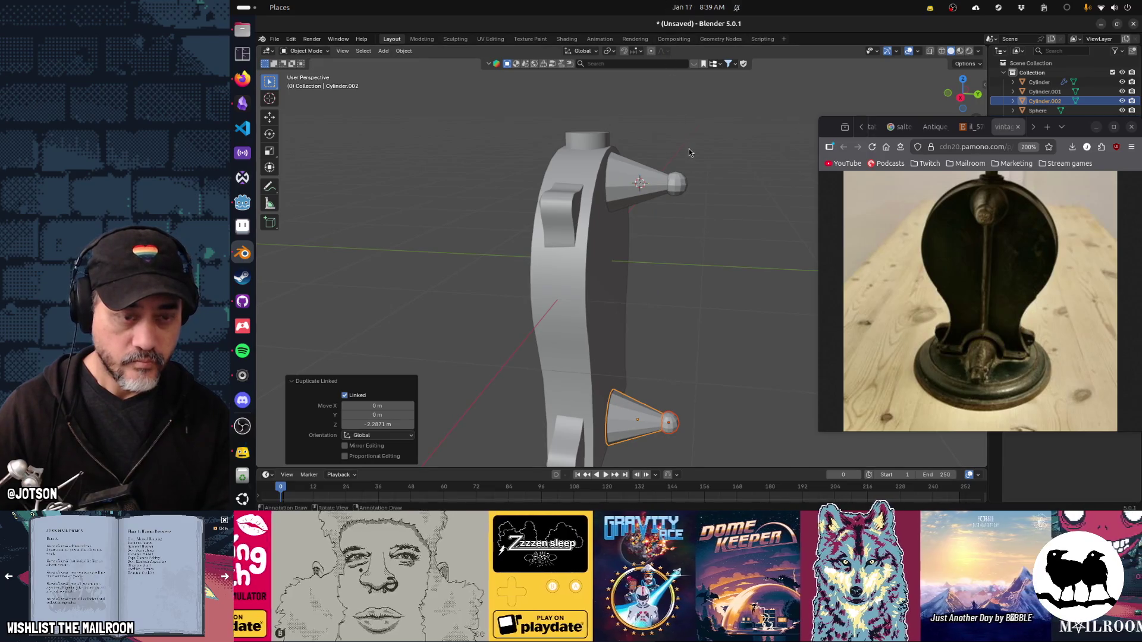
In back orthographic view, nudge the lower cone slightly down along Z.
{"action": "key", "text": "KP_1"}
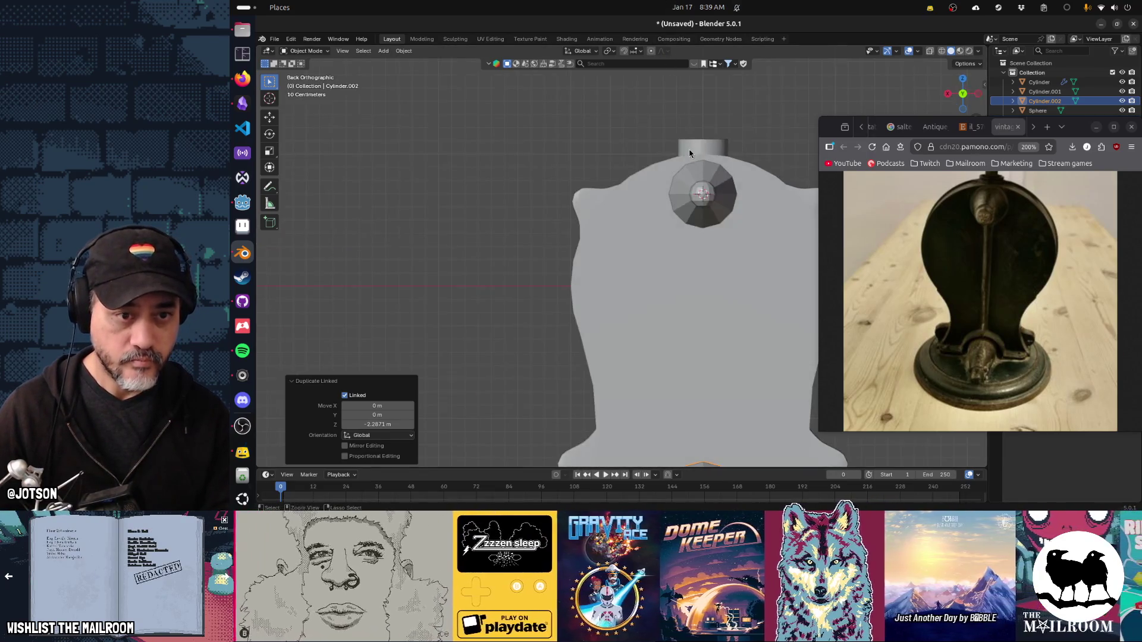
{"action": "key", "text": "ctrl+KP_1"}
{"action": "scroll", "scroll_direction": "down", "scroll_amount": 3}
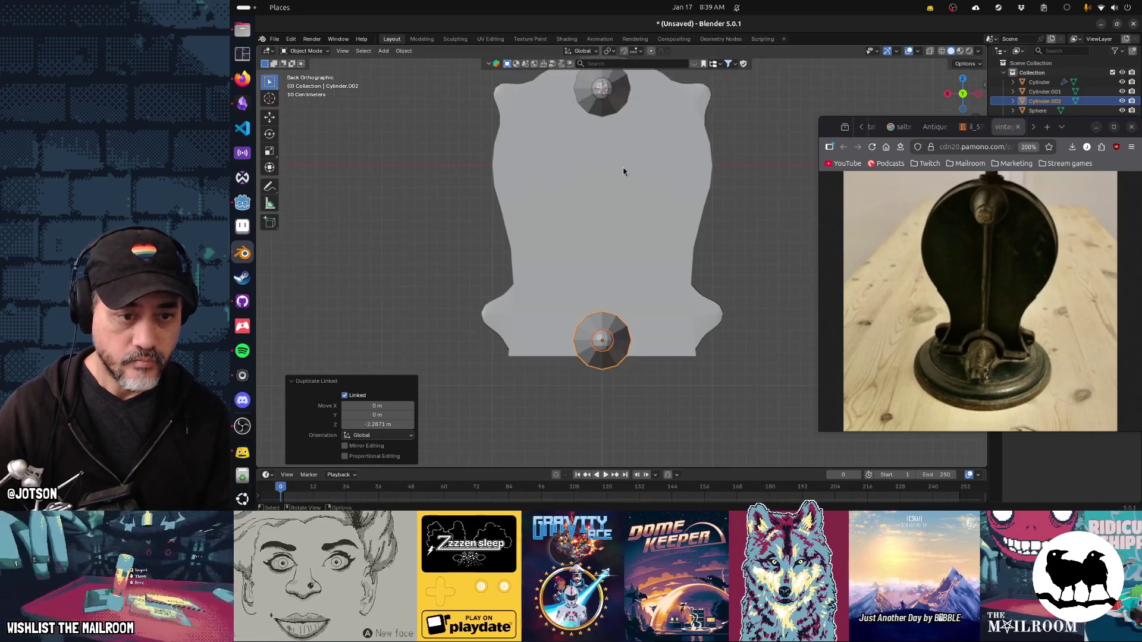
{"action": "key", "text": "g"}
{"action": "key", "text": "z"}
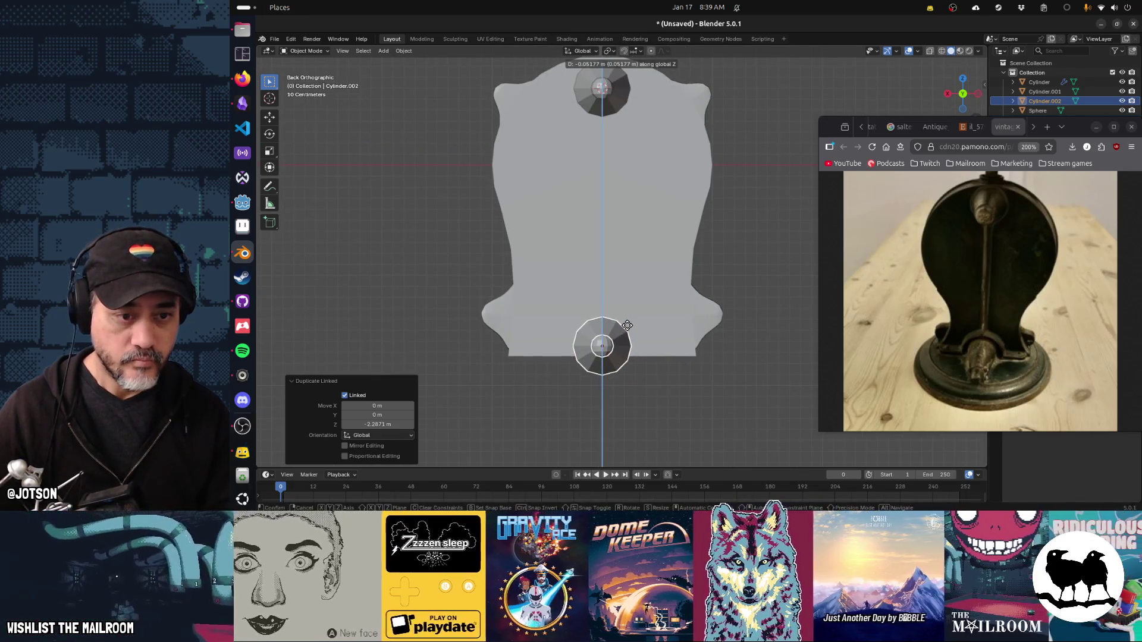
{"action": "left_click", "coordinate": [628, 323]}
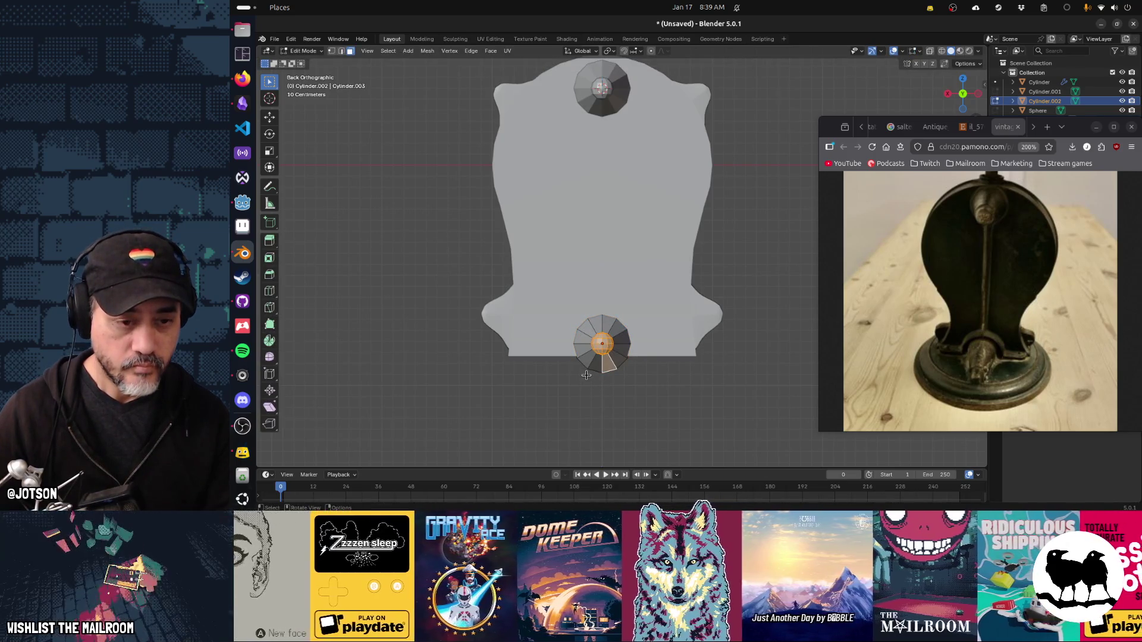
Select the upper cone and enter Edit Mode on its mesh.
{"action": "left_click", "coordinate": [601, 352]}
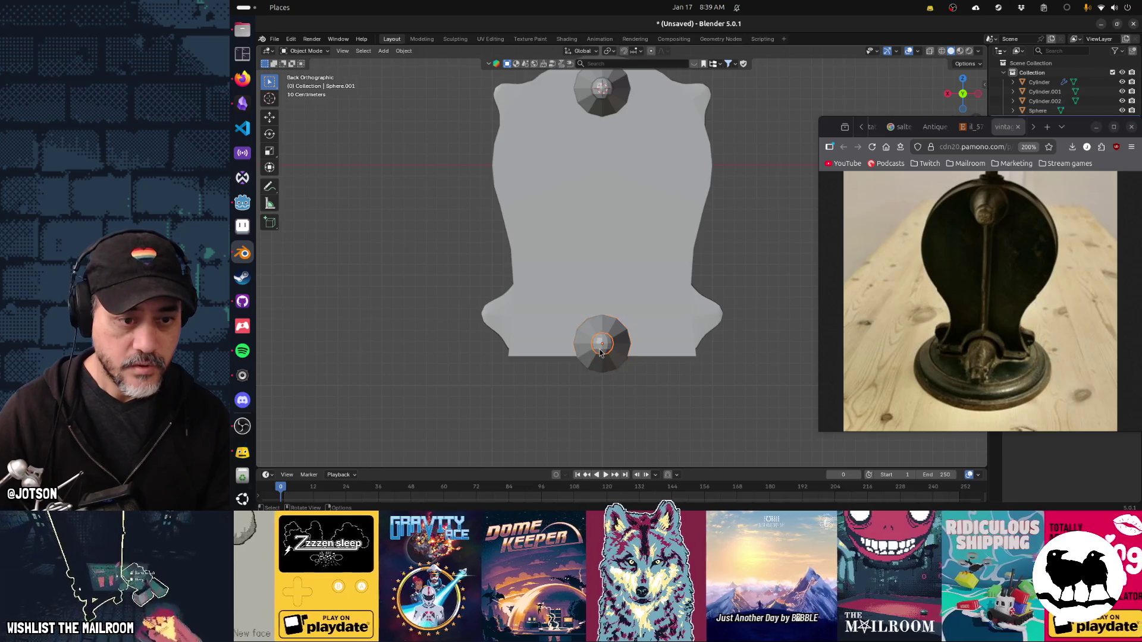
{"action": "left_click", "coordinate": [584, 365]}
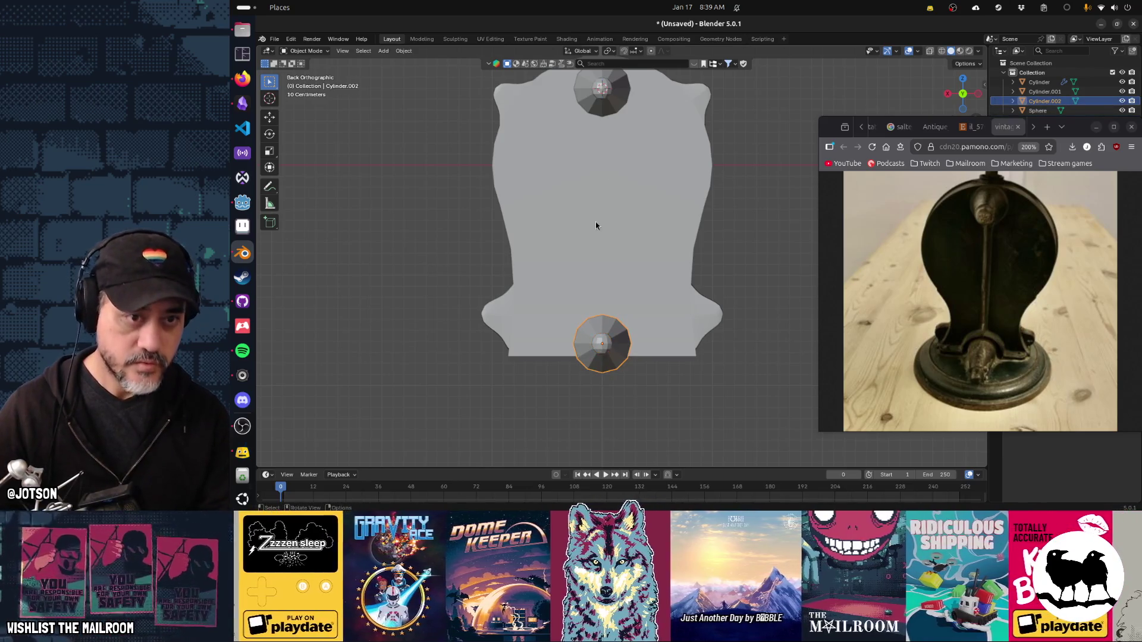
{"action": "left_click", "coordinate": [603, 94]}
{"action": "key", "text": "Tab"}
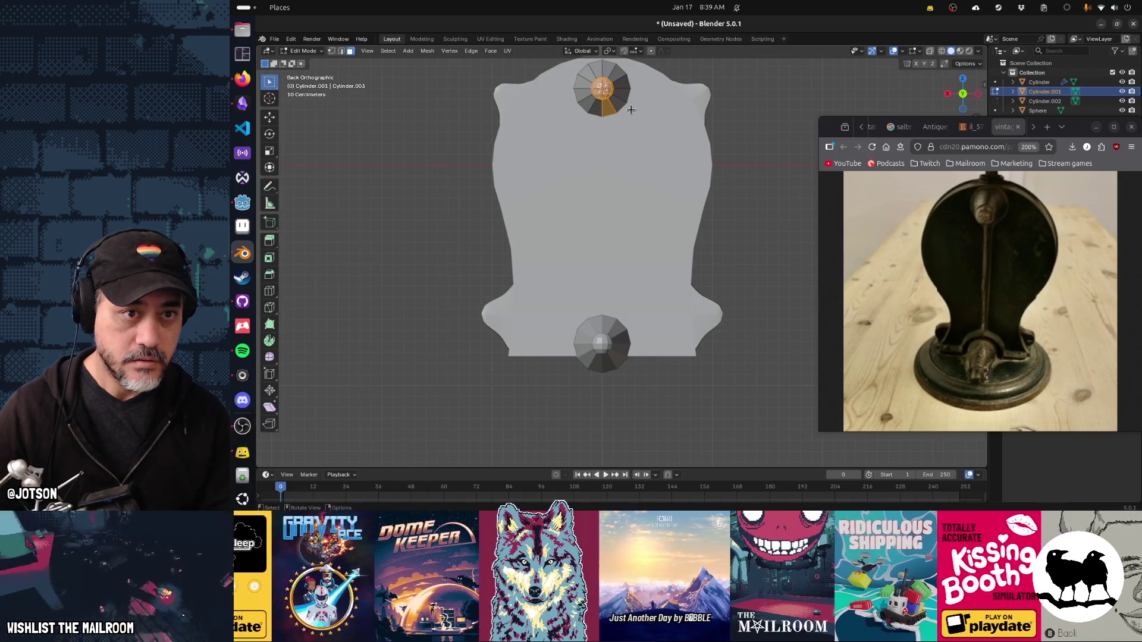
{"action": "left_click_drag", "start_coordinate": [631, 109], "coordinate": [618, 141]}
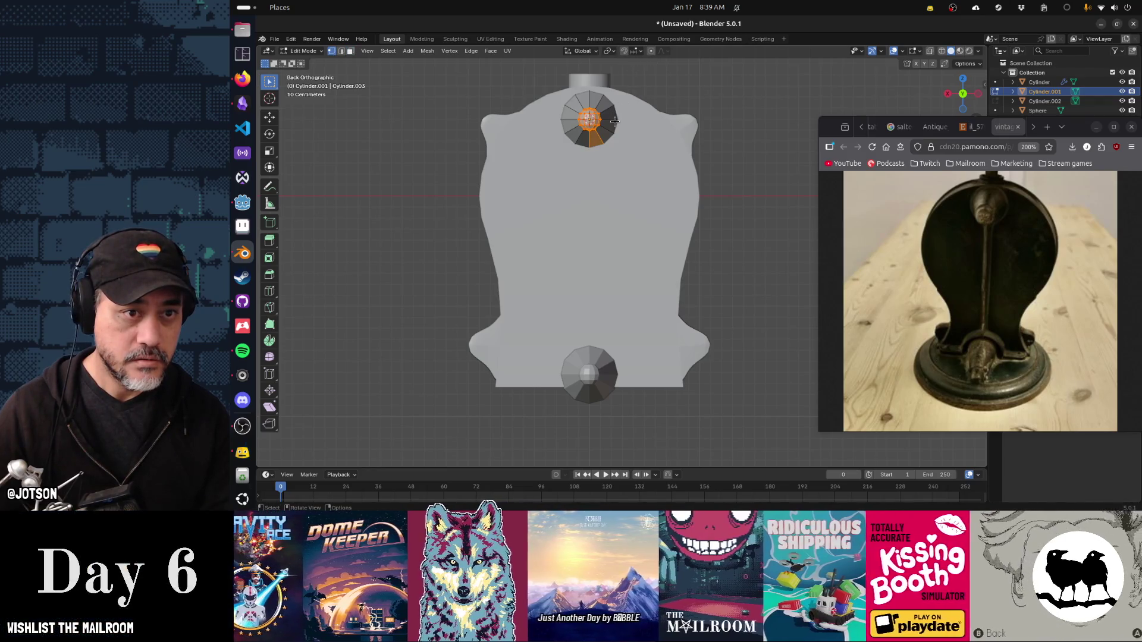
With X-ray on, box-select the cone's right-half vertices, delete them, and return to Object Mode.
{"action": "key", "text": "b"}
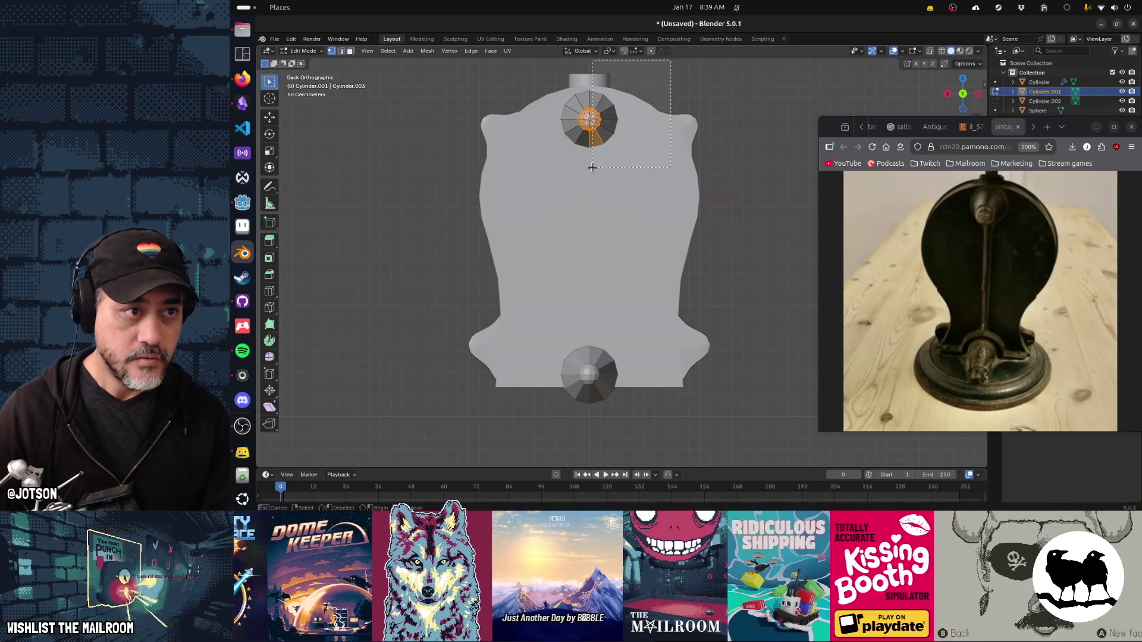
{"action": "left_click_drag", "start_coordinate": [592, 167], "coordinate": [591, 168]}
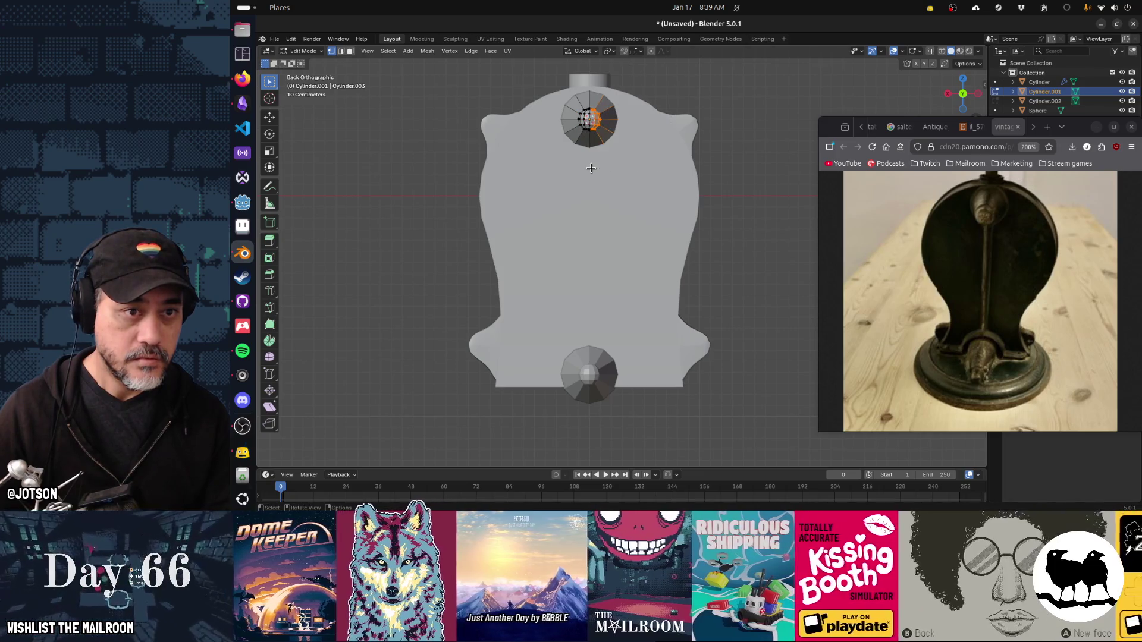
{"action": "key", "text": "alt+z"}
{"action": "left_click_drag", "start_coordinate": [651, 67], "coordinate": [605, 137]}
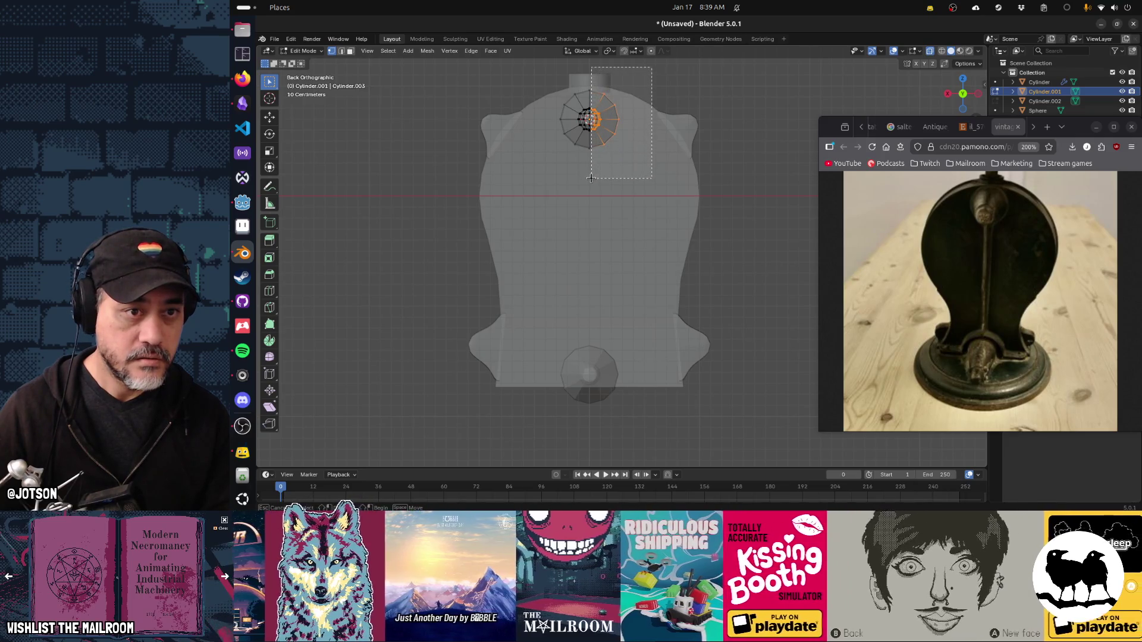
{"action": "left_click_drag", "start_coordinate": [590, 178], "coordinate": [590, 179]}
{"action": "key", "text": "x"}
{"action": "left_click", "coordinate": [639, 173]}
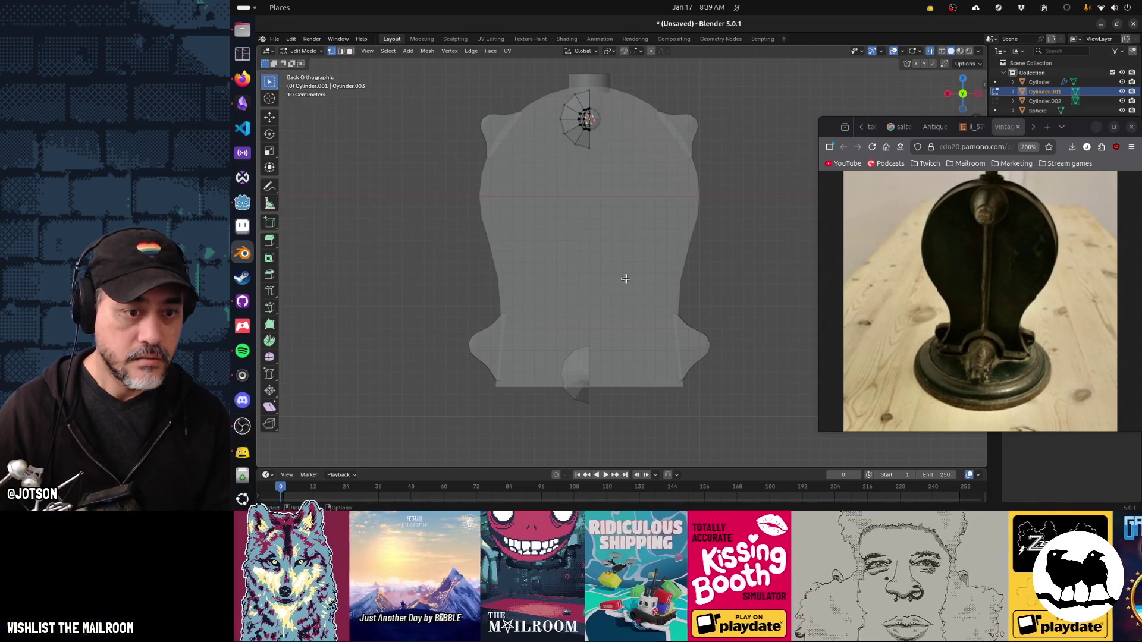
{"action": "key", "text": "Tab"}
{"action": "left_click_drag", "start_coordinate": [619, 310], "coordinate": [666, 290]}
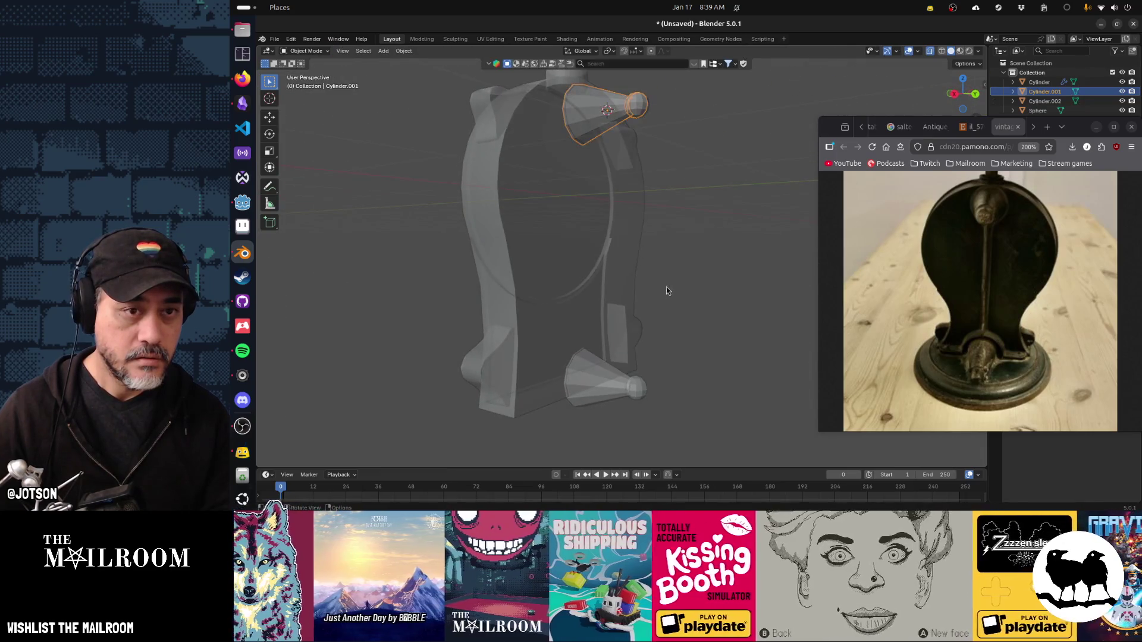
Join the upper cone (Cylinder.001) into the housing body with Ctrl+J.
{"action": "left_click_drag", "start_coordinate": [643, 229], "coordinate": [654, 248]}
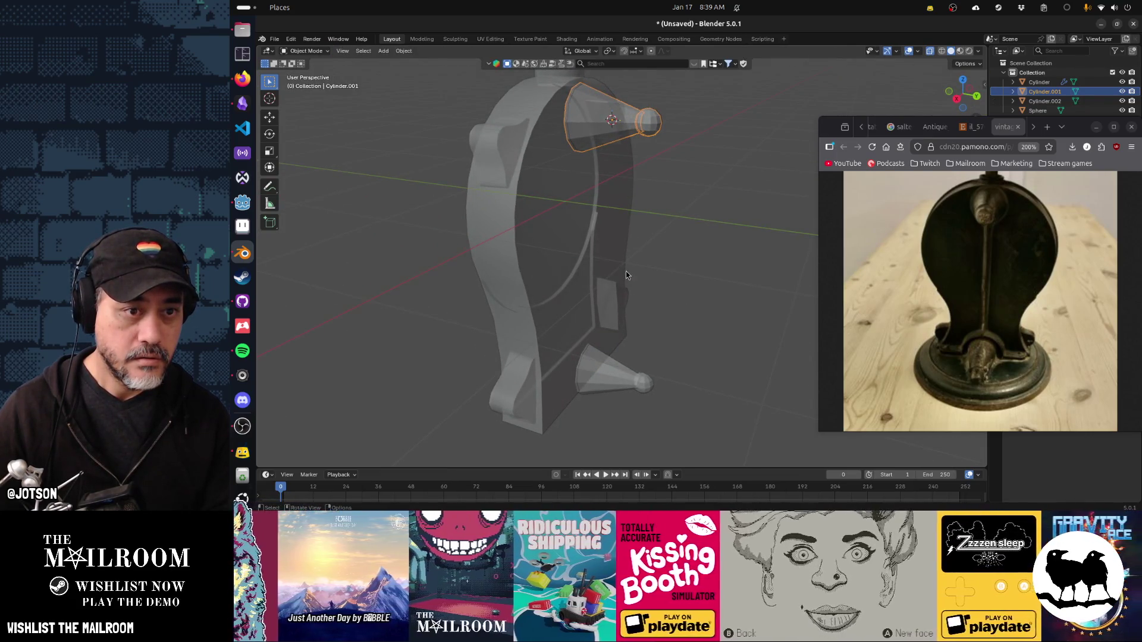
{"action": "key", "text": "alt+z"}
{"action": "left_click", "coordinate": [625, 271]}
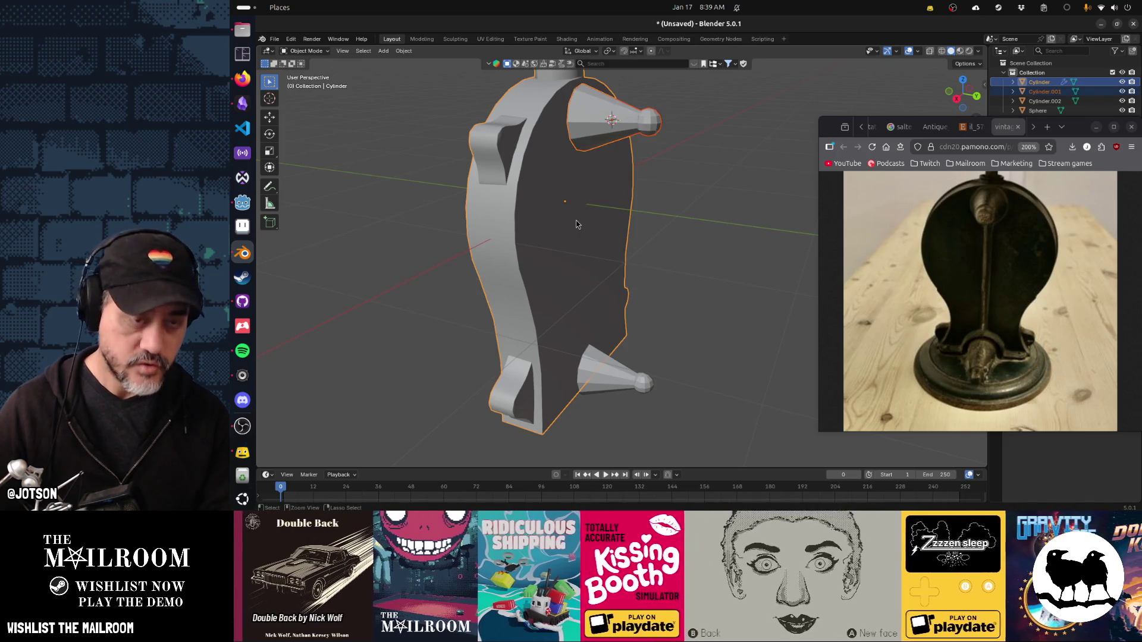
{"action": "key", "text": "ctrl+j"}
{"action": "left_click_drag", "start_coordinate": [613, 127], "coordinate": [684, 137]}
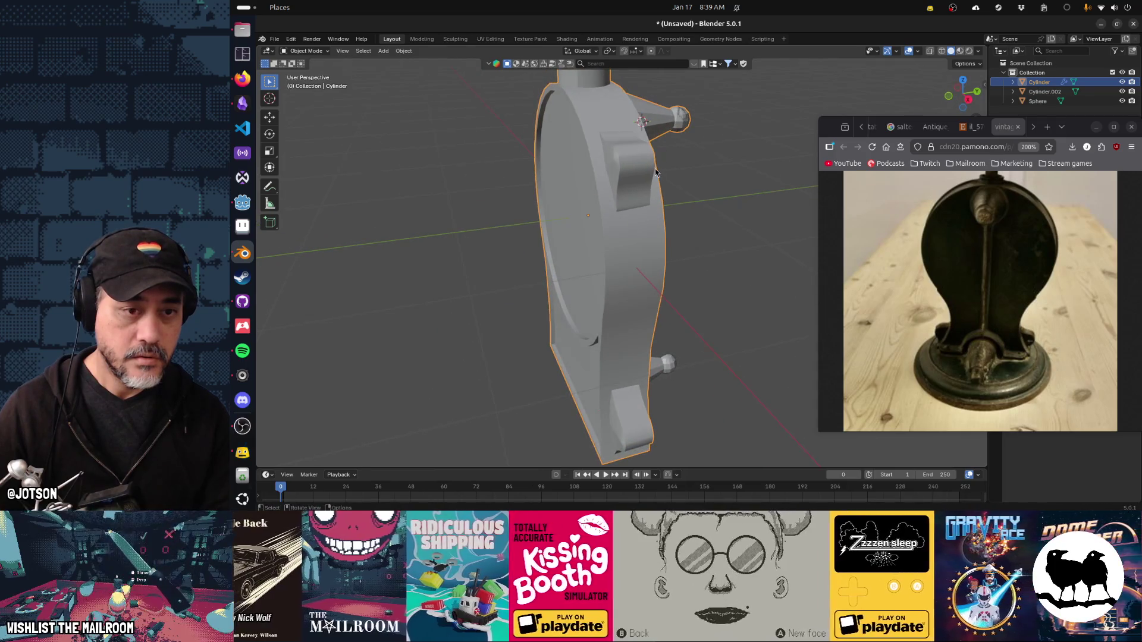
{"action": "key", "text": "F3"}
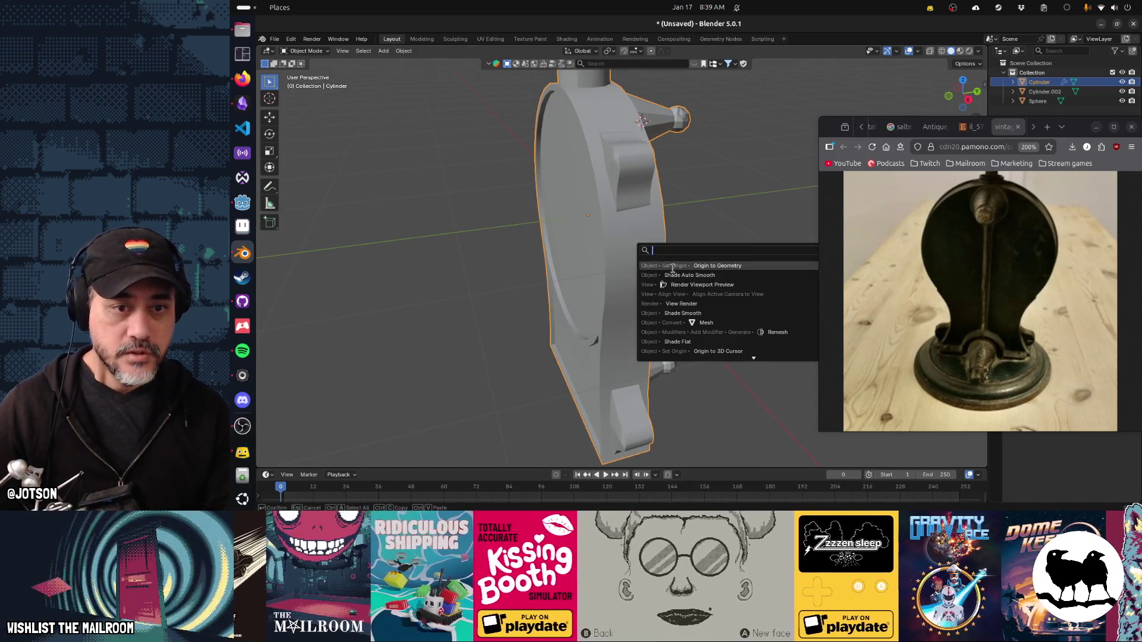
{"action": "left_click", "coordinate": [679, 275]}
{"action": "key", "text": "alt+a"}
{"action": "left_click_drag", "start_coordinate": [645, 218], "coordinate": [569, 223]}
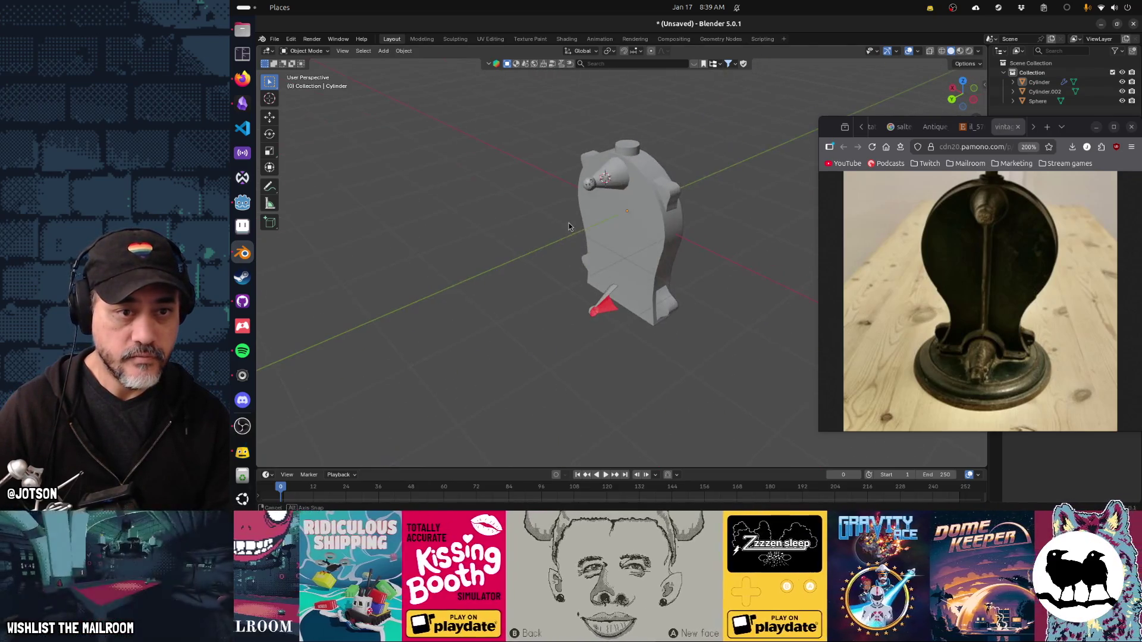
{"action": "scroll", "scroll_direction": "up", "scroll_amount": 3}
{"action": "left_click_drag", "start_coordinate": [658, 250], "coordinate": [614, 187]}
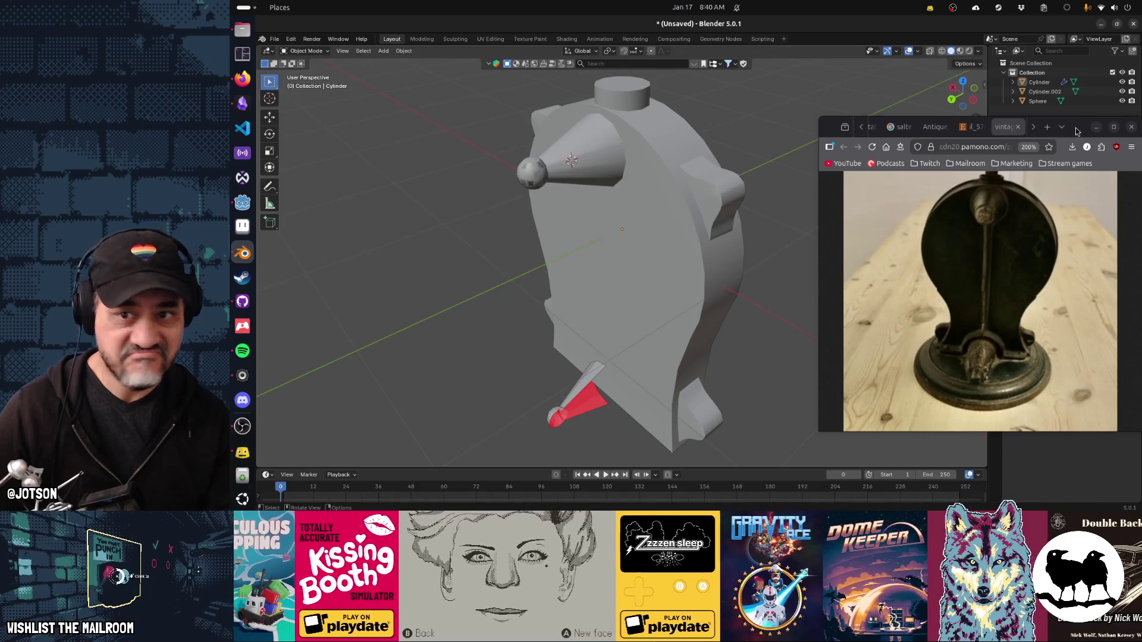
Merge the housing body's vertices by distance and move the reference photo aside.
{"action": "left_click", "coordinate": [662, 186]}
{"action": "key", "text": "Tab"}
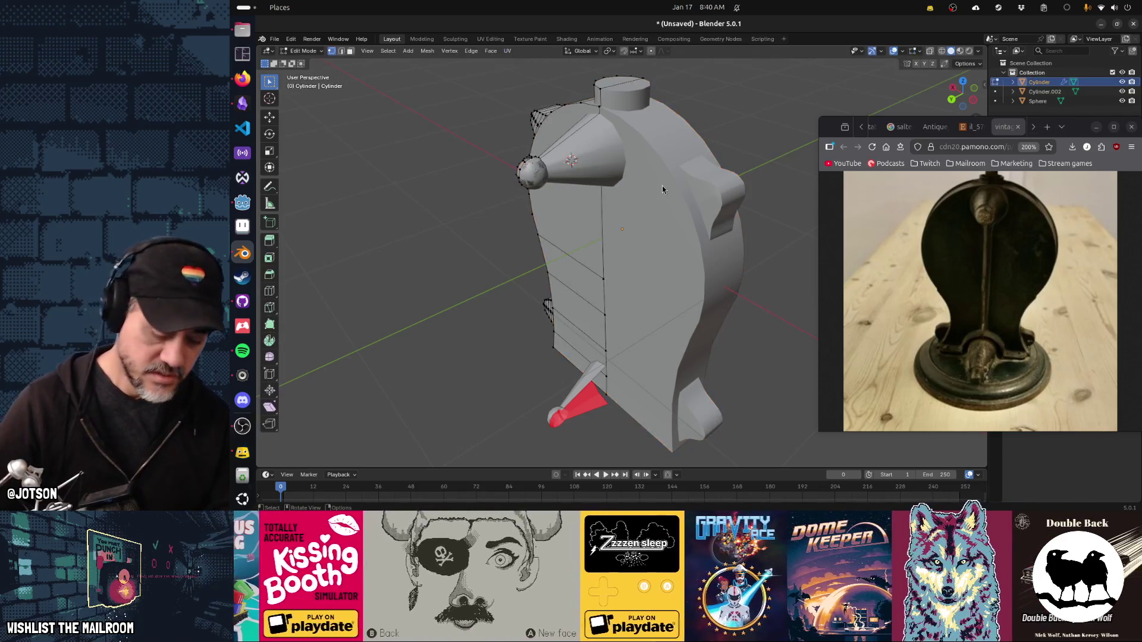
{"action": "key", "text": "m"}
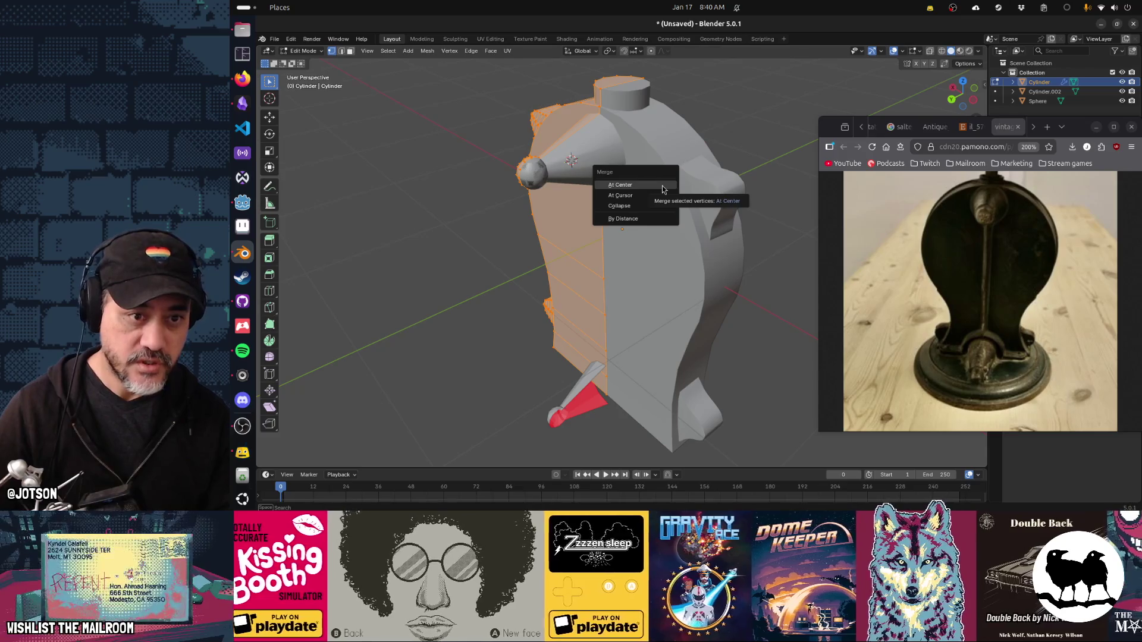
{"action": "key", "text": "b"}
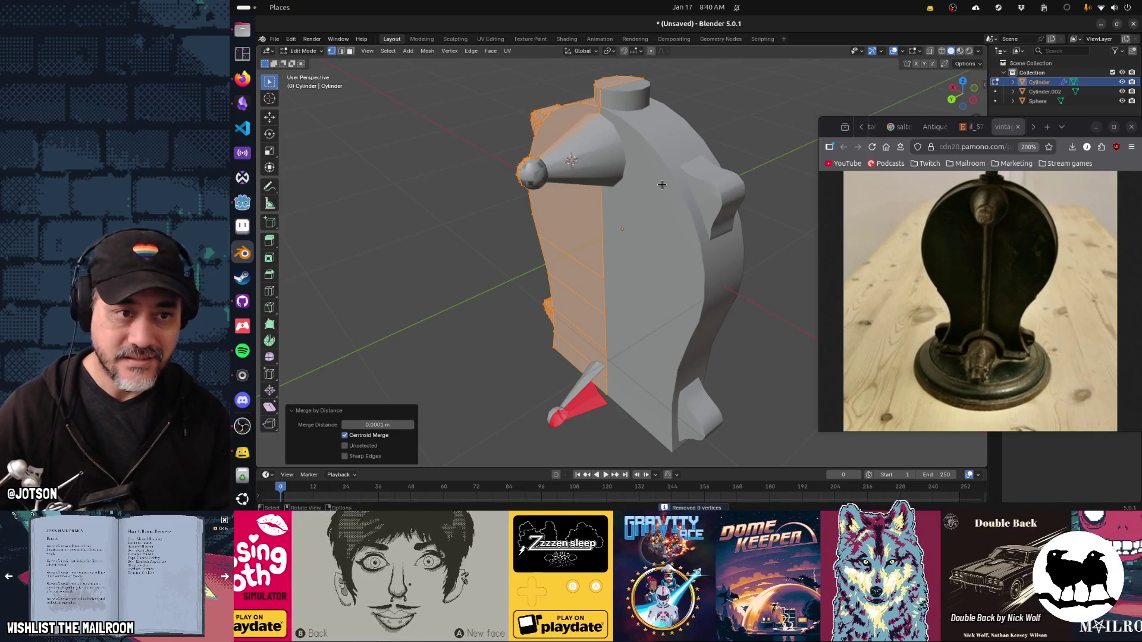
{"action": "key", "text": "Tab"}
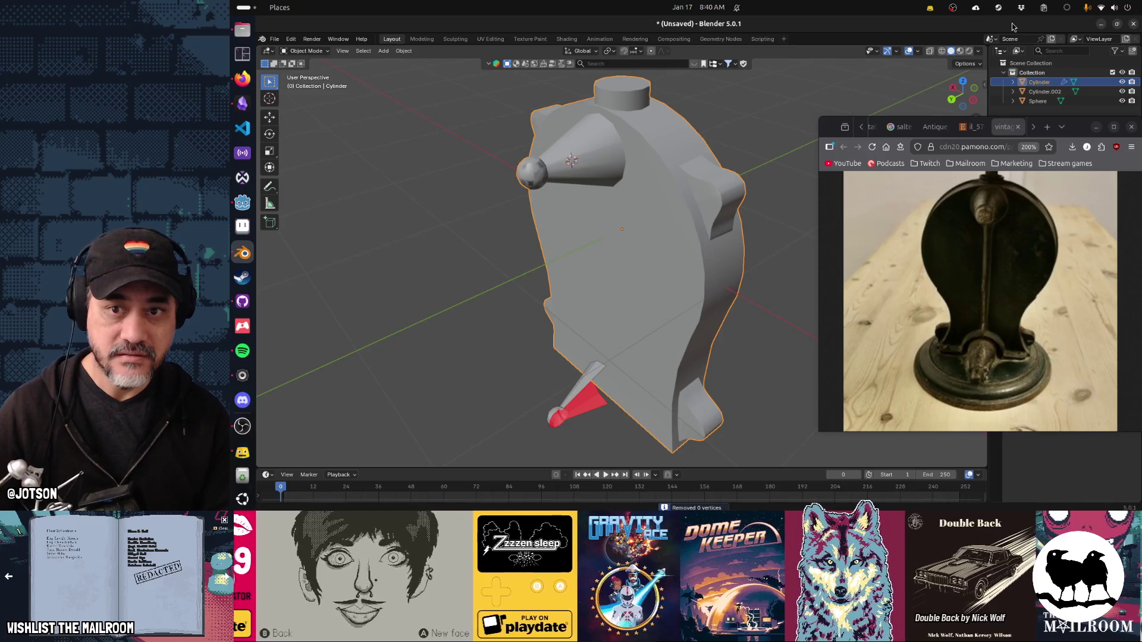
{"action": "left_click_drag", "start_coordinate": [1073, 135], "coordinate": [893, 254]}
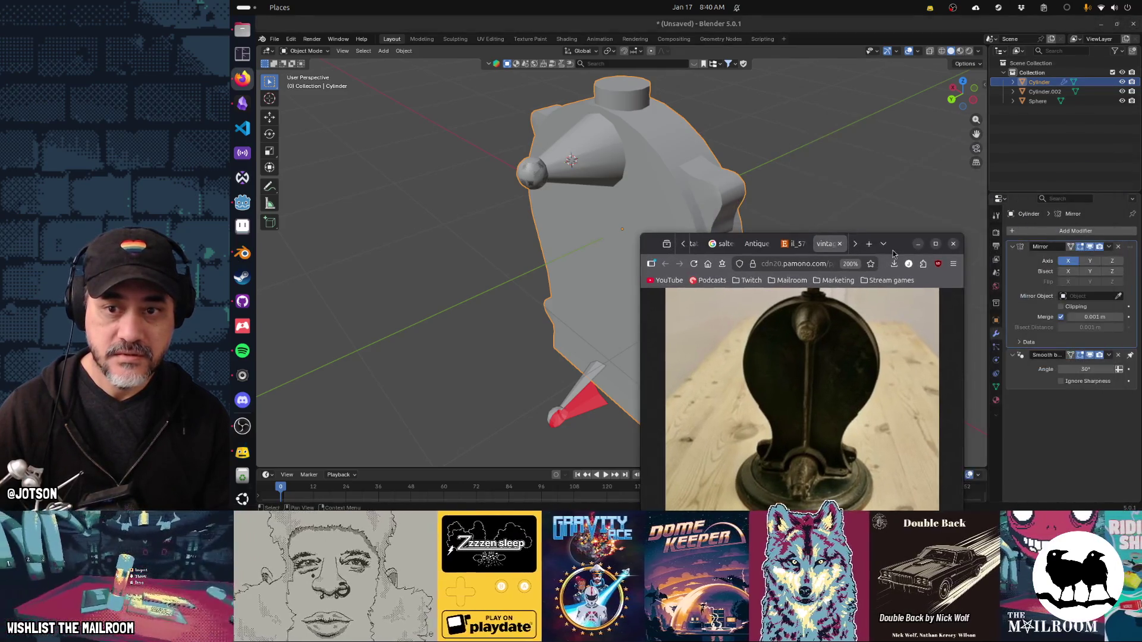
Enable Clipping on the Mirror modifier and pick linked parts of the body in Edit Mode.
{"action": "left_click", "coordinate": [1072, 307]}
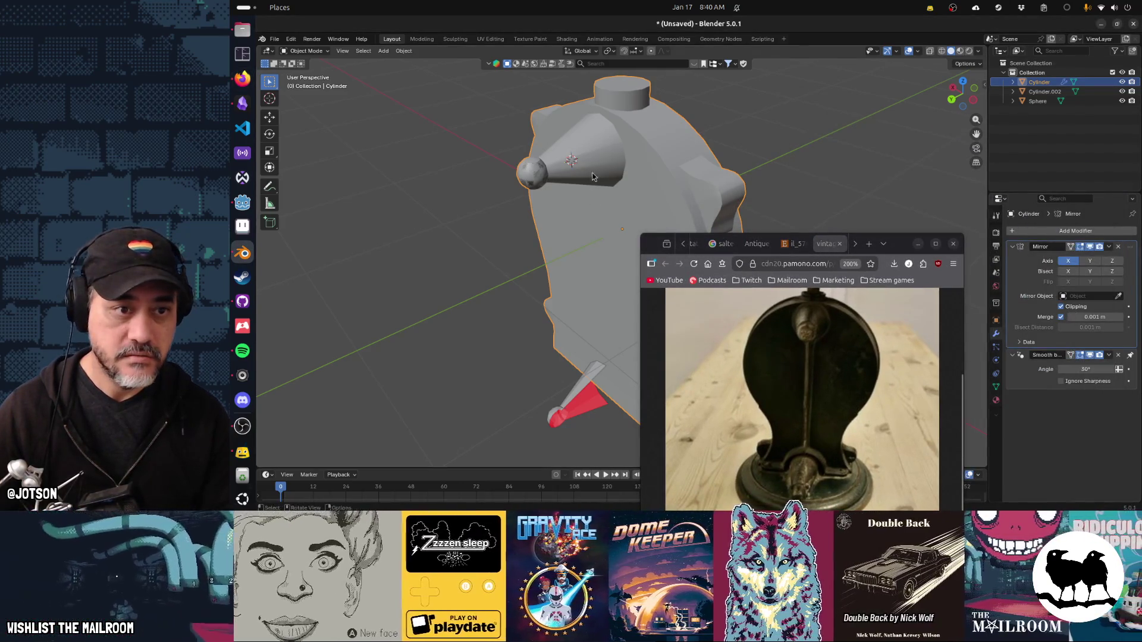
{"action": "left_click_drag", "start_coordinate": [526, 231], "coordinate": [581, 230]}
{"action": "key", "text": "Tab"}
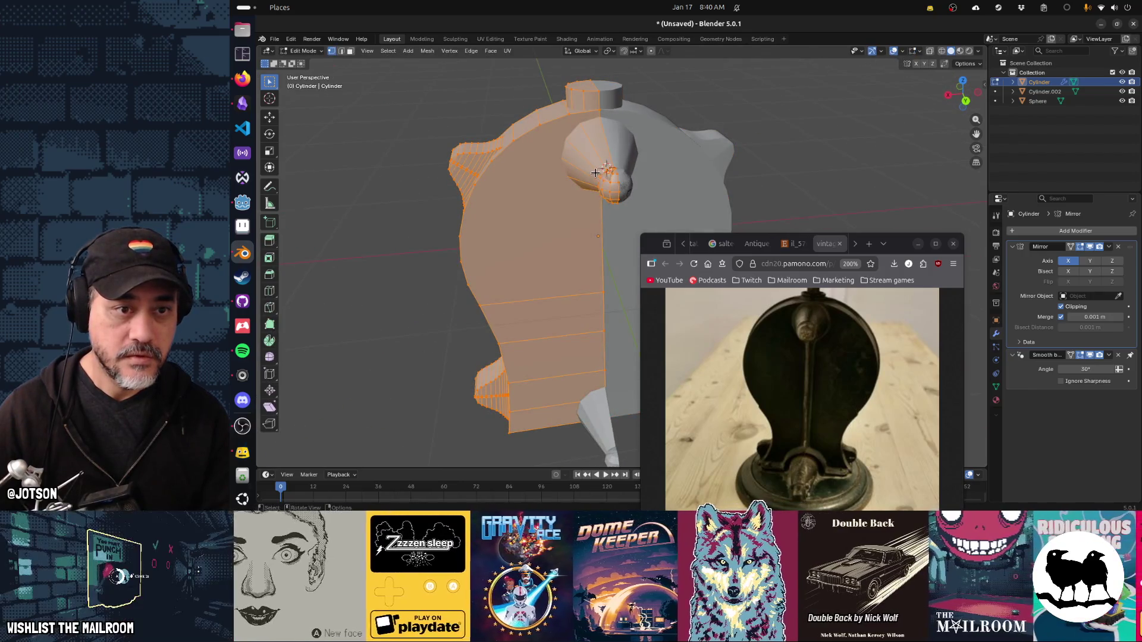
{"action": "key", "text": "alt+a"}
{"action": "key", "text": "l"}
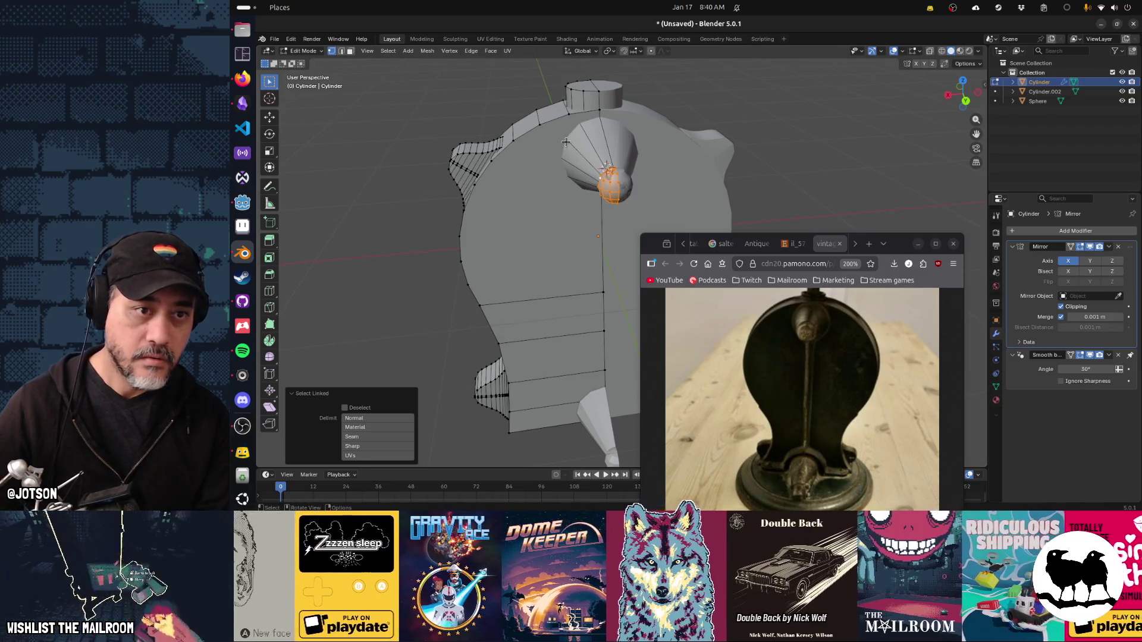
{"action": "key", "text": "l"}
{"action": "key", "text": "l"}
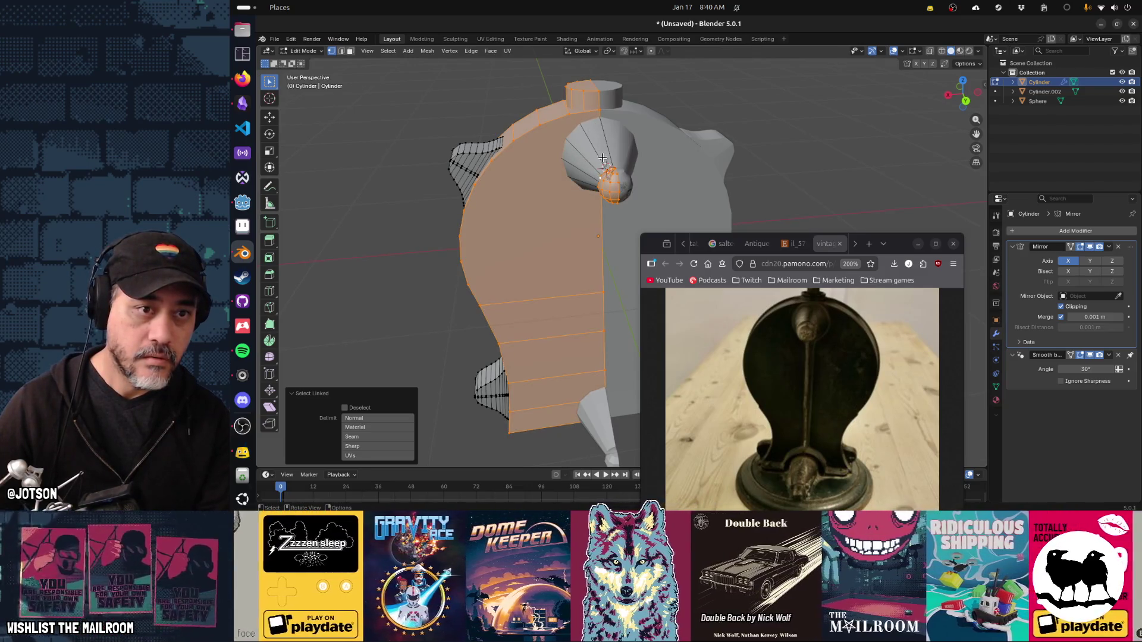
{"action": "left_click", "coordinate": [588, 182]}
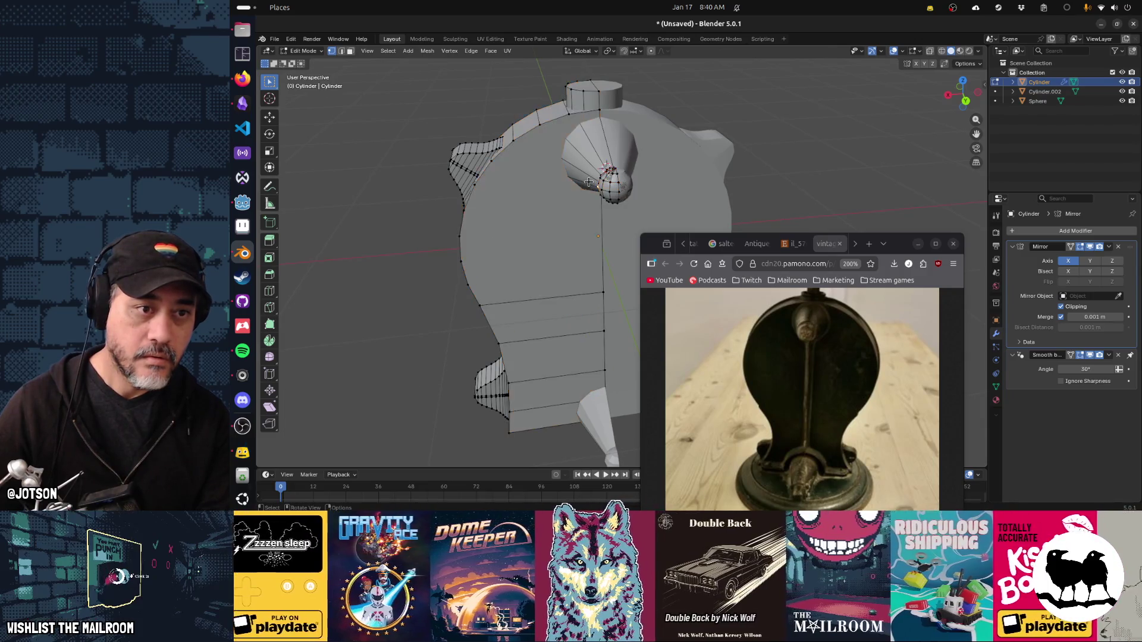
{"action": "key", "text": "l"}
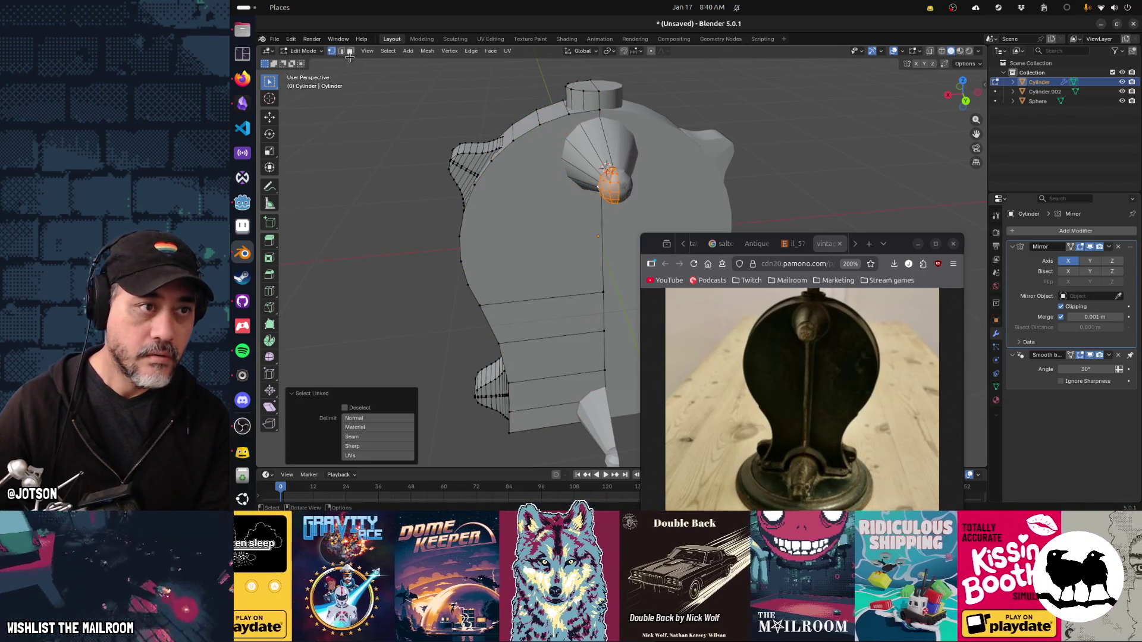
Select the cone's linked edges and shift it along X onto the centre line.
{"action": "left_click", "coordinate": [344, 54]}
{"action": "key", "text": "l"}
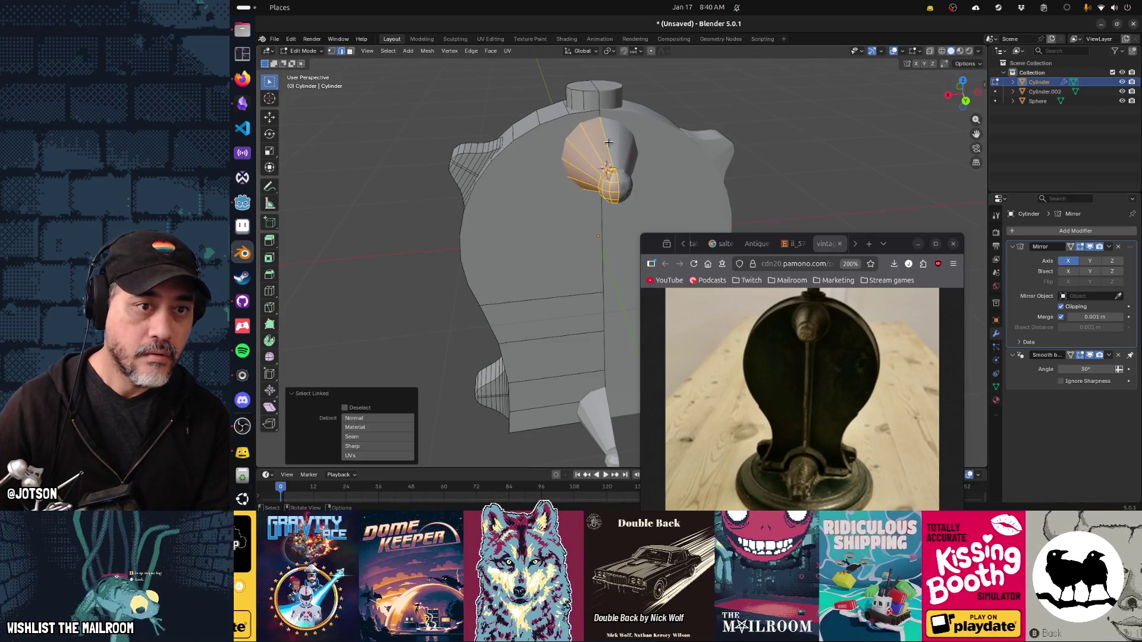
{"action": "key", "text": "g"}
{"action": "key", "text": "x"}
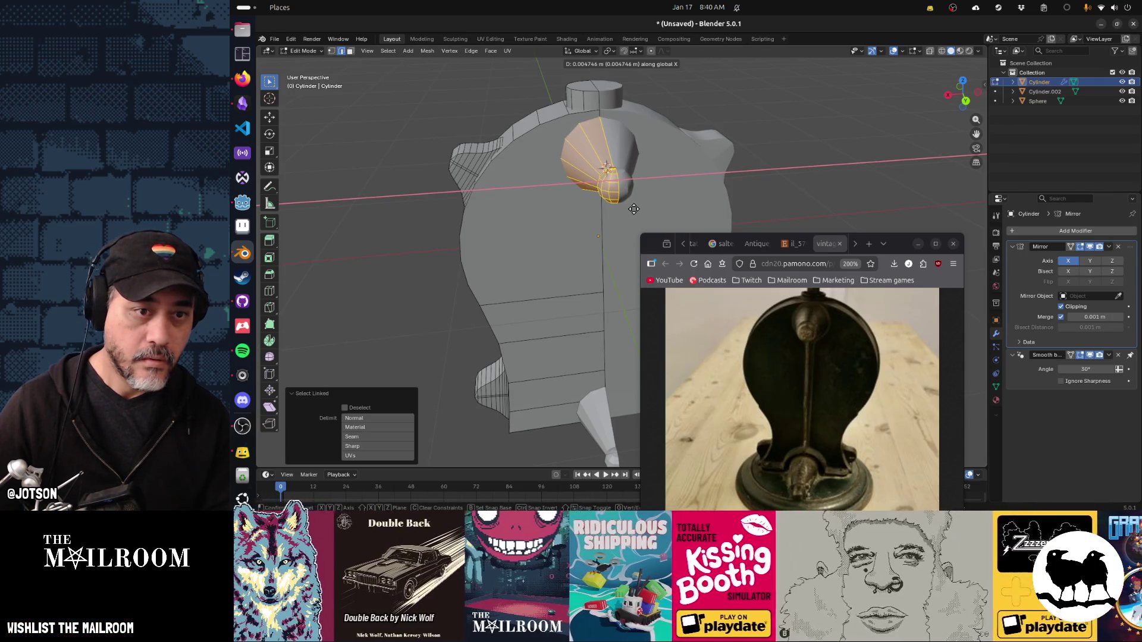
{"action": "left_click", "coordinate": [636, 208]}
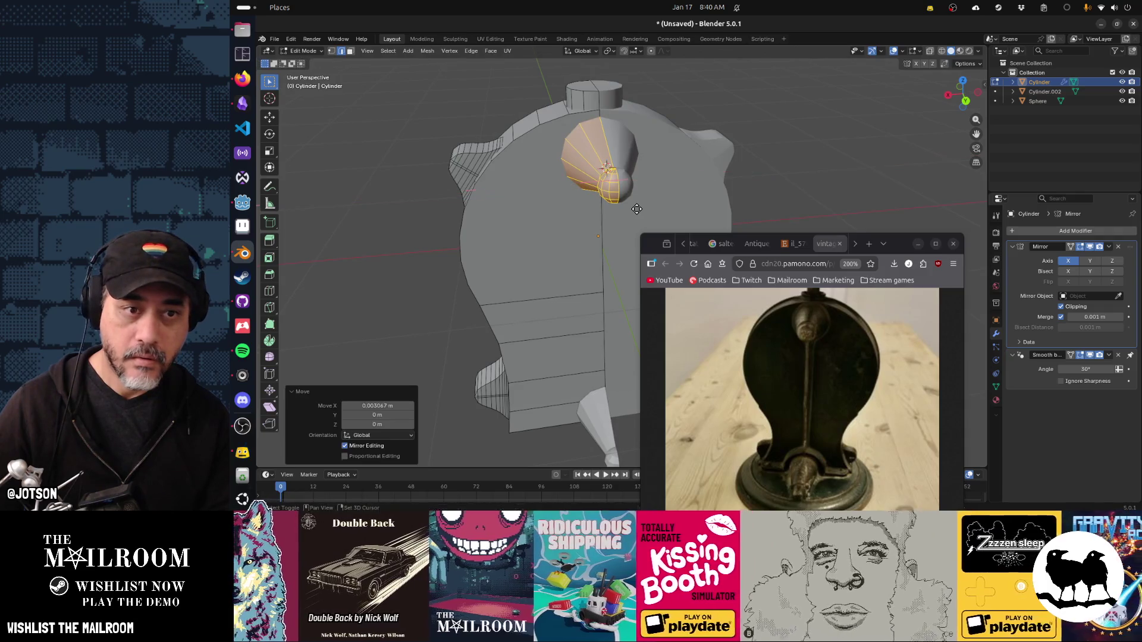
{"action": "key", "text": "Tab"}
Join the red blade piece into the housing body with Ctrl+J.
{"action": "left_click_drag", "start_coordinate": [636, 209], "coordinate": [592, 162]}
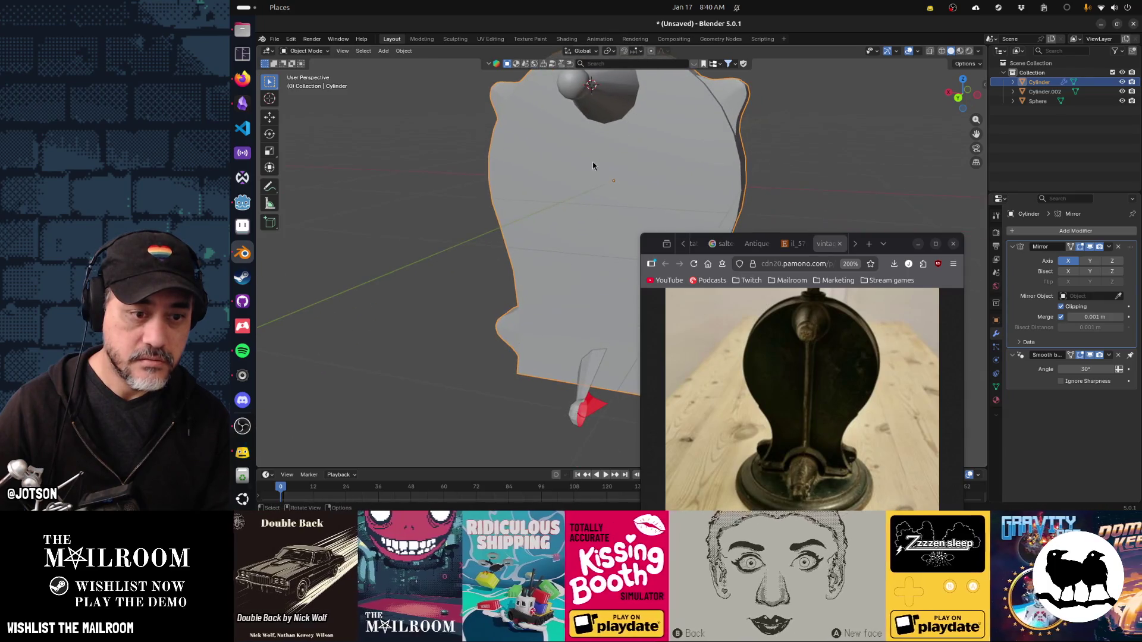
{"action": "scroll", "scroll_direction": "down", "scroll_amount": 3}
{"action": "left_click", "coordinate": [594, 378]}
{"action": "left_click_drag", "start_coordinate": [594, 378], "coordinate": [540, 373]}
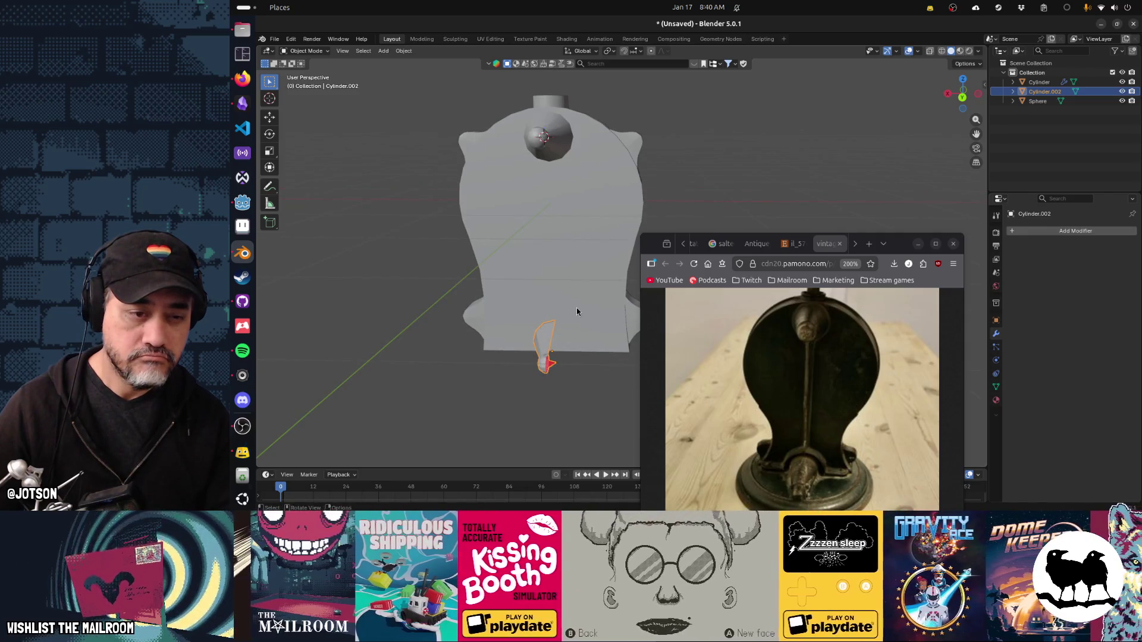
{"action": "left_click", "coordinate": [577, 305]}
{"action": "key", "text": "ctrl+j"}
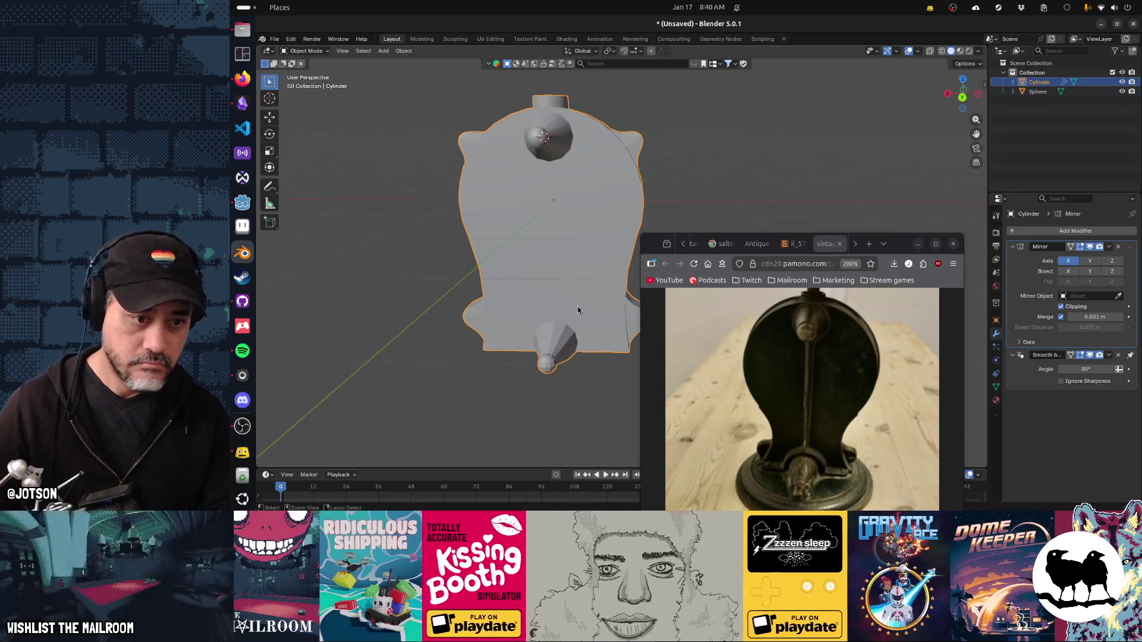
Select the combined housing body and apply auto smooth shading via F3 search.
{"action": "left_click", "coordinate": [584, 358]}
{"action": "left_click_drag", "start_coordinate": [469, 348], "coordinate": [523, 359]}
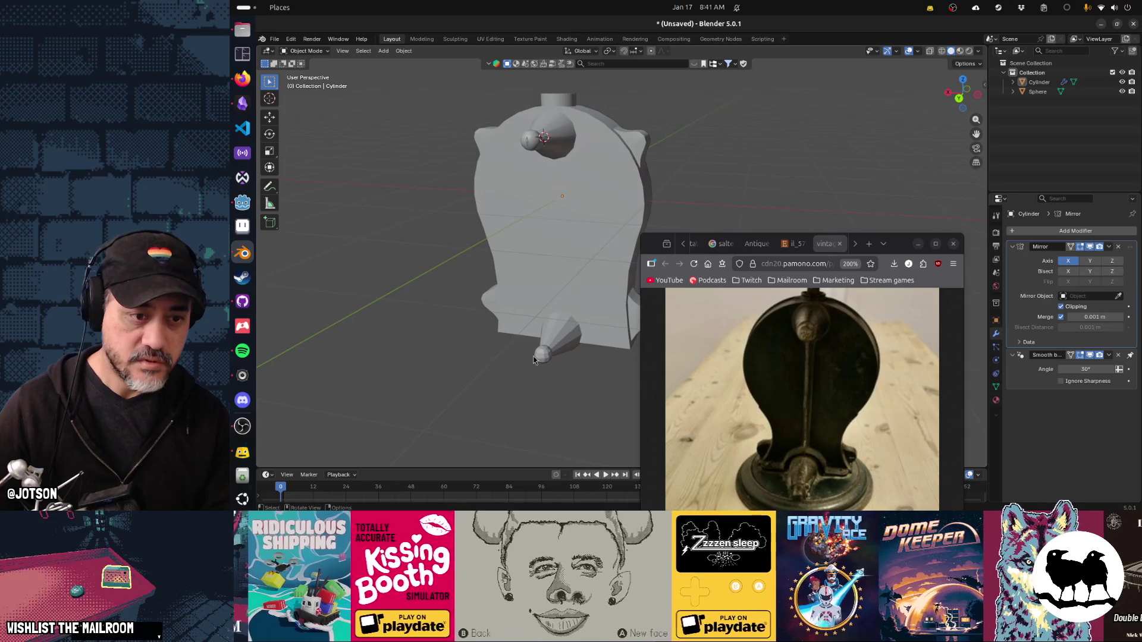
{"action": "left_click", "coordinate": [562, 347]}
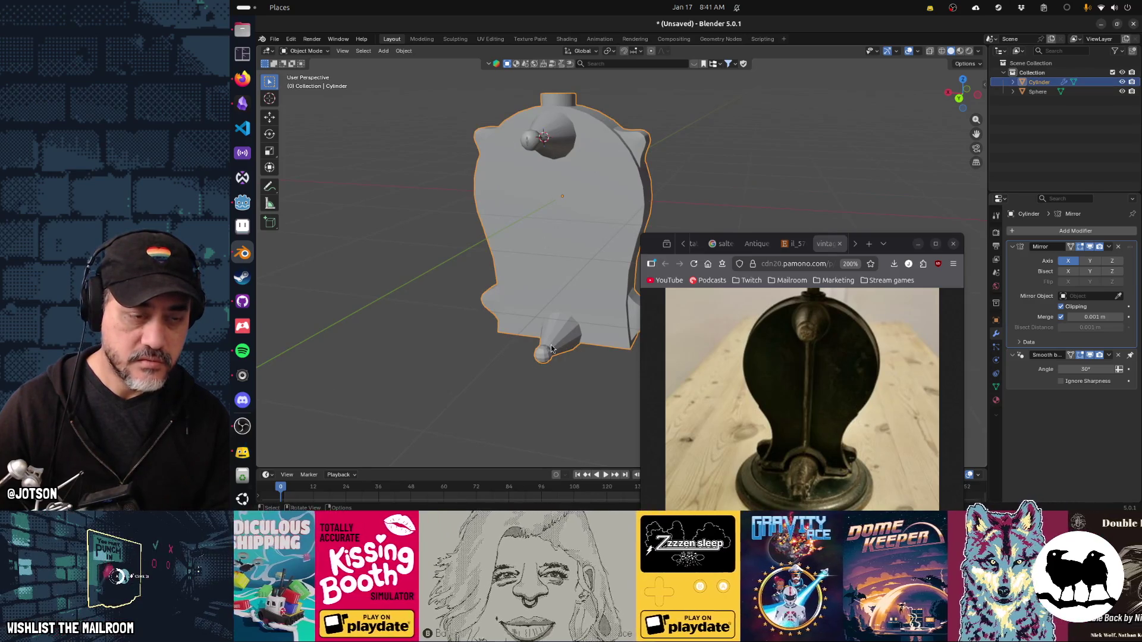
{"action": "key", "text": "F3"}
{"action": "key", "text": "Return"}
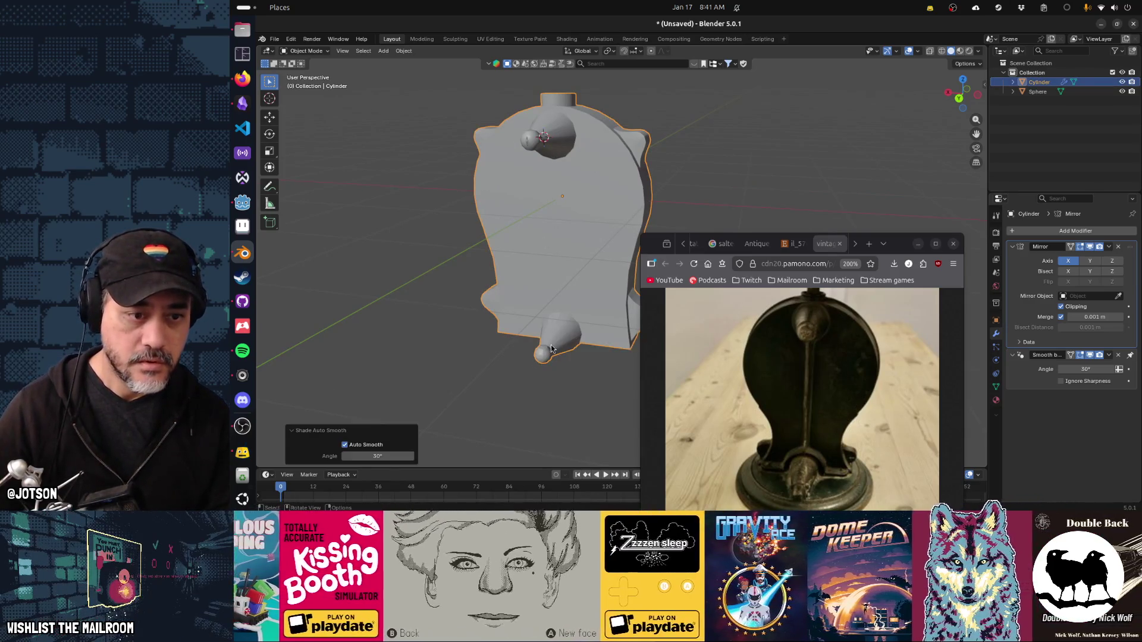
Delete the eye-shaped part, undo the deletion, and return the housing to Object Mode.
{"action": "left_click_drag", "start_coordinate": [495, 373], "coordinate": [547, 286]}
{"action": "key", "text": "Tab"}
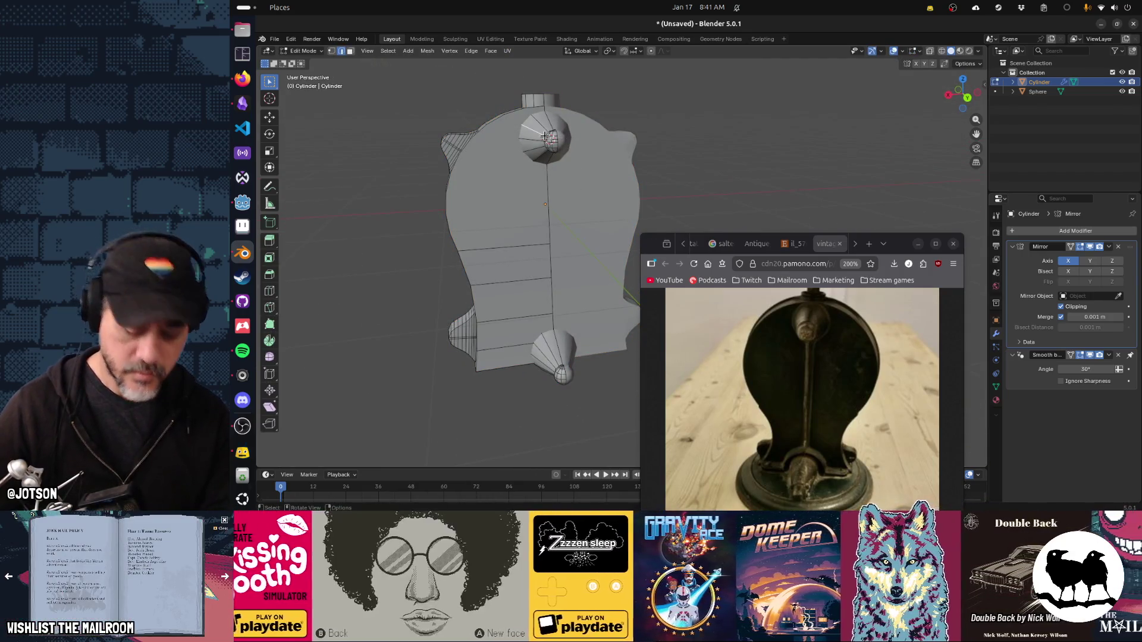
{"action": "key", "text": "l"}
{"action": "key", "text": "x"}
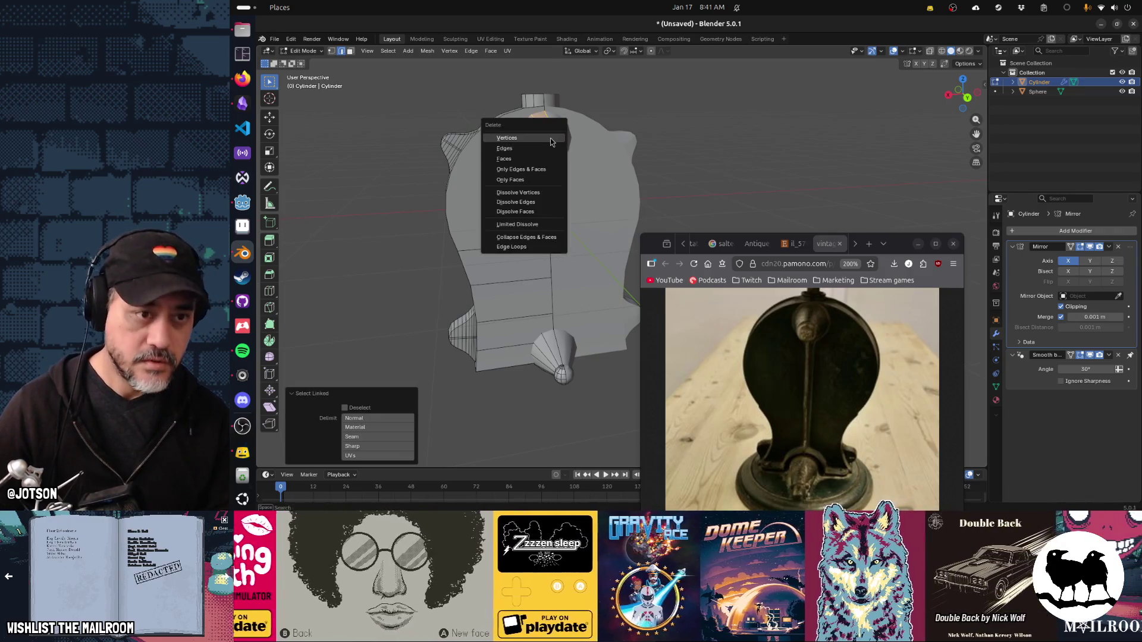
{"action": "left_click", "coordinate": [550, 137]}
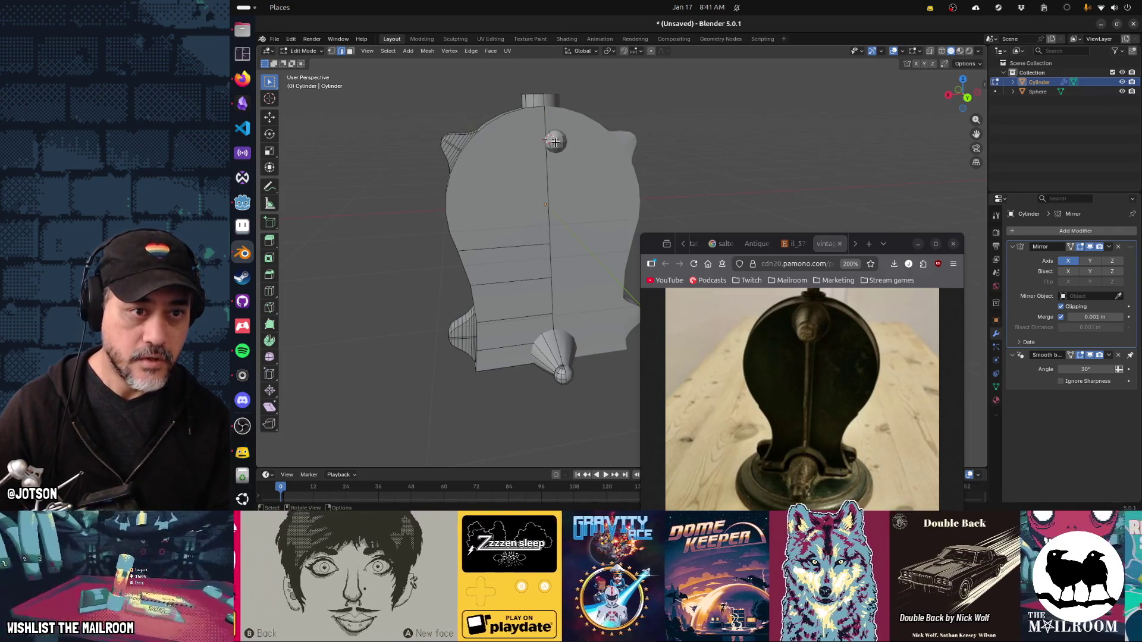
{"action": "key", "text": "ctrl+z"}
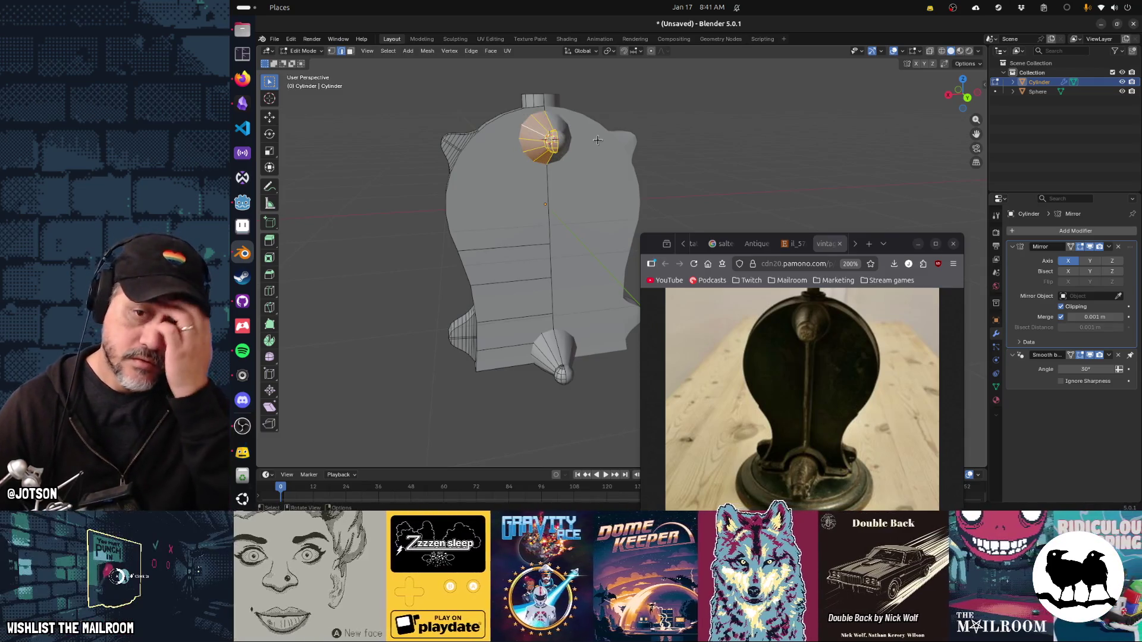
{"action": "key", "text": "Tab"}
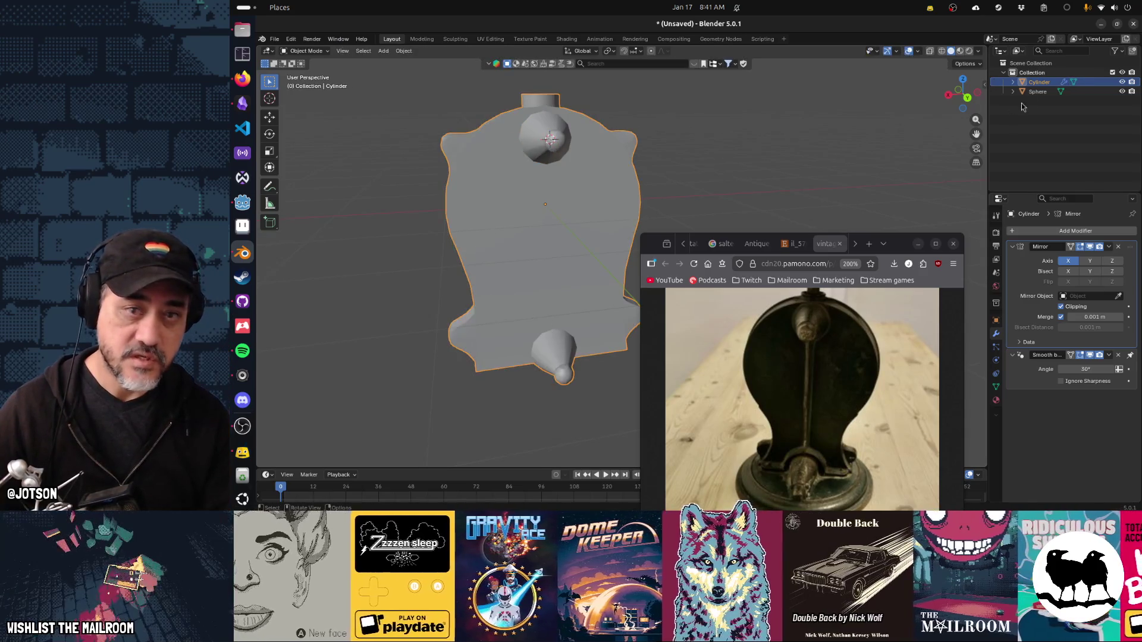
Delete the stray Sphere object and move the reference photo window higher.
{"action": "left_click", "coordinate": [1037, 93]}
{"action": "key", "text": "x"}
{"action": "left_click_drag", "start_coordinate": [853, 142], "coordinate": [572, 288]}
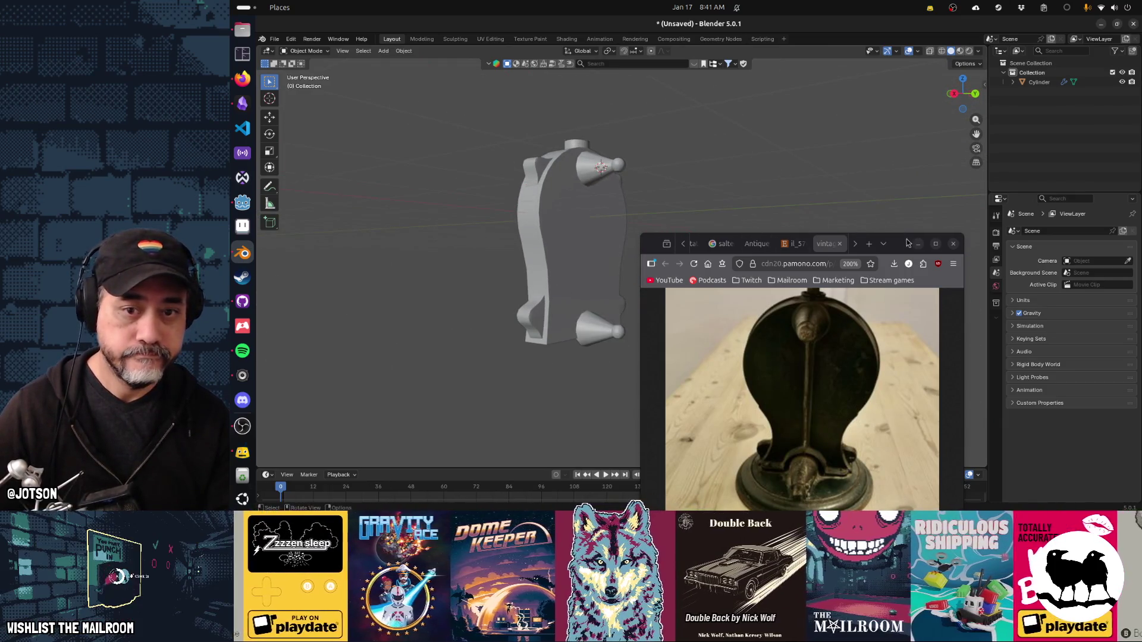
{"action": "left_click_drag", "start_coordinate": [900, 245], "coordinate": [934, 115]}
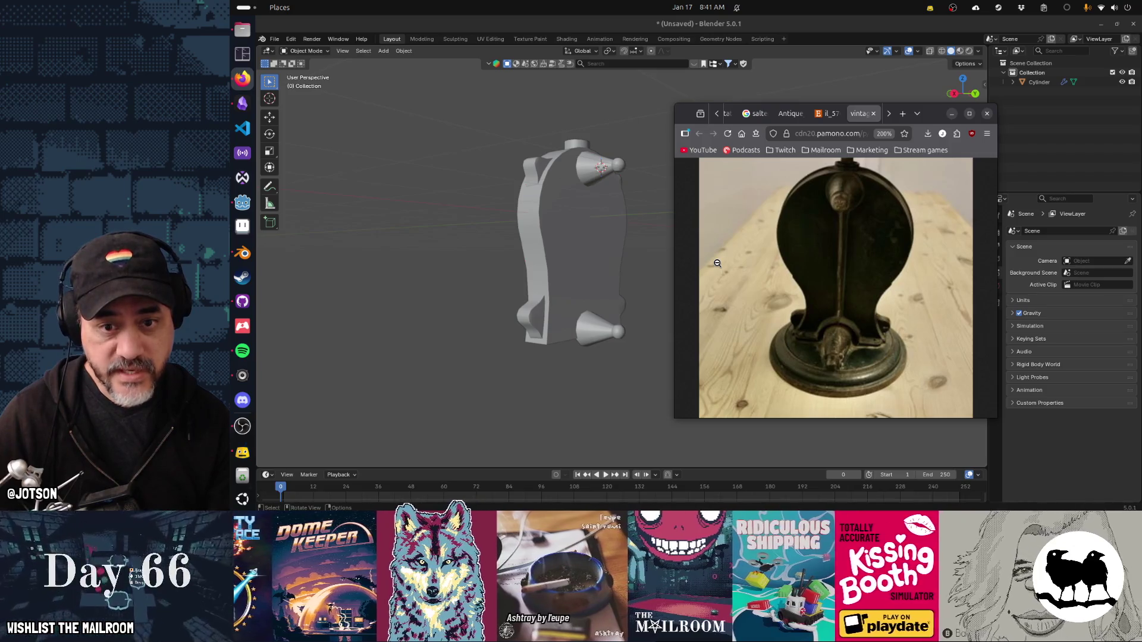
Snap the 3D cursor to the dial housing's centre.
{"action": "left_click_drag", "start_coordinate": [523, 394], "coordinate": [452, 378]}
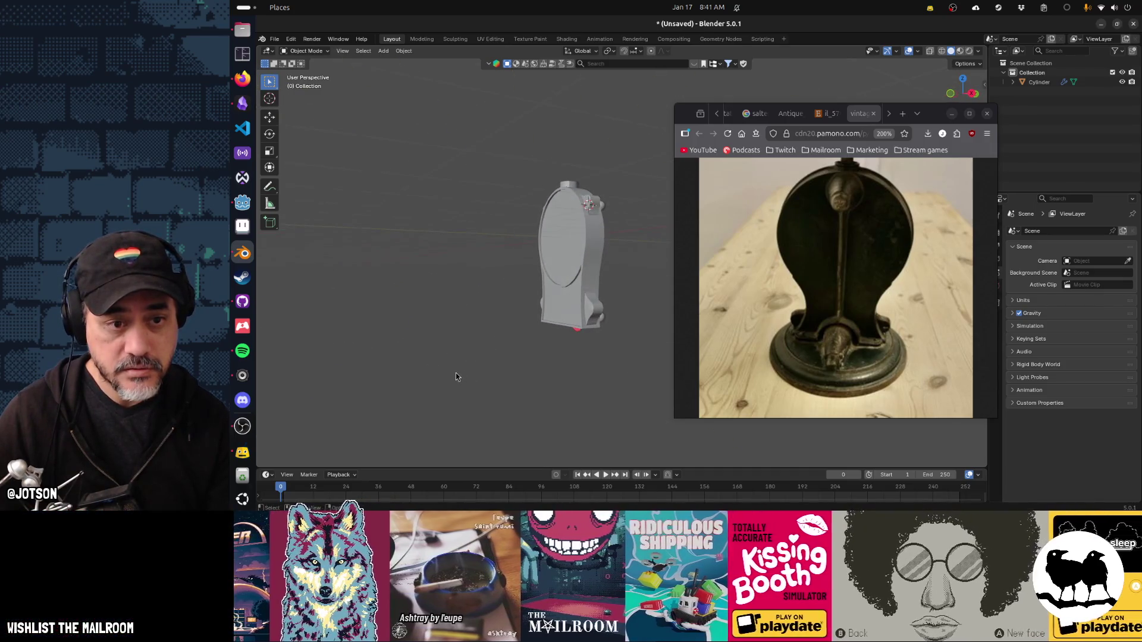
{"action": "left_click_drag", "start_coordinate": [580, 359], "coordinate": [575, 366]}
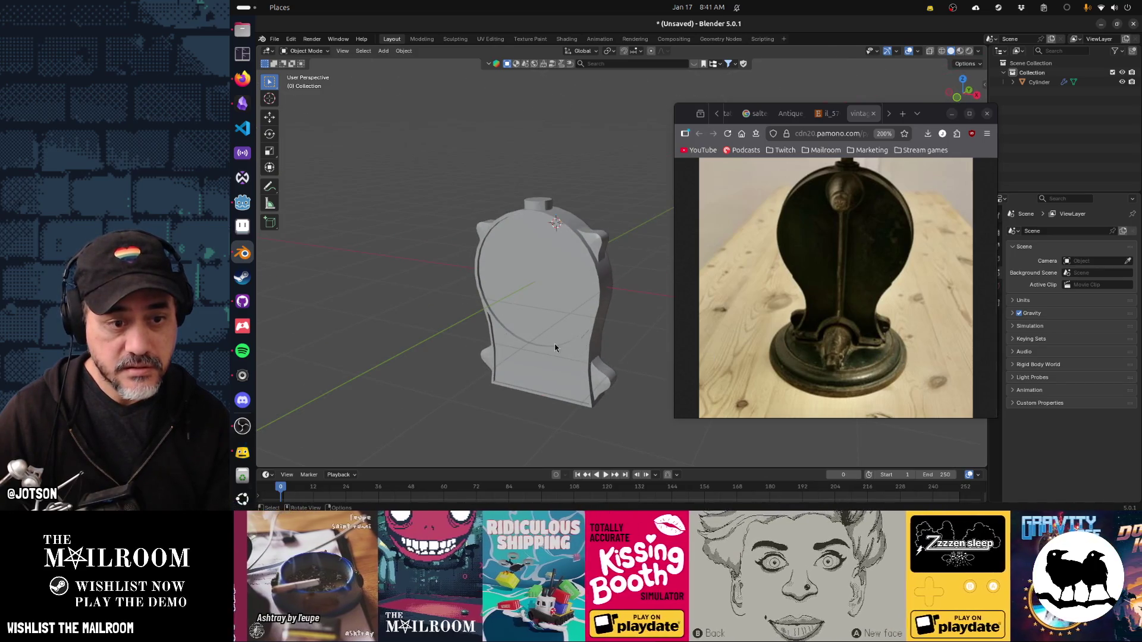
{"action": "left_click", "coordinate": [555, 351]}
{"action": "key", "text": "shift+s"}
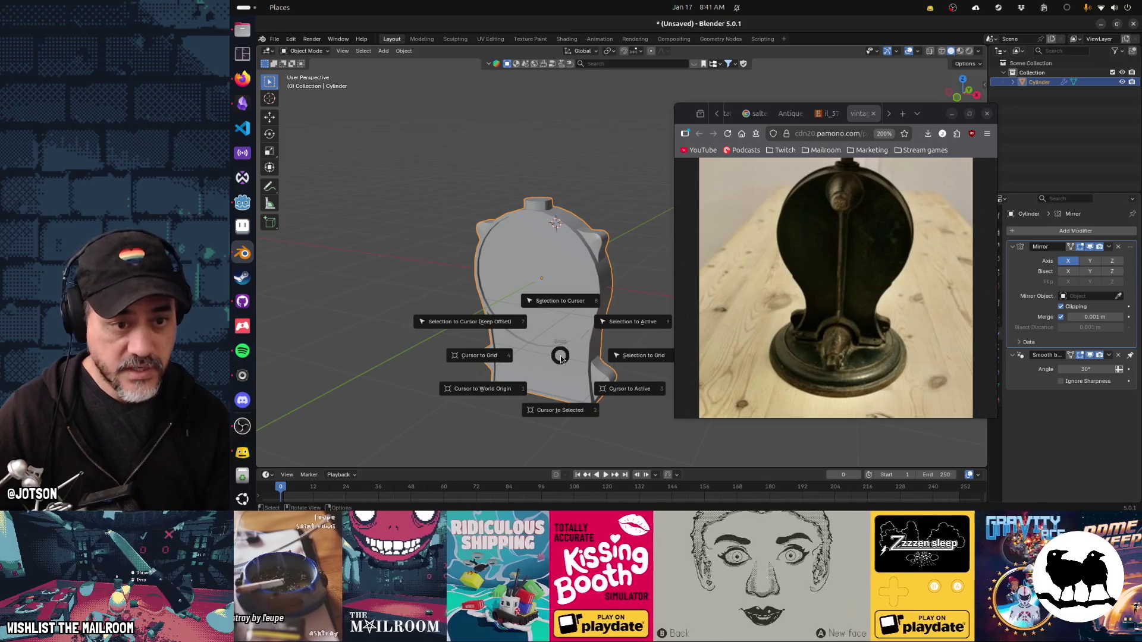
{"action": "left_click", "coordinate": [560, 408]}
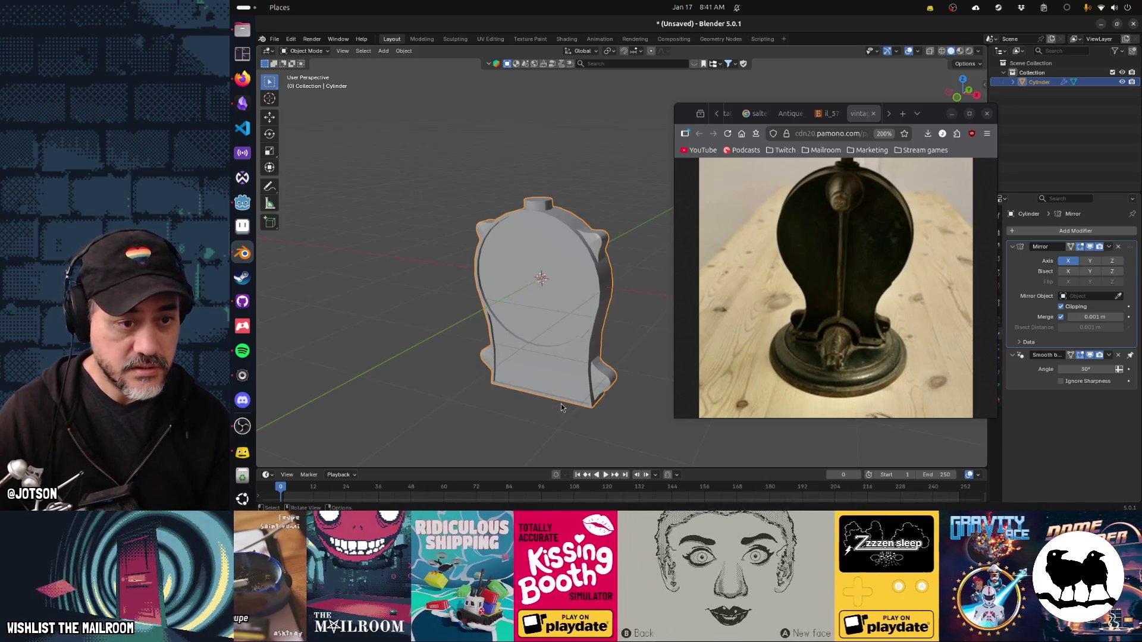
{"action": "key", "text": "shift+a"}
{"action": "mouse_move", "coordinate": [553, 337]}
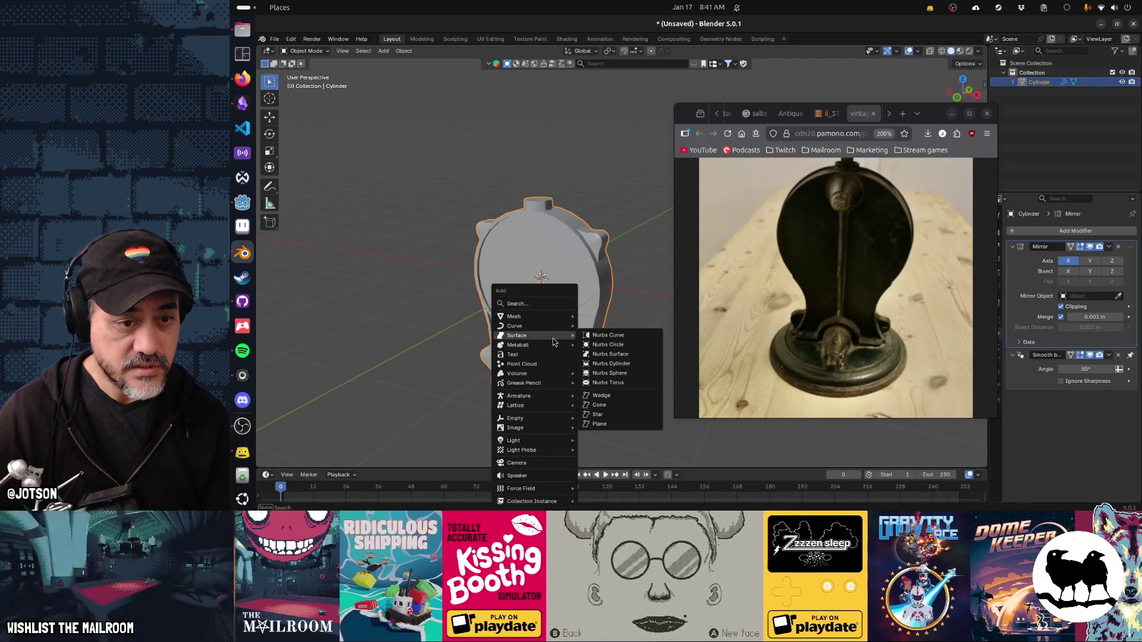
Add a mesh cylinder with 32 vertices.
{"action": "mouse_move", "coordinate": [541, 317]}
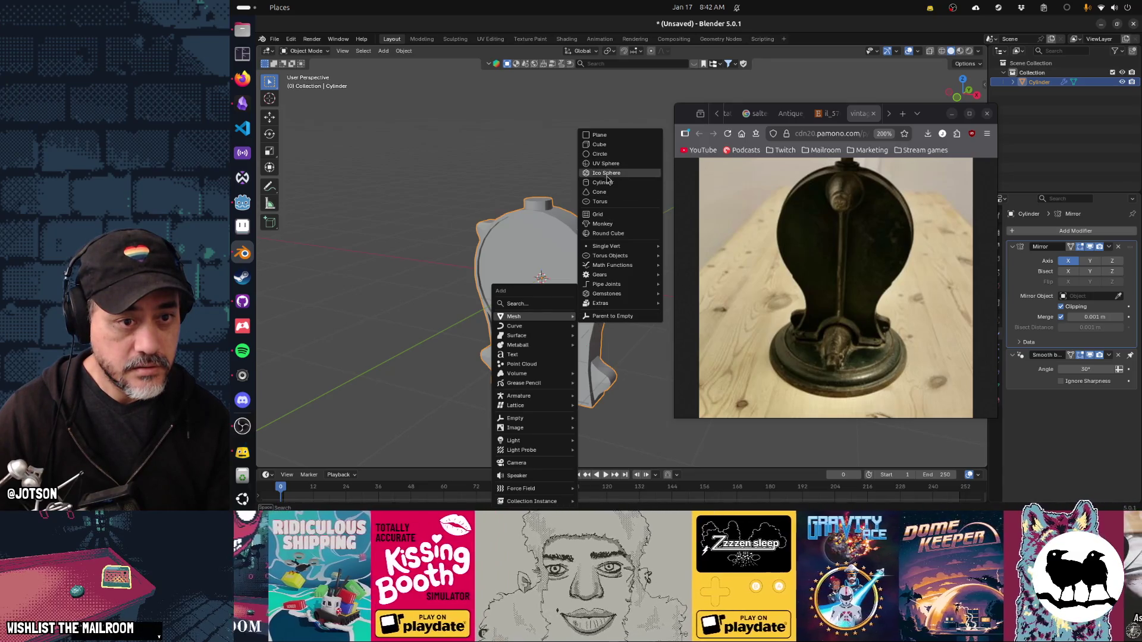
{"action": "left_click", "coordinate": [607, 182]}
{"action": "left_click", "coordinate": [398, 344]}
{"action": "type", "text": "32"}
{"action": "key", "text": "Tab"}
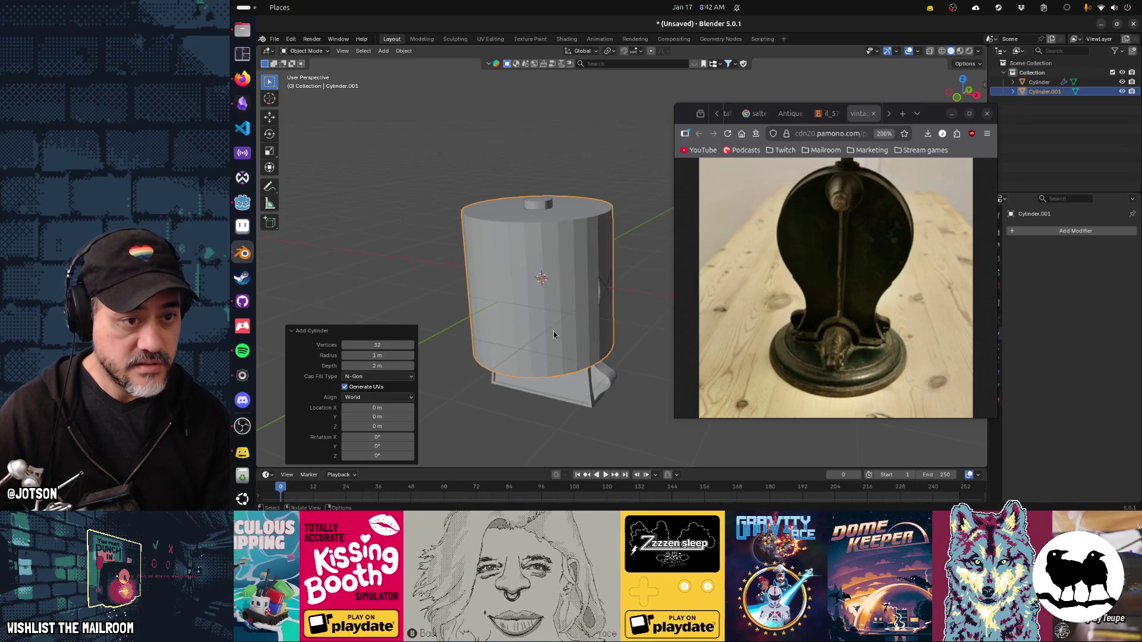
Flatten the cylinder to 0.144 on Z and lower it 1.878 m beneath the housing.
{"action": "key", "text": "s"}
{"action": "key", "text": "z"}
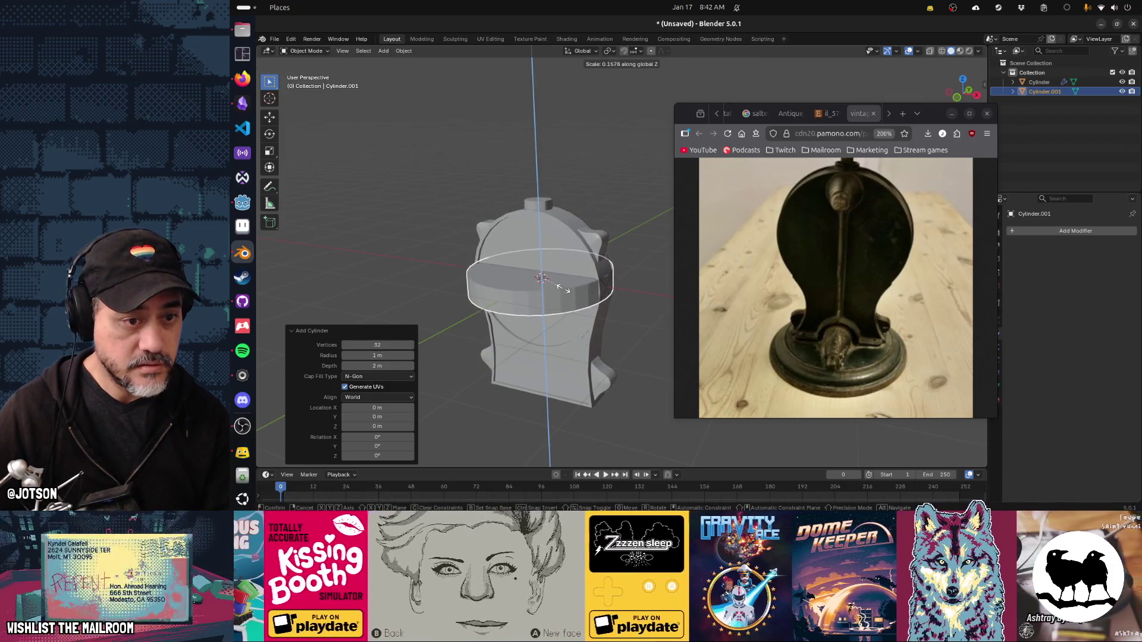
{"action": "left_click", "coordinate": [558, 291]}
{"action": "key", "text": "g"}
{"action": "key", "text": "z"}
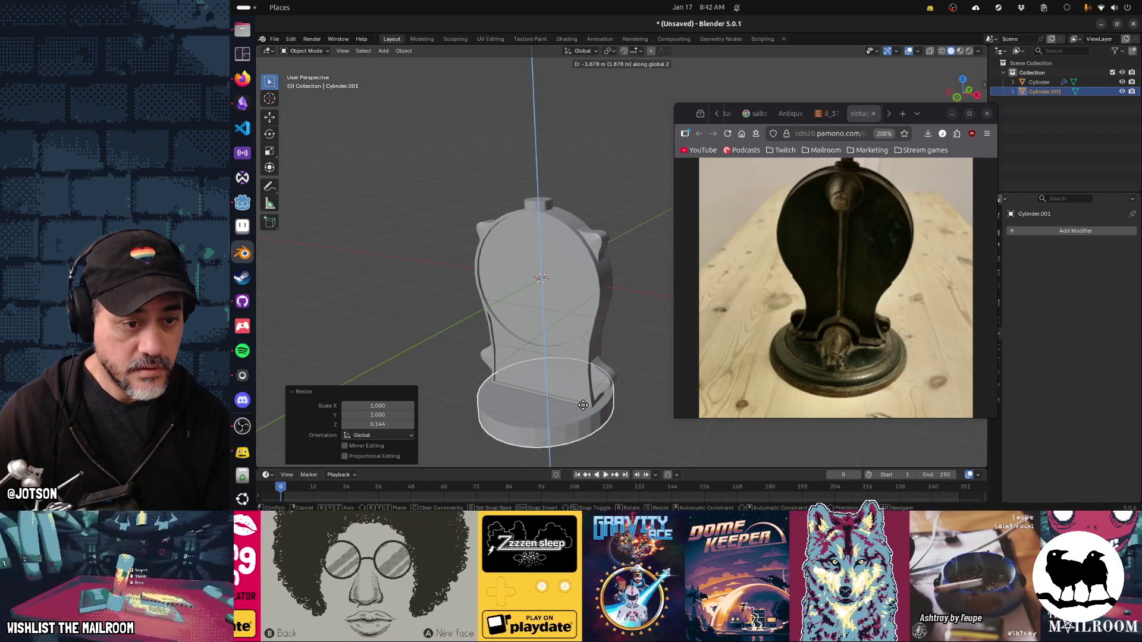
{"action": "left_click", "coordinate": [583, 405]}
{"action": "left_click_drag", "start_coordinate": [583, 405], "coordinate": [583, 429]}
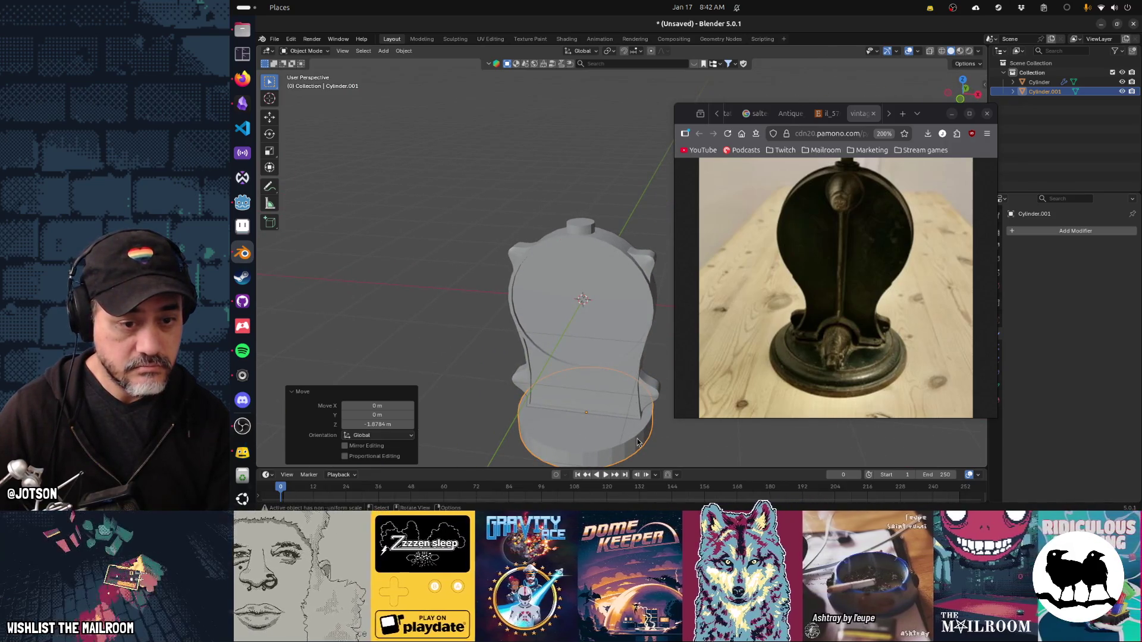
{"action": "left_click_drag", "start_coordinate": [636, 442], "coordinate": [552, 345]}
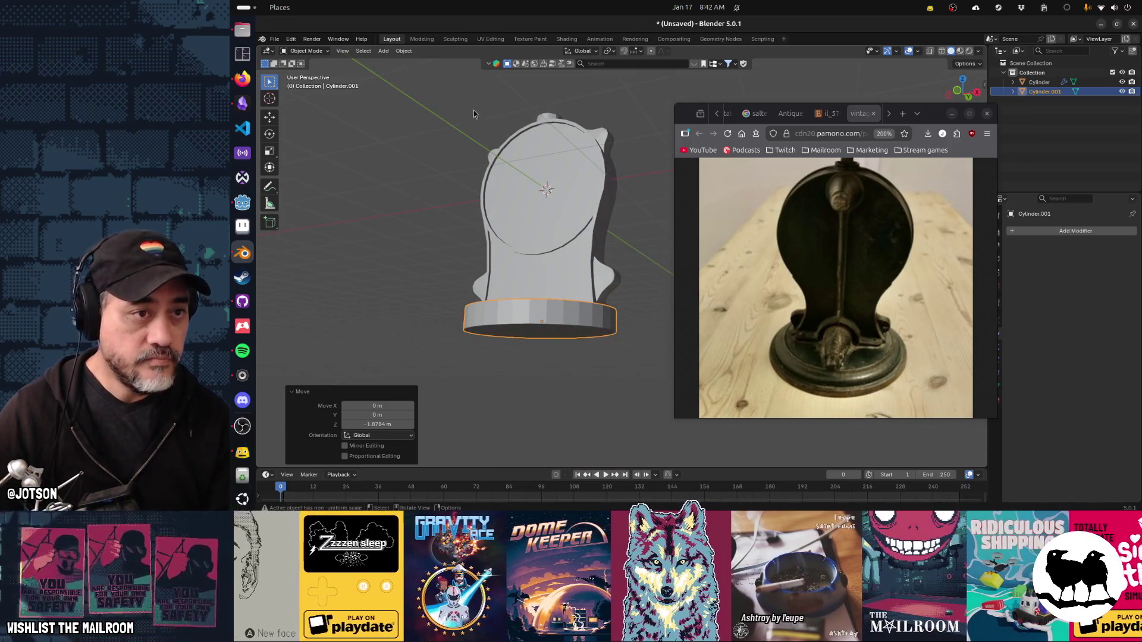
{"action": "key", "text": "Tab"}
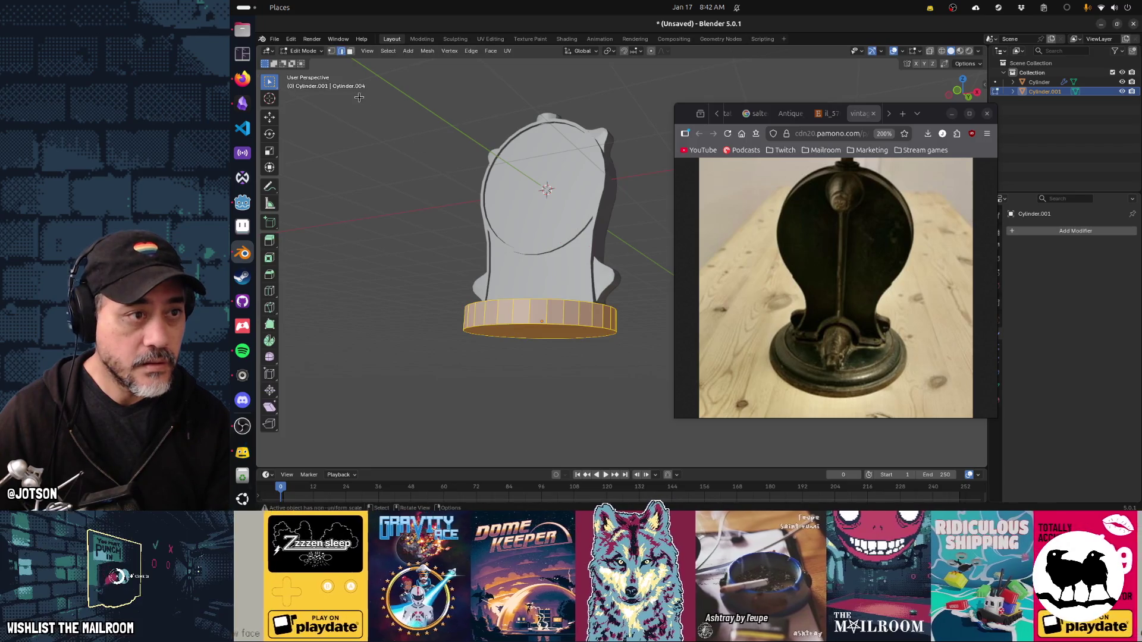
In face select mode, pick the base's bottom face and adjust its height.
{"action": "left_click", "coordinate": [351, 52]}
{"action": "left_click", "coordinate": [539, 331]}
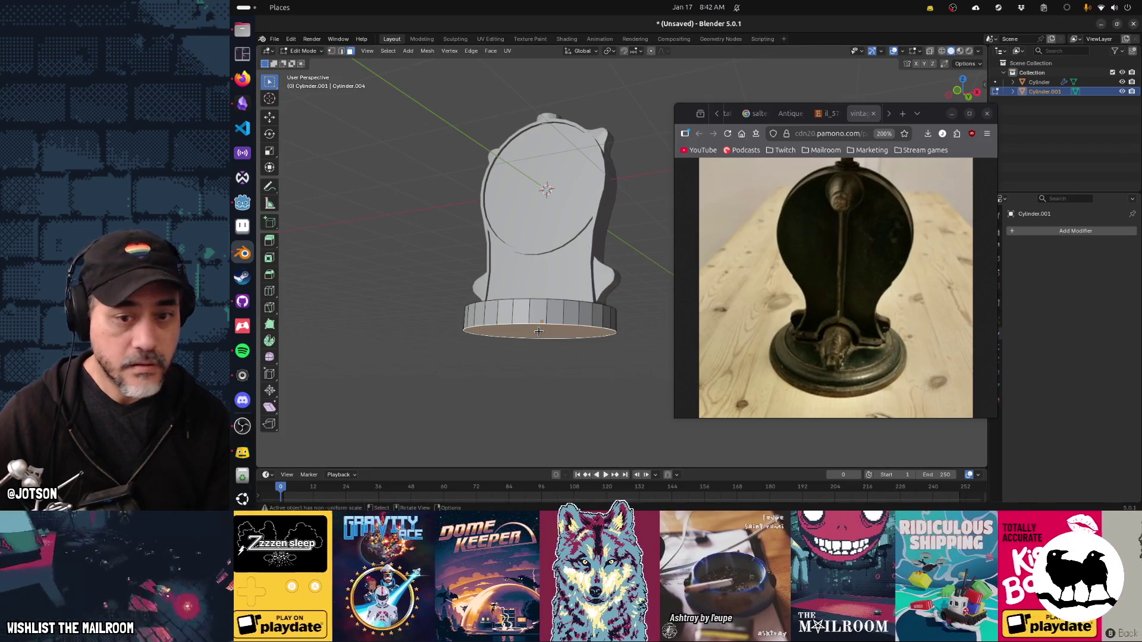
{"action": "key", "text": "g"}
{"action": "key", "text": "z"}
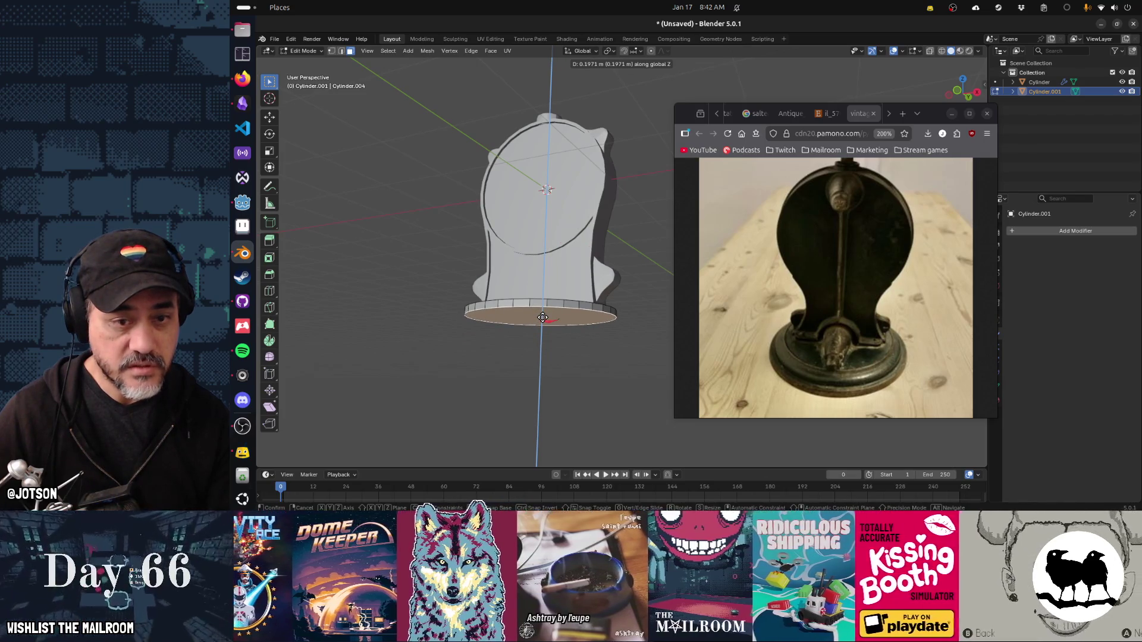
{"action": "left_click", "coordinate": [568, 317]}
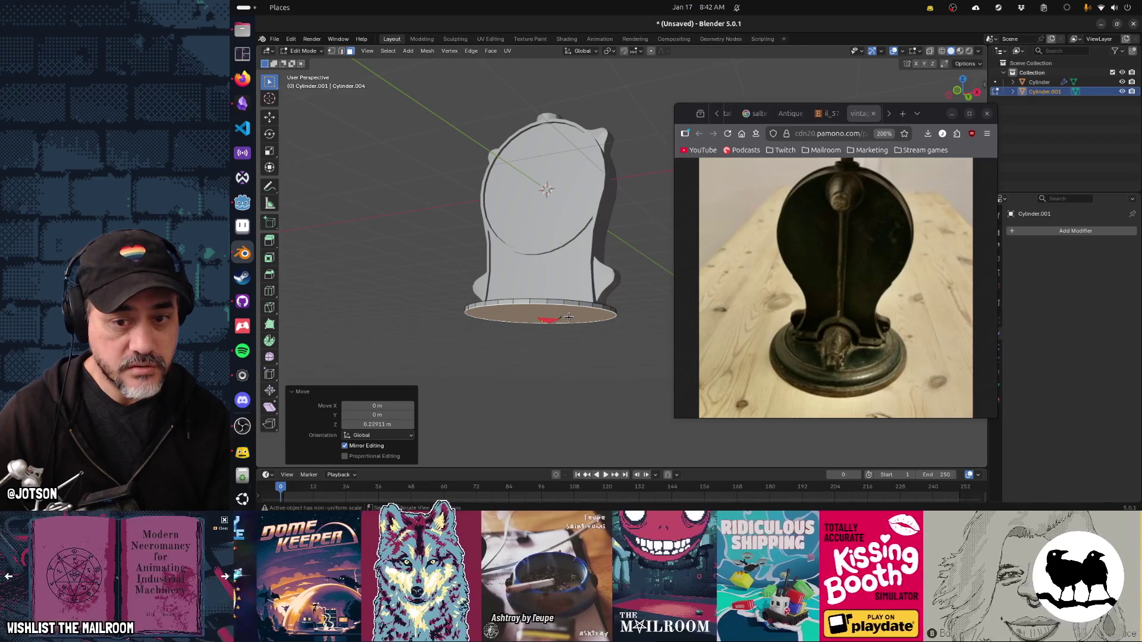
Extrude the bottom face in place, widen it and lower it as a first step.
{"action": "key", "text": "e"}
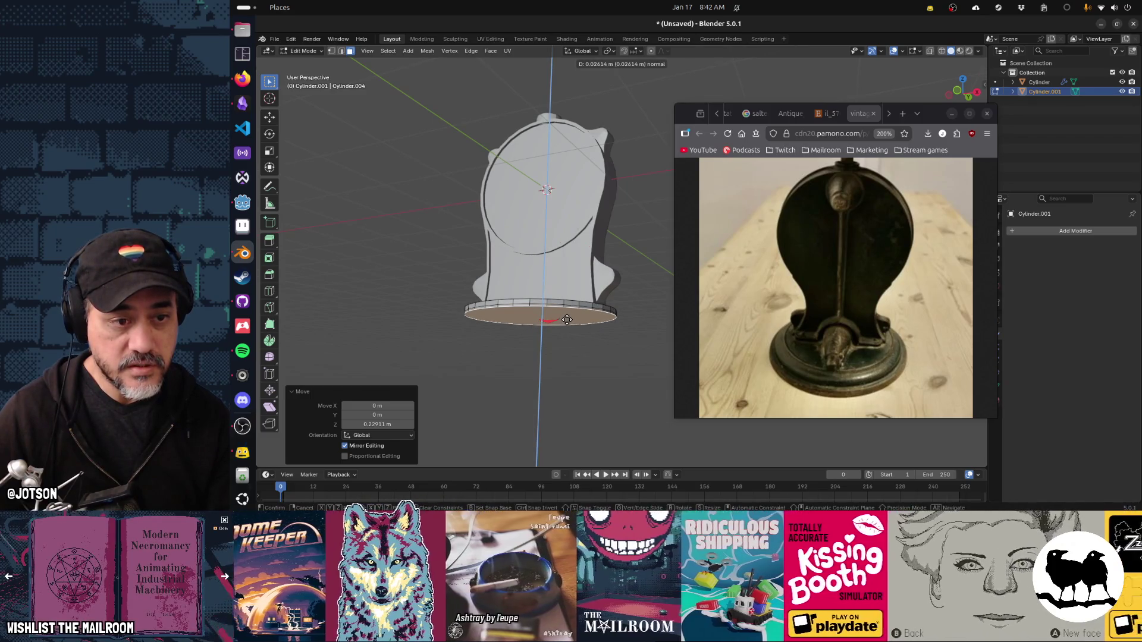
{"action": "right_click", "coordinate": [567, 320]}
{"action": "key", "text": "s"}
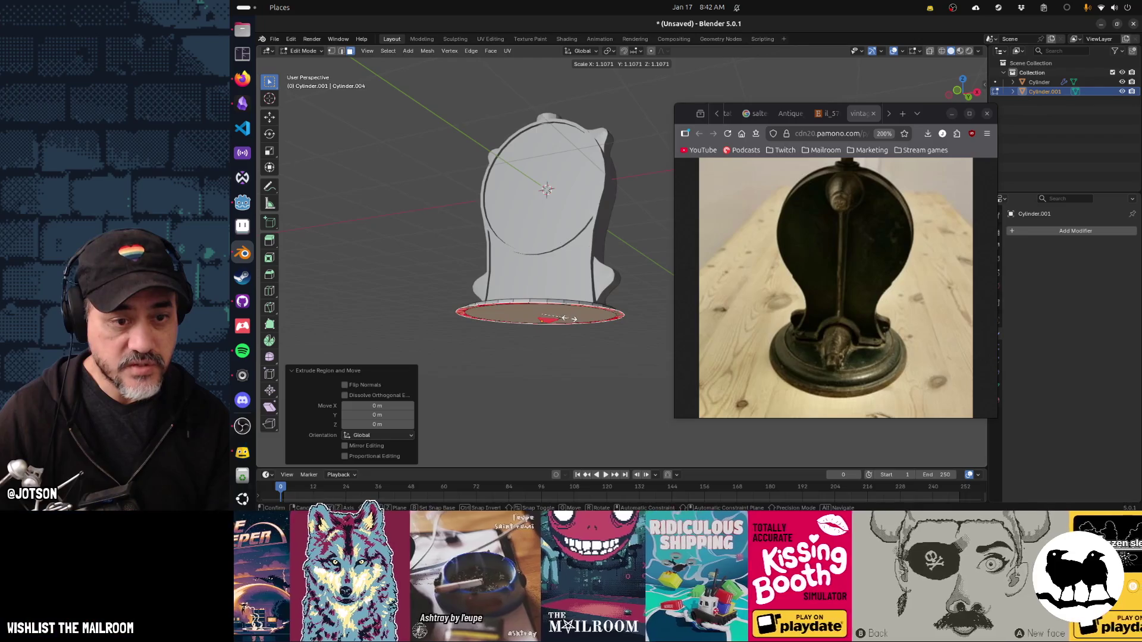
{"action": "left_click", "coordinate": [566, 319]}
{"action": "key", "text": "g"}
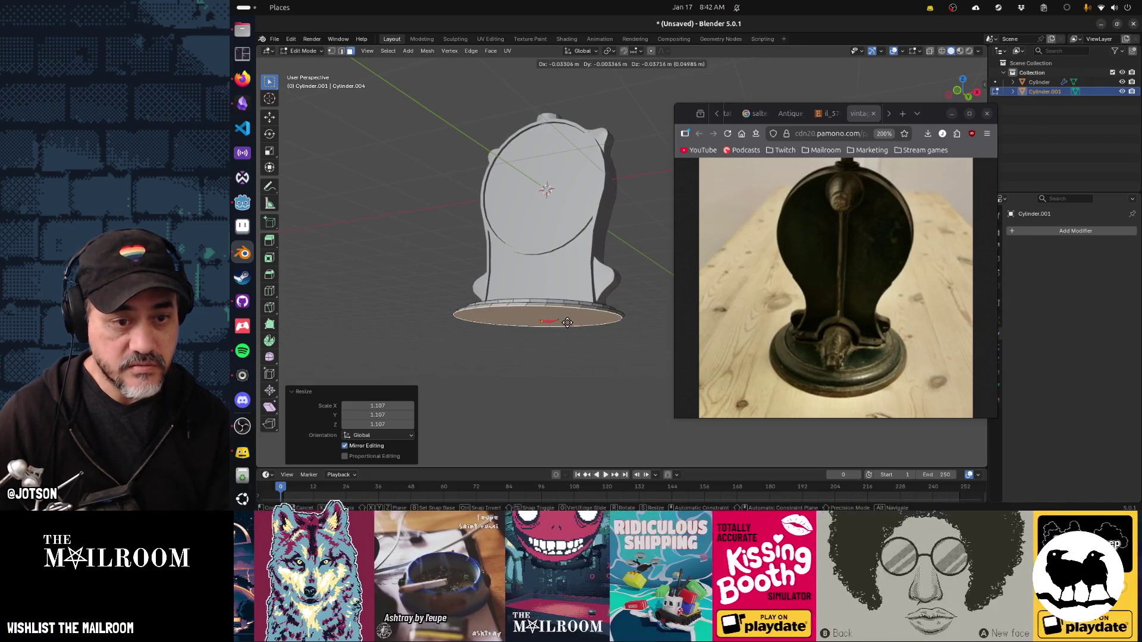
{"action": "key", "text": "z"}
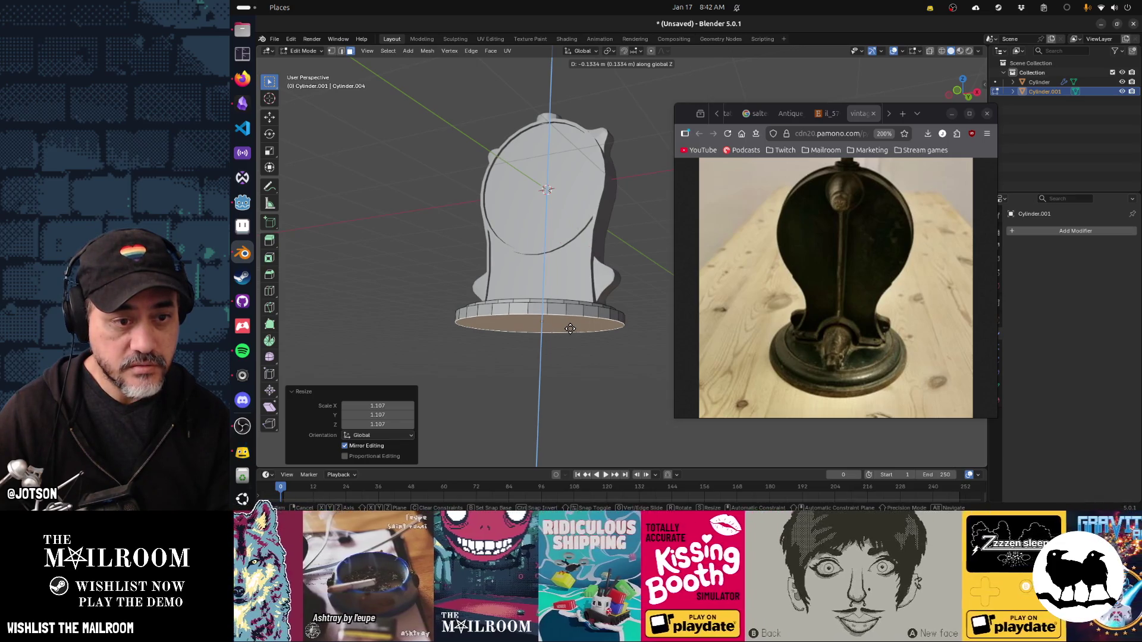
{"action": "left_click", "coordinate": [569, 329]}
Form a second step from the bottom face, widened to 1.125 and lowered about 0.10 m.
{"action": "key", "text": "g"}
{"action": "key", "text": "z"}
{"action": "left_click", "coordinate": [569, 330]}
{"action": "key", "text": "s"}
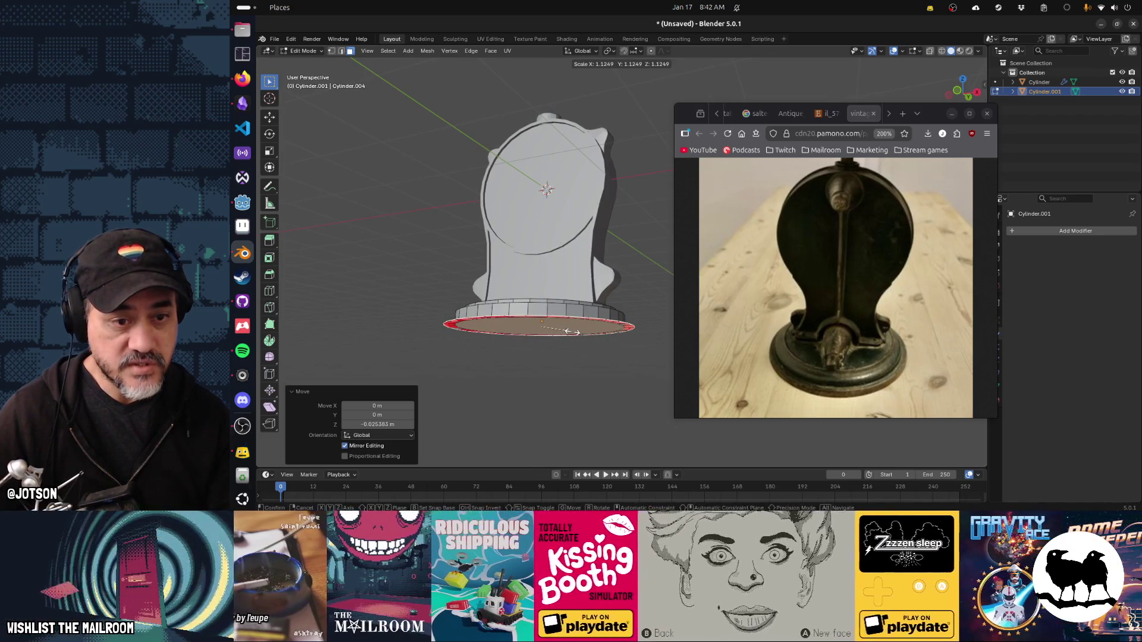
{"action": "left_click", "coordinate": [572, 331]}
{"action": "key", "text": "g"}
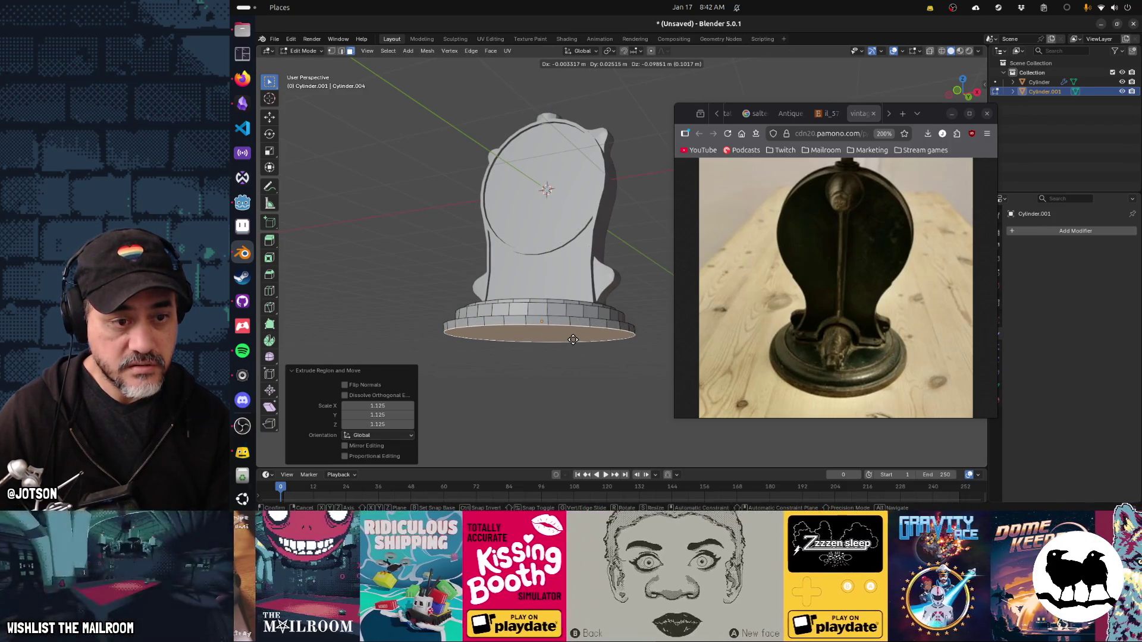
{"action": "key", "text": "z"}
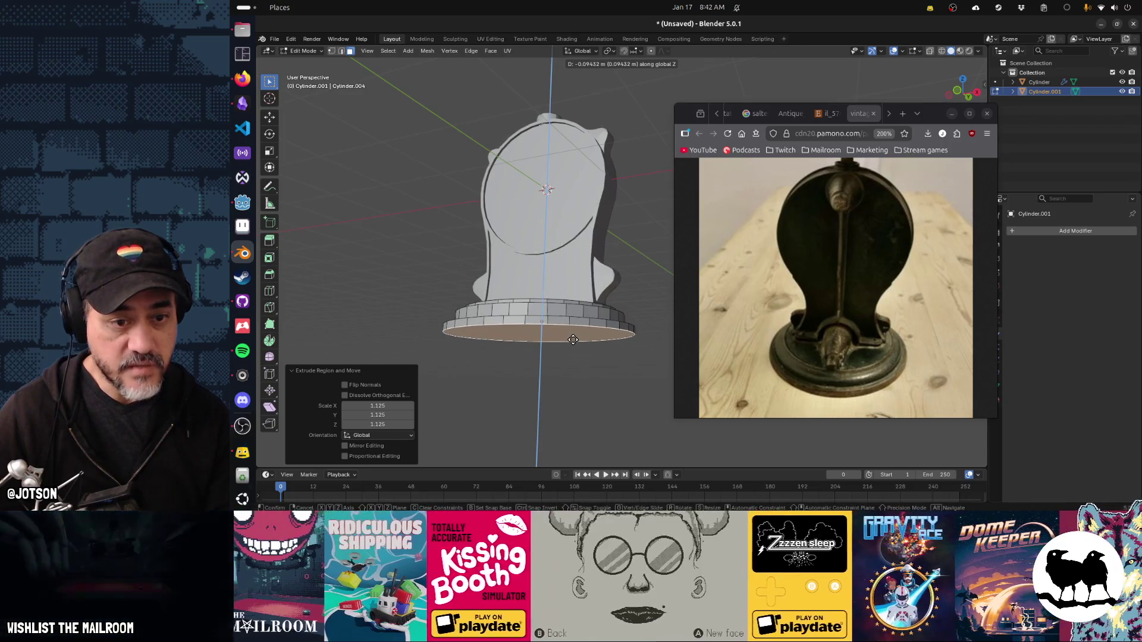
{"action": "left_click", "coordinate": [567, 330]}
{"action": "left_click_drag", "start_coordinate": [568, 330], "coordinate": [515, 300]}
{"action": "left_click", "coordinate": [587, 336]}
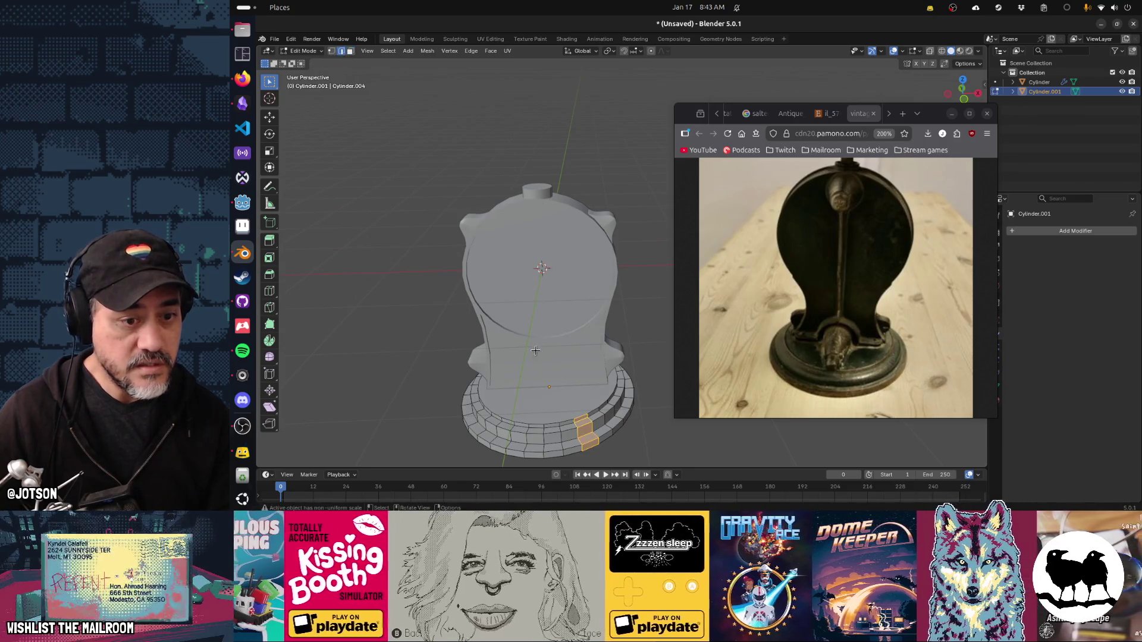
Cancel a trial bevel on the base's edge ring and apply the base's scale.
{"action": "left_click", "coordinate": [586, 422]}
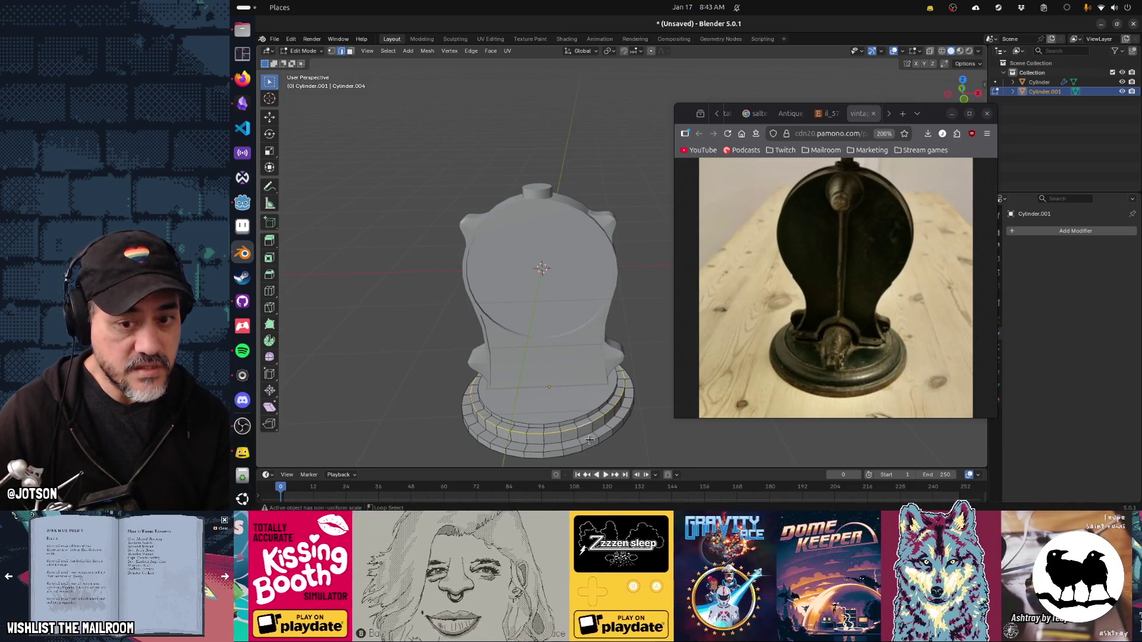
{"action": "left_click_drag", "start_coordinate": [630, 412], "coordinate": [600, 348]}
{"action": "key", "text": "ctrl+b"}
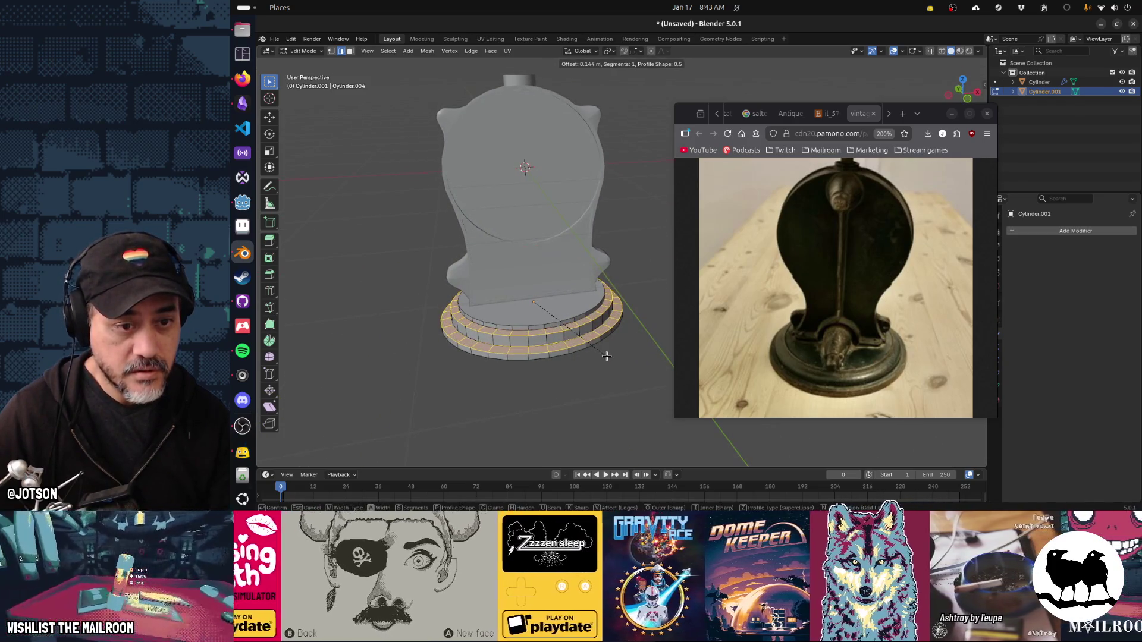
{"action": "key", "text": "Escape"}
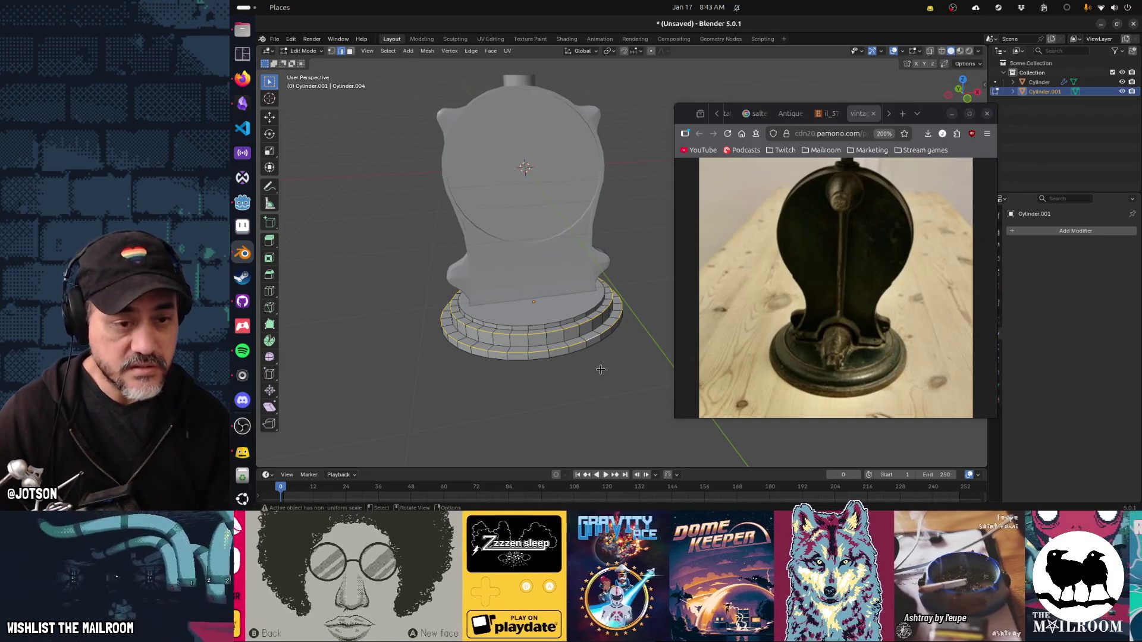
{"action": "key", "text": "Tab"}
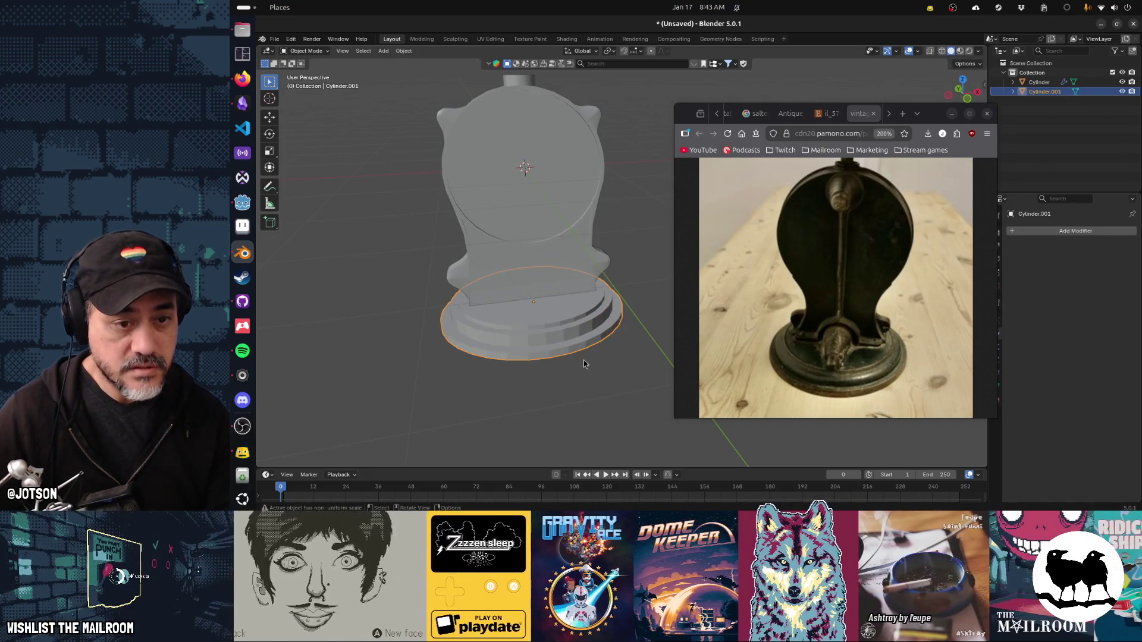
{"action": "key", "text": "ctrl+a"}
{"action": "left_click", "coordinate": [583, 360]}
{"action": "key", "text": "Tab"}
Bevel two edge rings of the base, 0.171 m and 0.113 m wide with 3 segments.
{"action": "left_click", "coordinate": [570, 326]}
{"action": "key", "text": "ctrl+b"}
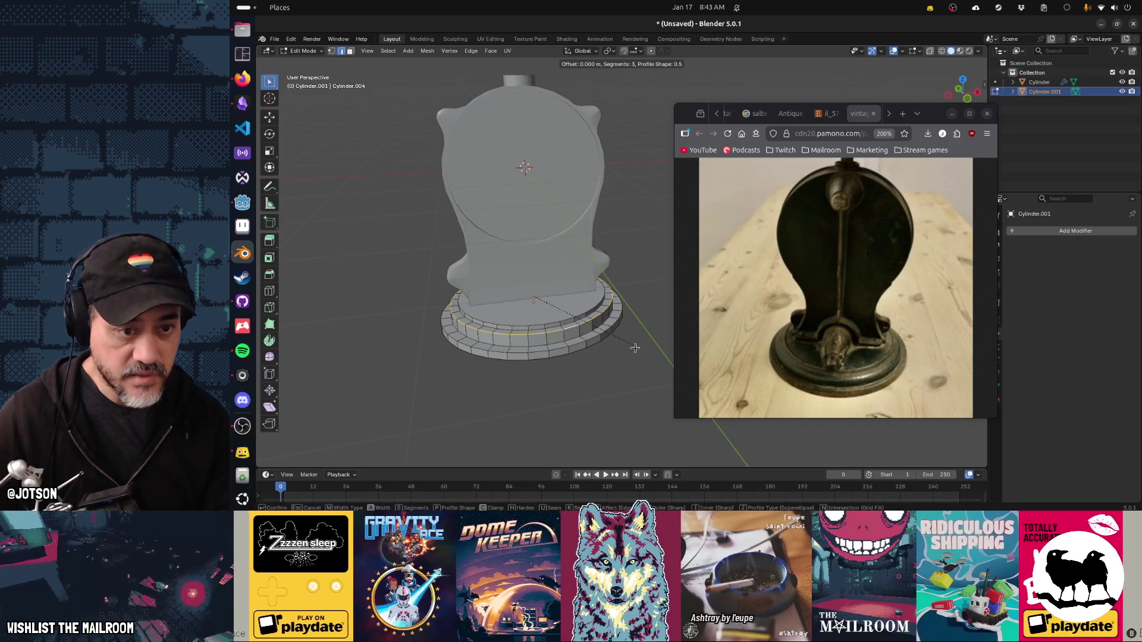
{"action": "left_click", "coordinate": [641, 360]}
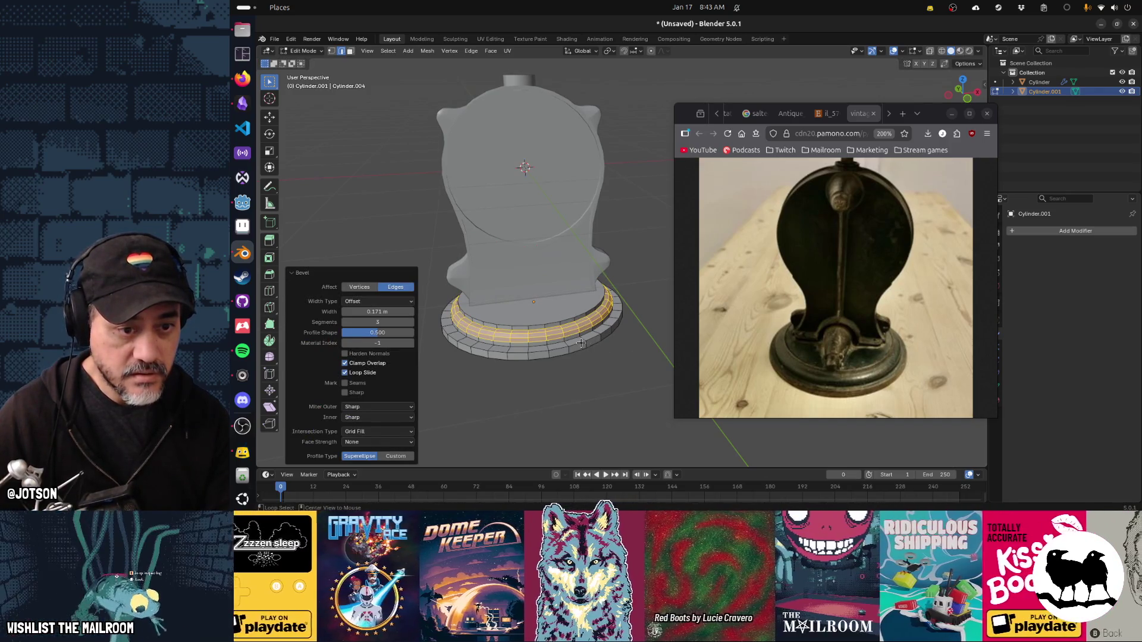
{"action": "left_click", "coordinate": [581, 343]}
{"action": "key", "text": "ctrl+b"}
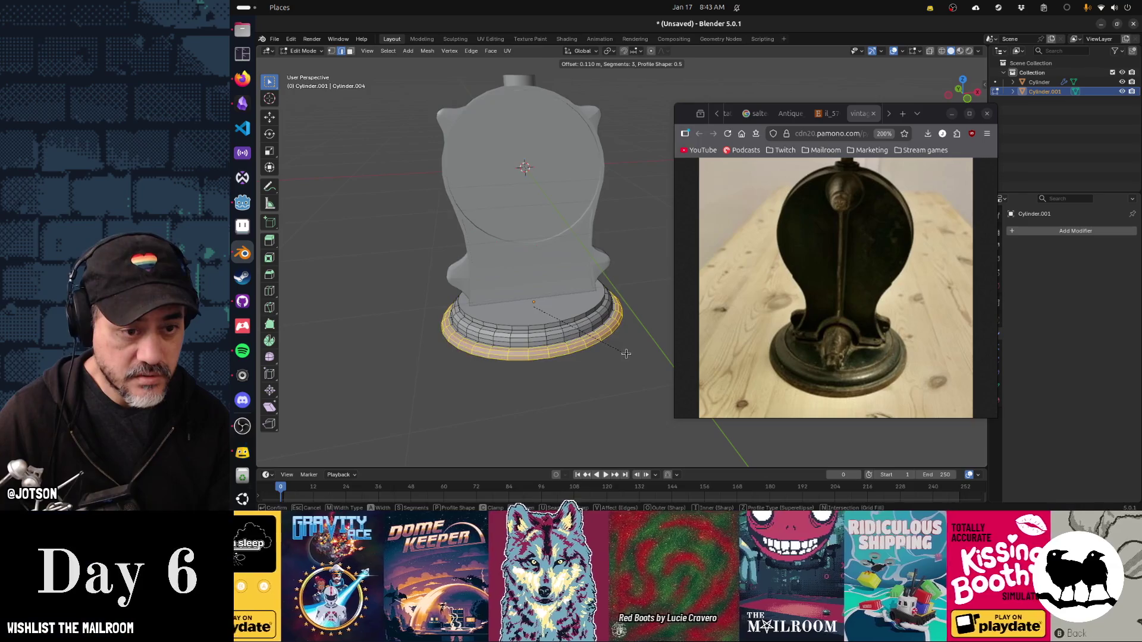
{"action": "left_click", "coordinate": [626, 354]}
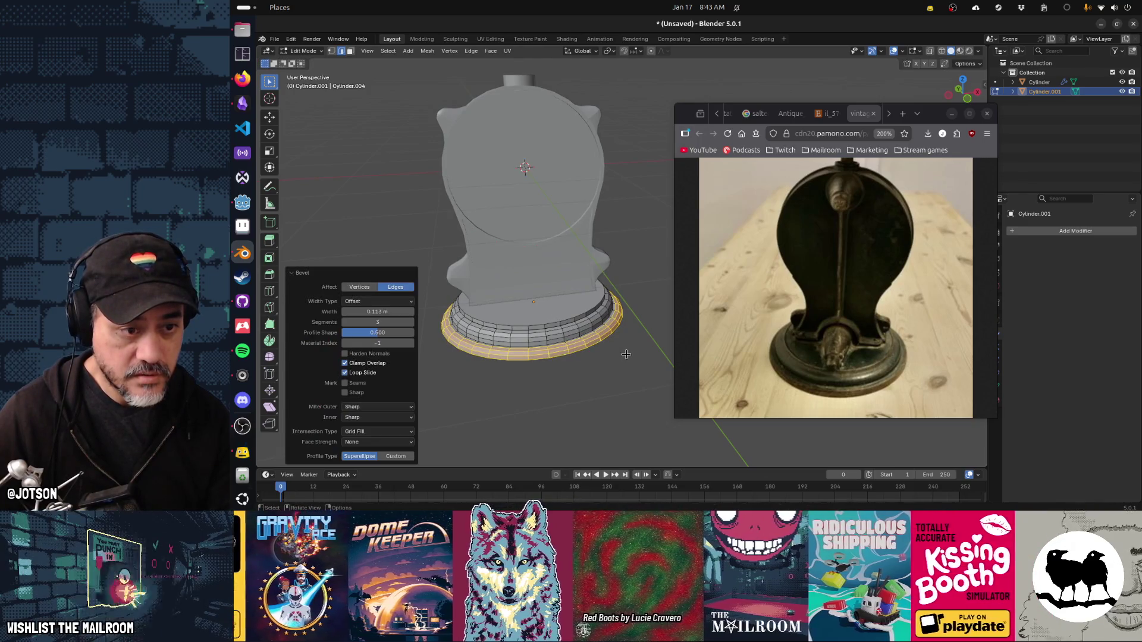
{"action": "key", "text": "Tab"}
{"action": "left_click_drag", "start_coordinate": [606, 376], "coordinate": [583, 362]}
{"action": "key", "text": "F3"}
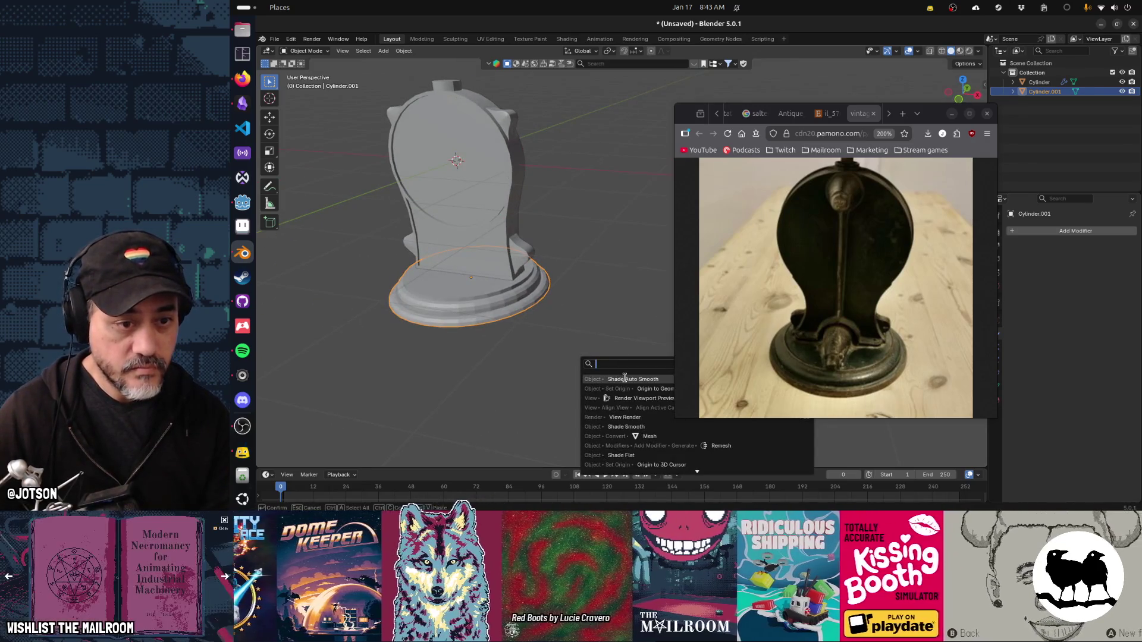
Apply Shade Auto Smooth to the stepped base, then frame the dial housing in the view.
{"action": "key", "text": "Return"}
{"action": "left_click_drag", "start_coordinate": [584, 344], "coordinate": [523, 314]}
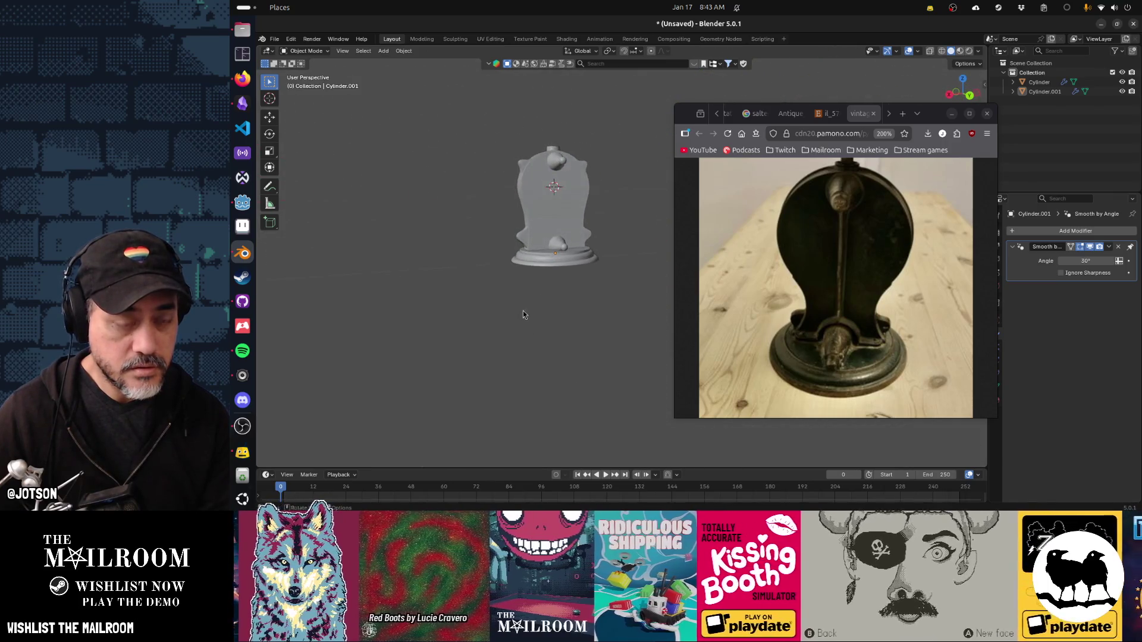
{"action": "left_click", "coordinate": [547, 226]}
{"action": "key", "text": "KP_Divide"}
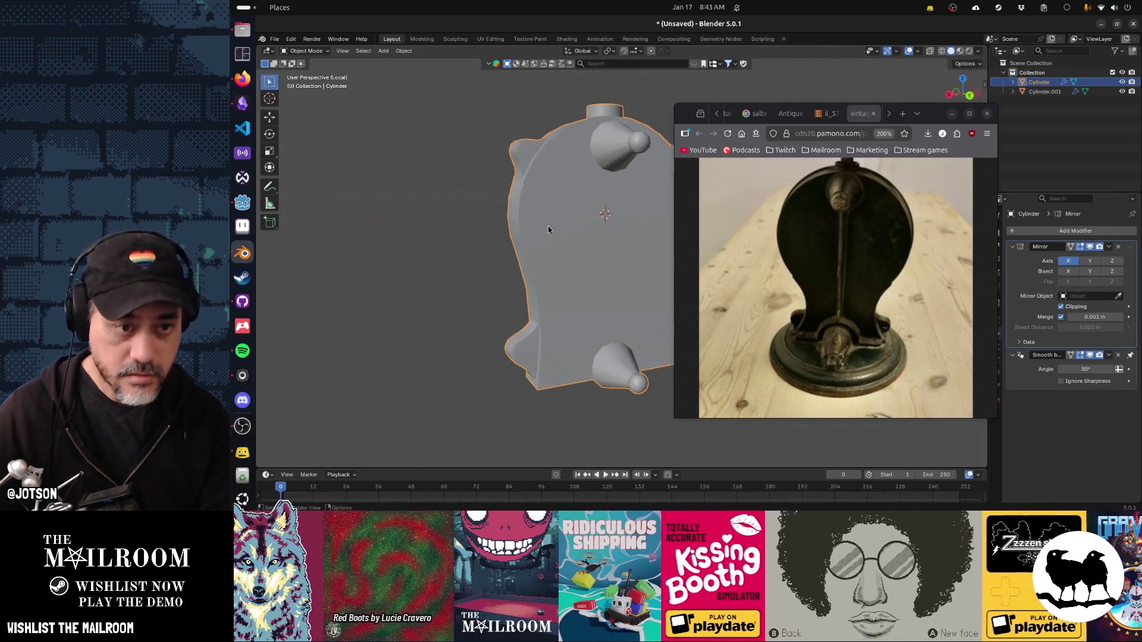
{"action": "key", "text": "KP_Divide"}
{"action": "key", "text": "q"}
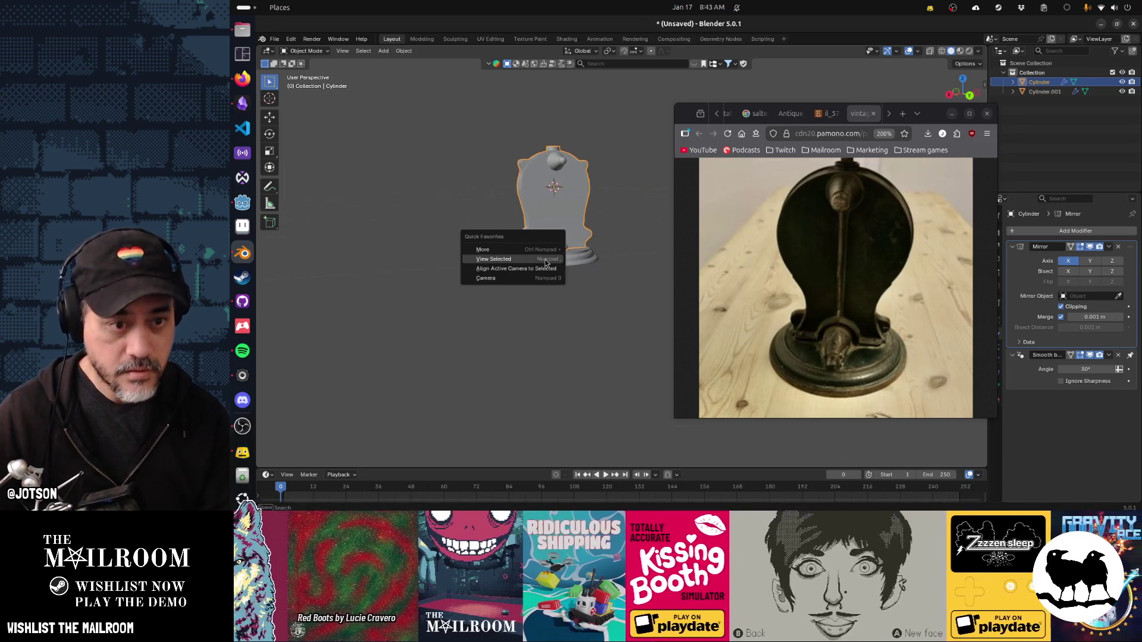
{"action": "left_click", "coordinate": [546, 260]}
{"action": "left_click_drag", "start_coordinate": [539, 290], "coordinate": [387, 294]}
Add a mesh cylinder with 9 vertices.
{"action": "left_click_drag", "start_coordinate": [581, 263], "coordinate": [514, 275]}
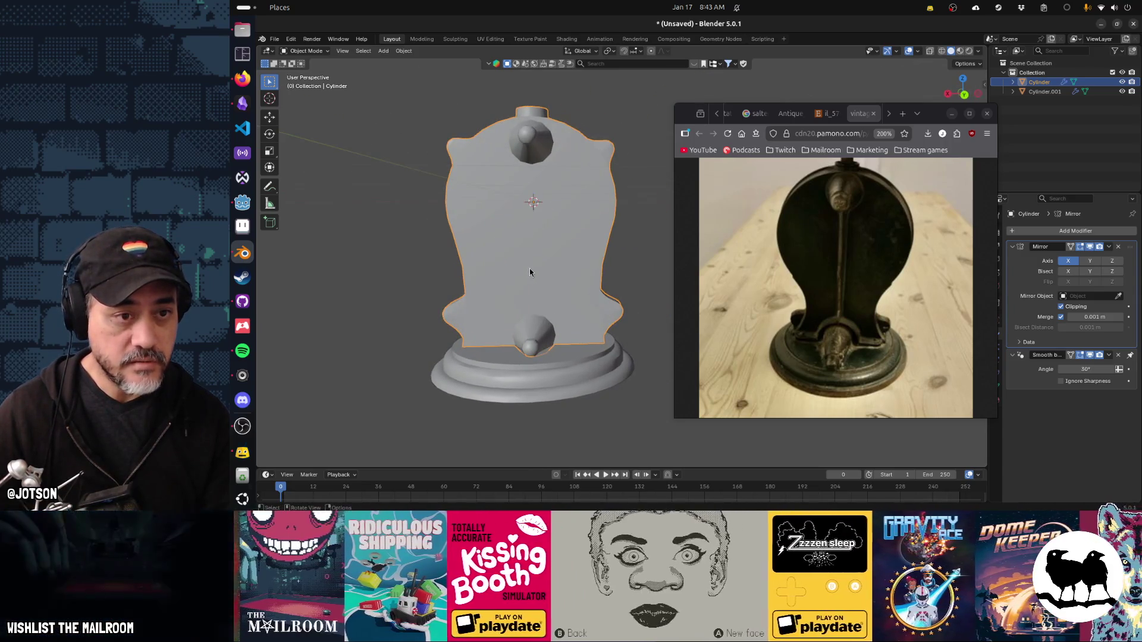
{"action": "key", "text": "shift+a"}
{"action": "mouse_move", "coordinate": [538, 262]}
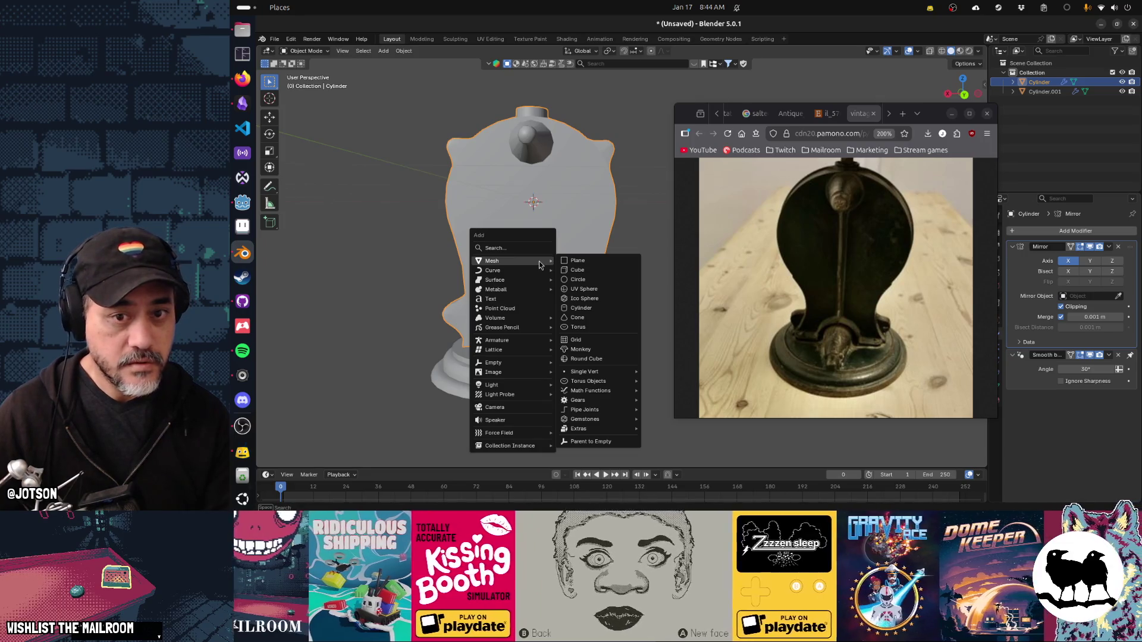
{"action": "left_click", "coordinate": [587, 308]}
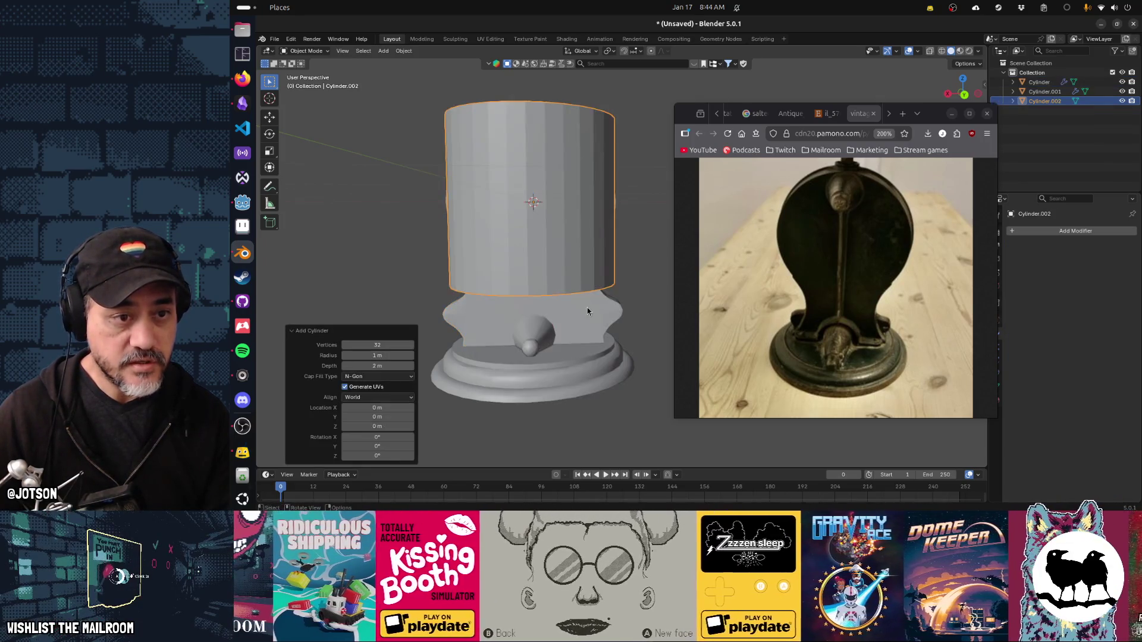
{"action": "left_click_drag", "start_coordinate": [377, 345], "coordinate": [377, 345]}
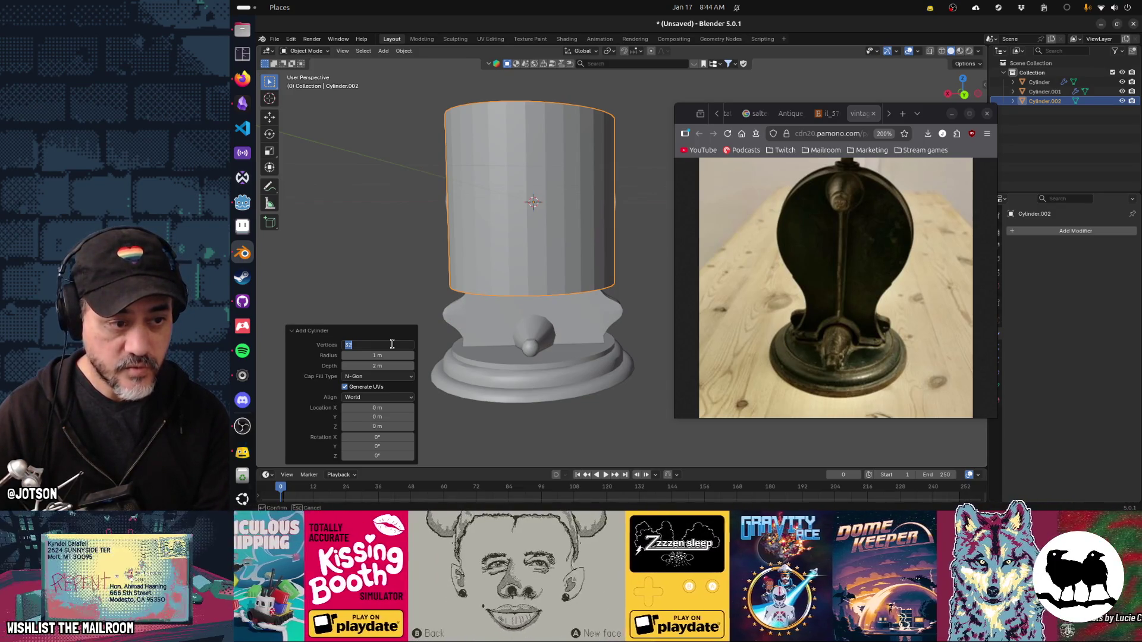
{"action": "type", "text": "8"}
{"action": "key", "text": "Return"}
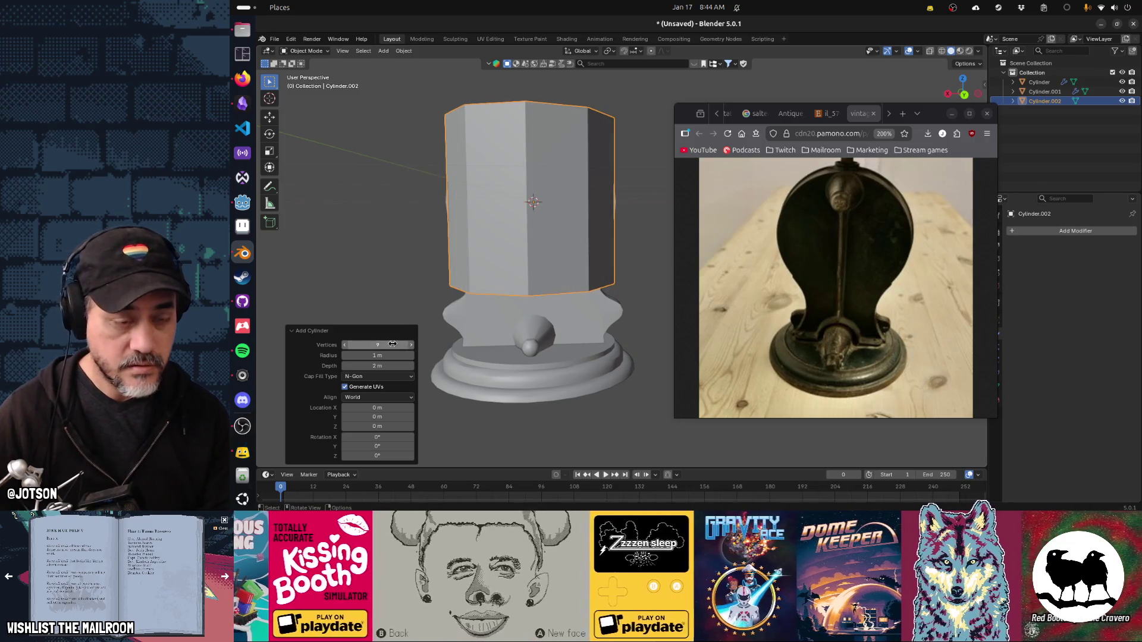
Thin the cylinder into a rod and move it down and forward in front of the housing.
{"action": "key", "text": "s"}
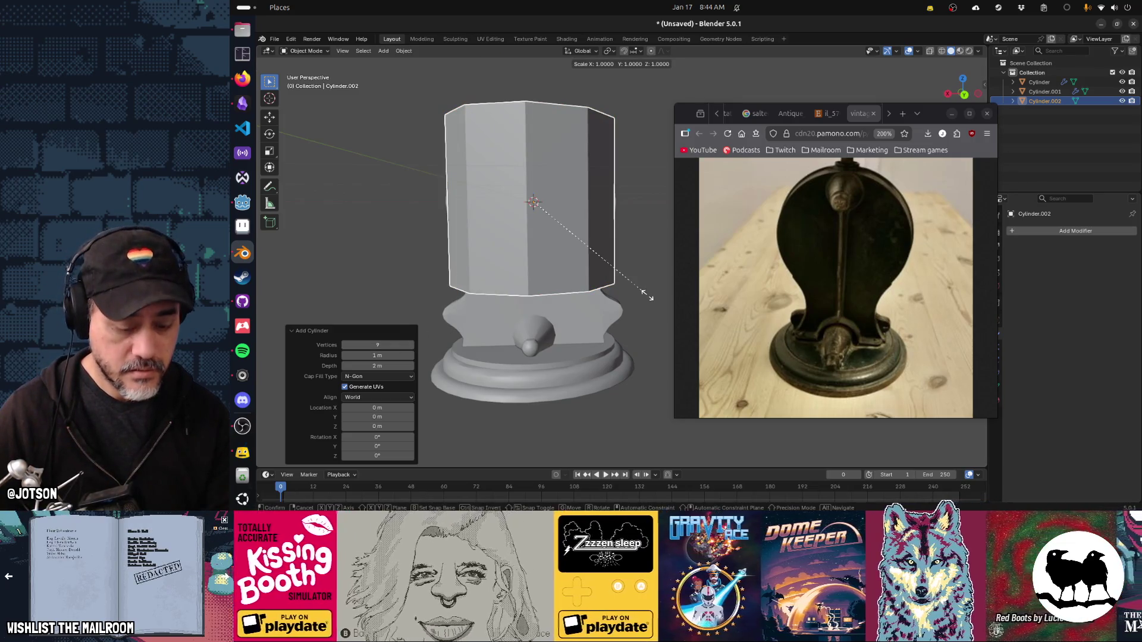
{"action": "key", "text": "shift+z"}
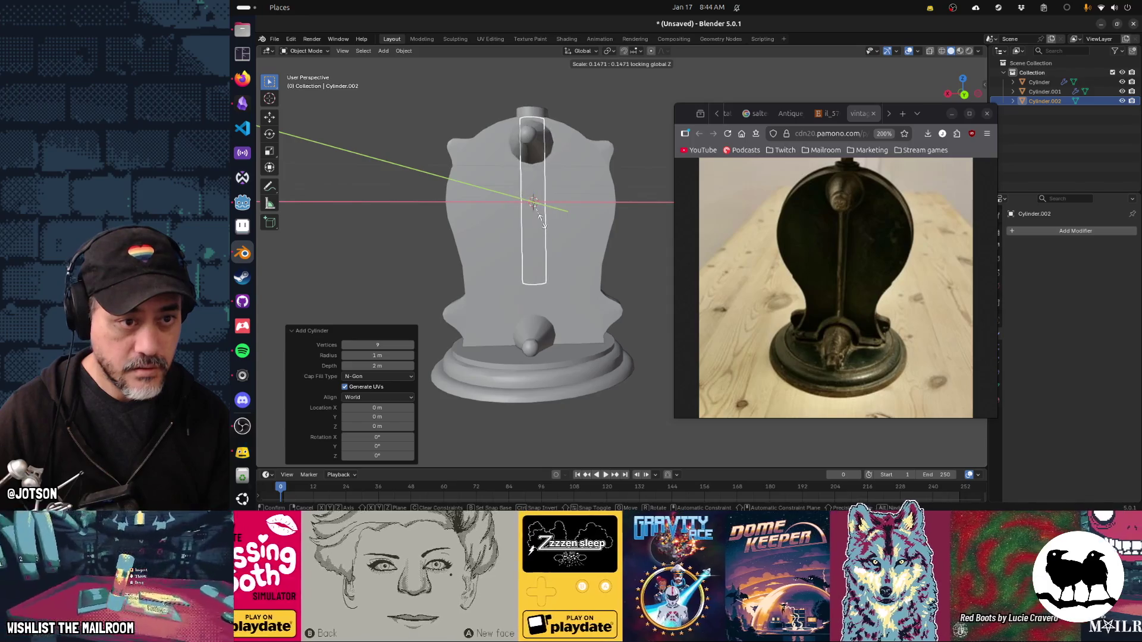
{"action": "left_click", "coordinate": [533, 205]}
{"action": "key", "text": "g"}
{"action": "key", "text": "z"}
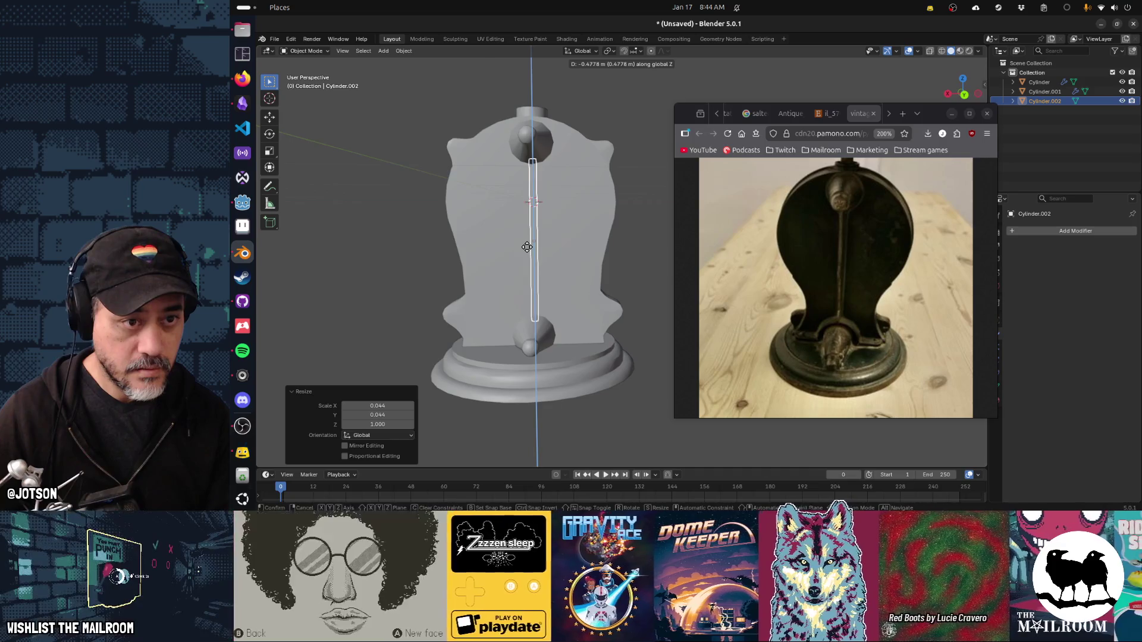
{"action": "left_click", "coordinate": [526, 246]}
{"action": "left_click_drag", "start_coordinate": [575, 299], "coordinate": [613, 298]}
{"action": "key", "text": "g"}
{"action": "key", "text": "y"}
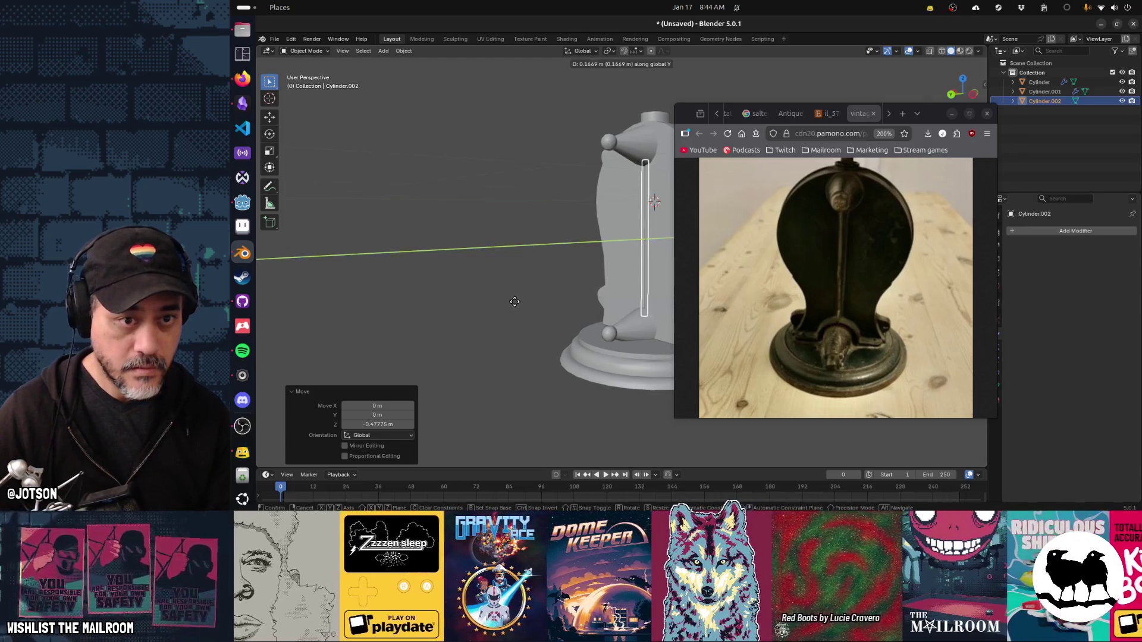
{"action": "left_click", "coordinate": [497, 304]}
Thicken the rod's width to 1.685, keeping its height.
{"action": "key", "text": "s"}
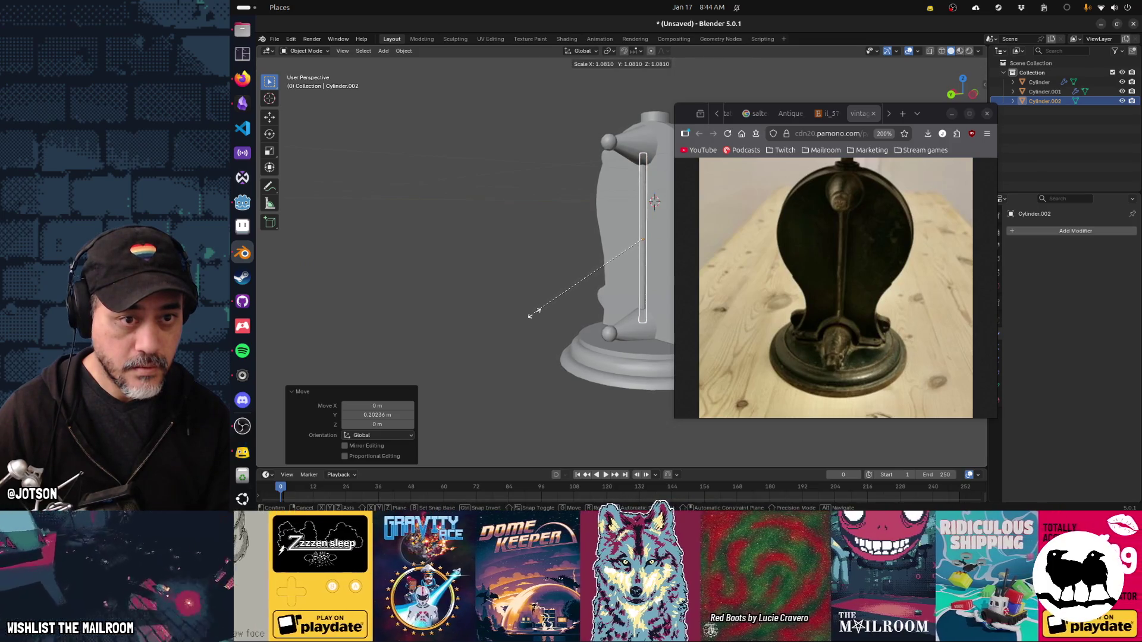
{"action": "key", "text": "shift+z"}
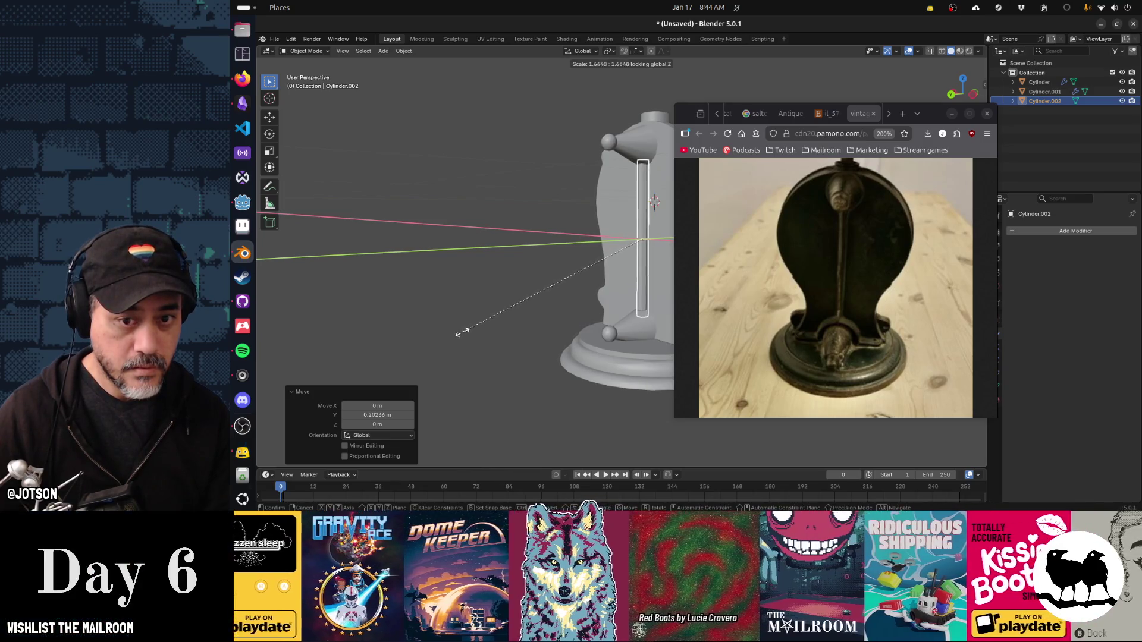
{"action": "left_click", "coordinate": [458, 333]}
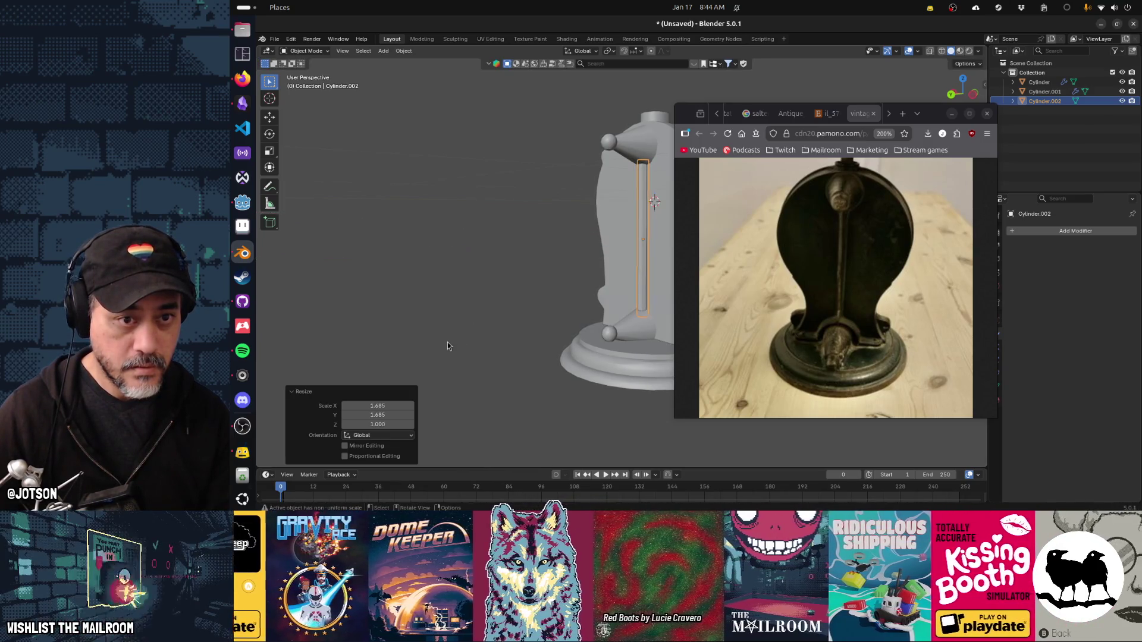
{"action": "left_click", "coordinate": [447, 339]}
{"action": "left_click_drag", "start_coordinate": [440, 320], "coordinate": [497, 315]}
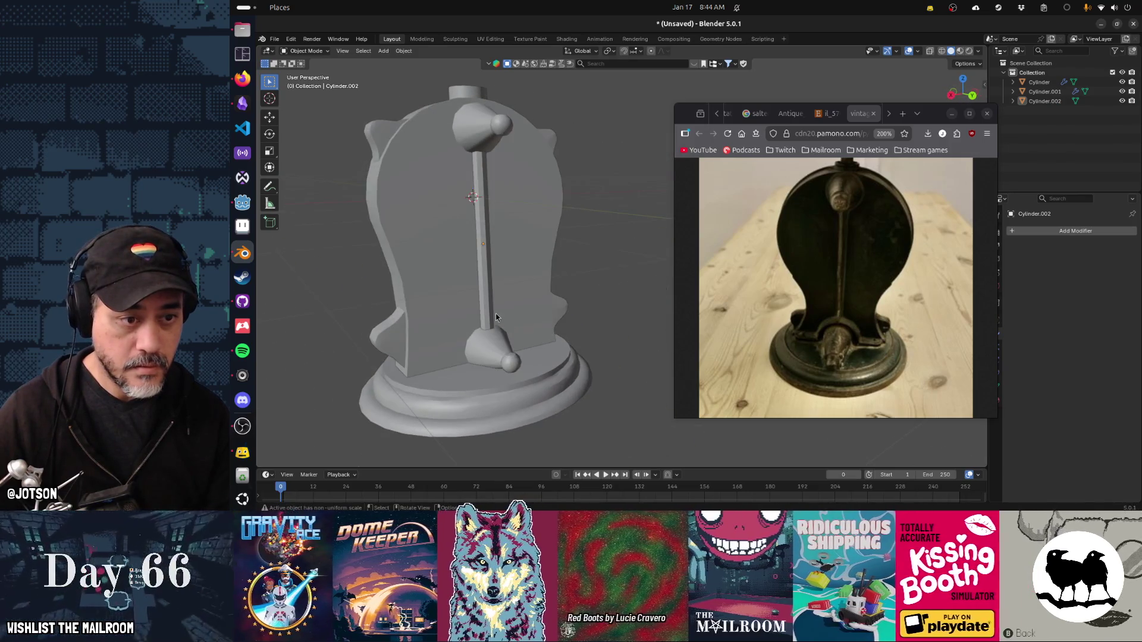
Apply Shade Auto Smooth to the pivot rod.
{"action": "left_click", "coordinate": [488, 311]}
{"action": "key", "text": "F3"}
{"action": "left_click", "coordinate": [507, 330]}
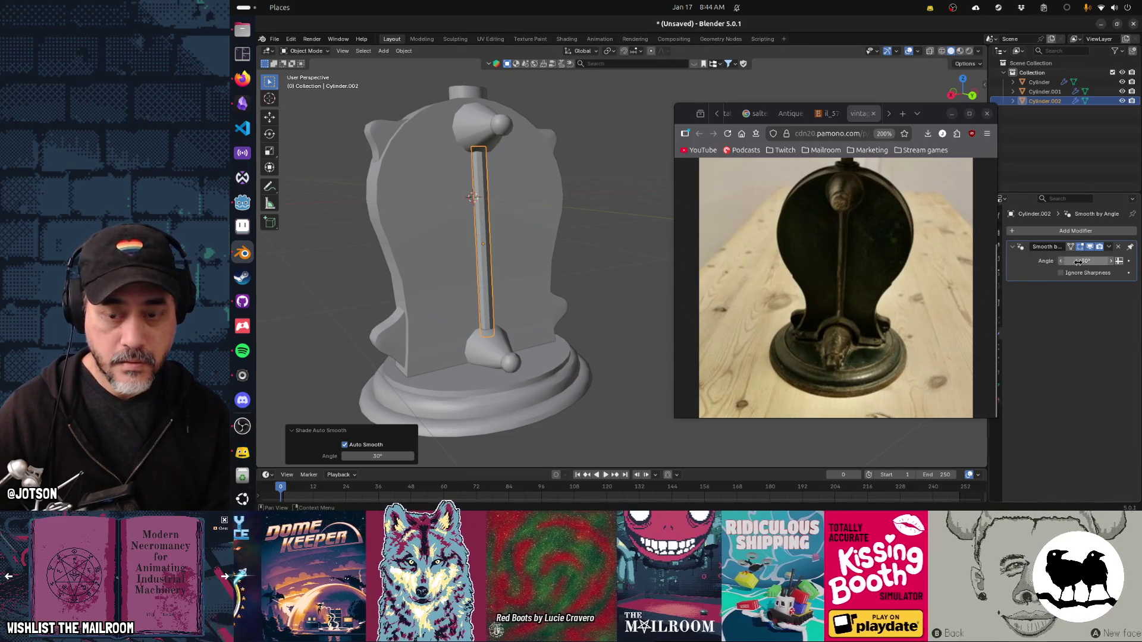
{"action": "scroll", "scroll_direction": "down", "scroll_amount": 3}
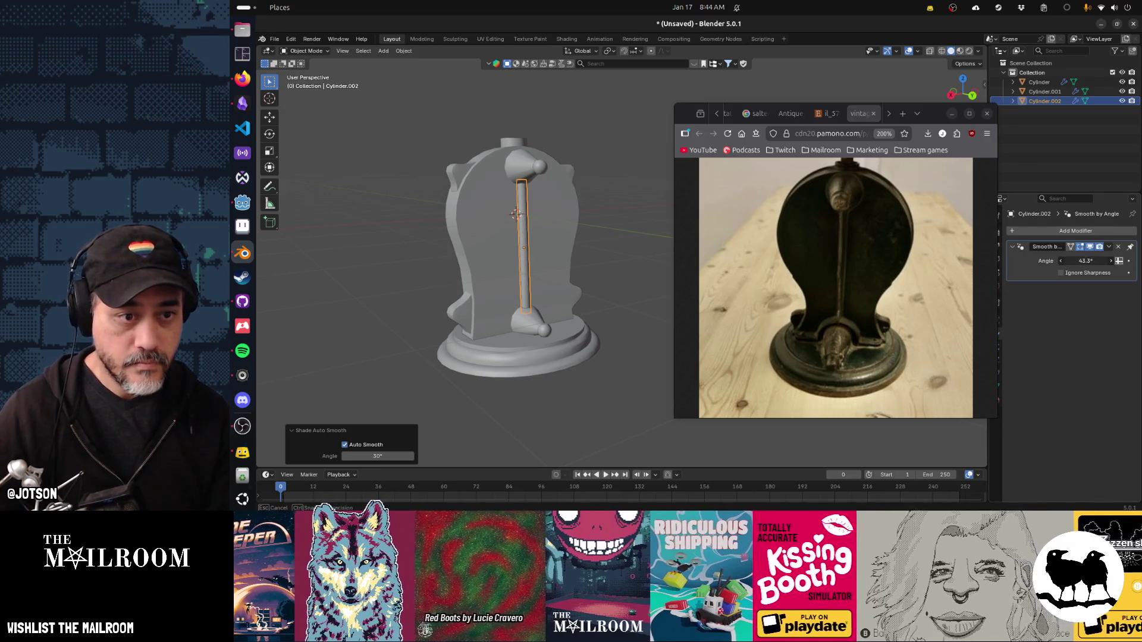
{"action": "left_click", "coordinate": [626, 299]}
Set the dial housing's Smooth by Angle modifier angle to 62.4°.
{"action": "left_click", "coordinate": [531, 321]}
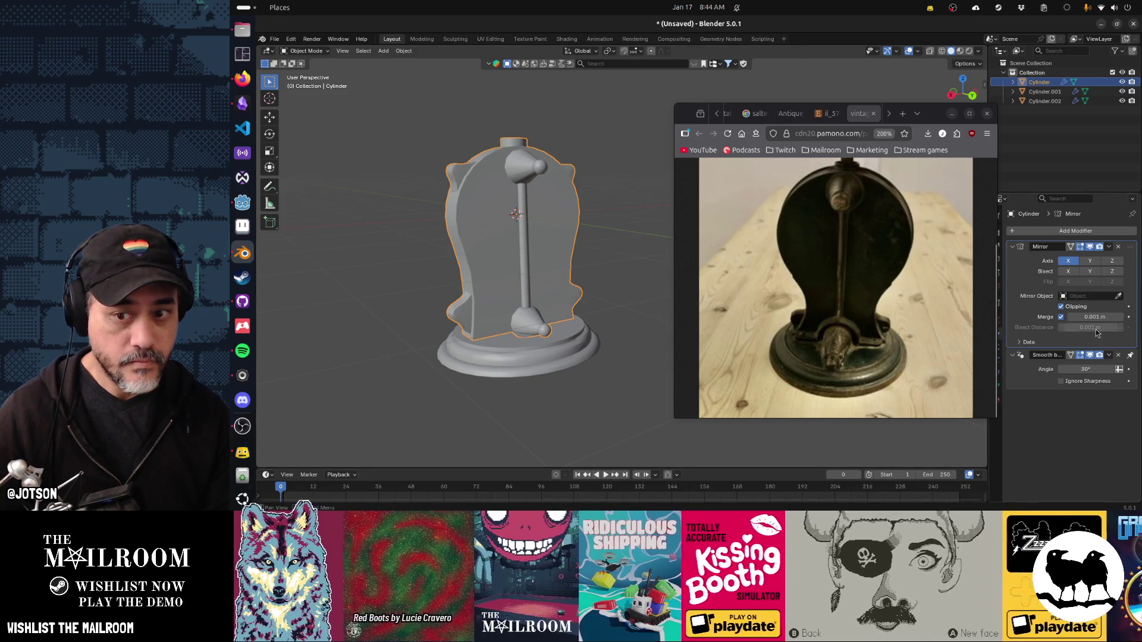
{"action": "left_click_drag", "start_coordinate": [1082, 365], "coordinate": [1089, 365]}
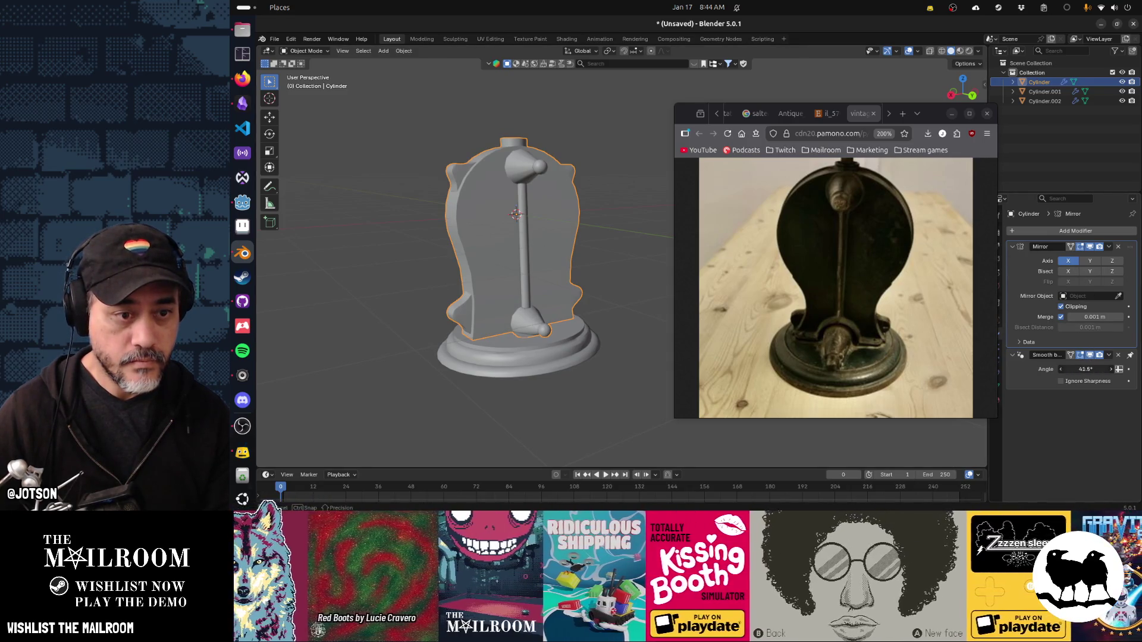
{"action": "left_click_drag", "start_coordinate": [1085, 368], "coordinate": [1077, 368]}
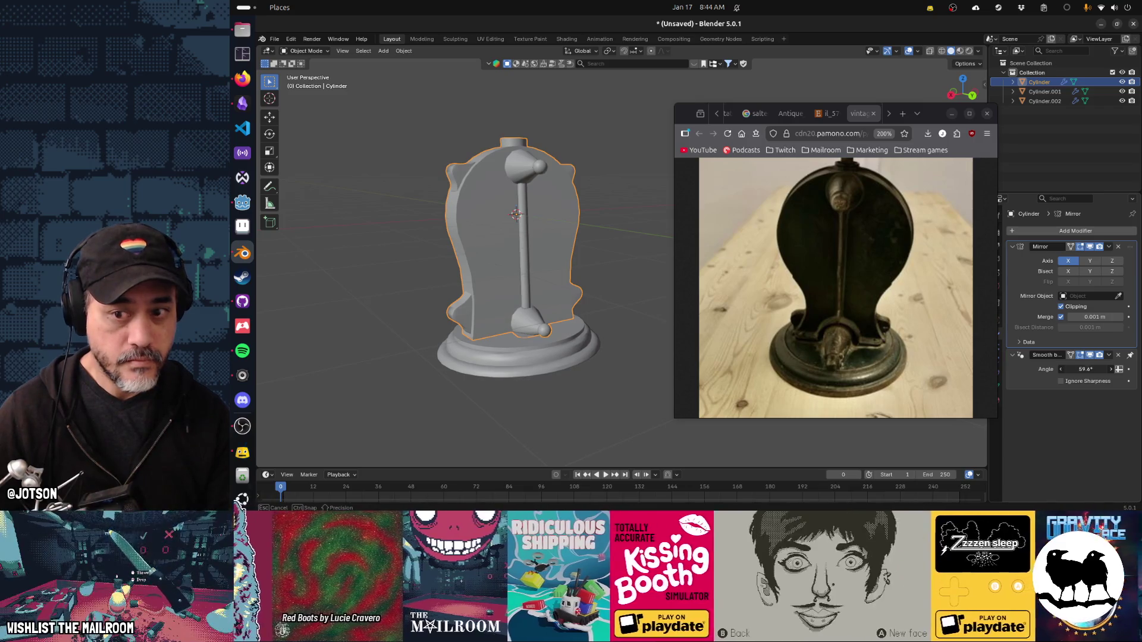
{"action": "left_click", "coordinate": [369, 331]}
{"action": "left_click_drag", "start_coordinate": [369, 332], "coordinate": [572, 294]}
{"action": "left_click", "coordinate": [490, 294]}
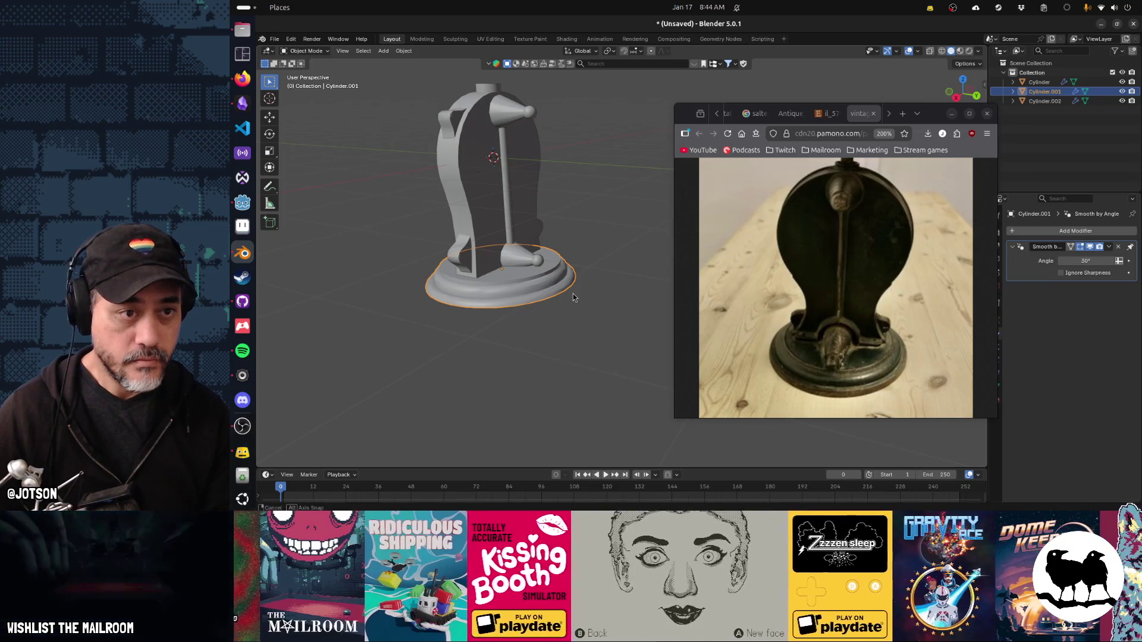
{"action": "left_click_drag", "start_coordinate": [496, 342], "coordinate": [567, 337]}
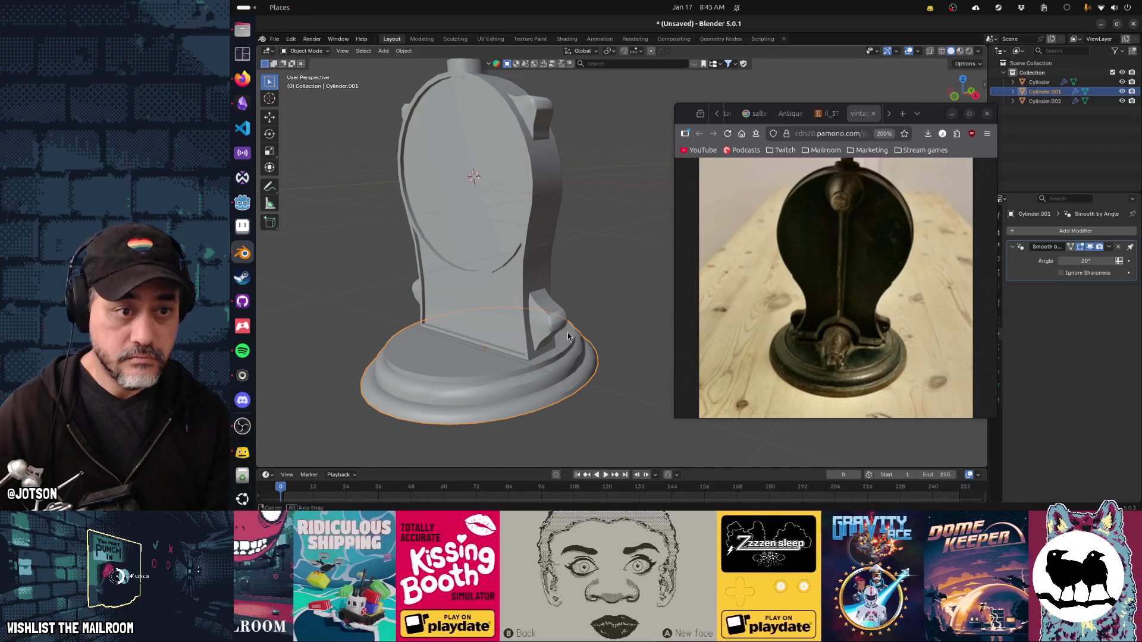
{"action": "left_click", "coordinate": [516, 260]}
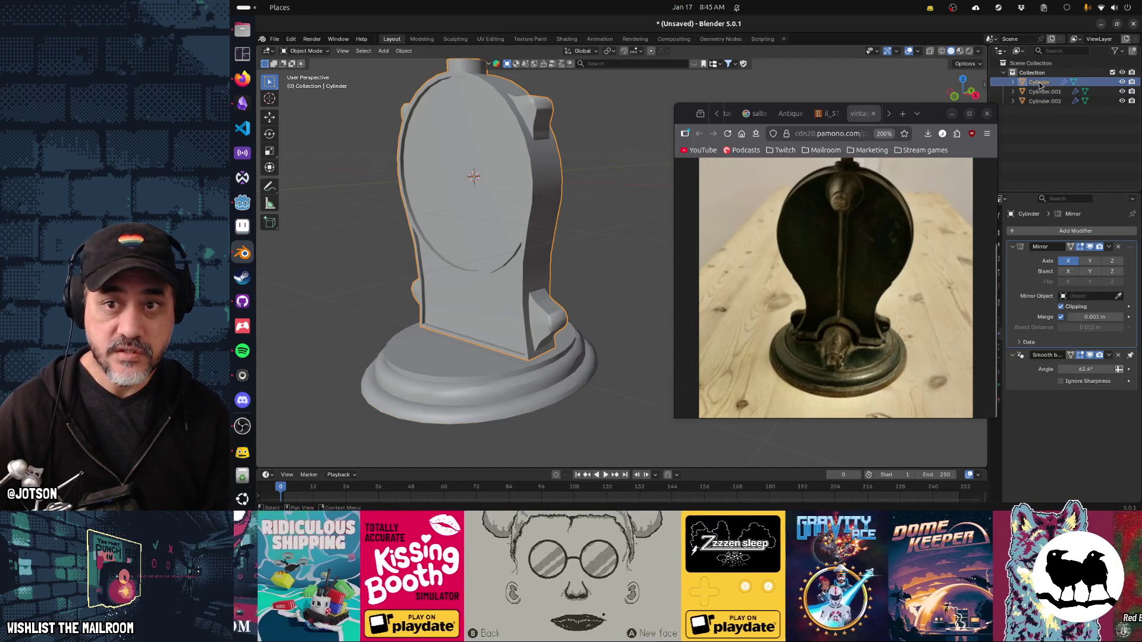
Rename the housing to 'scale' and the base to 'foot'.
{"action": "double_click", "coordinate": [1040, 82]}
{"action": "type", "text": "scale"}
{"action": "key", "text": "Return"}
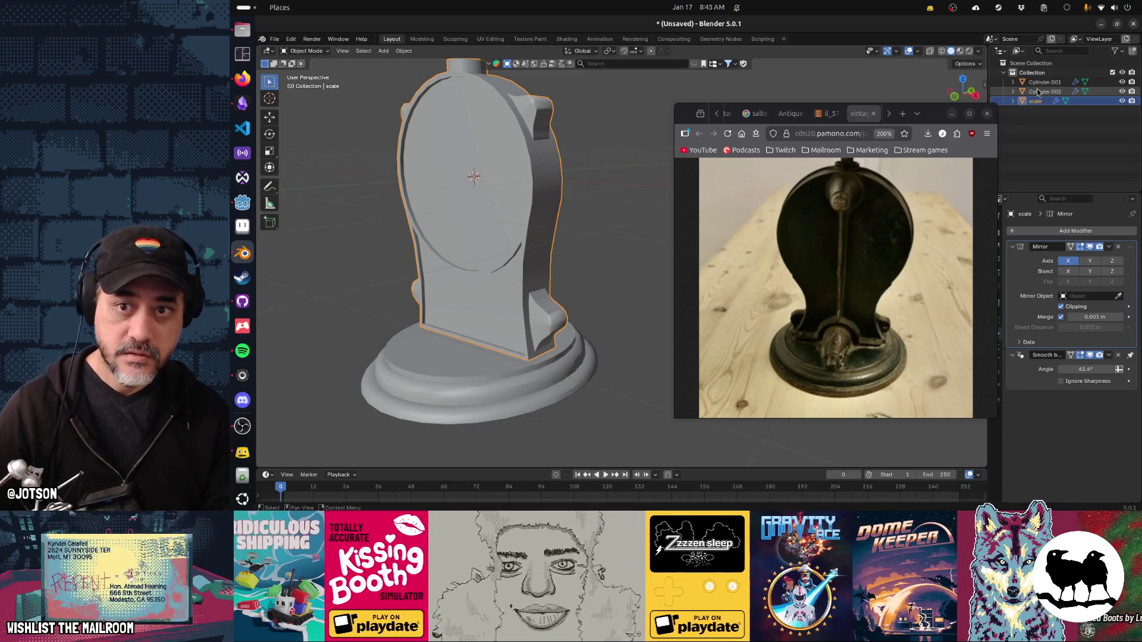
{"action": "left_click", "coordinate": [1038, 91]}
{"action": "key", "text": "Up"}
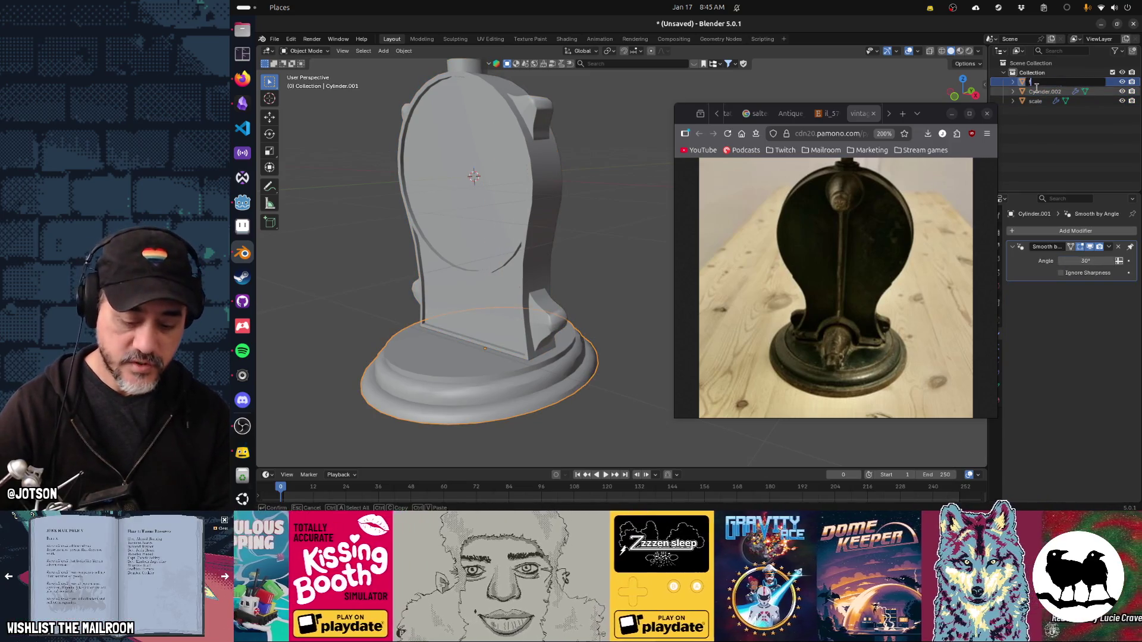
{"action": "key", "text": "Return"}
{"action": "key", "text": "Up"}
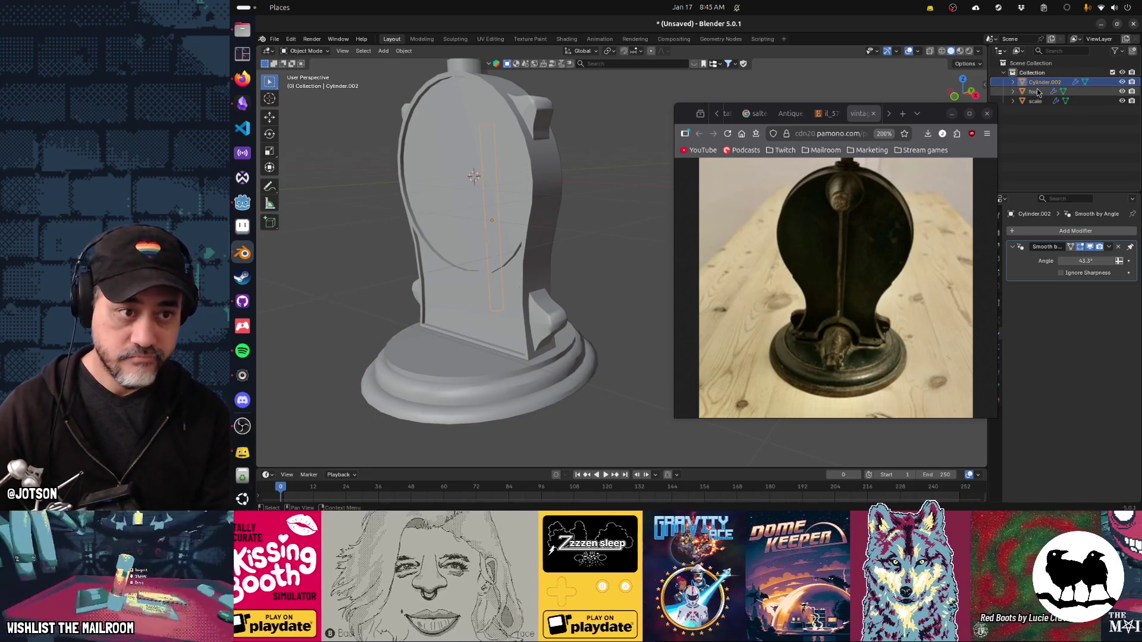
In X-ray view, delete the right half of the pivot rod's faces.
{"action": "left_click_drag", "start_coordinate": [630, 172], "coordinate": [565, 198]}
{"action": "key", "text": "Tab"}
{"action": "scroll", "scroll_direction": "up", "scroll_amount": 3}
{"action": "key", "text": "alt+z"}
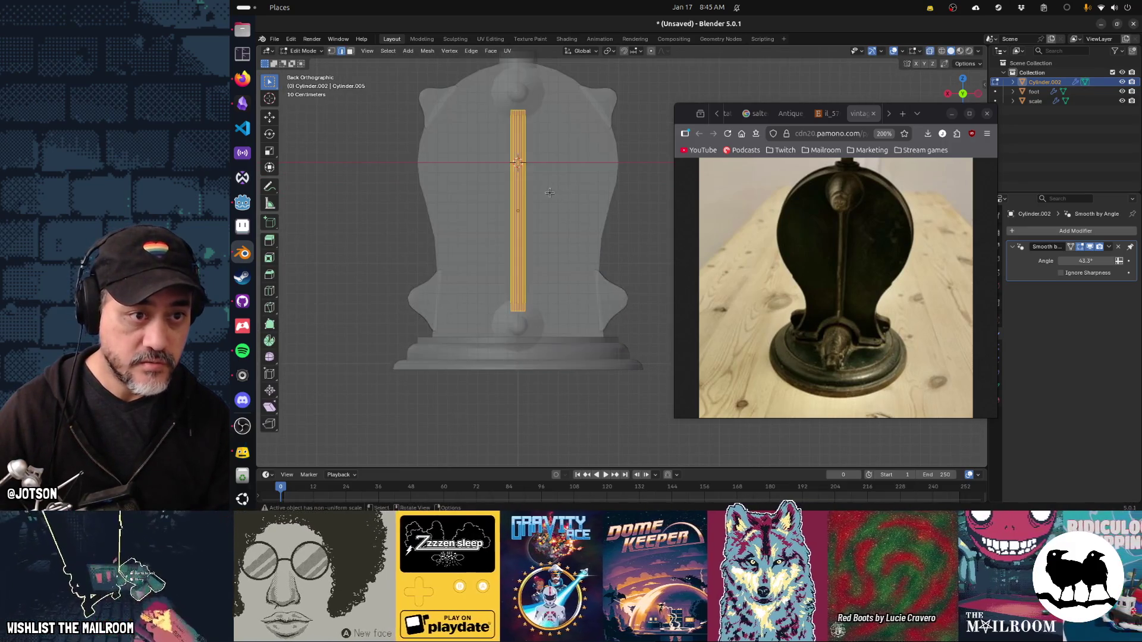
{"action": "scroll", "scroll_direction": "up", "scroll_amount": 3}
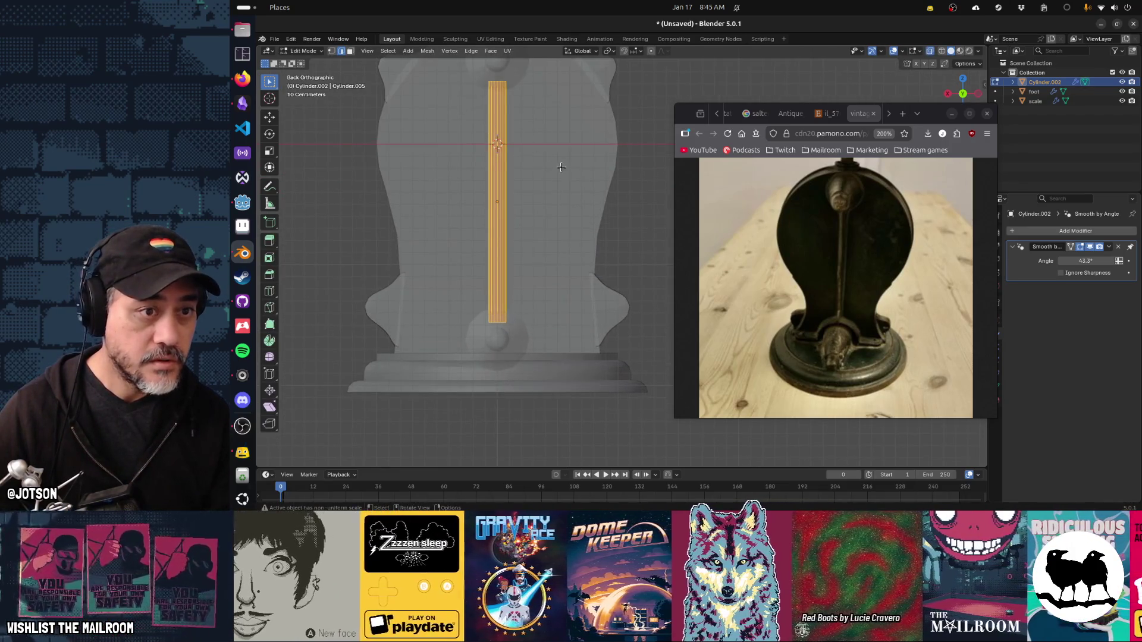
{"action": "key", "text": "alt+a"}
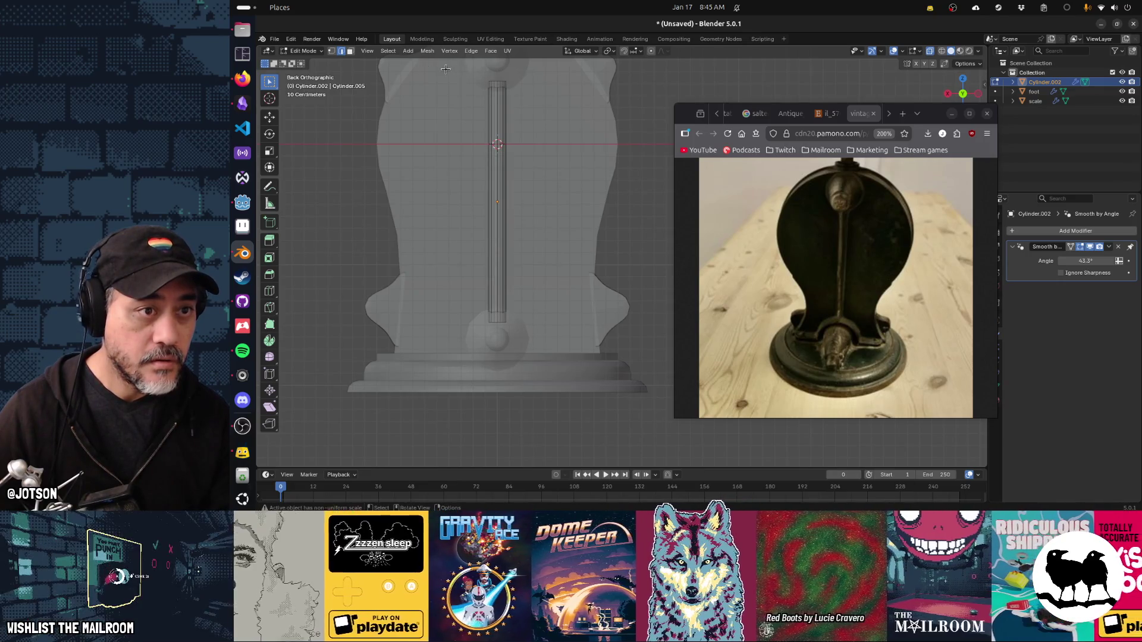
{"action": "left_click_drag", "start_coordinate": [582, 67], "coordinate": [498, 369]}
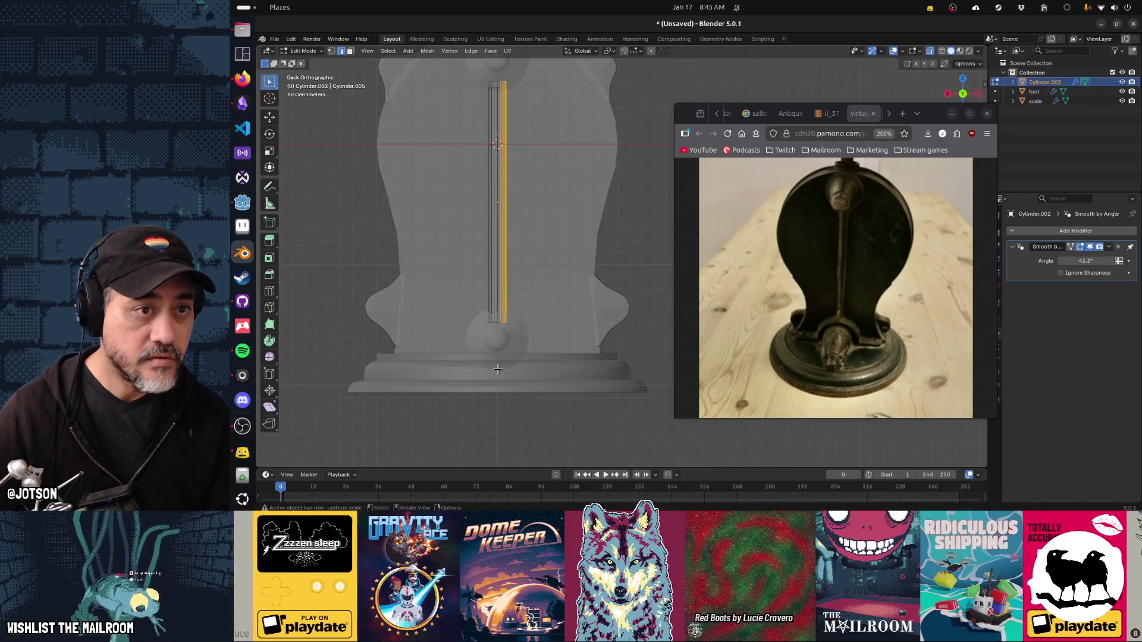
{"action": "key", "text": "x"}
{"action": "left_click", "coordinate": [497, 370]}
{"action": "key", "text": "Tab"}
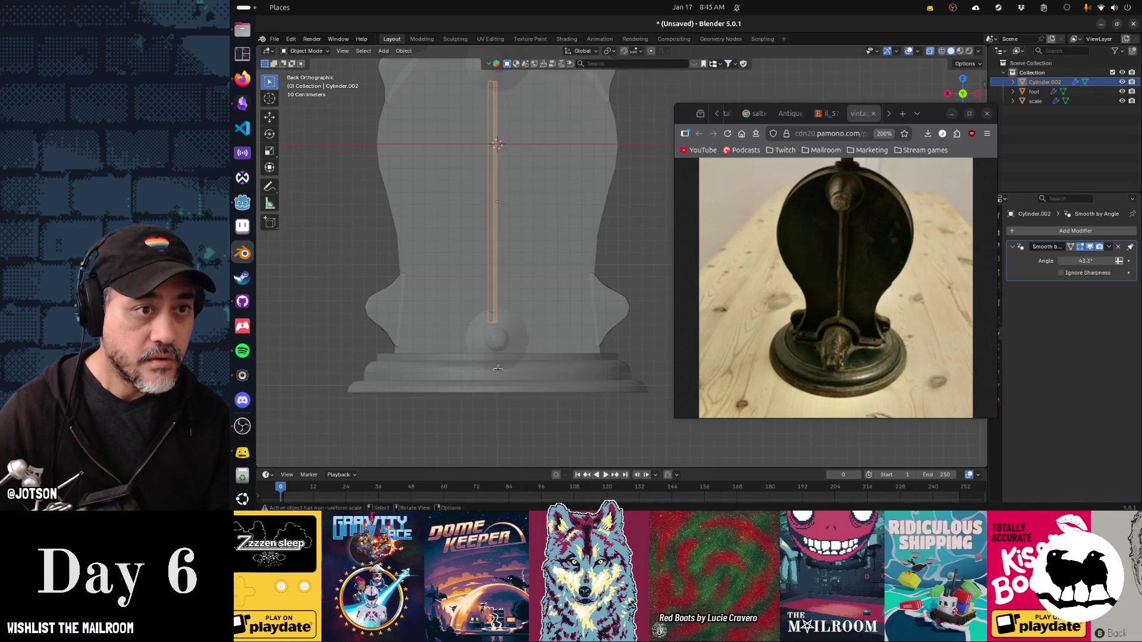
Join the halved pivot rod into the scale object.
{"action": "left_click", "coordinate": [538, 301]}
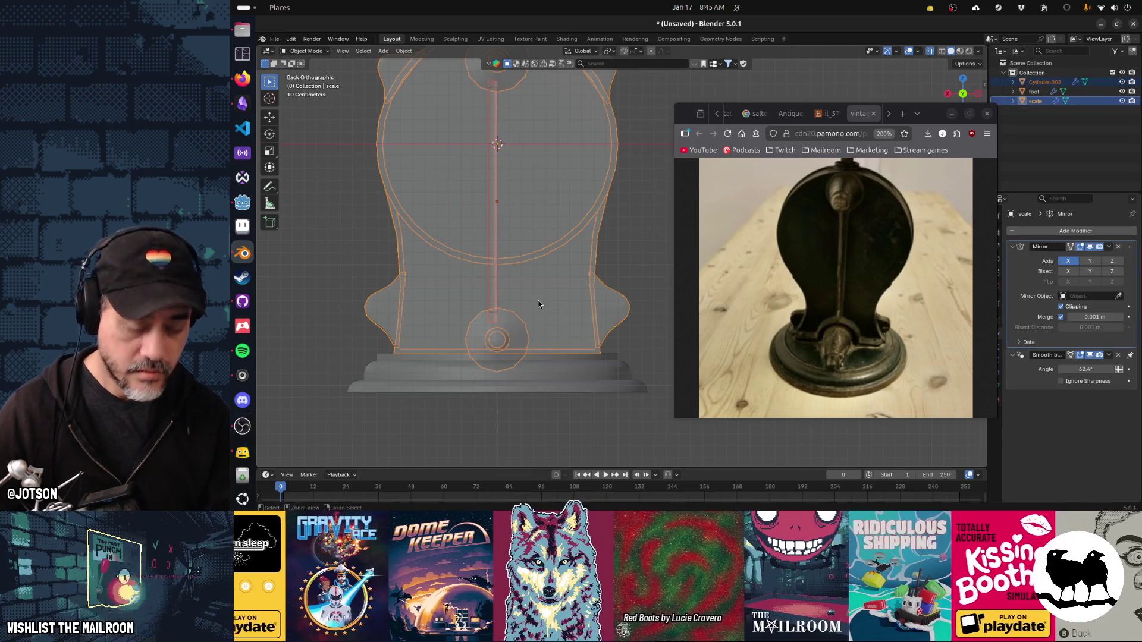
{"action": "key", "text": "ctrl+j"}
{"action": "key", "text": "Tab"}
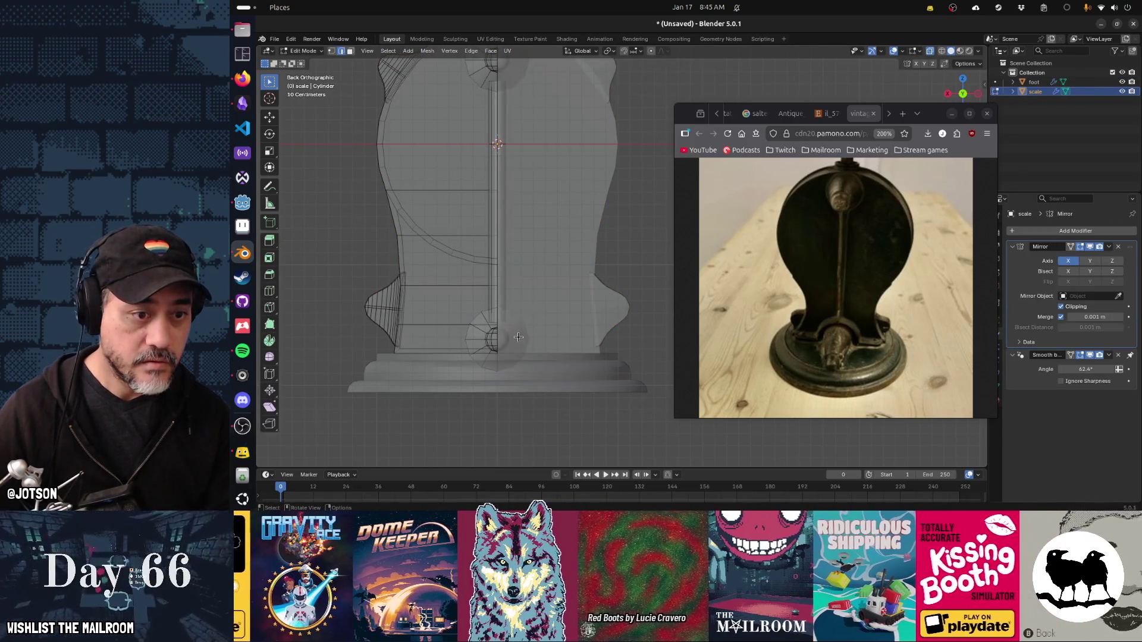
{"action": "key", "text": "Tab"}
Delete the right half of the foot's faces, then join the foot into the scale object.
{"action": "left_click", "coordinate": [552, 373]}
{"action": "key", "text": "Tab"}
{"action": "left_click_drag", "start_coordinate": [659, 330], "coordinate": [515, 441]}
{"action": "key", "text": "x"}
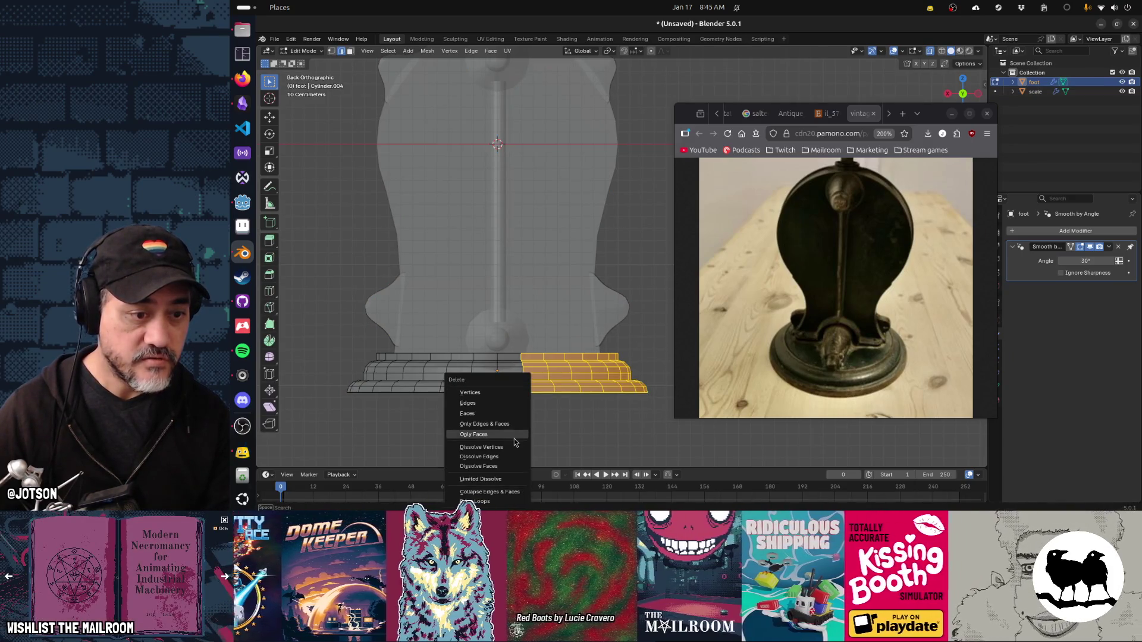
{"action": "left_click", "coordinate": [491, 393]}
{"action": "key", "text": "Tab"}
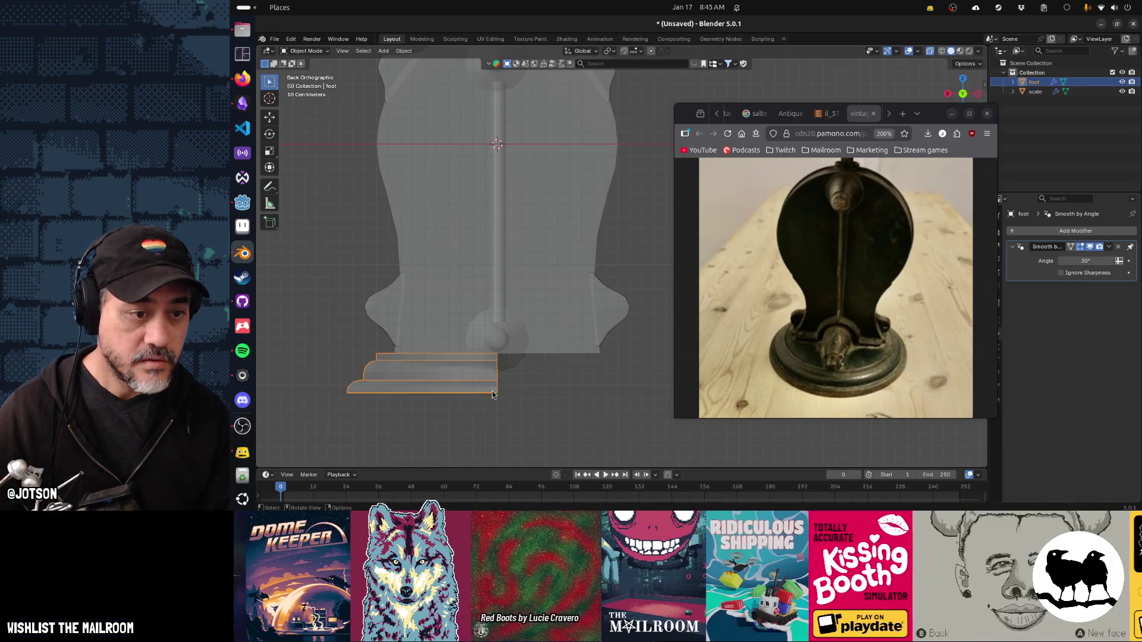
{"action": "left_click", "coordinate": [529, 321]}
{"action": "key", "text": "ctrl+j"}
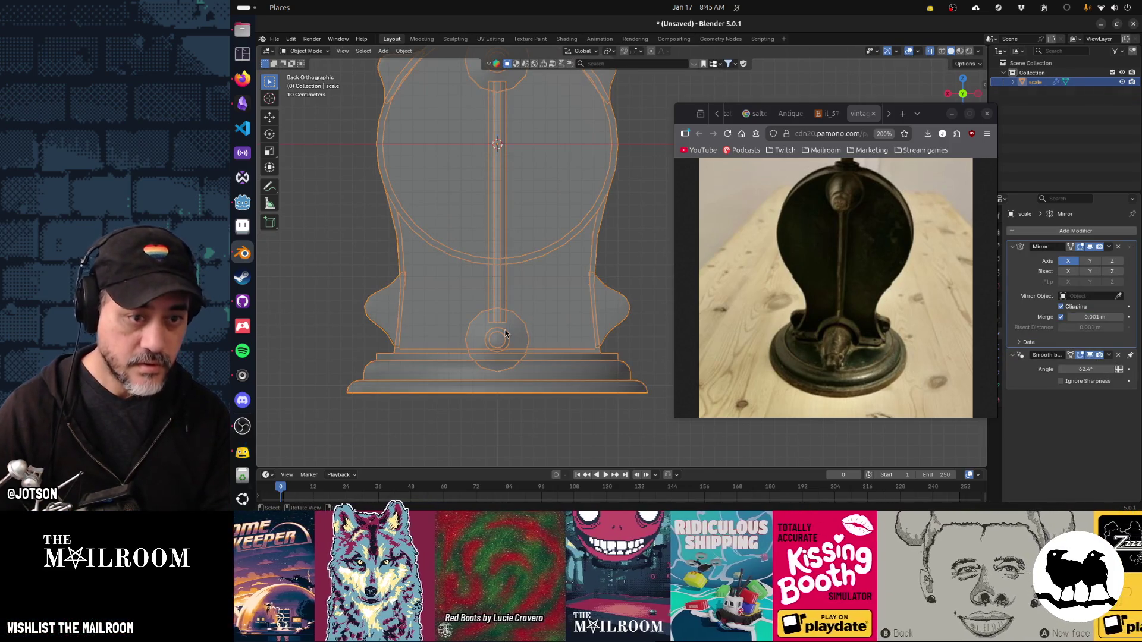
Orbit into perspective and frame the joined scale model to check the mirrored base.
{"action": "left_click", "coordinate": [326, 328]}
{"action": "left_click_drag", "start_coordinate": [327, 328], "coordinate": [580, 369]}
{"action": "scroll", "scroll_direction": "up", "scroll_amount": 3}
{"action": "key", "text": "Tab"}
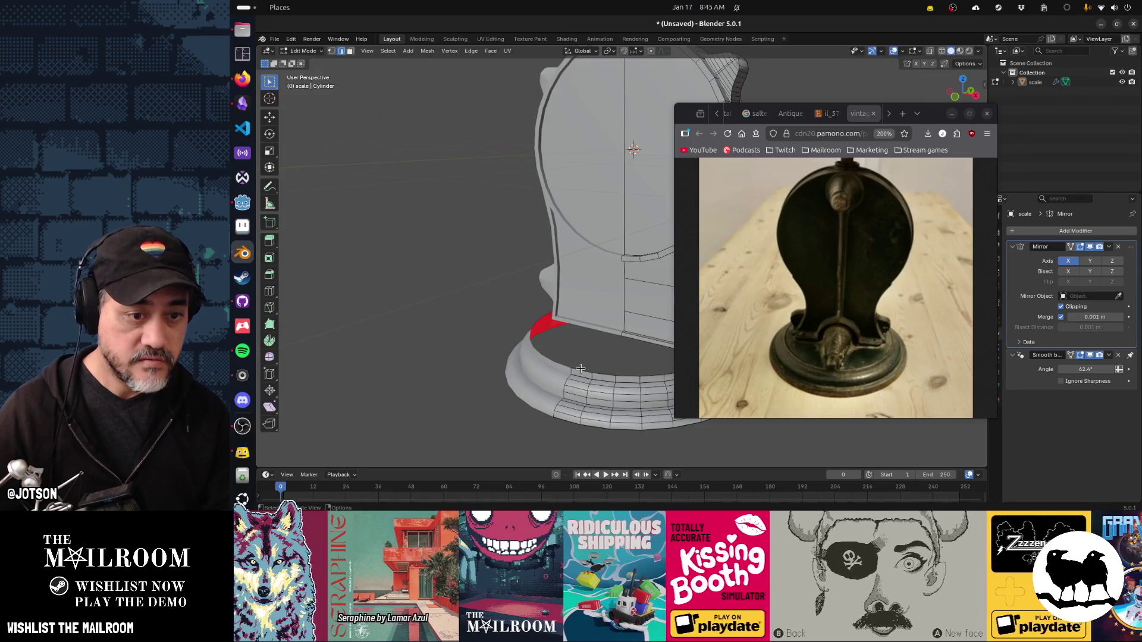
{"action": "left_click", "coordinate": [580, 368]}
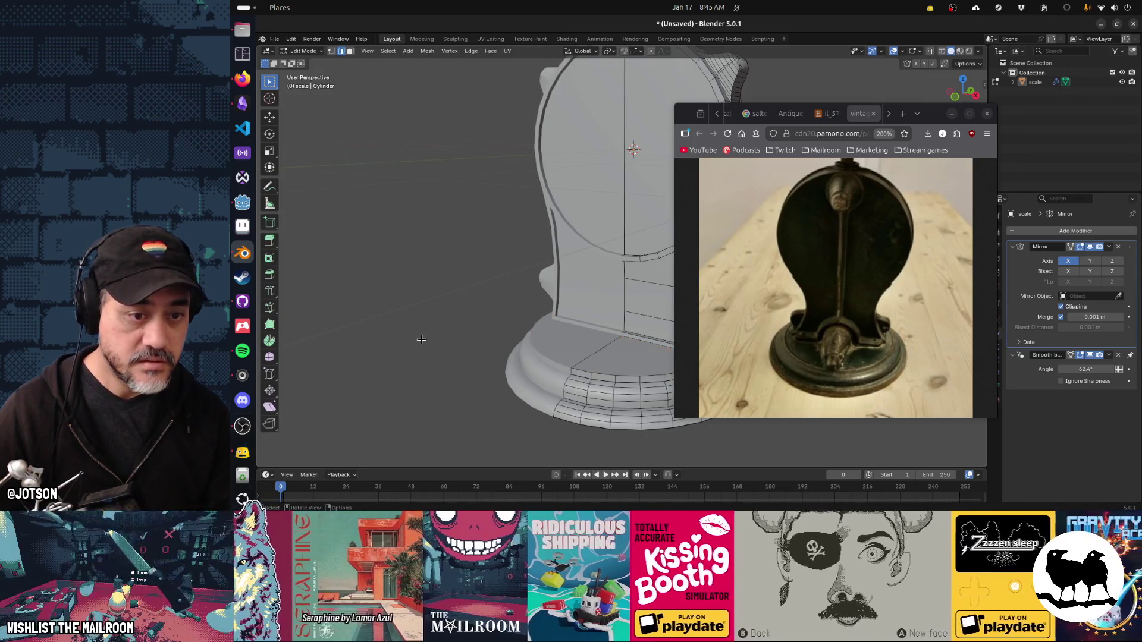
{"action": "key", "text": "Tab"}
{"action": "scroll", "scroll_direction": "down", "scroll_amount": 3}
{"action": "left_click_drag", "start_coordinate": [422, 344], "coordinate": [417, 280]}
{"action": "left_click", "coordinate": [443, 244]}
{"action": "key", "text": "KP_Decimal"}
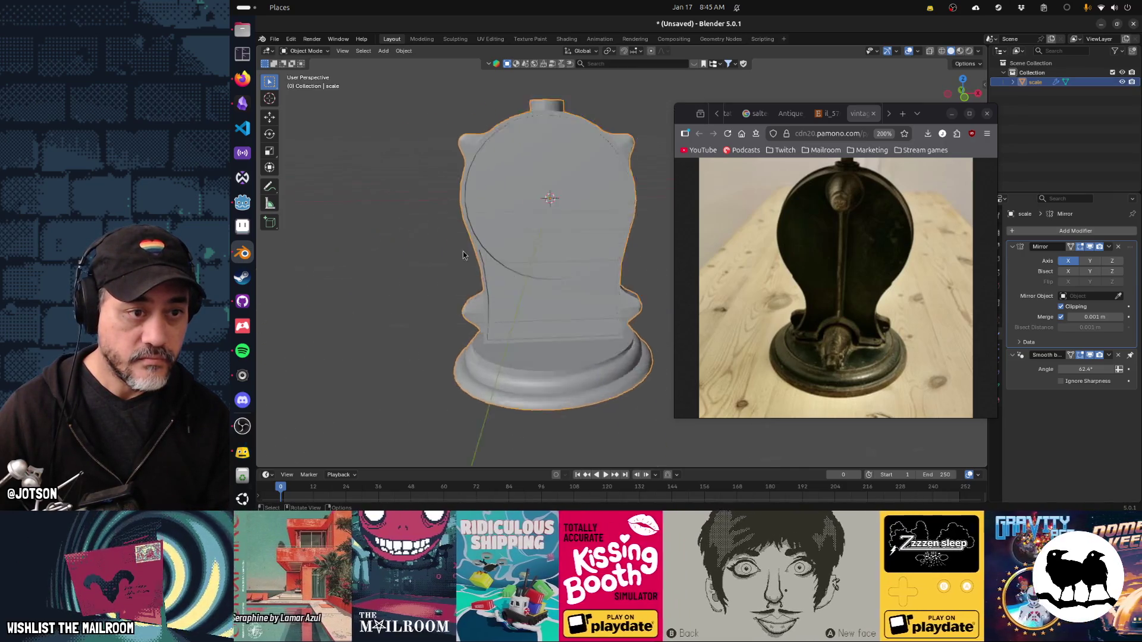
Inspect the front pillar and side, move the reference browser right, and show its next tab.
{"action": "left_click_drag", "start_coordinate": [607, 305], "coordinate": [601, 279]}
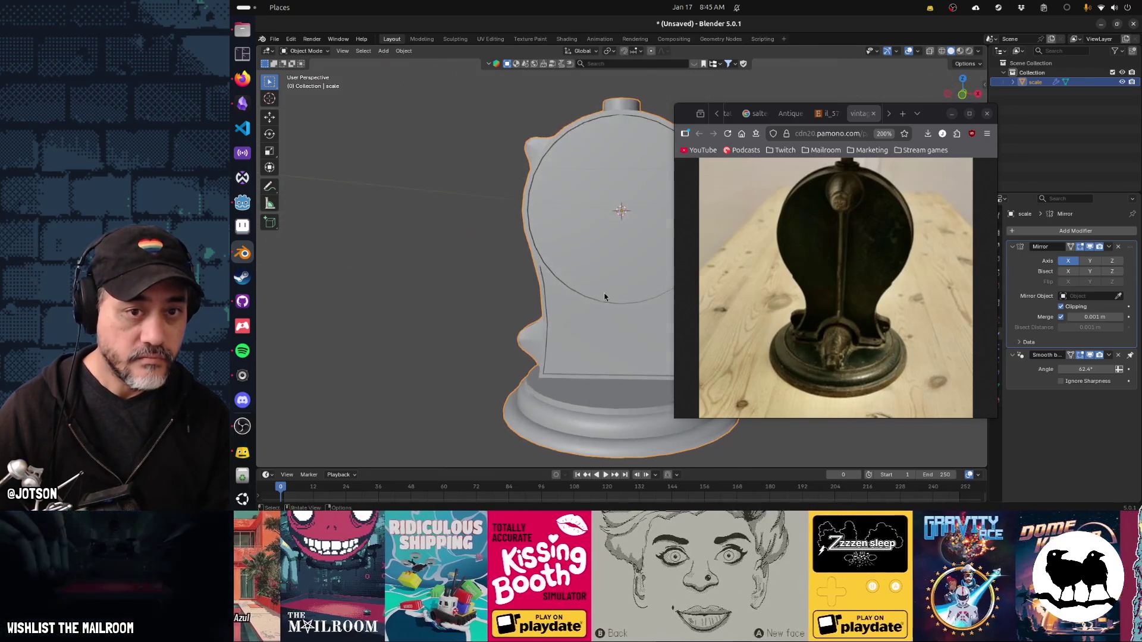
{"action": "left_click_drag", "start_coordinate": [930, 119], "coordinate": [1039, 113]}
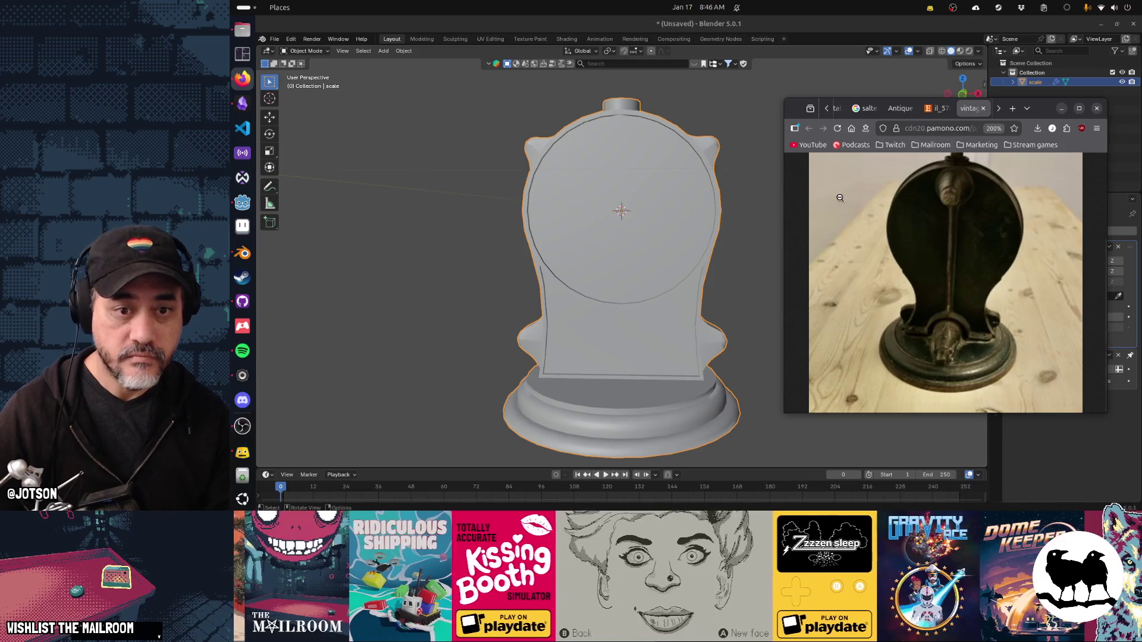
{"action": "left_click_drag", "start_coordinate": [678, 408], "coordinate": [635, 271]}
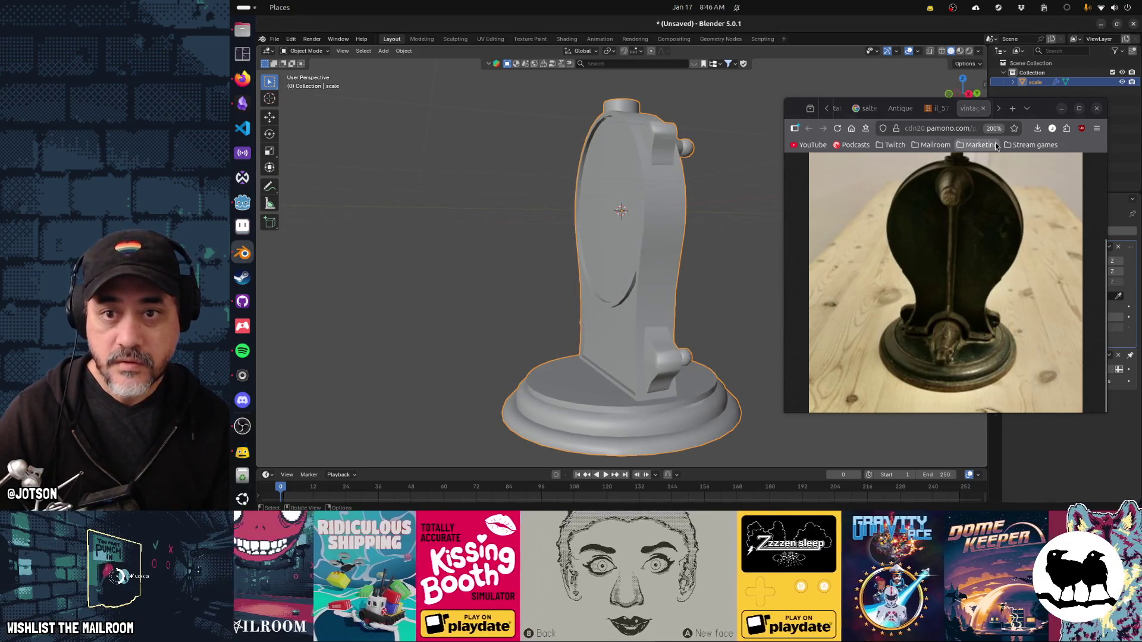
{"action": "key", "text": "Home"}
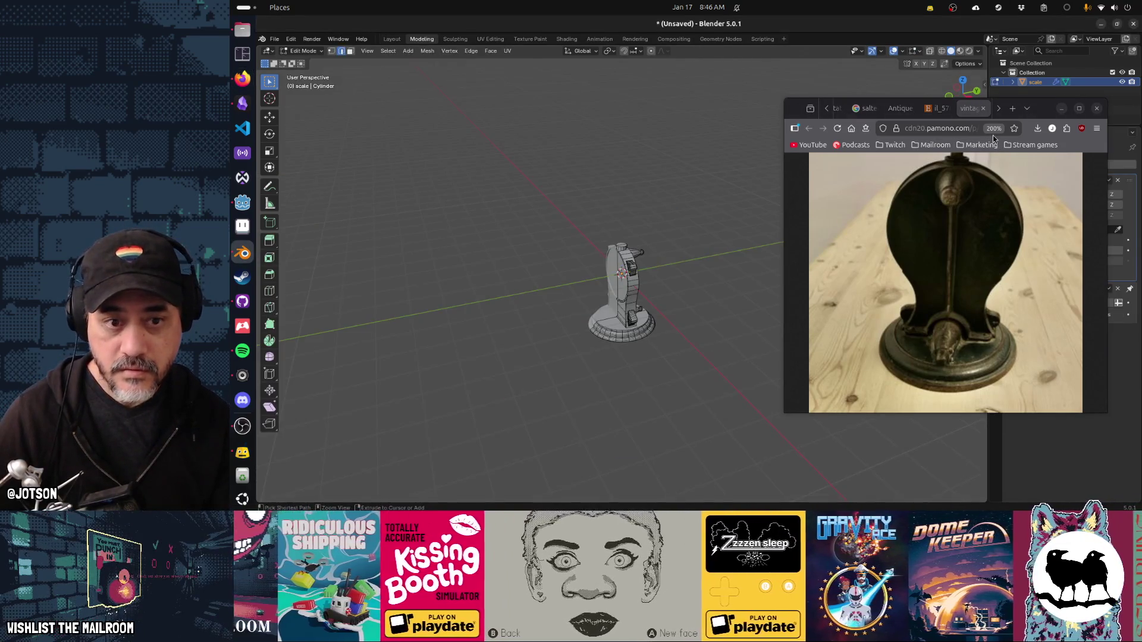
{"action": "key", "text": "KP_Decimal"}
{"action": "left_click", "coordinate": [1045, 108]}
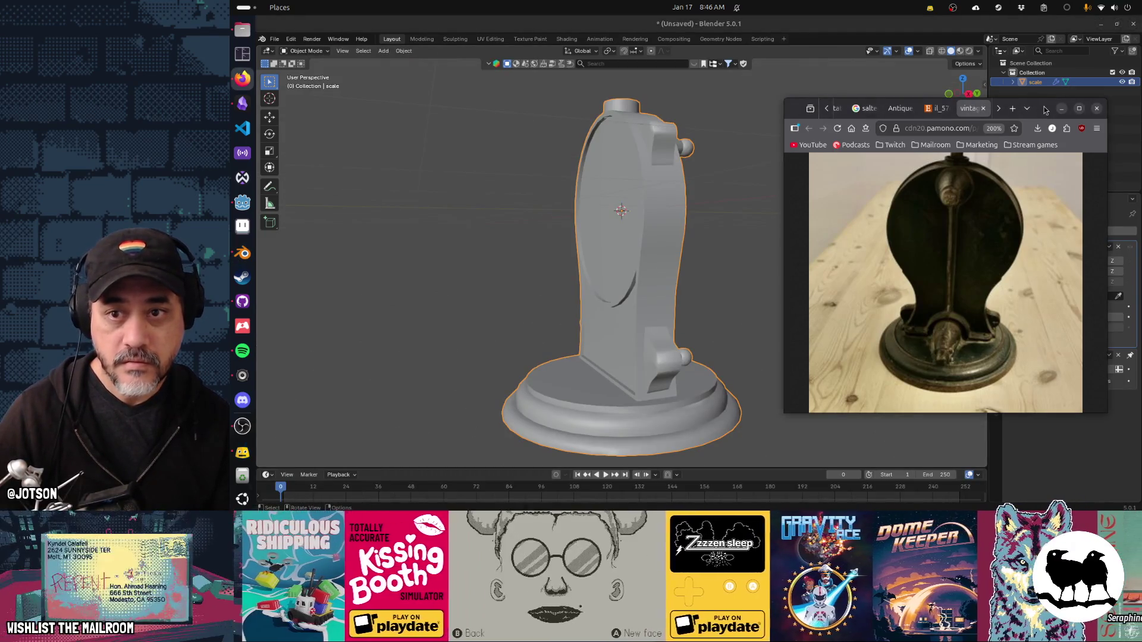
{"action": "key", "text": "ctrl+Tab"}
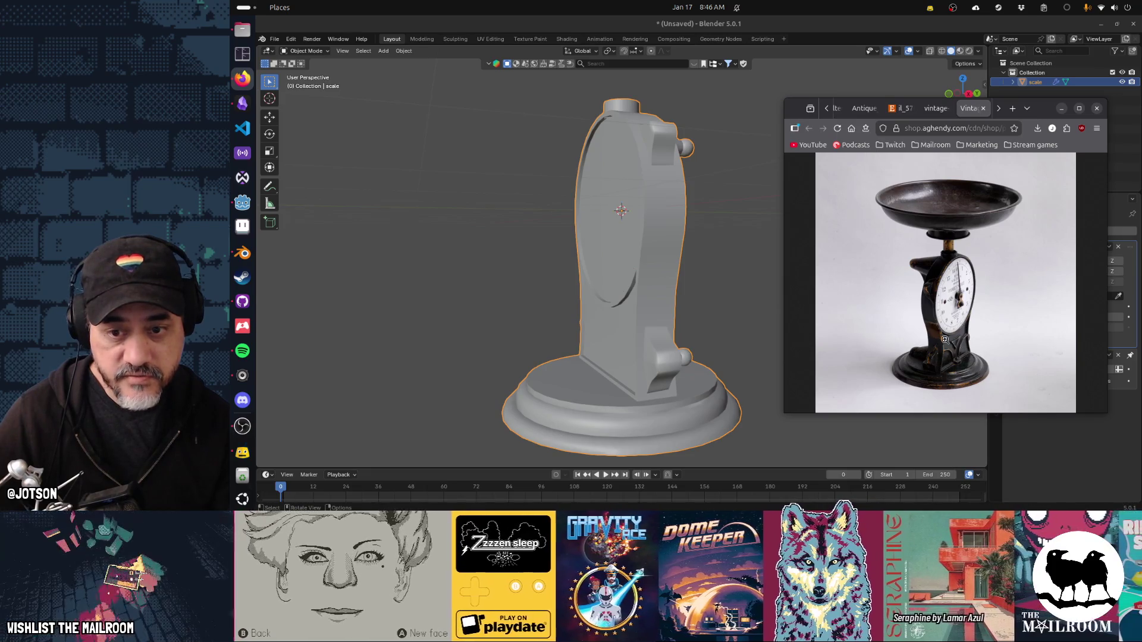
Cycle the Firefox reference tabs to the dark cast-iron scale with a brass pan.
{"action": "key", "text": "ctrl+Tab"}
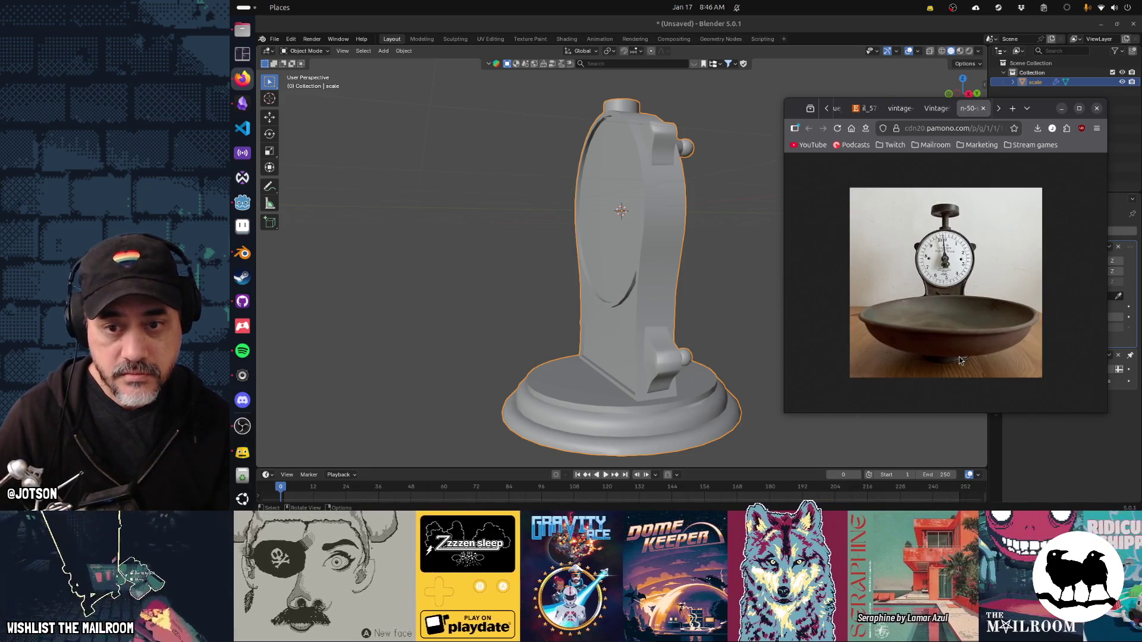
{"action": "key", "text": "ctrl+Tab"}
{"action": "key", "text": "ctrl+Tab"}
{"action": "key", "text": "ctrl+shift+Tab"}
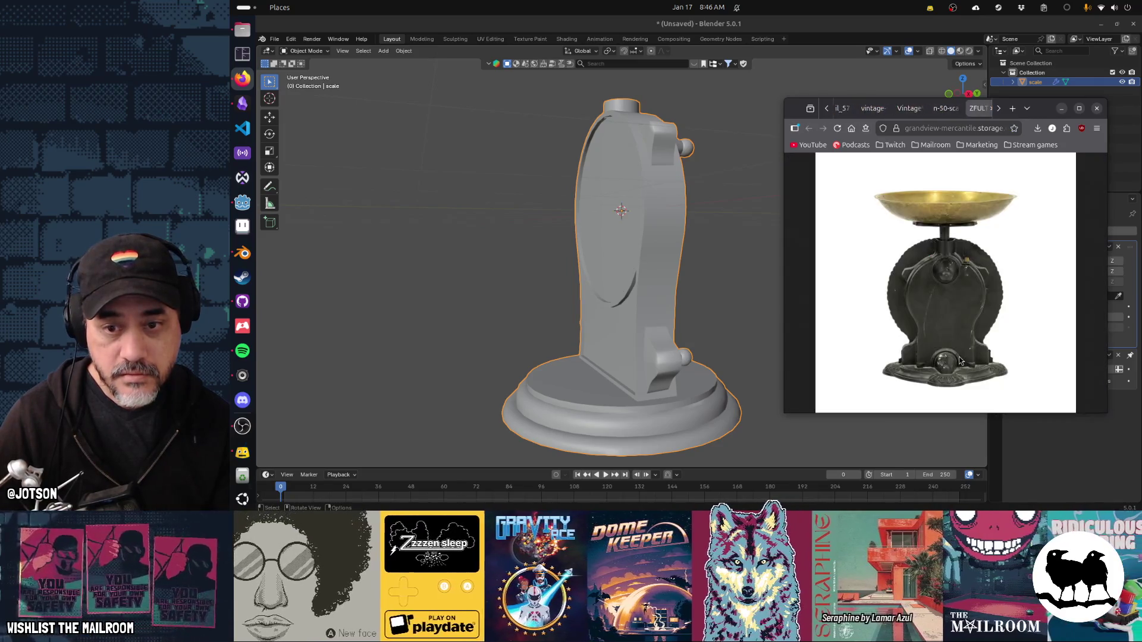
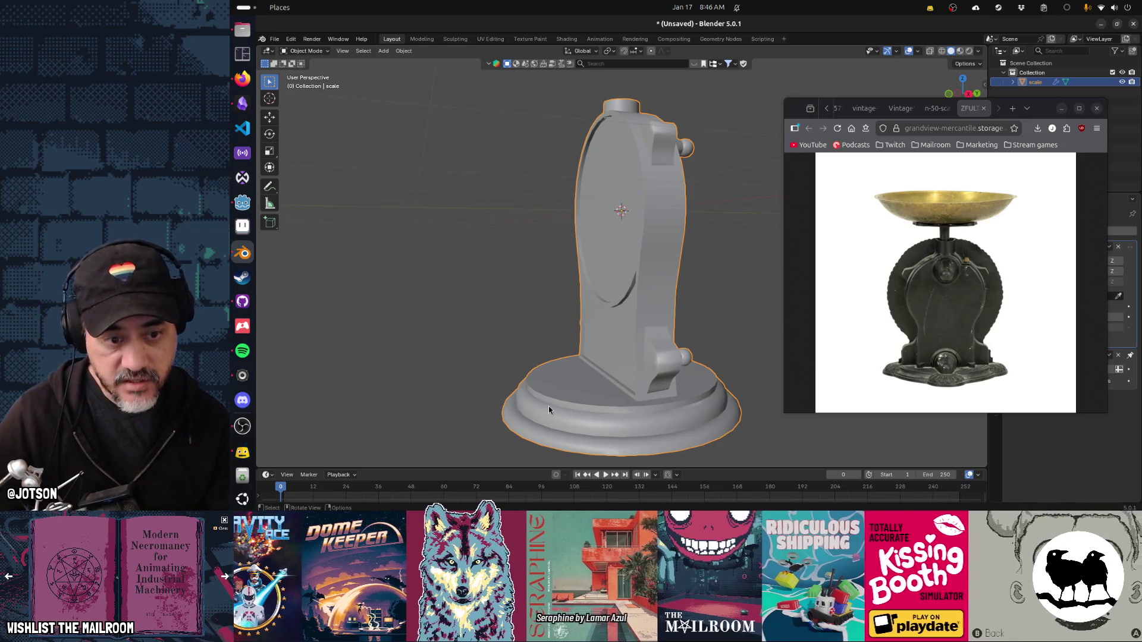
In Edit Mode, loop-select the edge ring around the scale's base and start a bevel on it.
{"action": "key", "text": "Tab"}
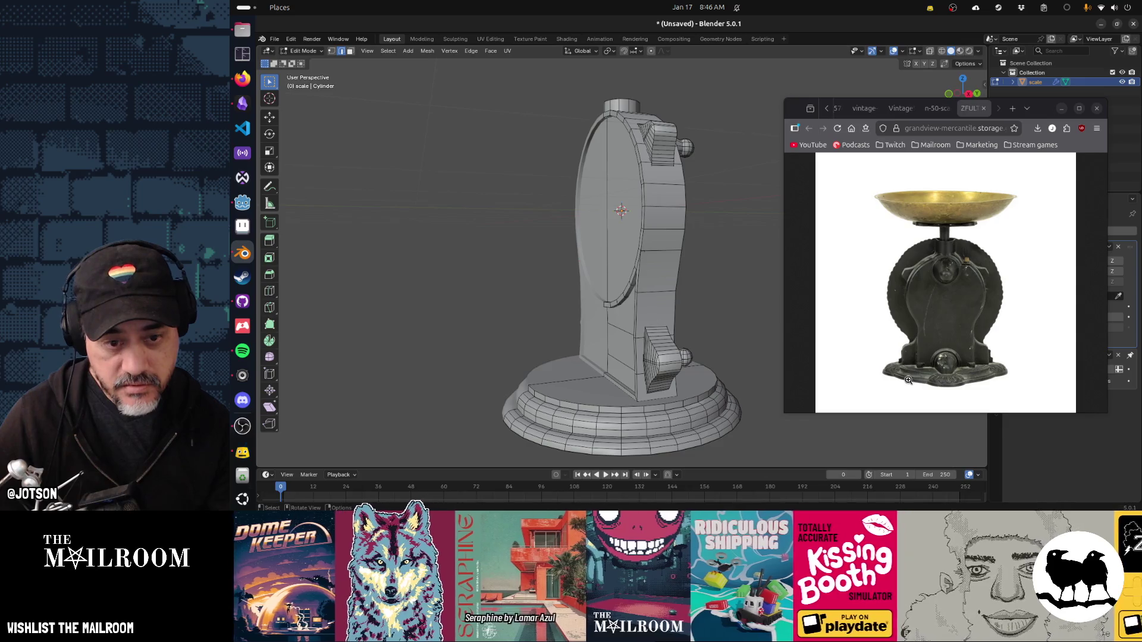
{"action": "left_click", "coordinate": [566, 417]}
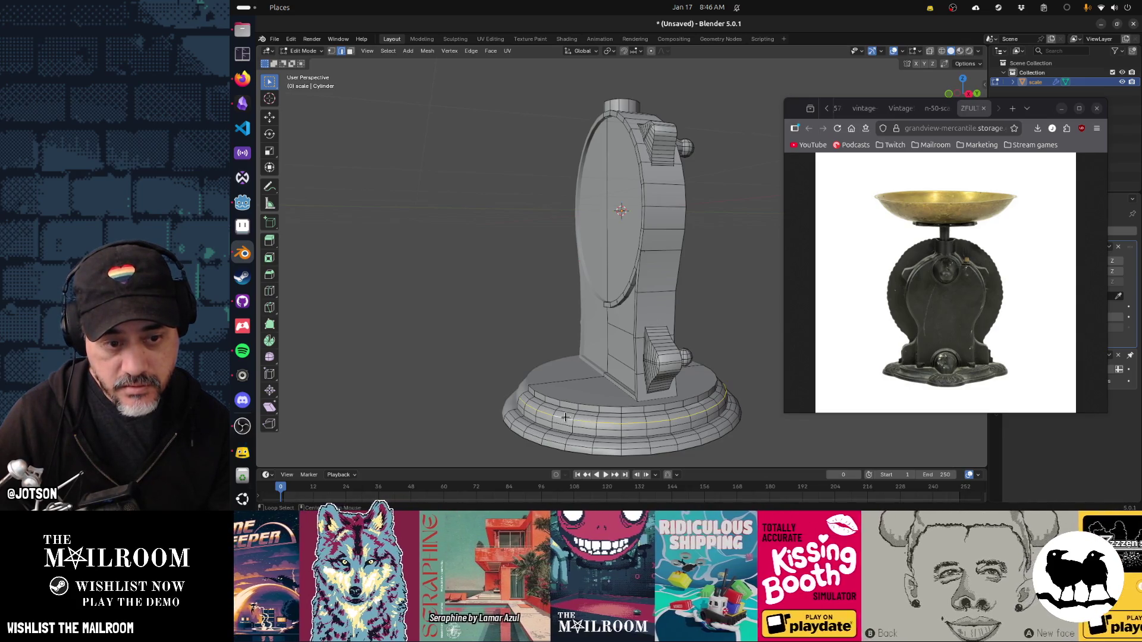
{"action": "left_click", "coordinate": [563, 413]}
{"action": "left_click", "coordinate": [562, 424]}
{"action": "left_click", "coordinate": [581, 415]}
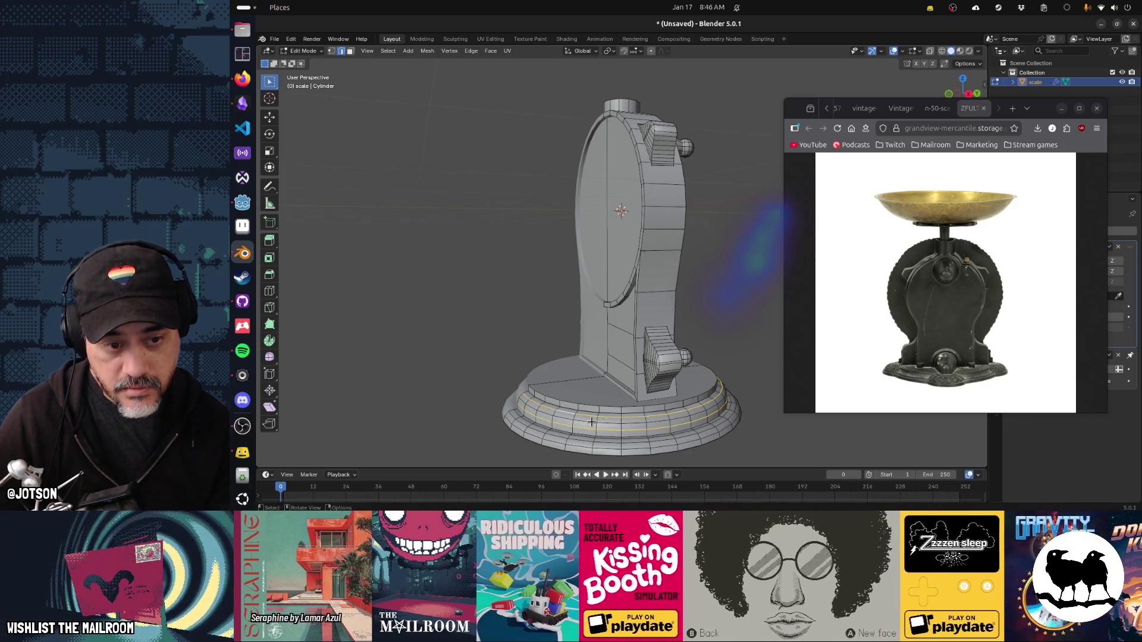
{"action": "left_click", "coordinate": [621, 422]}
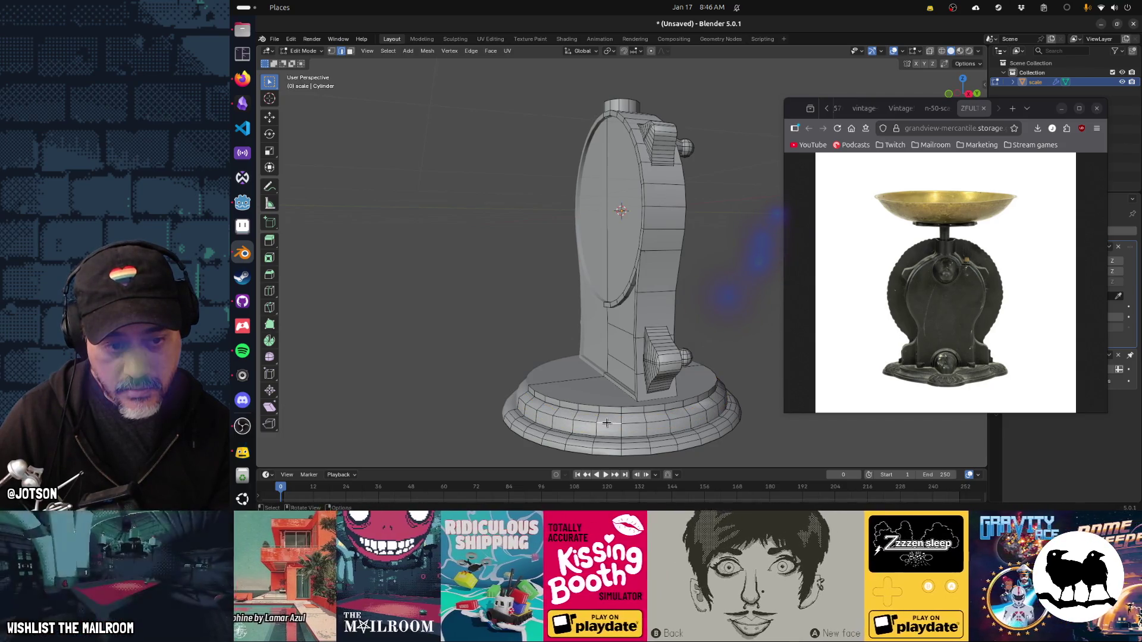
{"action": "left_click", "coordinate": [671, 427]}
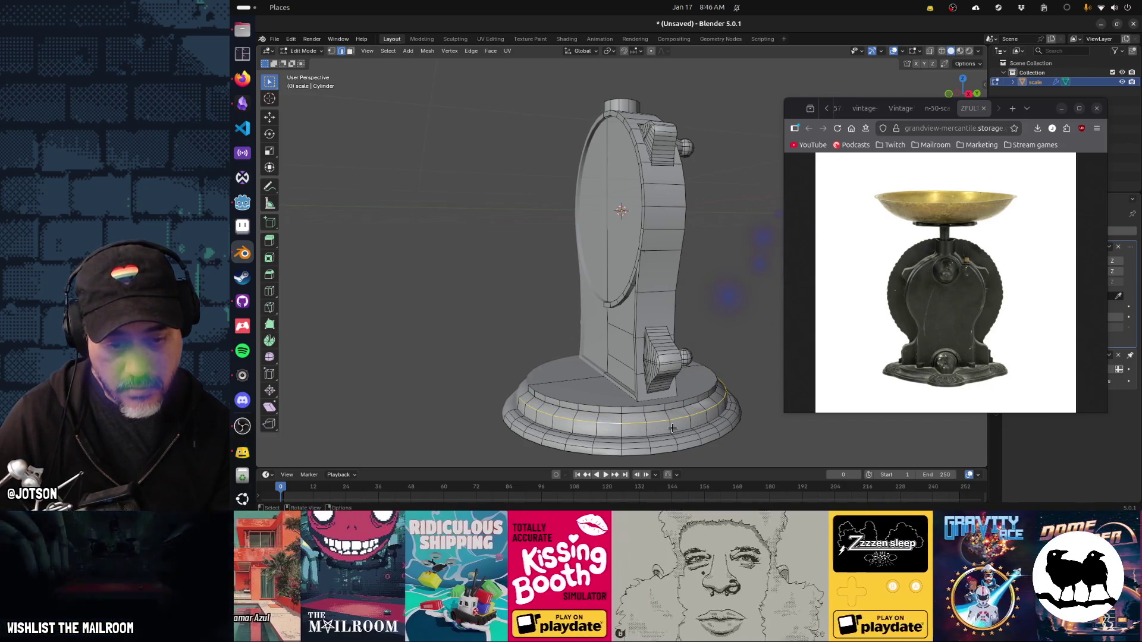
{"action": "key", "text": "ctrl+b"}
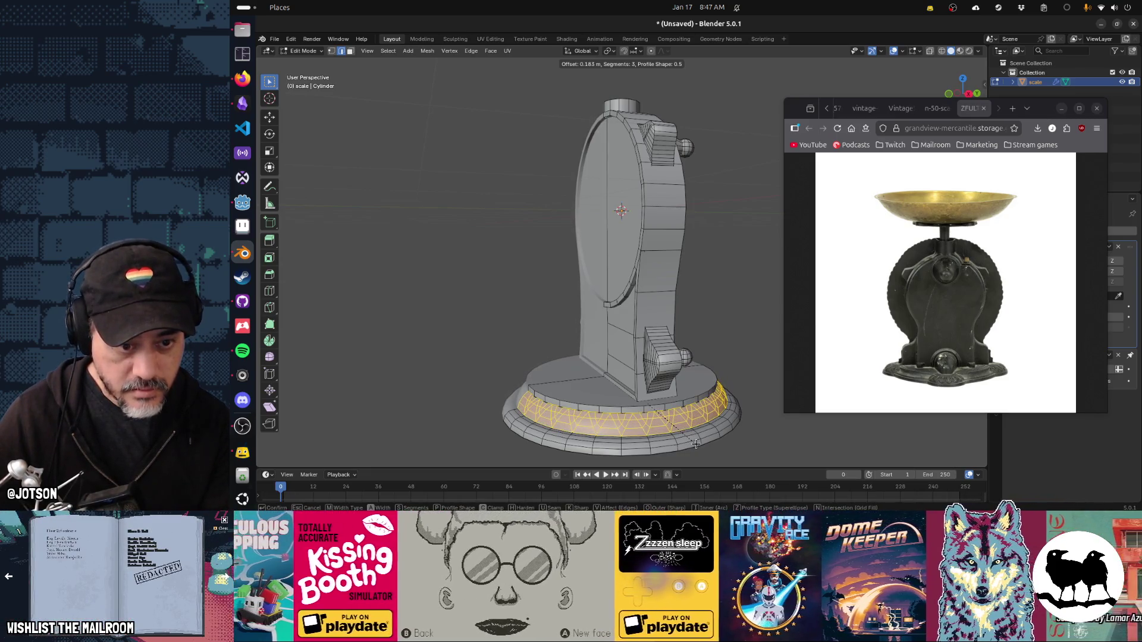
Bevel the base loop about 0.2 m wide with sharp miters and a flat 0 profile.
{"action": "key", "text": "i"}
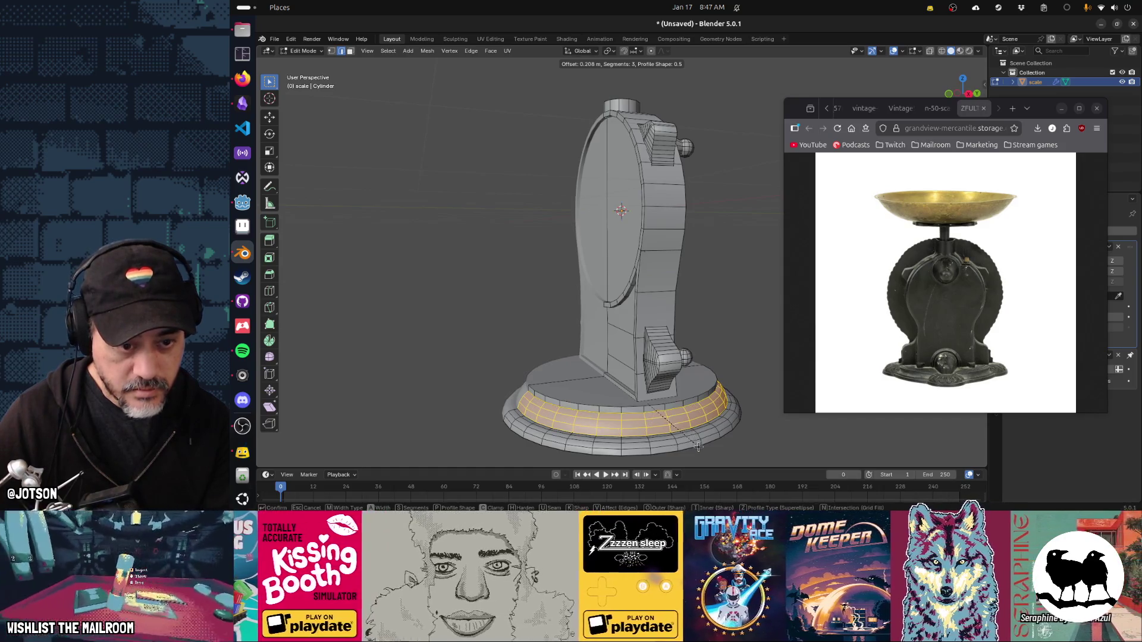
{"action": "key", "text": "o"}
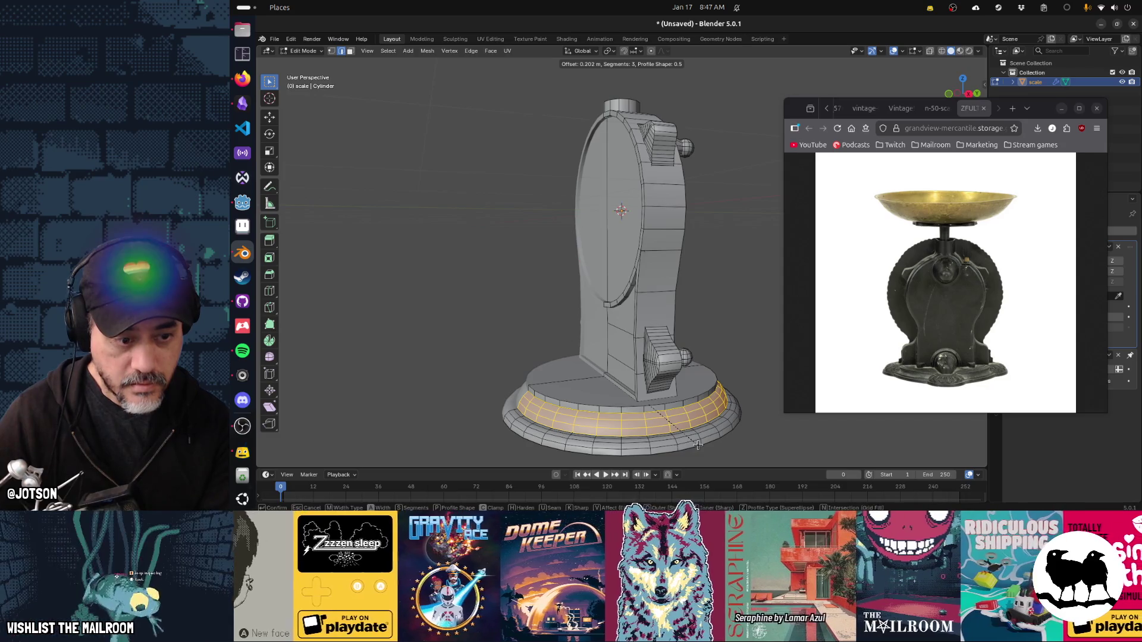
{"action": "key", "text": "p"}
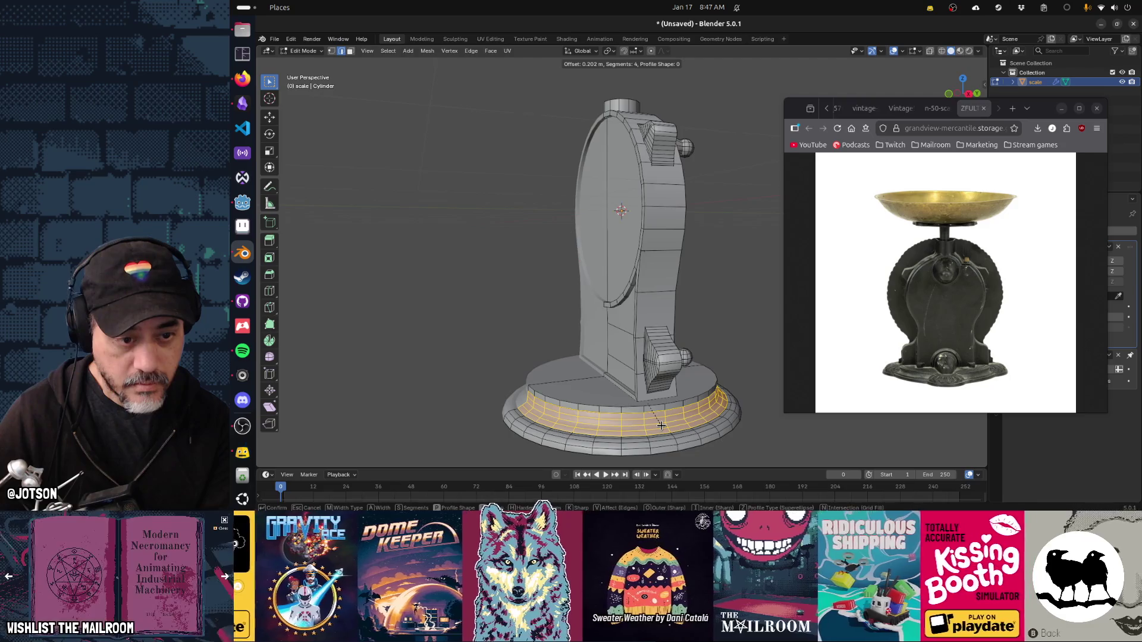
{"action": "left_click", "coordinate": [661, 426]}
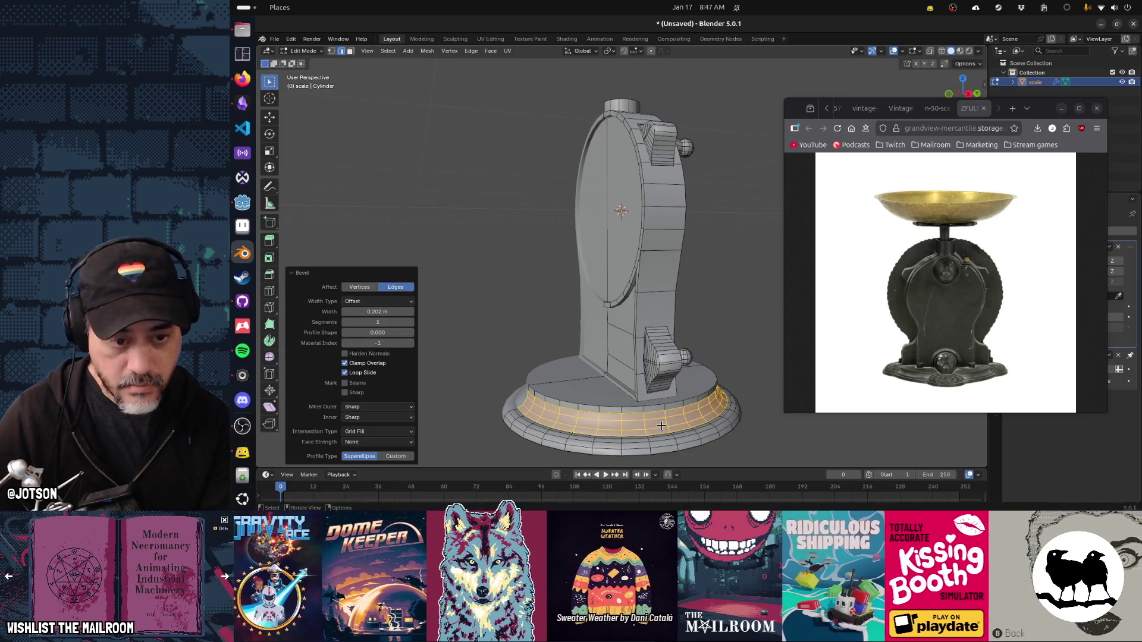
{"action": "left_click", "coordinate": [747, 377]}
Inspect the beveled body from another angle in Object Mode, then return to Edit Mode.
{"action": "key", "text": "Tab"}
{"action": "left_click_drag", "start_coordinate": [743, 395], "coordinate": [422, 425]}
{"action": "key", "text": "Tab"}
{"action": "key", "text": "Tab"}
{"action": "key", "text": "Tab"}
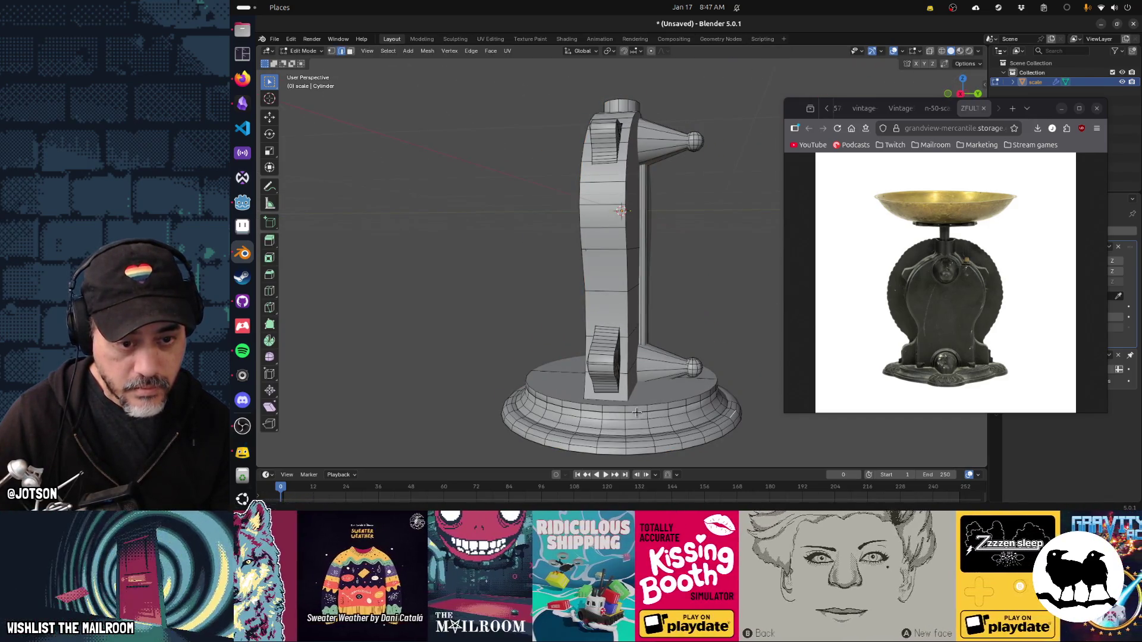
Select an upper base loop and scale it slightly, refining the size twice.
{"action": "left_click_drag", "start_coordinate": [646, 423], "coordinate": [739, 400]}
{"action": "left_click", "coordinate": [644, 387]}
{"action": "key", "text": "s"}
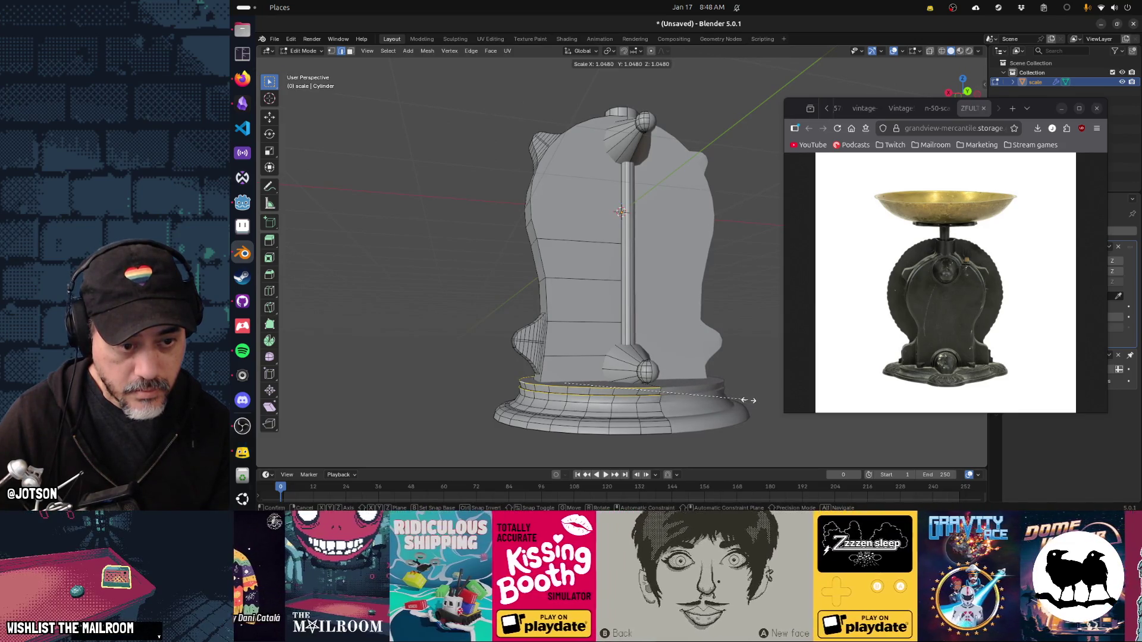
{"action": "left_click", "coordinate": [752, 398]}
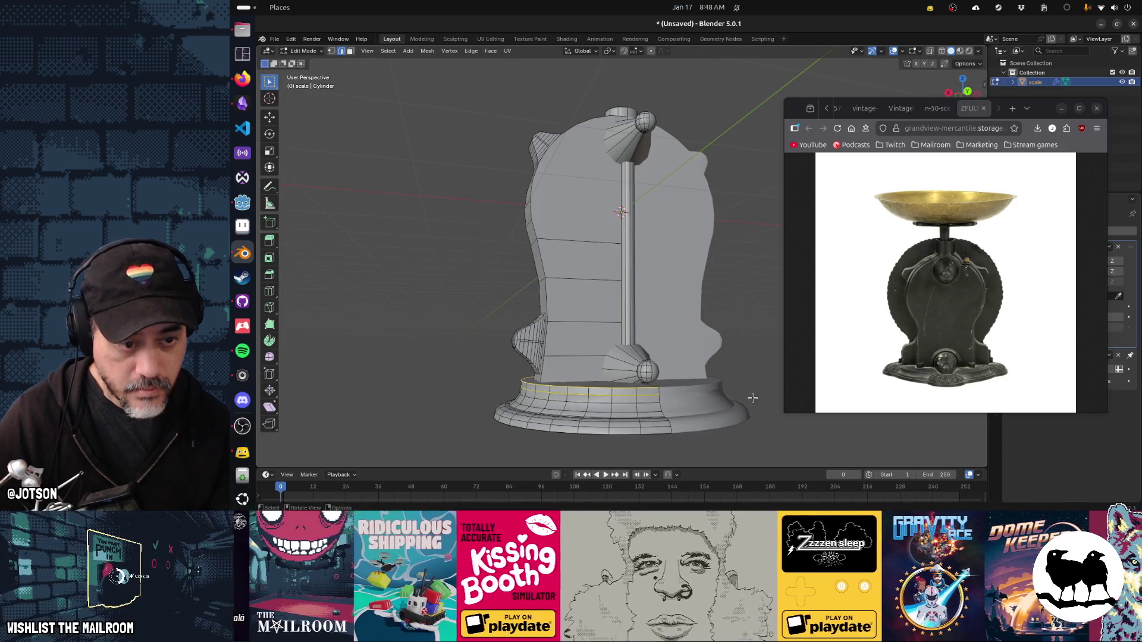
{"action": "left_click_drag", "start_coordinate": [643, 413], "coordinate": [644, 411]}
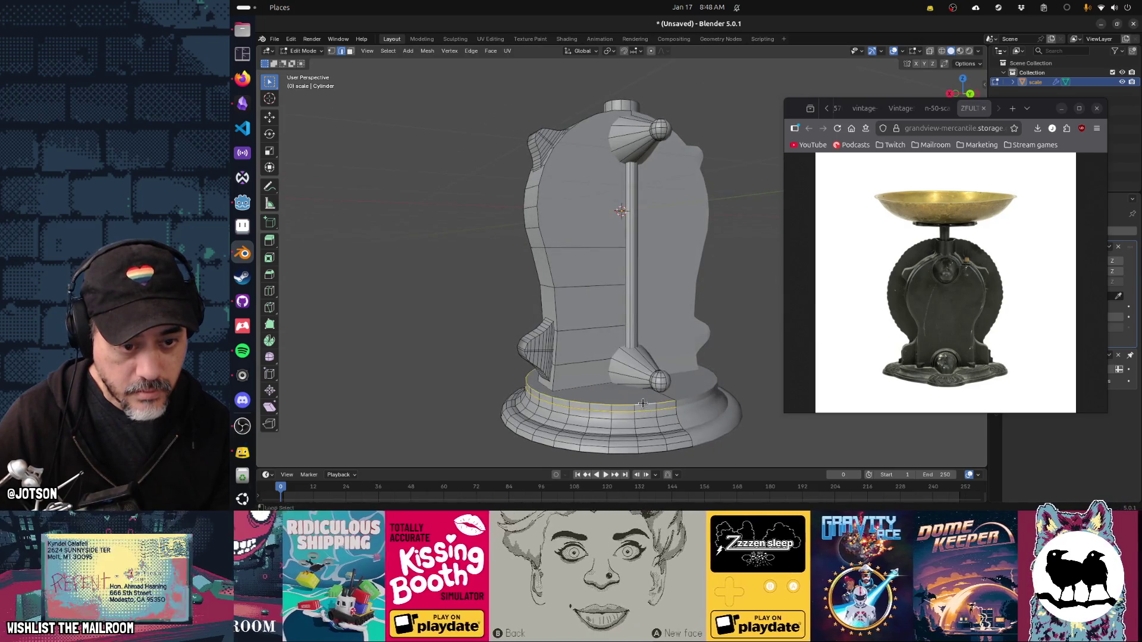
{"action": "key", "text": "s"}
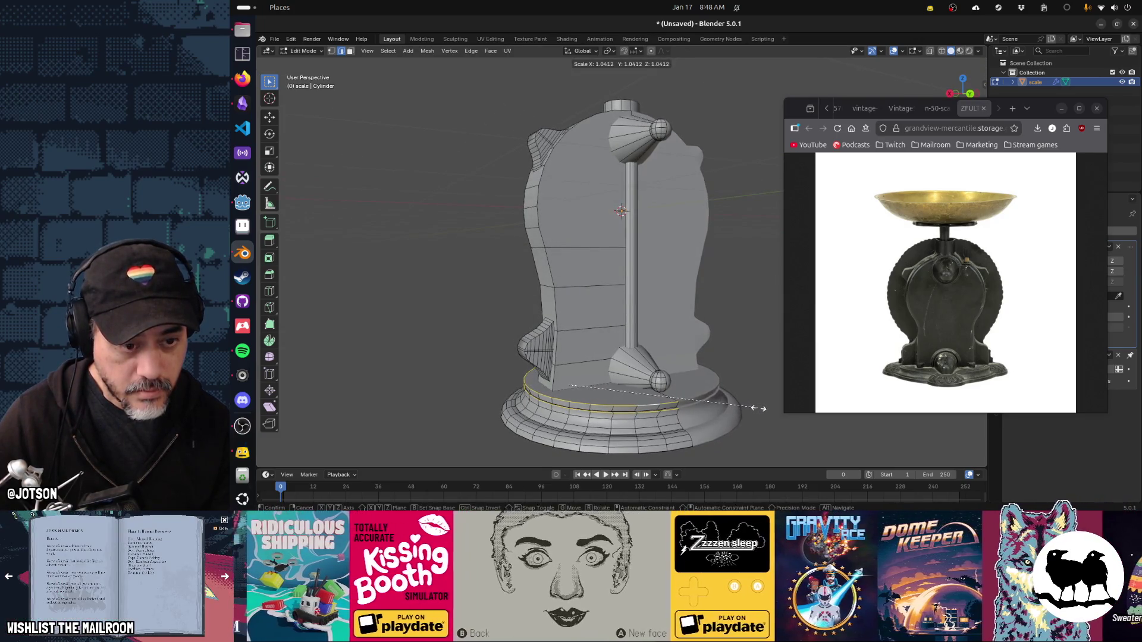
{"action": "left_click", "coordinate": [705, 406]}
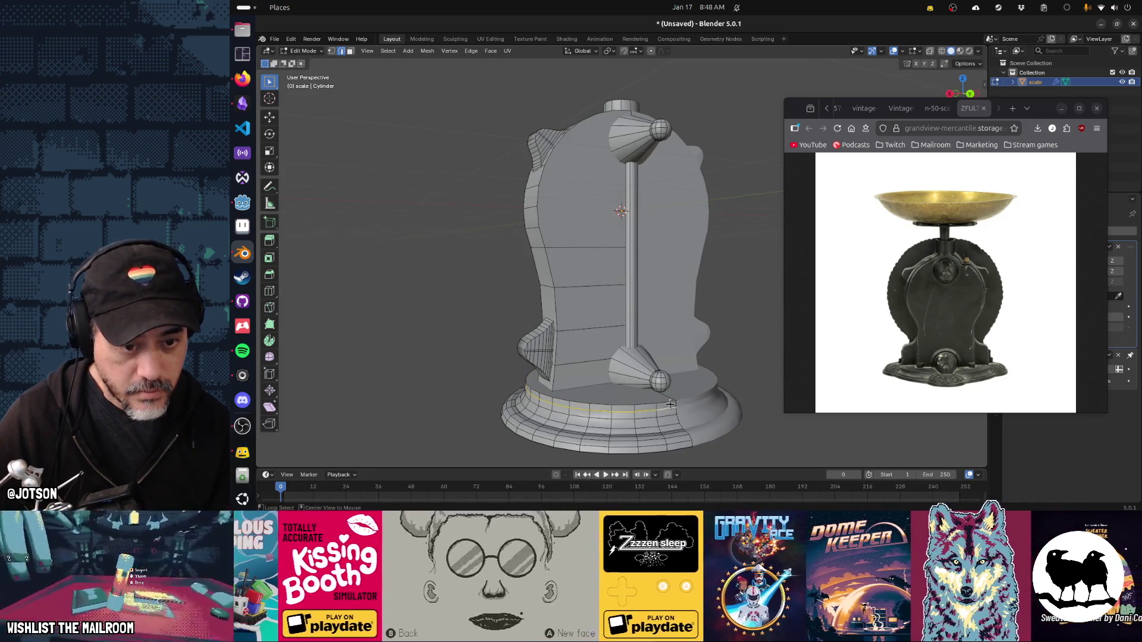
Zoom in on the base, discard trial edge slides, and enlarge the selected loop slightly.
{"action": "scroll", "scroll_direction": "up", "scroll_amount": 3}
{"action": "left_click_drag", "start_coordinate": [662, 425], "coordinate": [616, 335]}
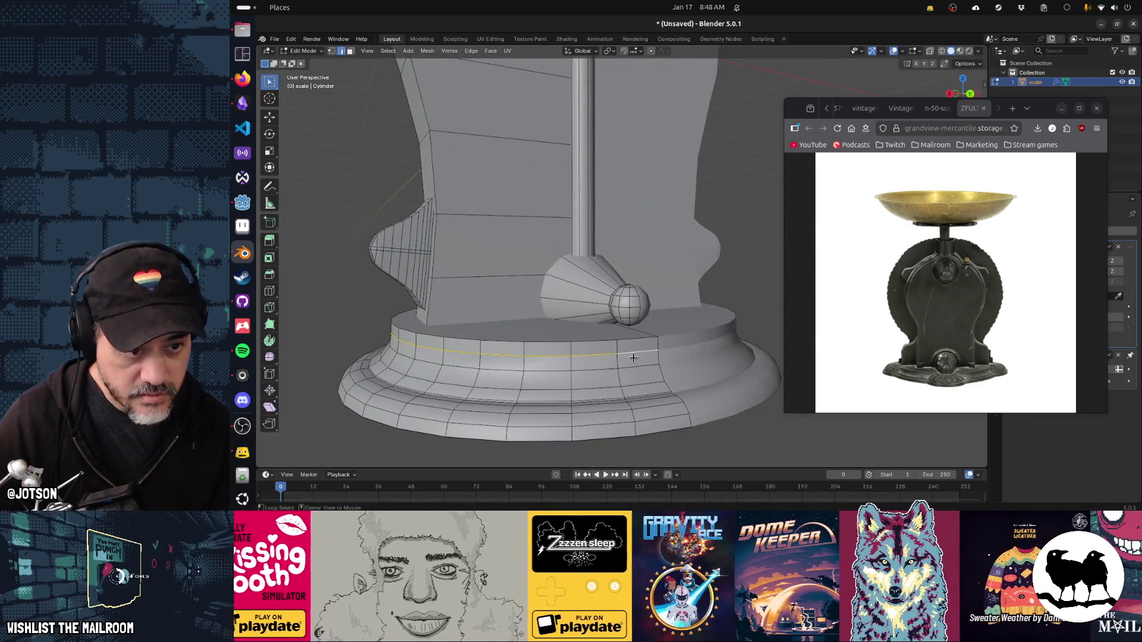
{"action": "key", "text": "g"}
{"action": "key", "text": "g"}
{"action": "left_click", "coordinate": [633, 362]}
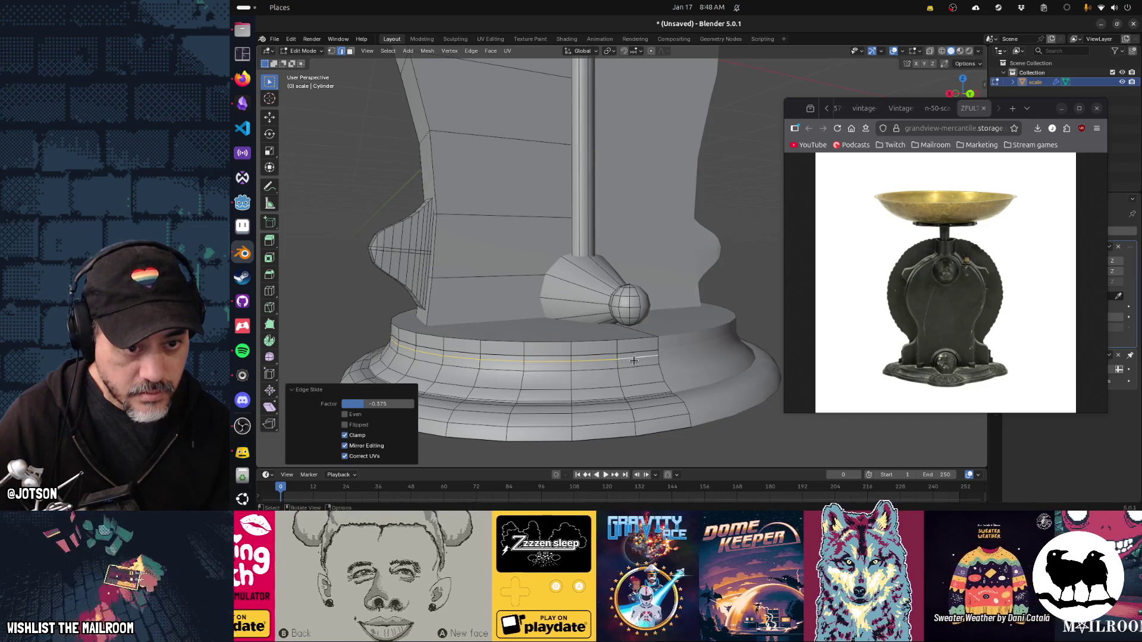
{"action": "key", "text": "ctrl+z"}
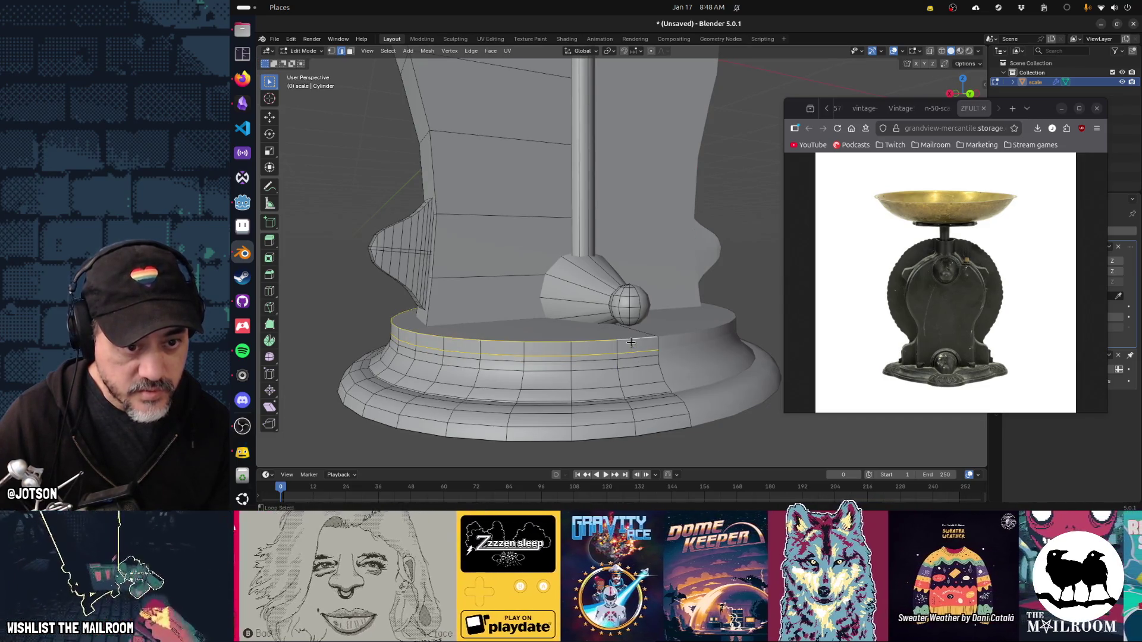
{"action": "key", "text": "s"}
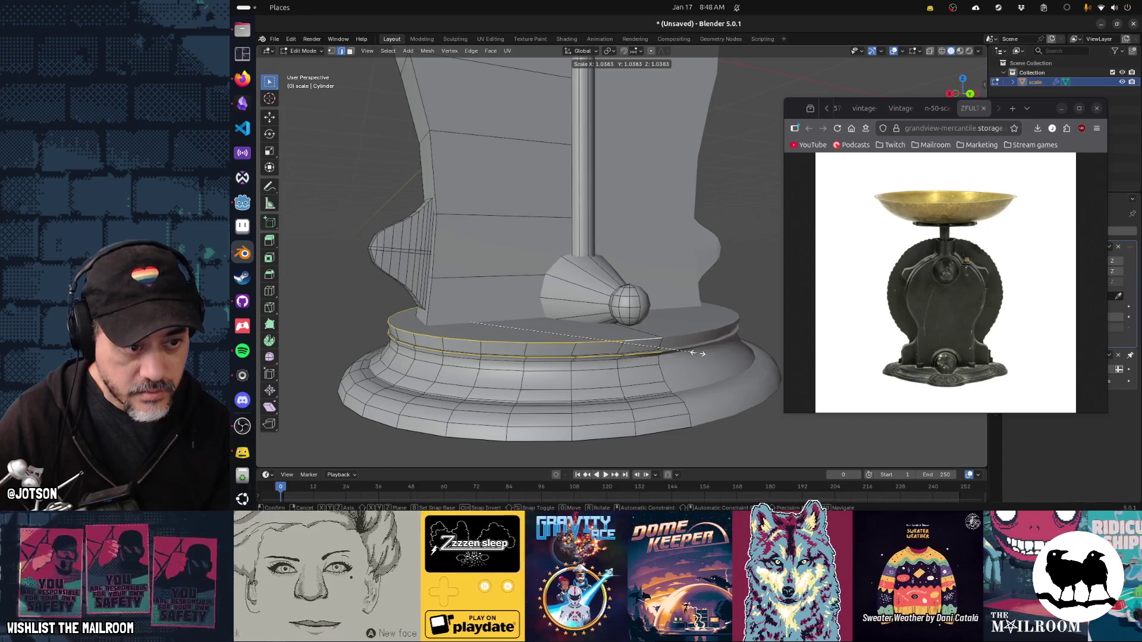
{"action": "key", "text": "Escape"}
{"action": "key", "text": "g"}
{"action": "key", "text": "g"}
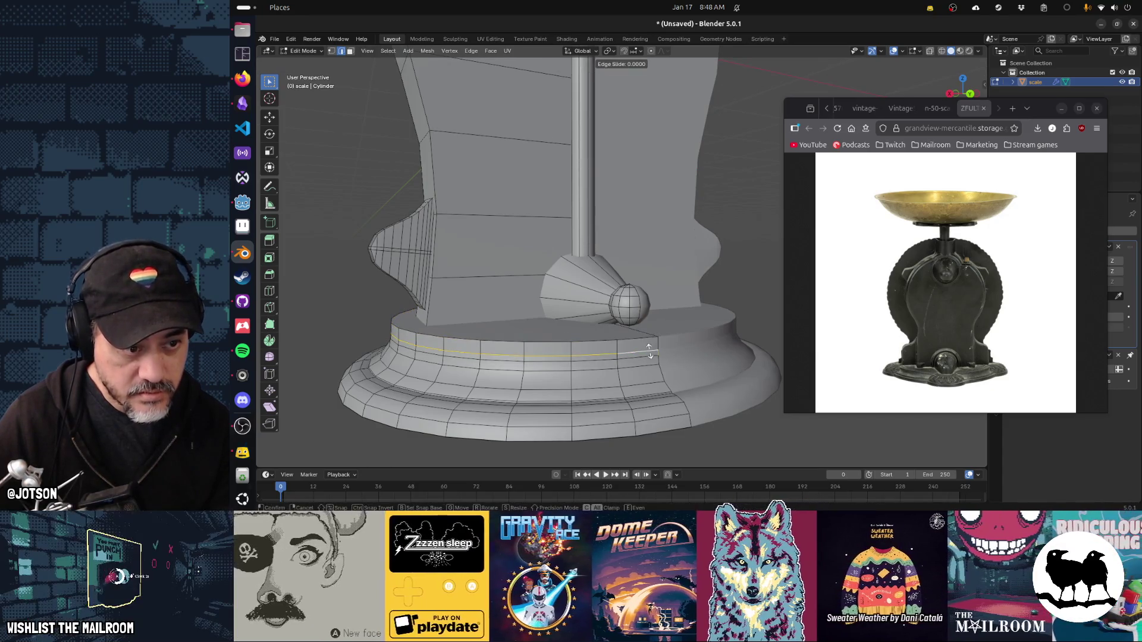
{"action": "left_click", "coordinate": [651, 351]}
{"action": "key", "text": "ctrl+z"}
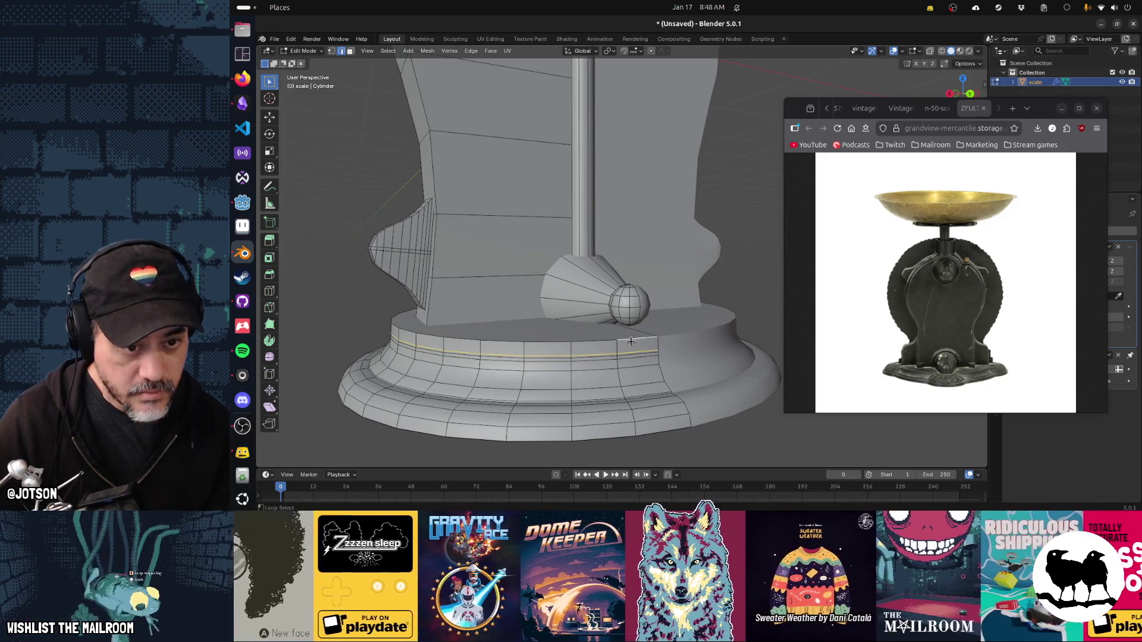
{"action": "key", "text": "s"}
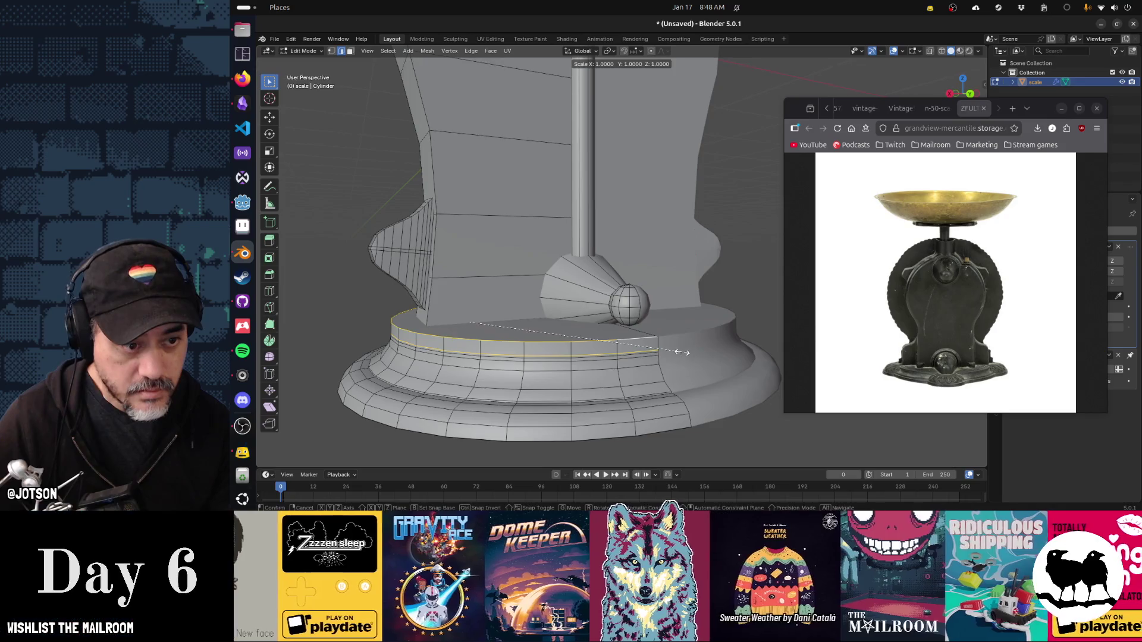
{"action": "left_click", "coordinate": [690, 352]}
Dissolve an extra edge loop on the base's underside and return to Object Mode.
{"action": "left_click_drag", "start_coordinate": [690, 352], "coordinate": [587, 329]}
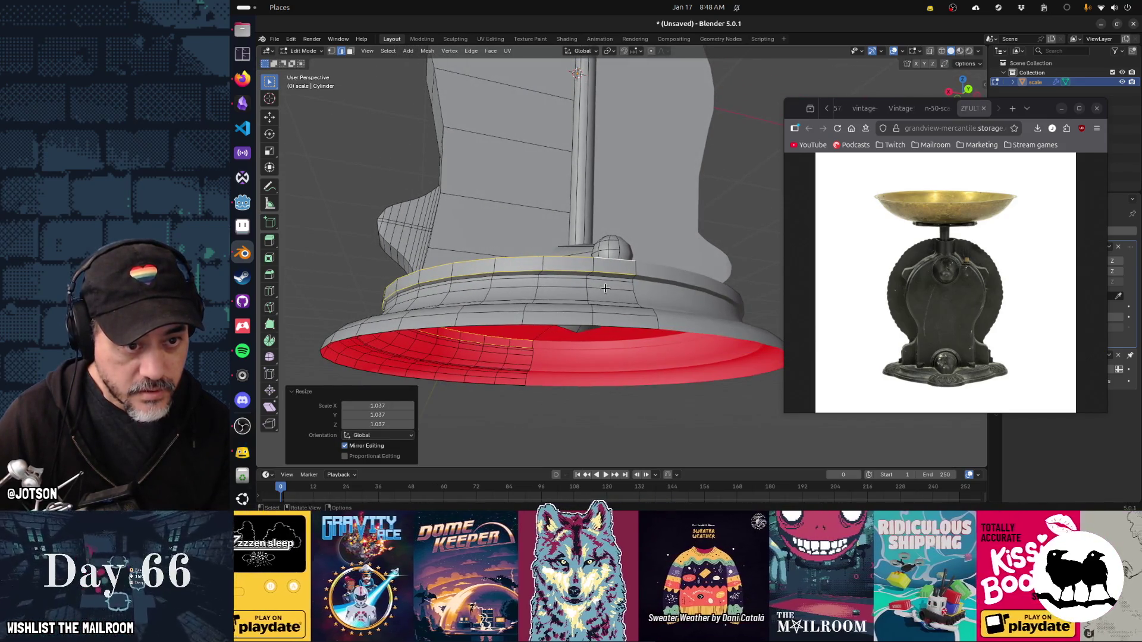
{"action": "left_click", "coordinate": [602, 279]}
{"action": "key", "text": "ctrl+x"}
{"action": "left_click_drag", "start_coordinate": [591, 299], "coordinate": [534, 358]}
{"action": "key", "text": "Tab"}
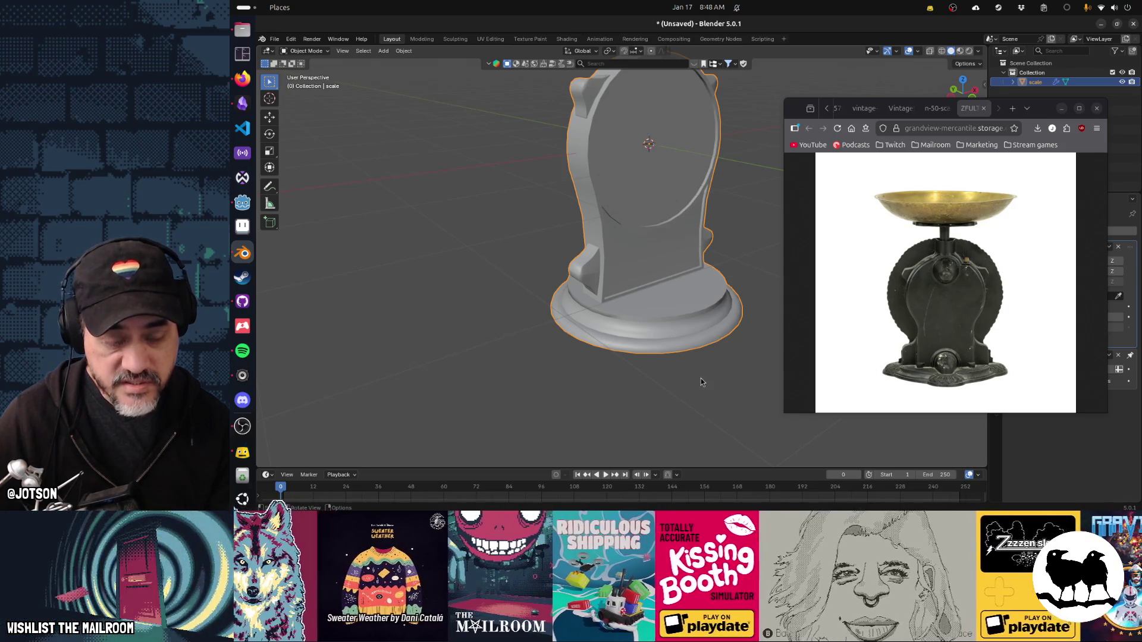
{"action": "left_click_drag", "start_coordinate": [697, 380], "coordinate": [716, 378]}
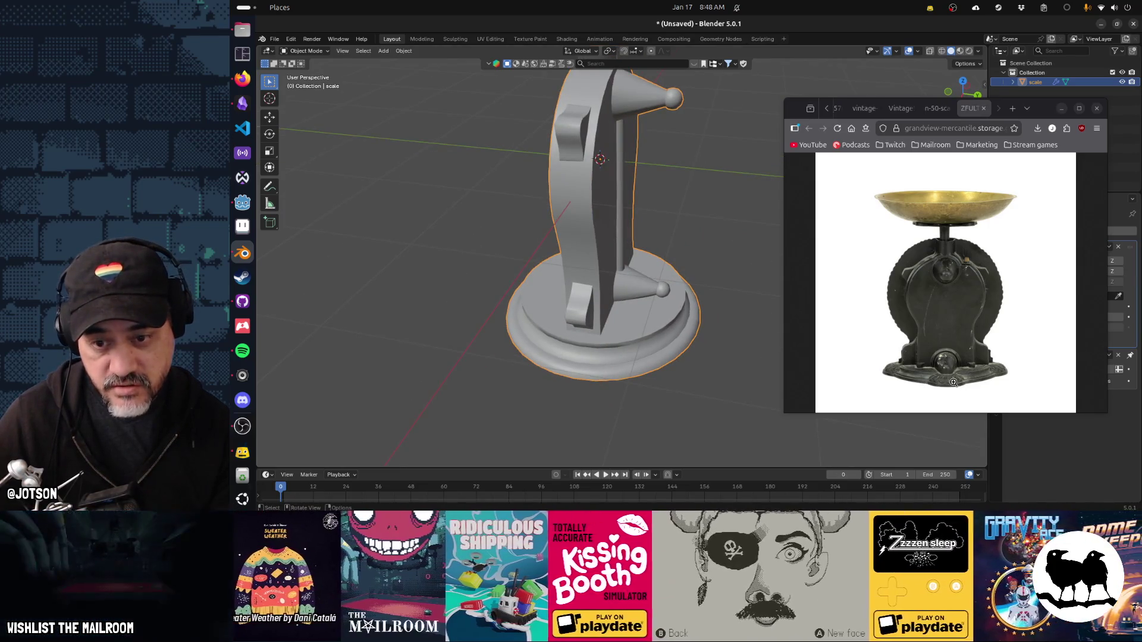
{"action": "left_click_drag", "start_coordinate": [736, 397], "coordinate": [631, 385]}
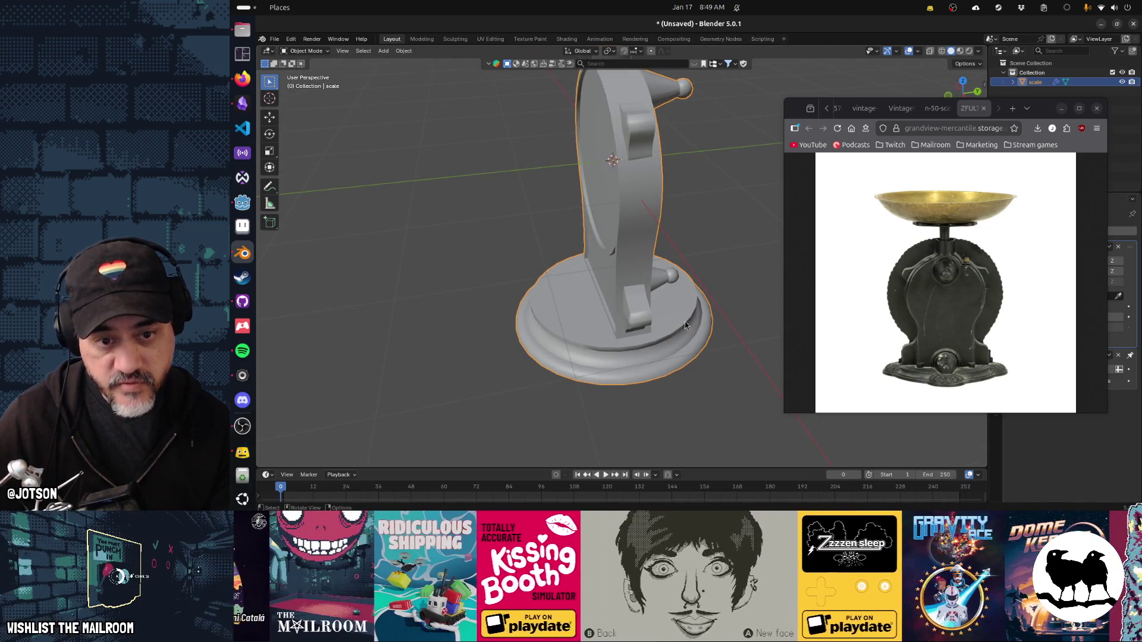
{"action": "left_click_drag", "start_coordinate": [525, 375], "coordinate": [593, 380]}
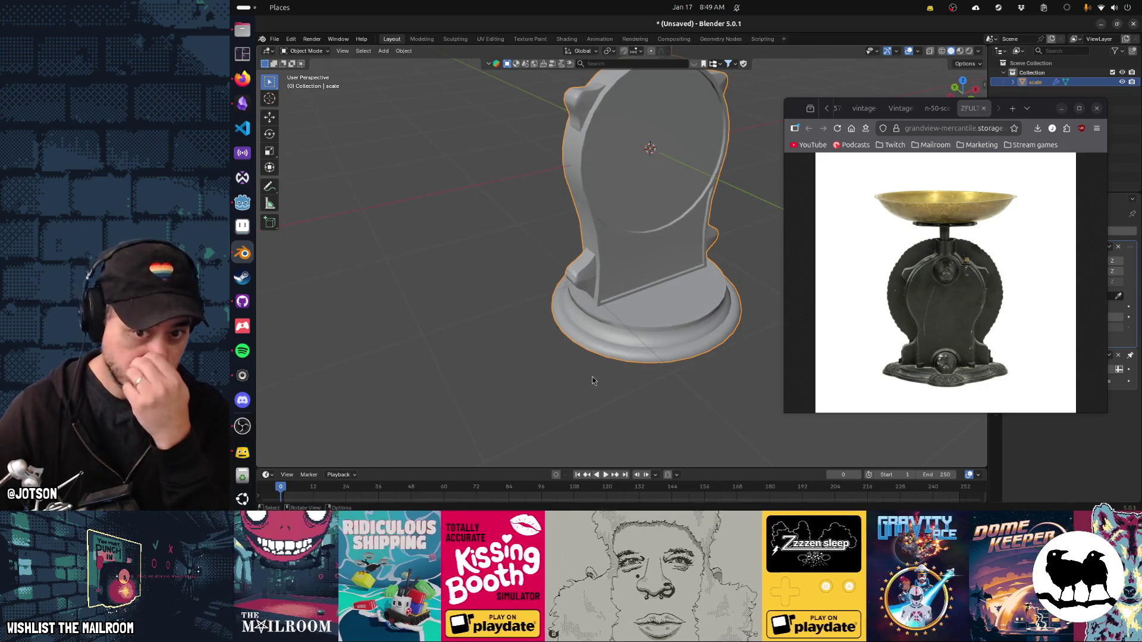
{"action": "left_click_drag", "start_coordinate": [615, 222], "coordinate": [613, 216]}
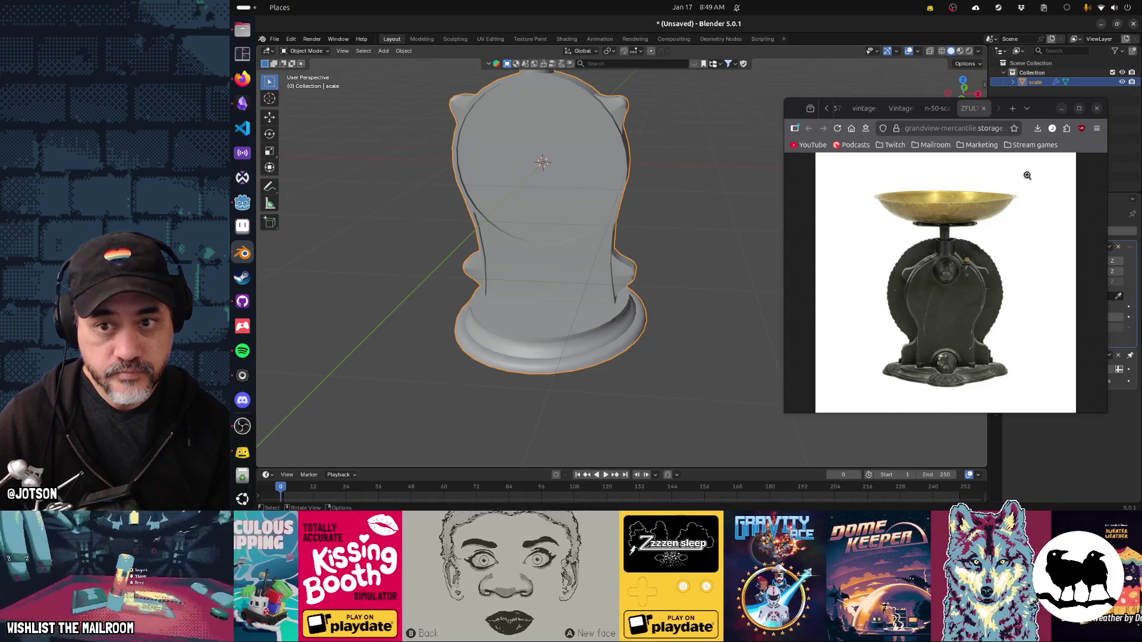
Bring Firefox forward and flip back through the vintage scale reference photo tabs.
{"action": "left_click", "coordinate": [1094, 169]}
{"action": "key", "text": "ctrl+1"}
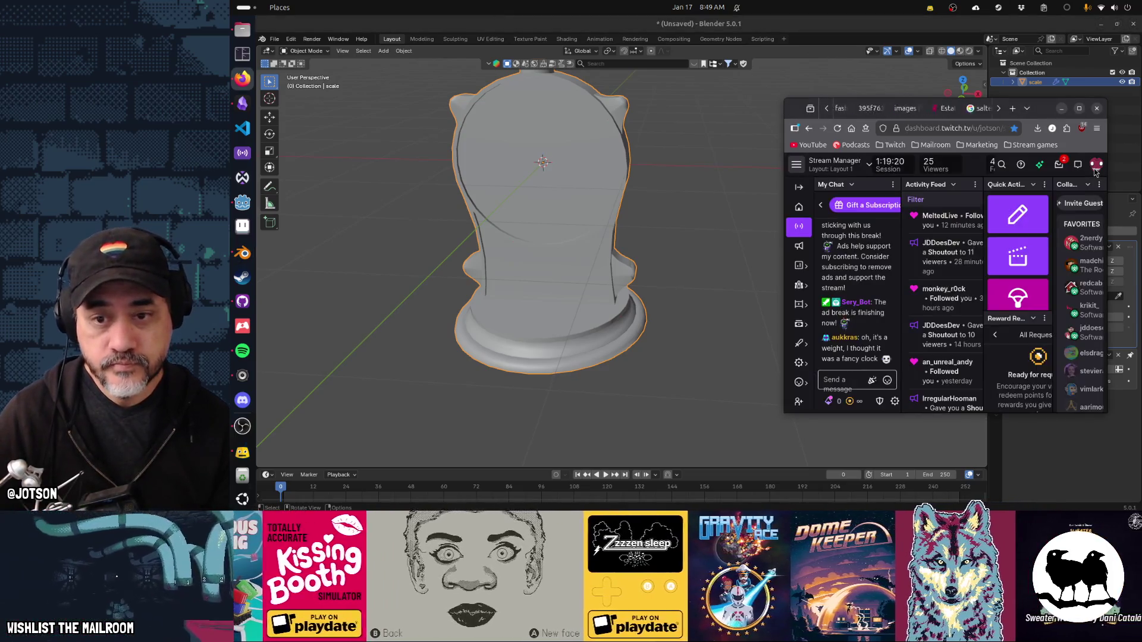
{"action": "key", "text": "ctrl+shift+Tab"}
{"action": "key", "text": "ctrl+shift+Tab"}
{"action": "key", "text": "ctrl+shift+Tab"}
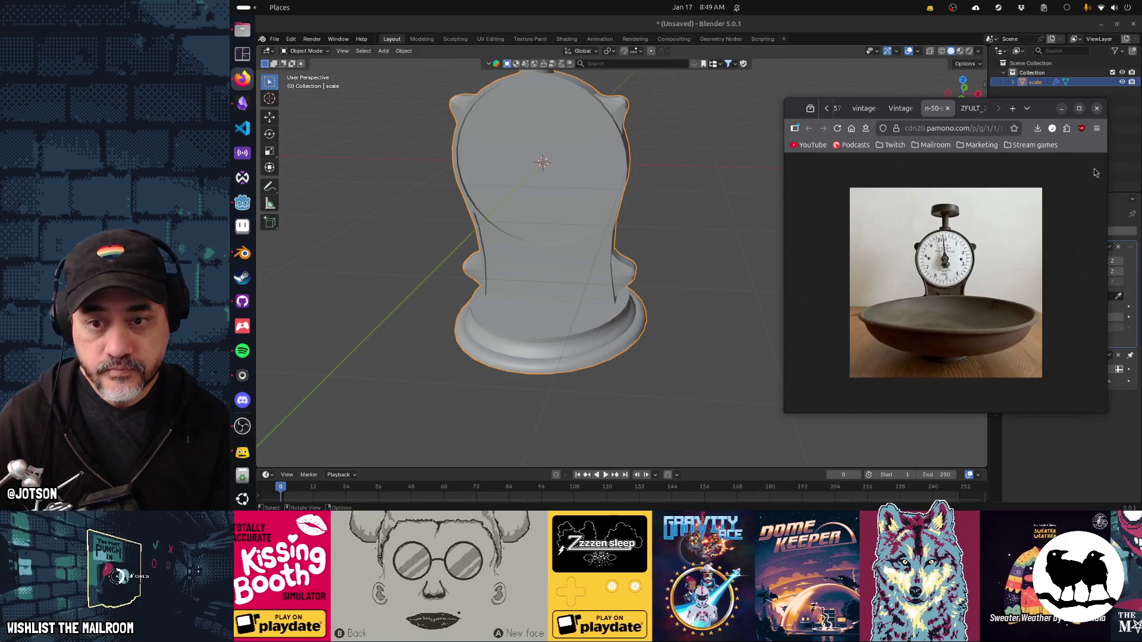
{"action": "key", "text": "ctrl+shift+Tab"}
{"action": "key", "text": "ctrl+shift+Tab"}
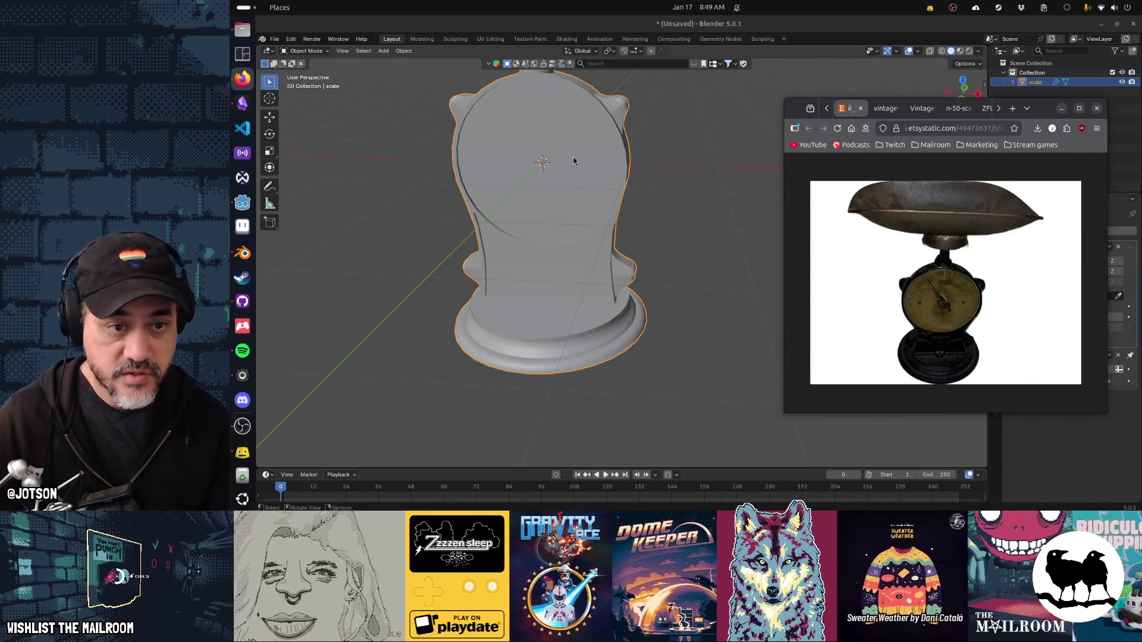
Move the reference photo window left and down, and recentre the Blender view on the model.
{"action": "left_click_drag", "start_coordinate": [573, 161], "coordinate": [561, 247]}
{"action": "left_click_drag", "start_coordinate": [1030, 111], "coordinate": [980, 137]}
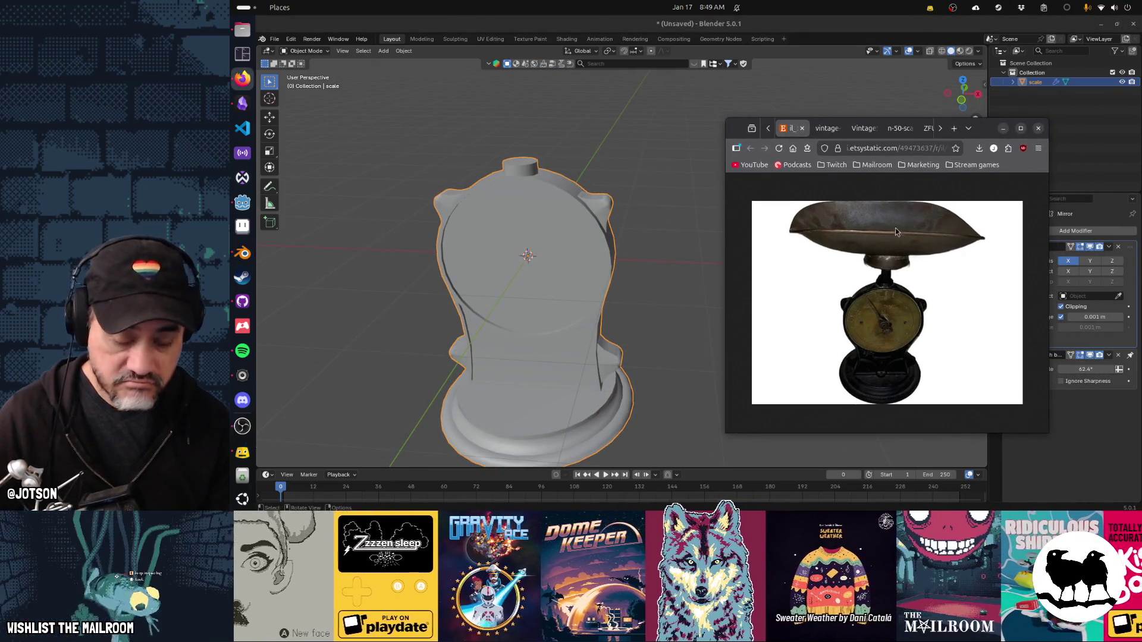
{"action": "left_click_drag", "start_coordinate": [647, 315], "coordinate": [657, 280]}
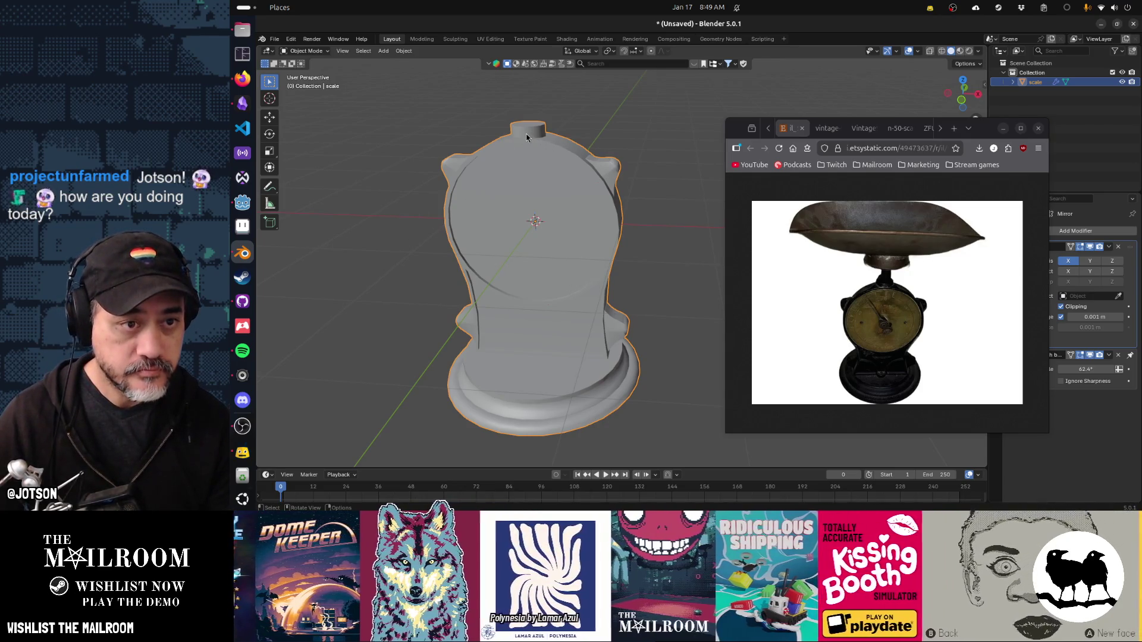
{"action": "key", "text": "shift+a"}
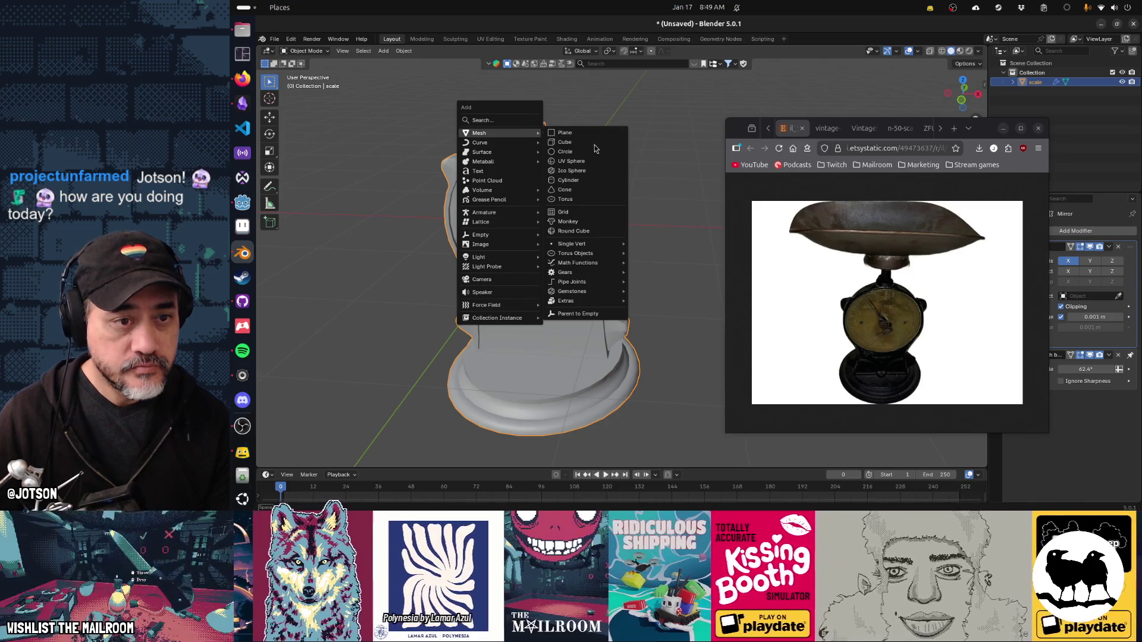
Add a cylinder with 16 vertices.
{"action": "left_click", "coordinate": [590, 181]}
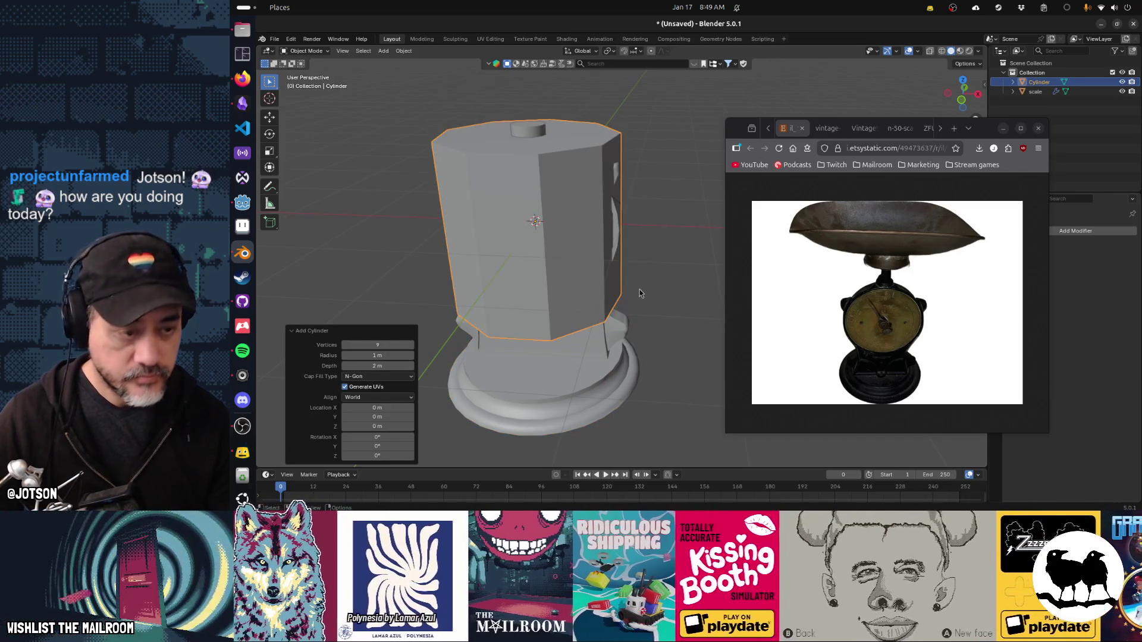
{"action": "left_click", "coordinate": [382, 345]}
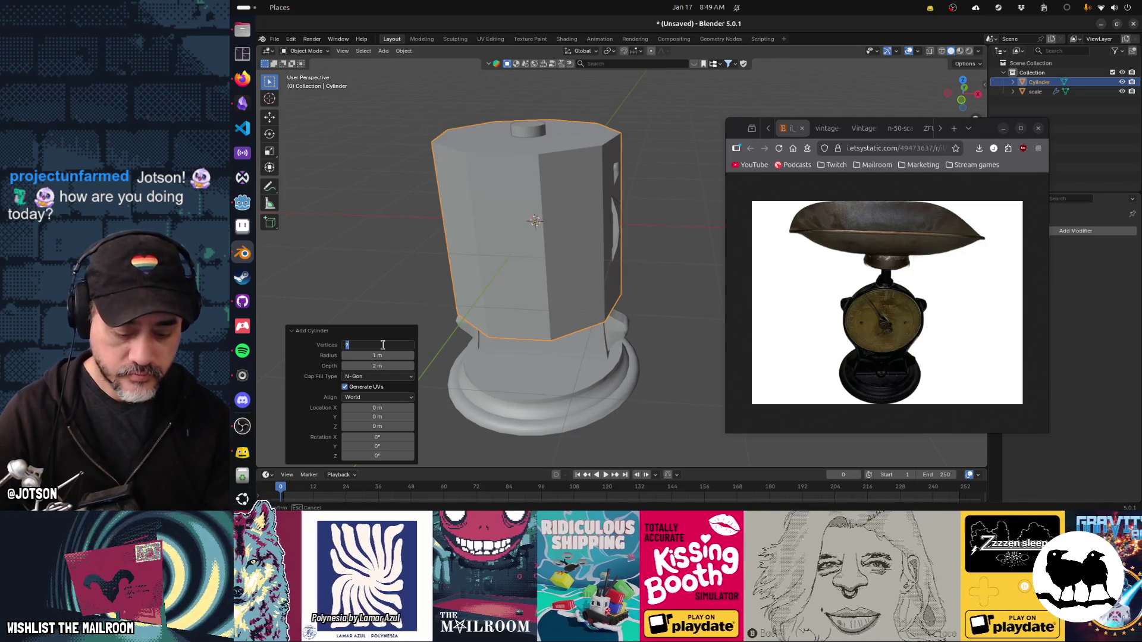
{"action": "type", "text": "16"}
{"action": "key", "text": "Return"}
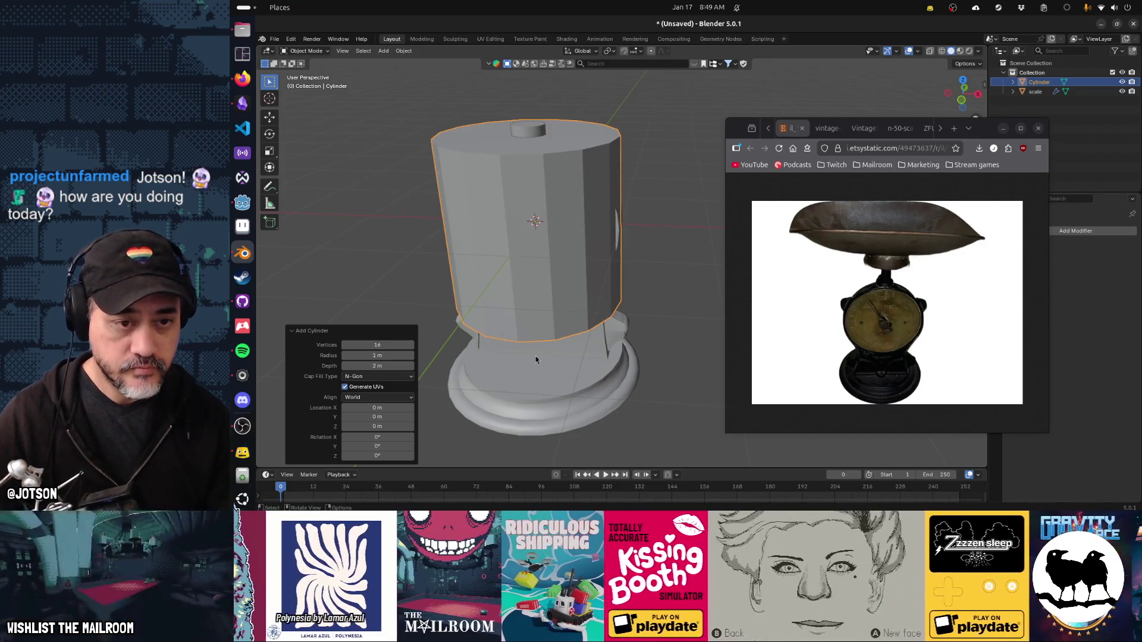
Shrink the cylinder into a thin stem at about 0.225 scale and raise it onto the body.
{"action": "key", "text": "s"}
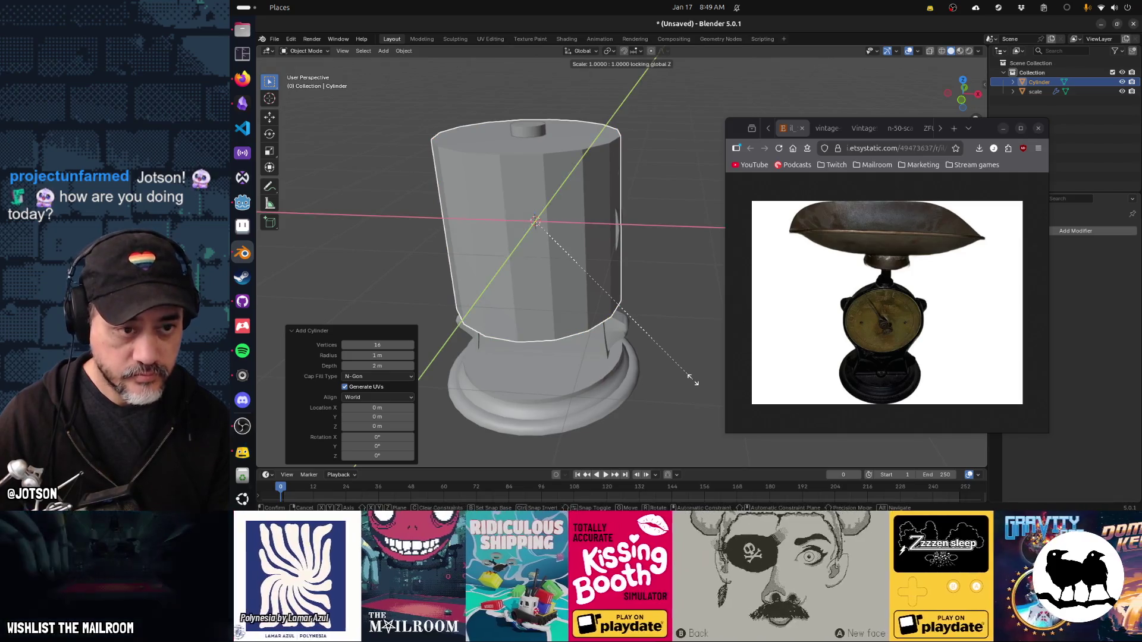
{"action": "key", "text": "shift+z"}
{"action": "left_click", "coordinate": [603, 295]}
{"action": "key", "text": "s"}
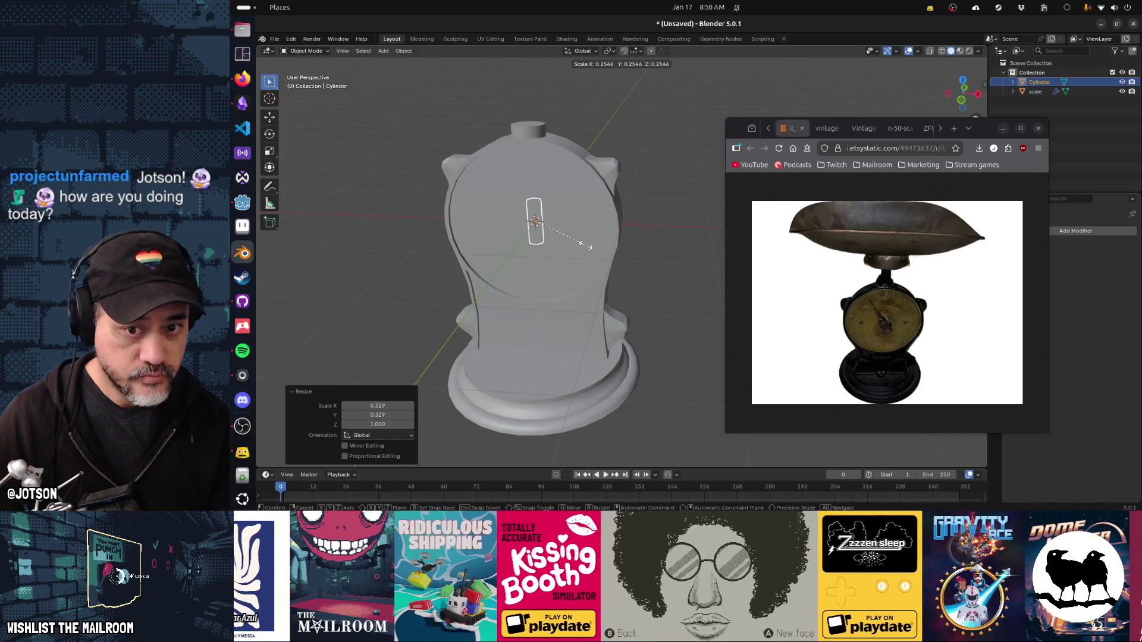
{"action": "left_click", "coordinate": [578, 241]}
{"action": "key", "text": "g"}
{"action": "key", "text": "z"}
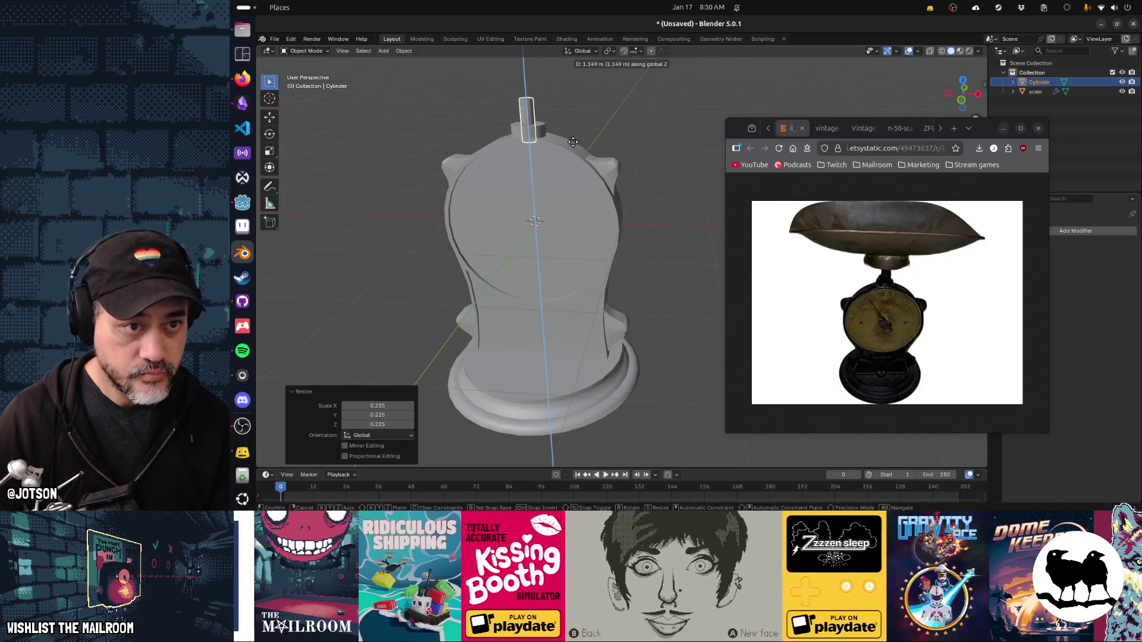
{"action": "left_click", "coordinate": [573, 142]}
Apply rotation and scale to the stem.
{"action": "right_click", "coordinate": [573, 142]}
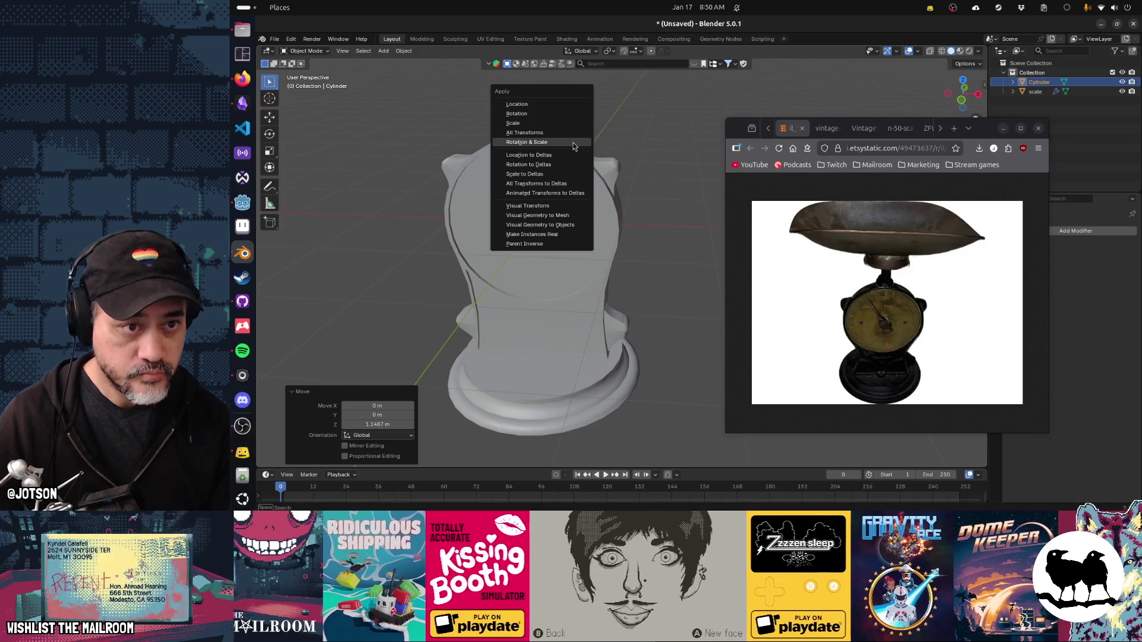
{"action": "left_click", "coordinate": [572, 144]}
{"action": "left_click", "coordinate": [572, 241]}
{"action": "right_click", "coordinate": [573, 238]}
{"action": "left_click", "coordinate": [572, 245]}
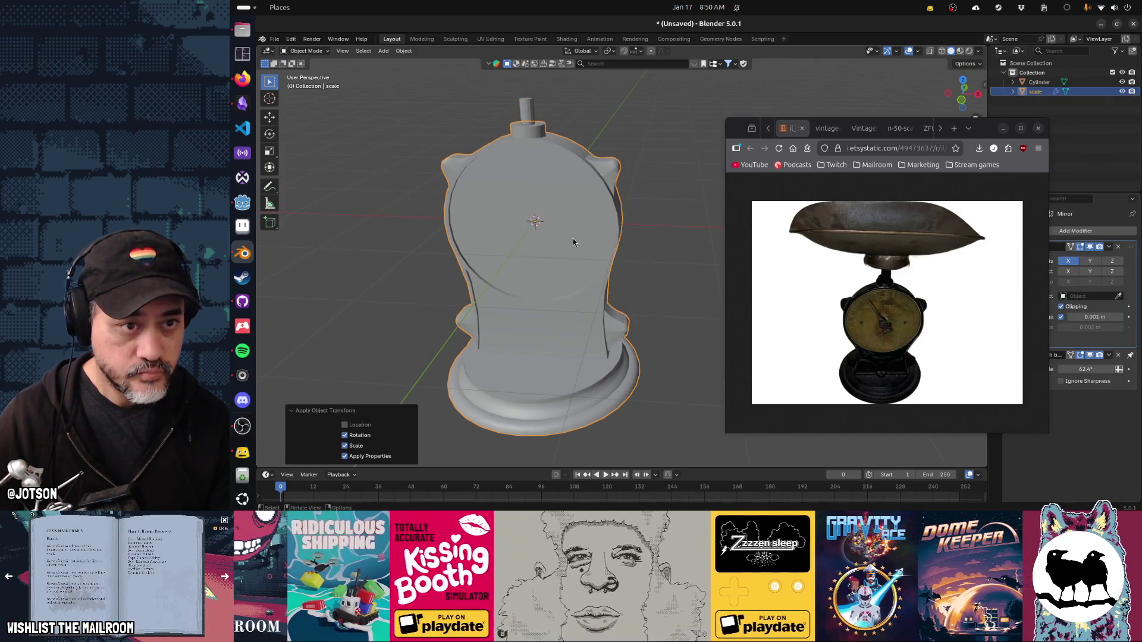
Stretch the stem to 1.582 on Z and lower it slightly.
{"action": "left_click", "coordinate": [546, 126]}
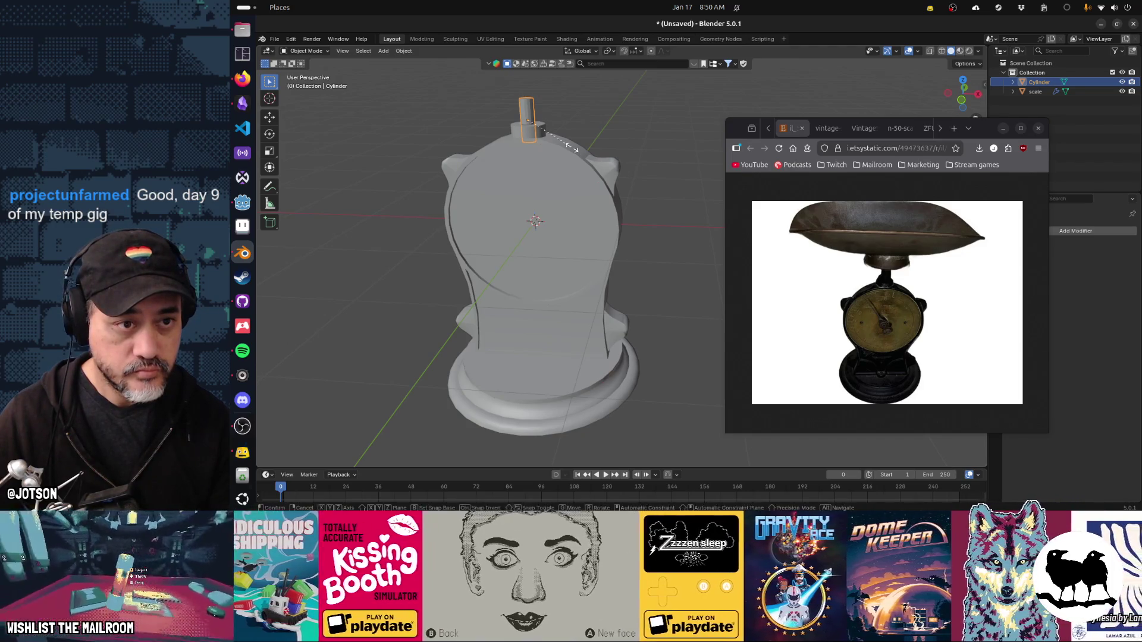
{"action": "key", "text": "z"}
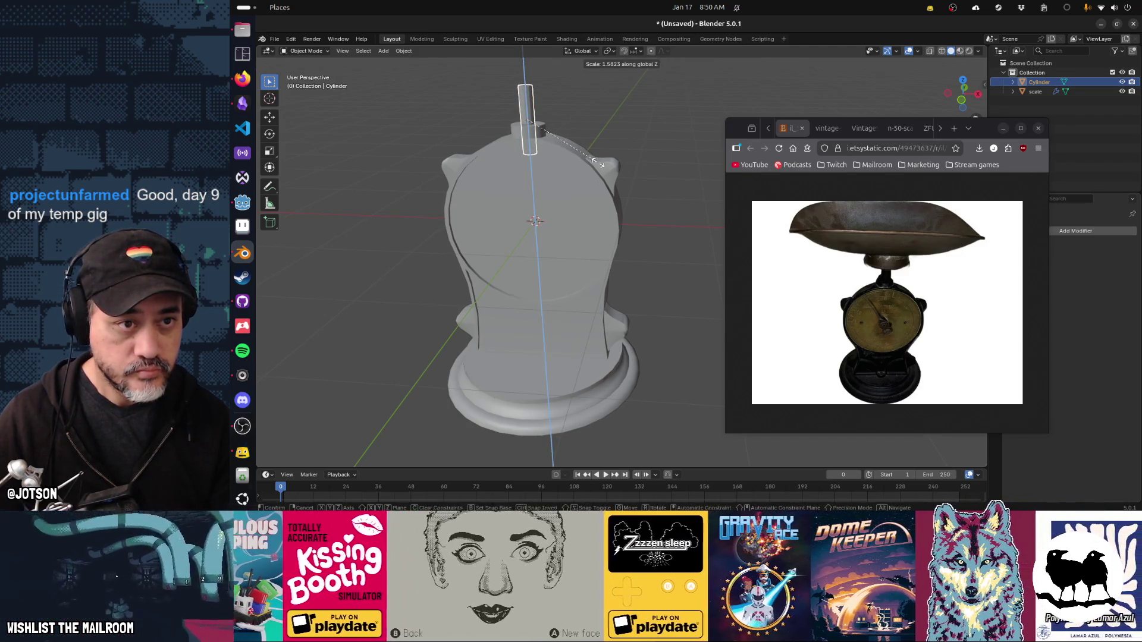
{"action": "left_click", "coordinate": [599, 165]}
{"action": "key", "text": "g"}
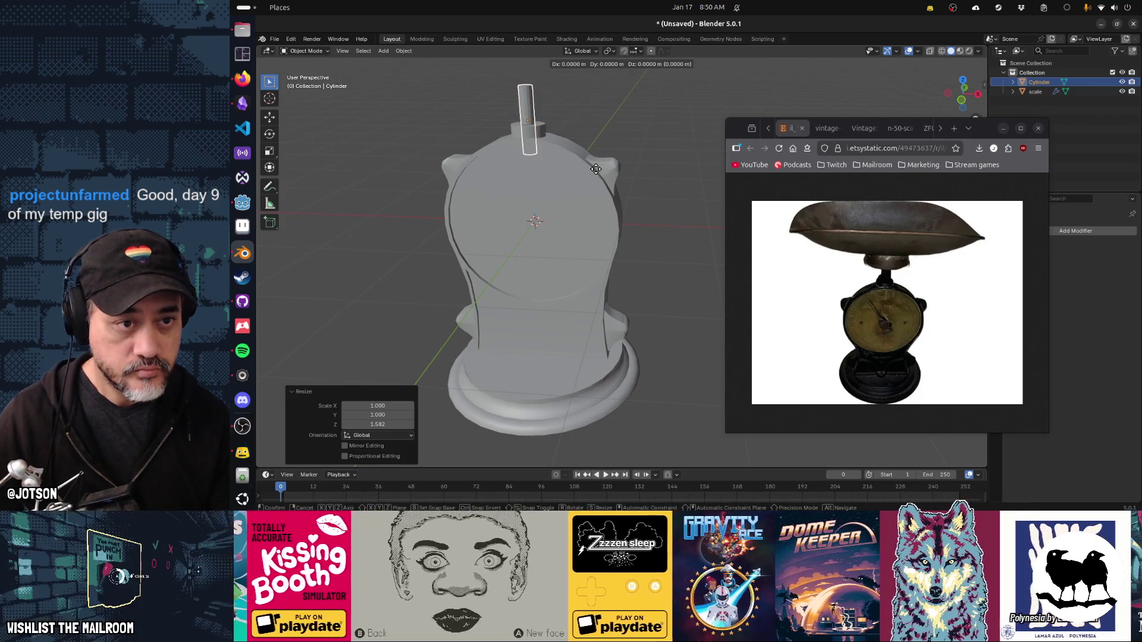
{"action": "key", "text": "z"}
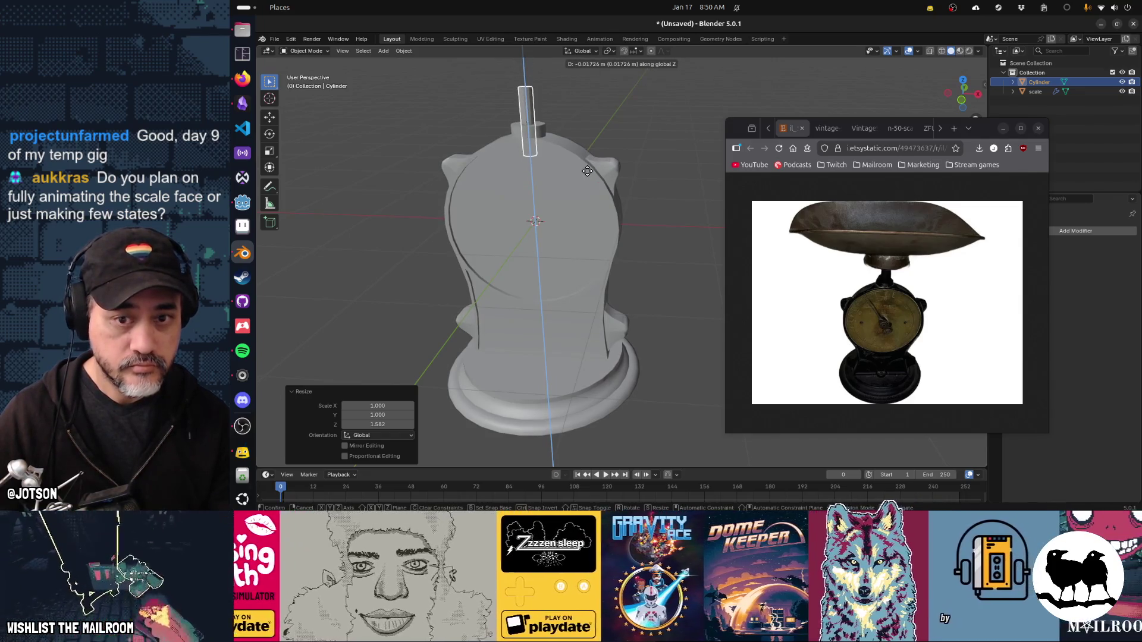
{"action": "left_click", "coordinate": [586, 173]}
Widen the stem's top face about 3.5 times and extrude it upward into a cap.
{"action": "left_click_drag", "start_coordinate": [534, 174], "coordinate": [522, 220]}
{"action": "key", "text": "Tab"}
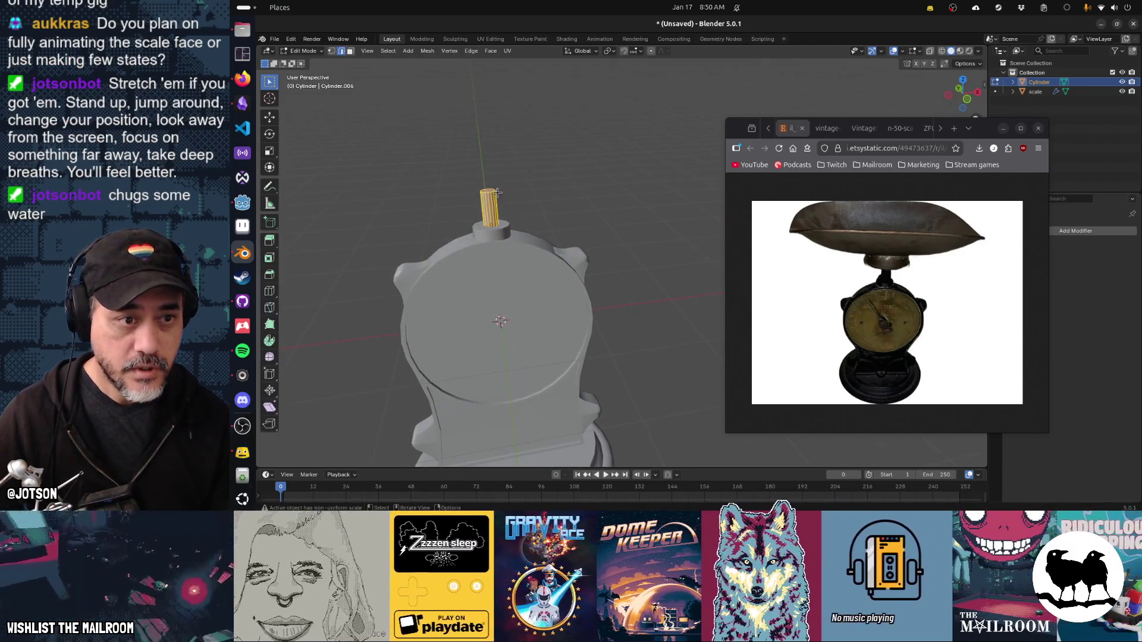
{"action": "left_click", "coordinate": [350, 51]}
{"action": "left_click", "coordinate": [488, 190]}
{"action": "key", "text": "s"}
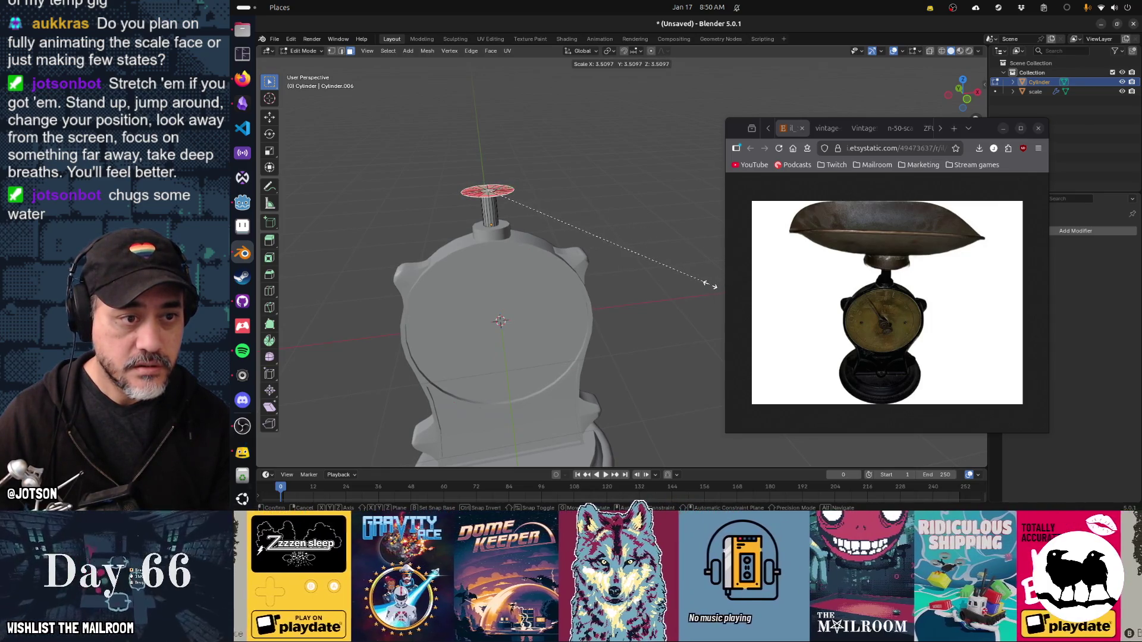
{"action": "left_click", "coordinate": [771, 291]}
{"action": "key", "text": "e"}
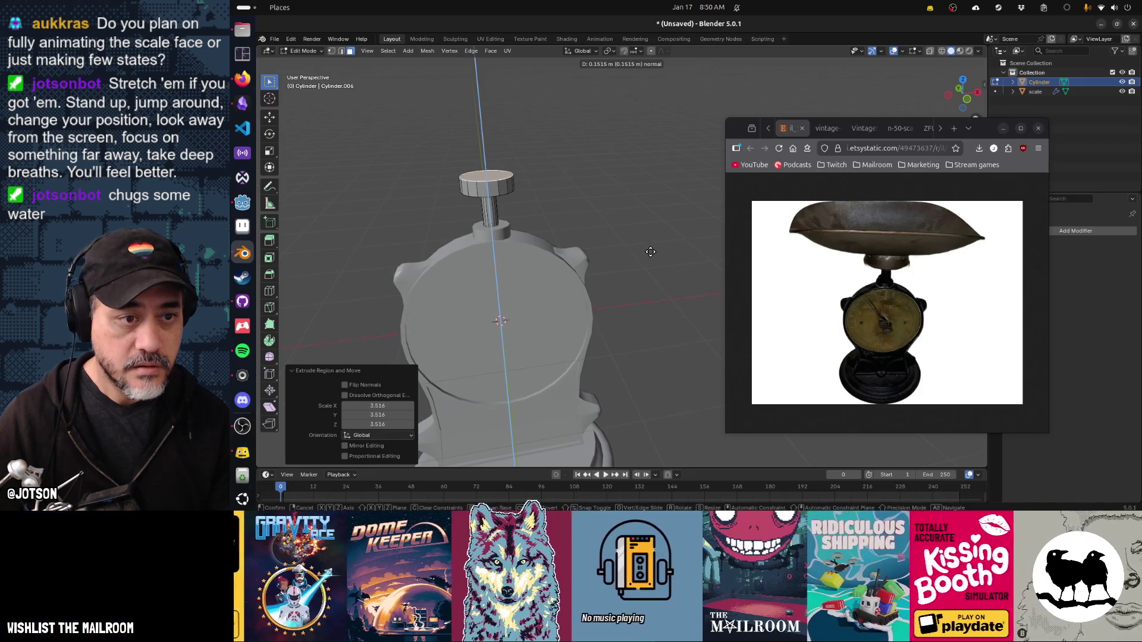
{"action": "left_click", "coordinate": [592, 238]}
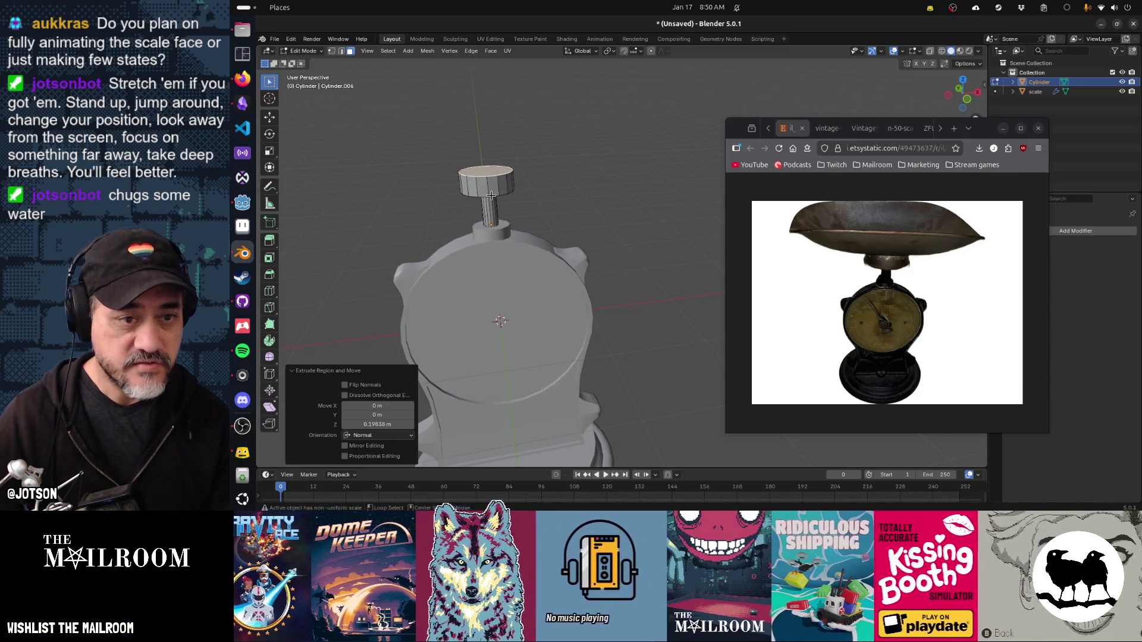
Resize, lower and shrink the cap face, then extrude another step upward.
{"action": "left_click", "coordinate": [490, 194]}
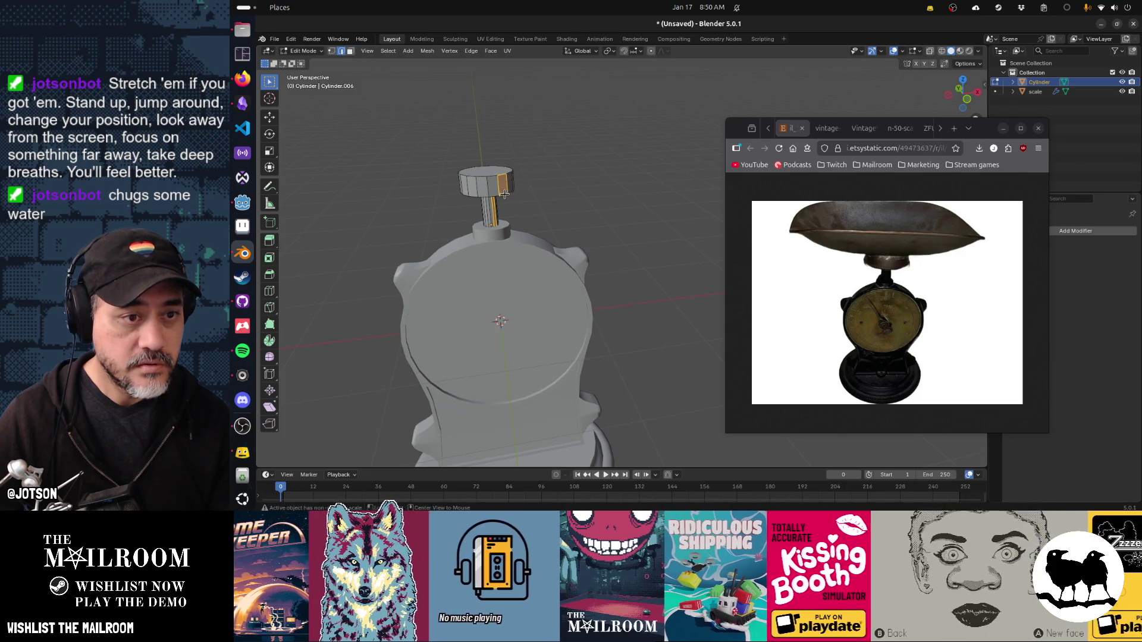
{"action": "key", "text": "s"}
{"action": "left_click", "coordinate": [559, 200]}
{"action": "key", "text": "g"}
{"action": "key", "text": "z"}
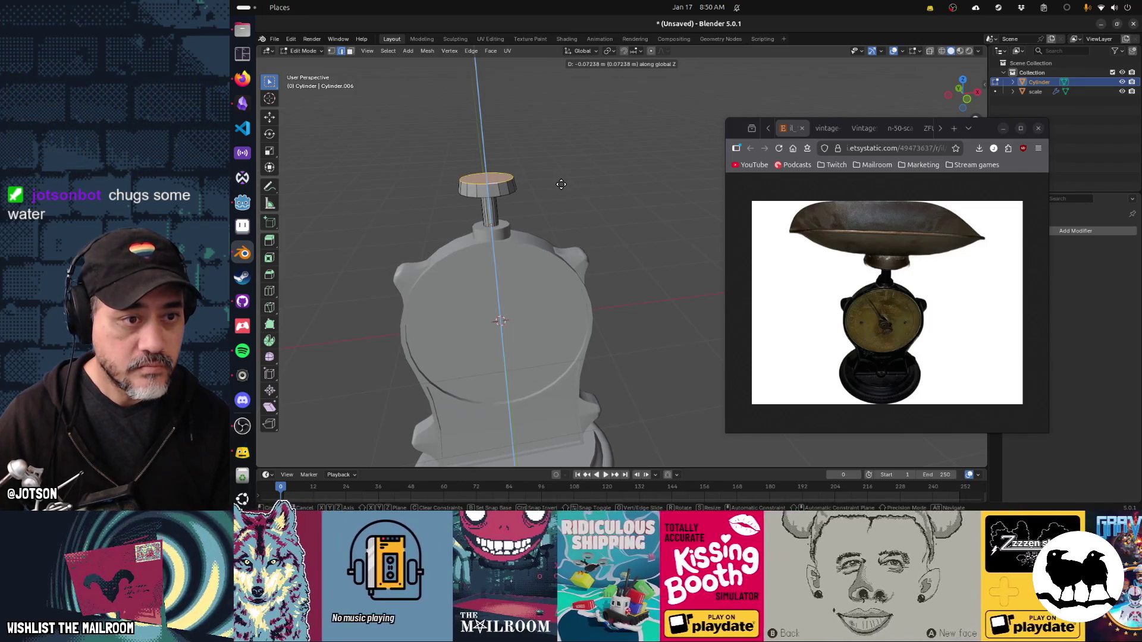
{"action": "left_click", "coordinate": [560, 184]}
{"action": "key", "text": "s"}
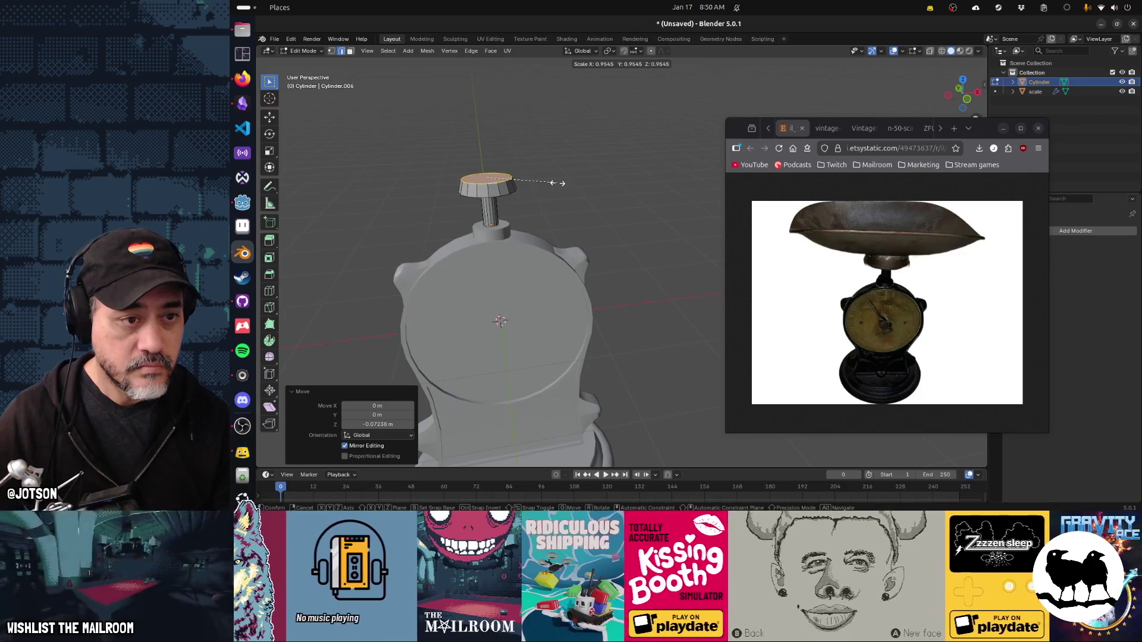
{"action": "left_click", "coordinate": [557, 184]}
{"action": "key", "text": "e"}
{"action": "left_click", "coordinate": [555, 175]}
Narrow and vertically position the cap's top face, then return to Object Mode.
{"action": "key", "text": "s"}
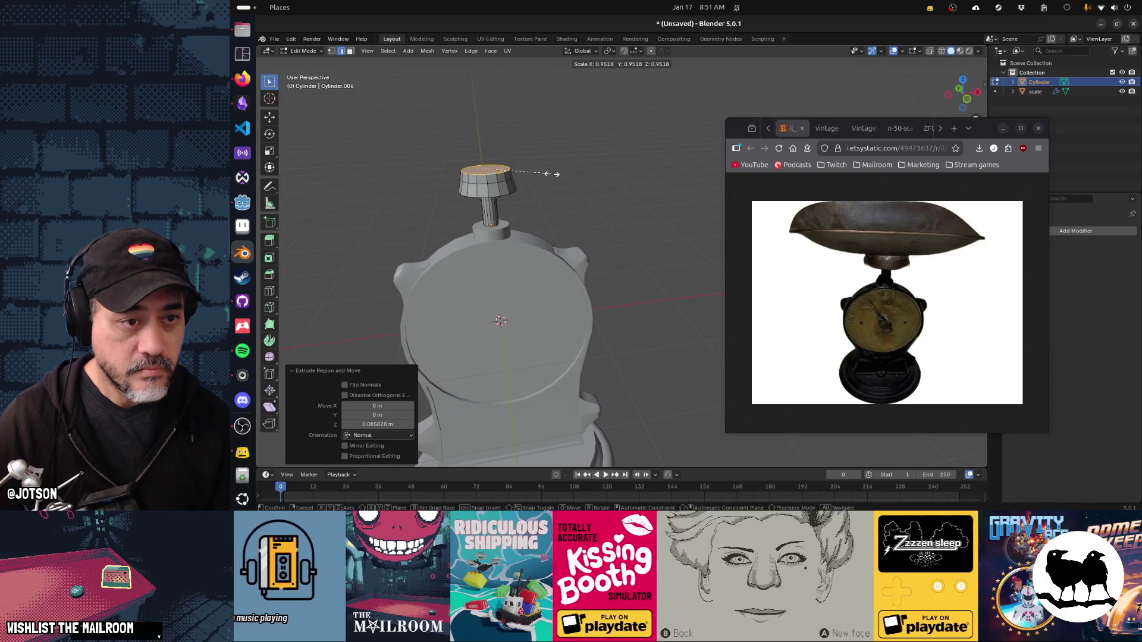
{"action": "left_click", "coordinate": [555, 174]}
{"action": "key", "text": "g"}
{"action": "key", "text": "z"}
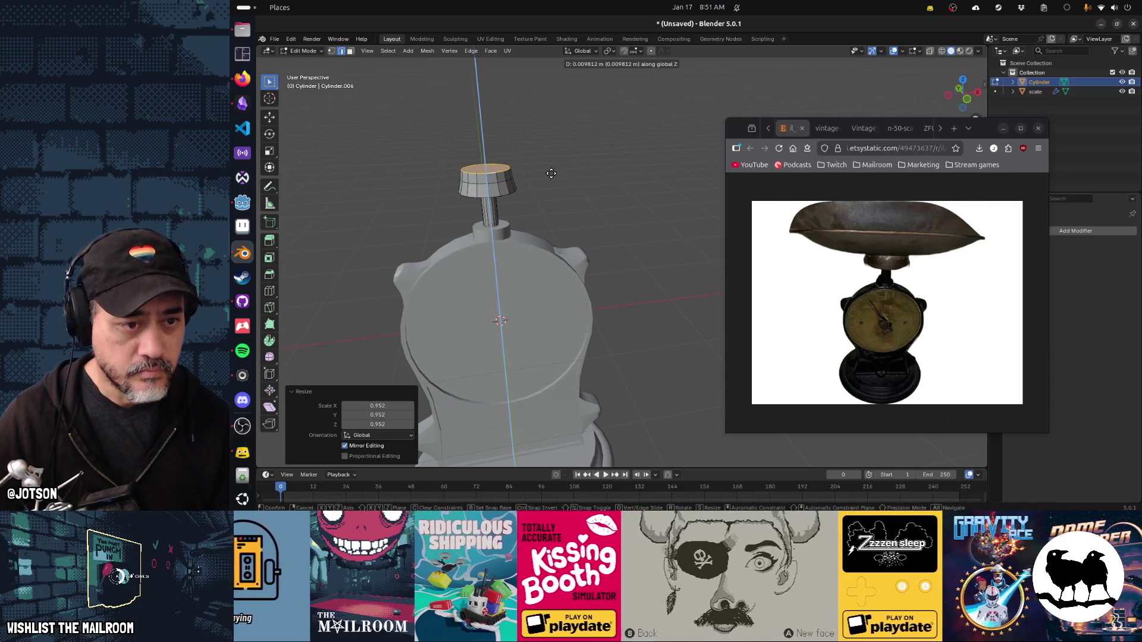
{"action": "left_click", "coordinate": [551, 173]}
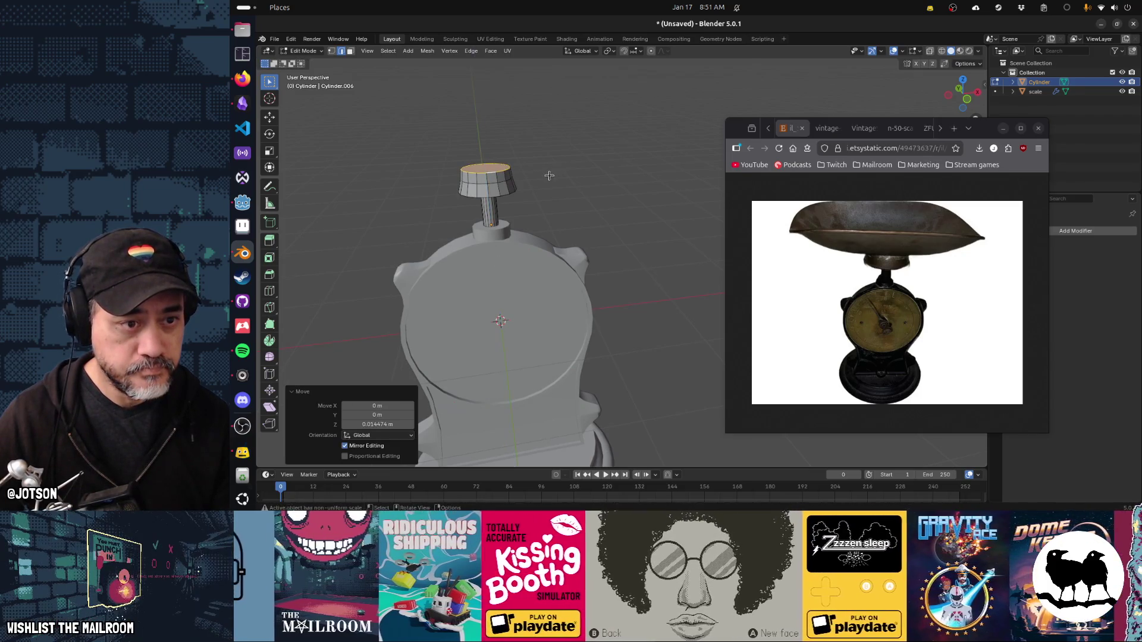
{"action": "key", "text": "Tab"}
{"action": "right_click", "coordinate": [540, 188]}
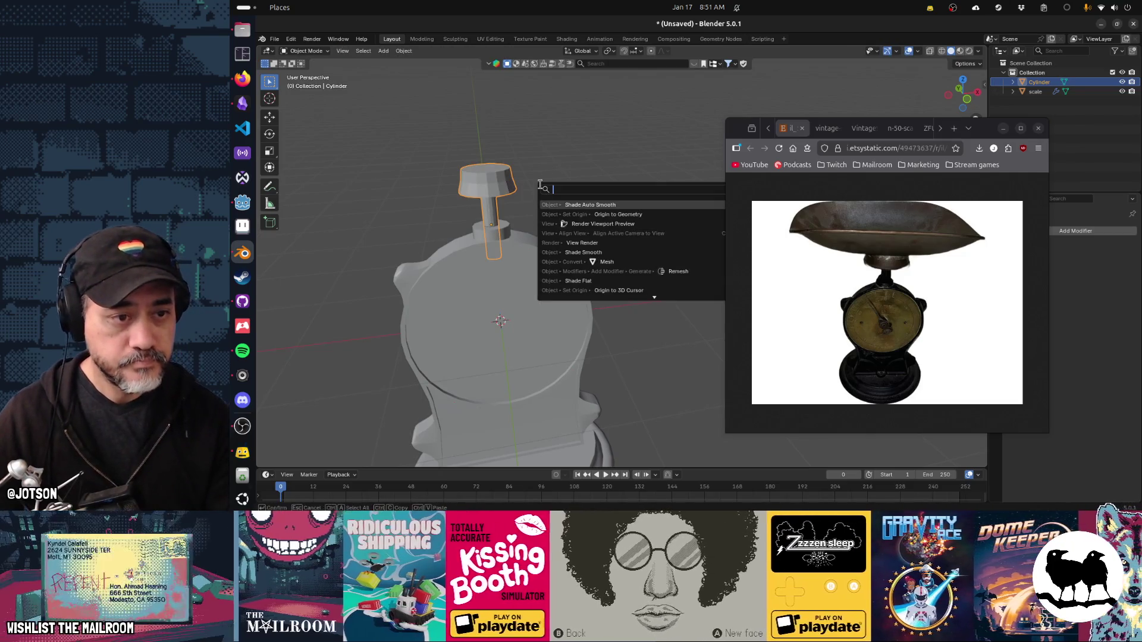
Apply 30° Auto Smooth shading to the capped stem and lower it onto the scale body.
{"action": "left_click", "coordinate": [540, 185]}
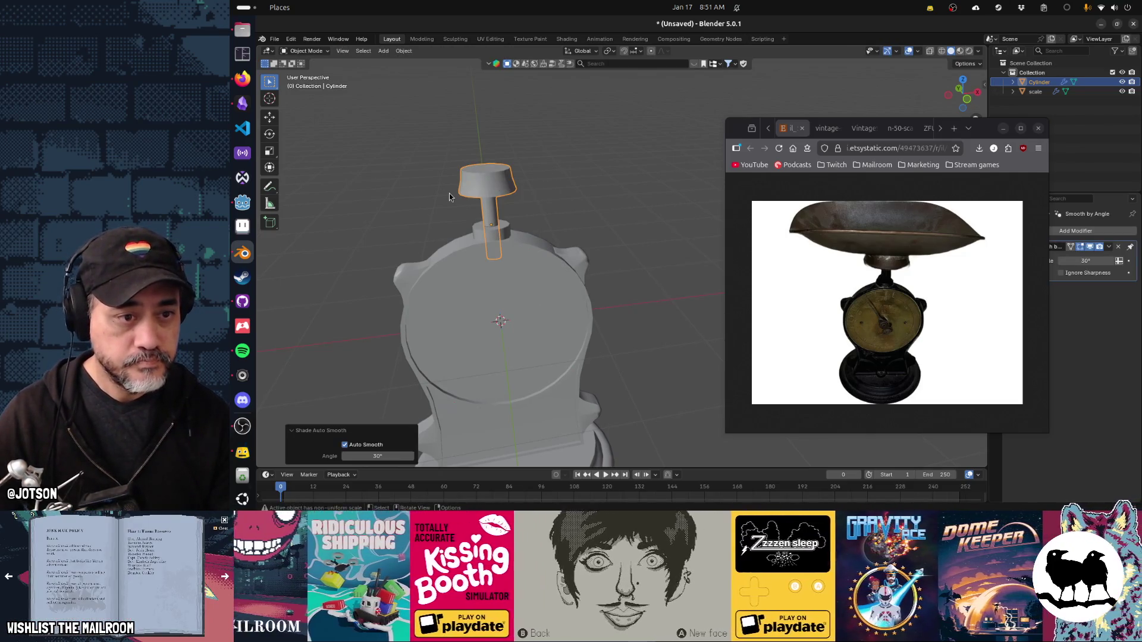
{"action": "key", "text": "g"}
{"action": "key", "text": "z"}
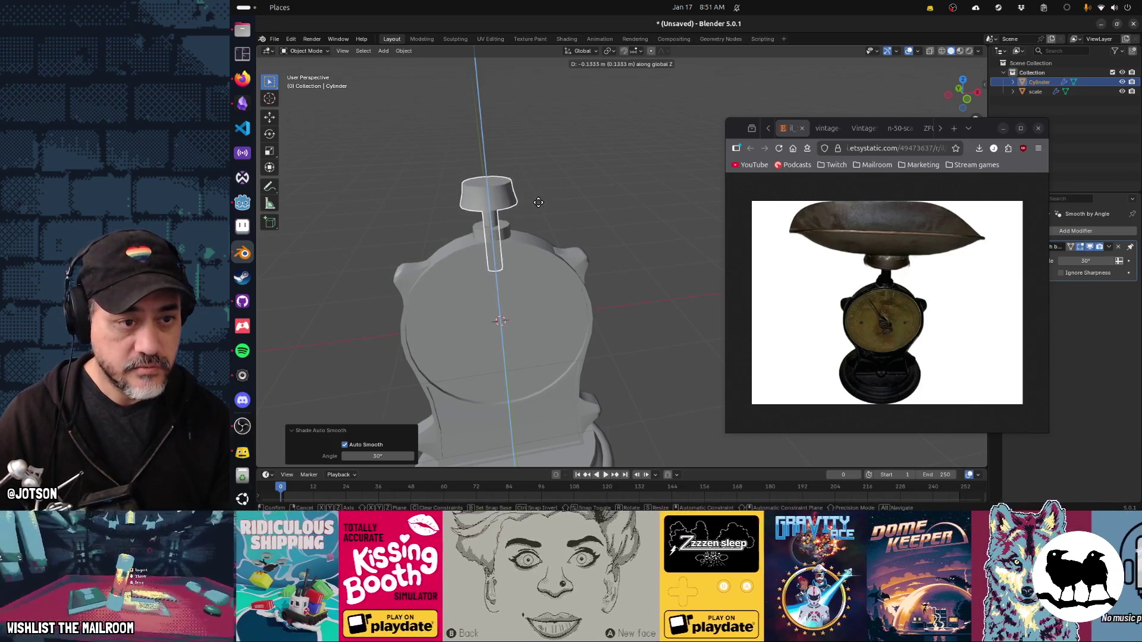
{"action": "left_click", "coordinate": [538, 205]}
{"action": "left_click_drag", "start_coordinate": [535, 208], "coordinate": [588, 244]}
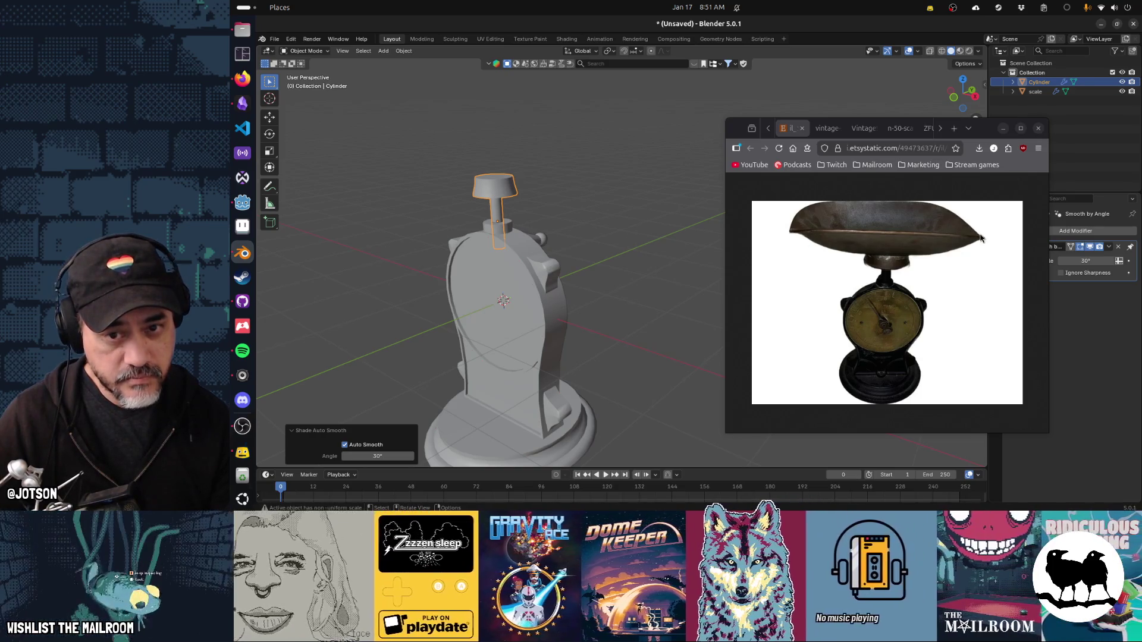
{"action": "left_click_drag", "start_coordinate": [538, 225], "coordinate": [564, 248]}
Add a 32-vertex cylinder rotated 90° about Y so it lies on its side.
{"action": "key", "text": "shift+a"}
{"action": "mouse_move", "coordinate": [562, 248]}
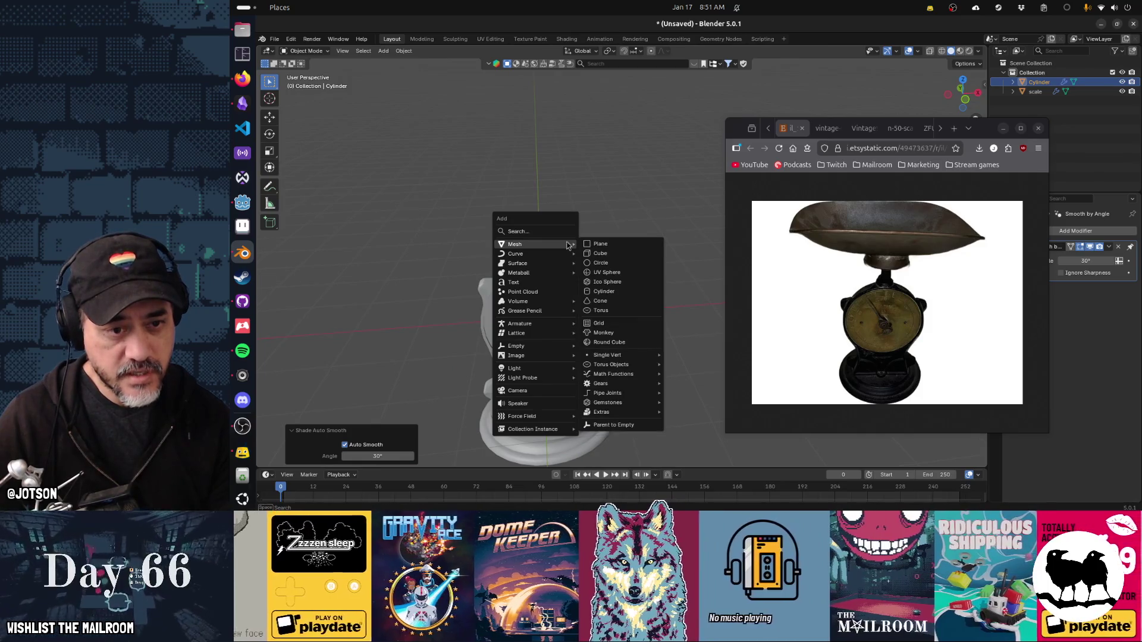
{"action": "left_click", "coordinate": [616, 291]}
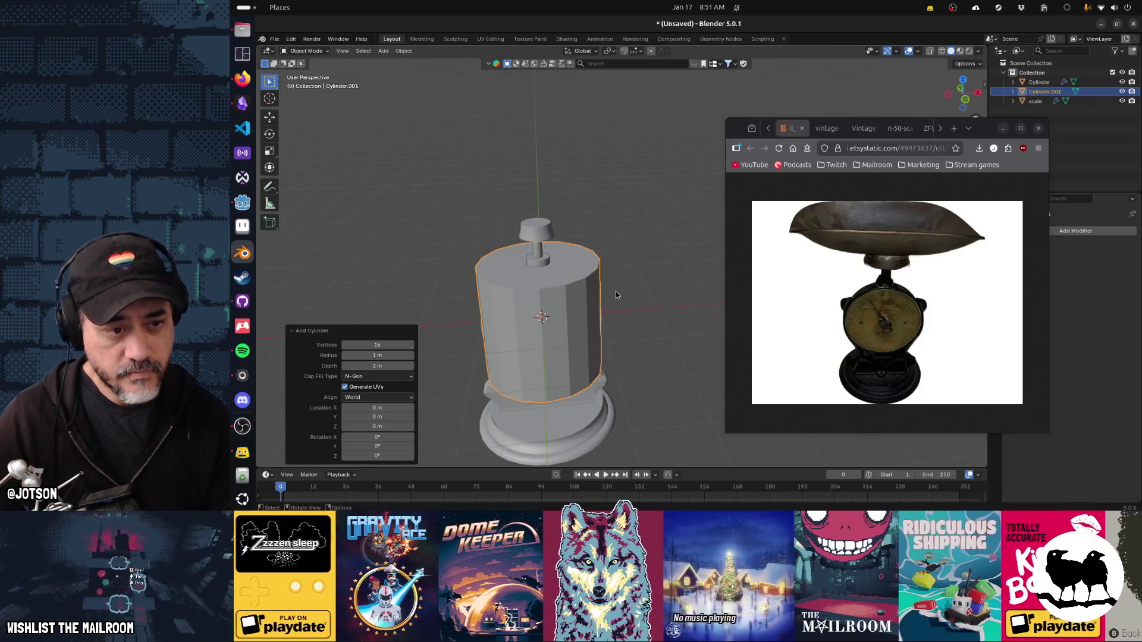
{"action": "left_click", "coordinate": [386, 344]}
{"action": "type", "text": "32"}
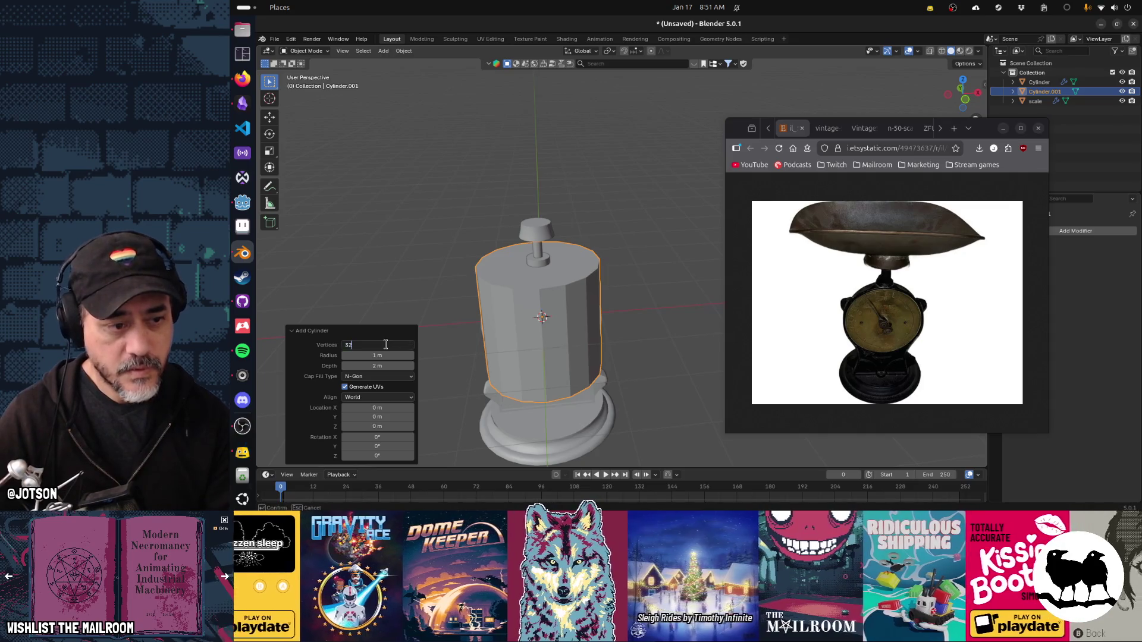
{"action": "key", "text": "Return"}
{"action": "key", "text": "r"}
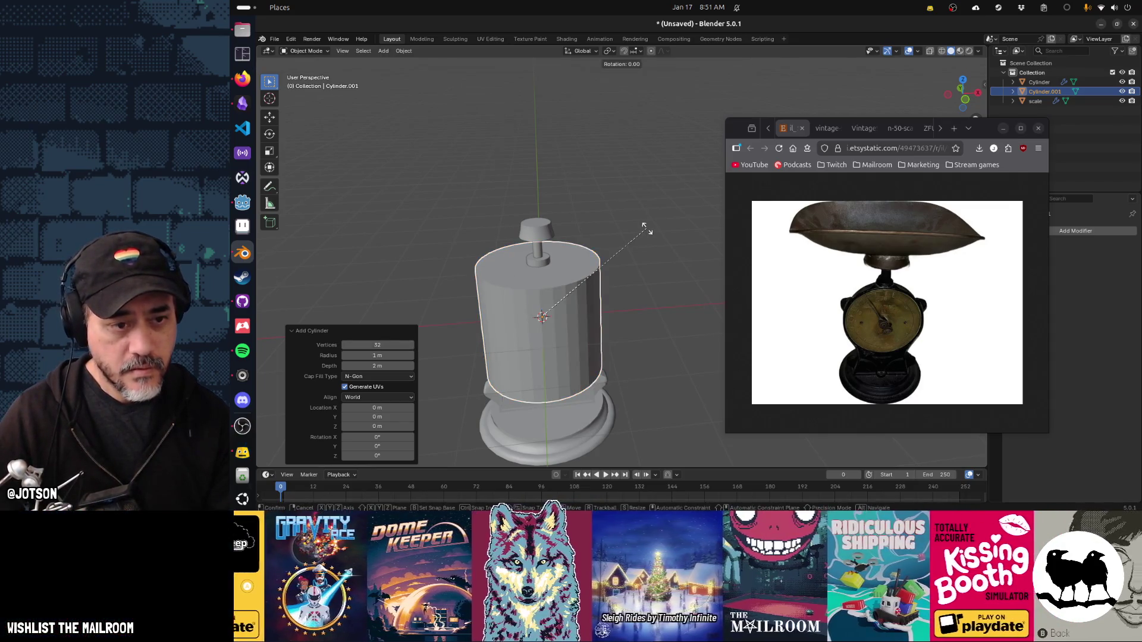
{"action": "type", "text": "y90"}
{"action": "key", "text": "Return"}
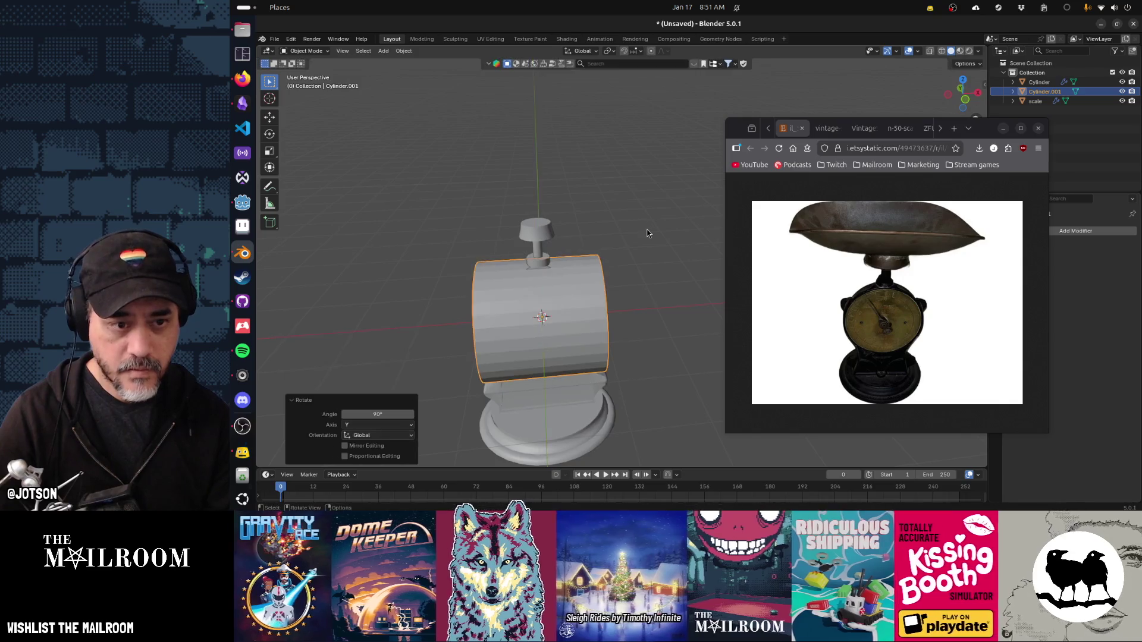
In X-ray vertex mode, box-select and delete the cylinder's upper-half vertices.
{"action": "key", "text": "Tab"}
{"action": "left_click_drag", "start_coordinate": [565, 307], "coordinate": [587, 302]}
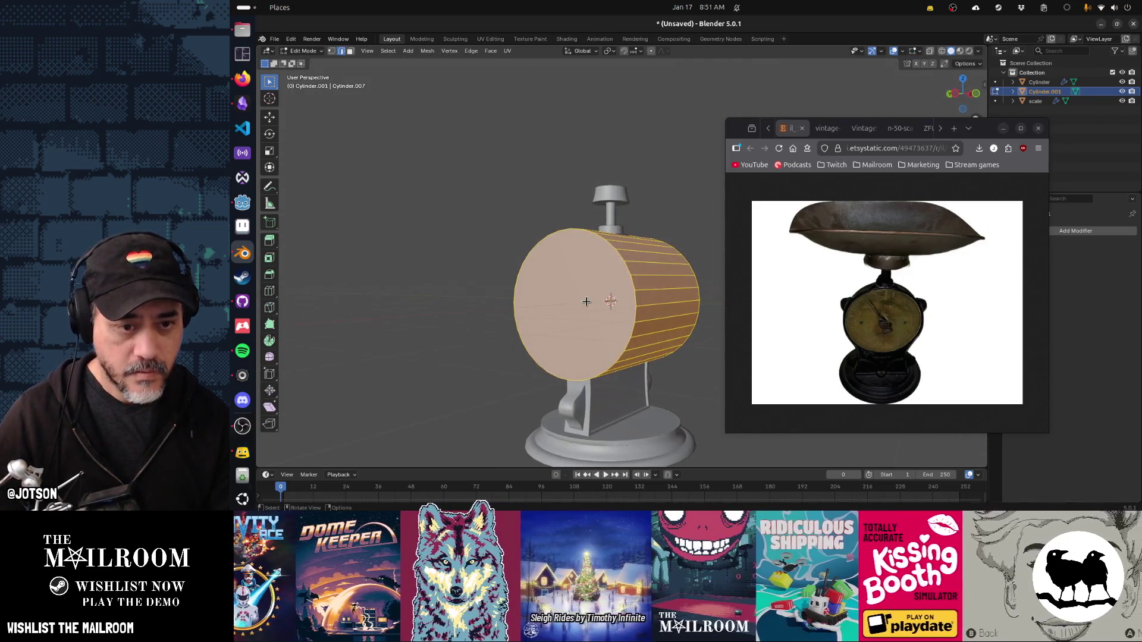
{"action": "left_click", "coordinate": [332, 51]}
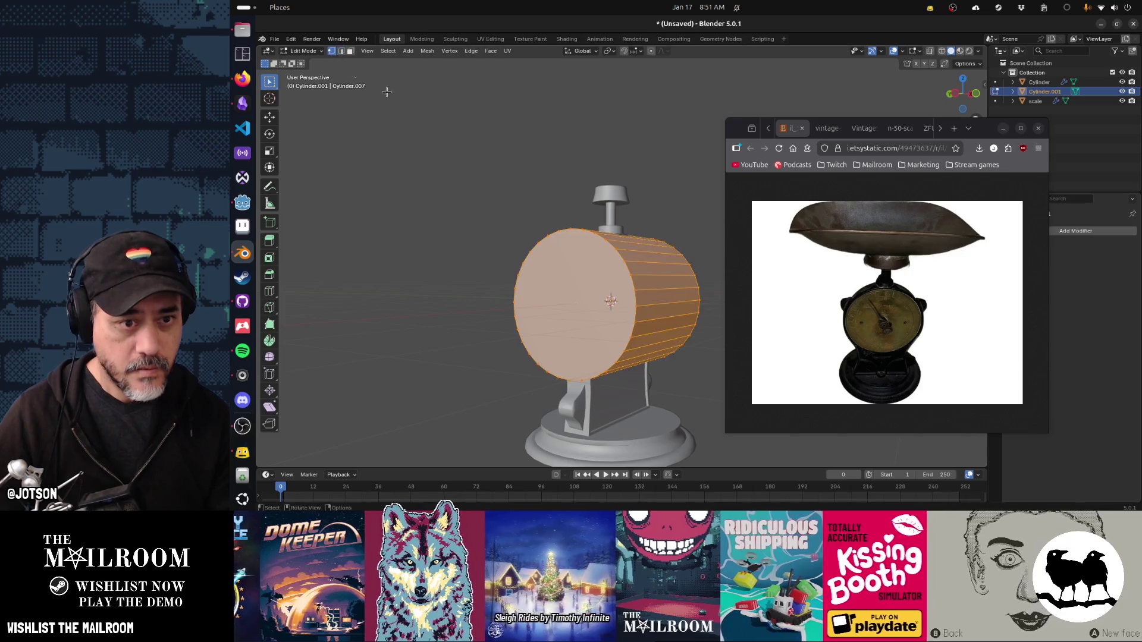
{"action": "key", "text": "alt+z"}
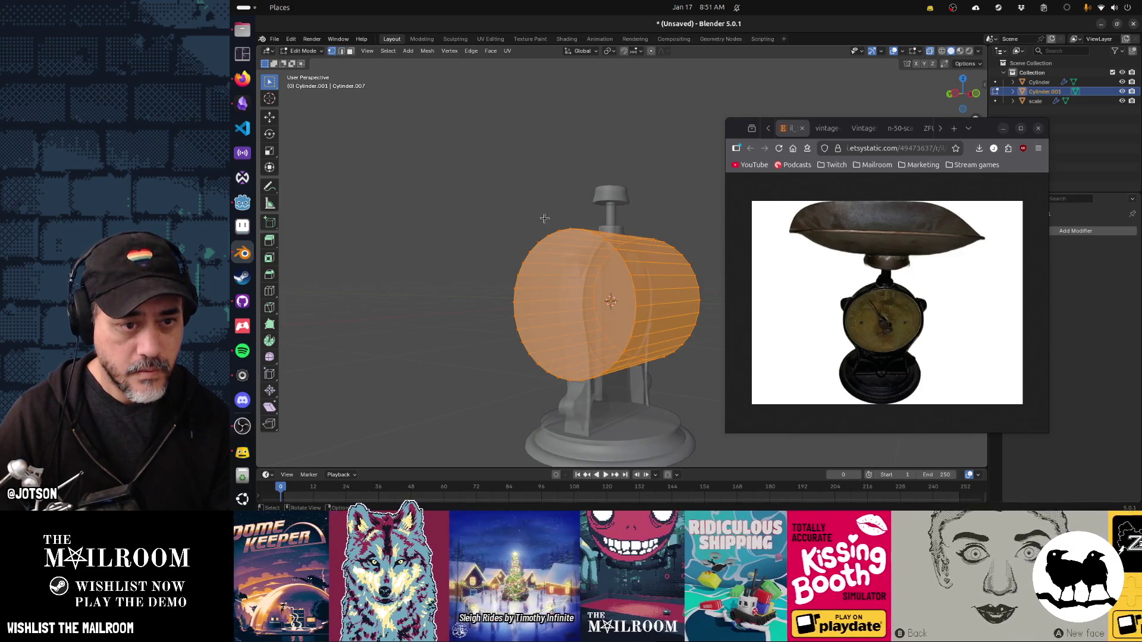
{"action": "left_click_drag", "start_coordinate": [576, 253], "coordinate": [483, 192]}
{"action": "left_click_drag", "start_coordinate": [483, 193], "coordinate": [665, 302]}
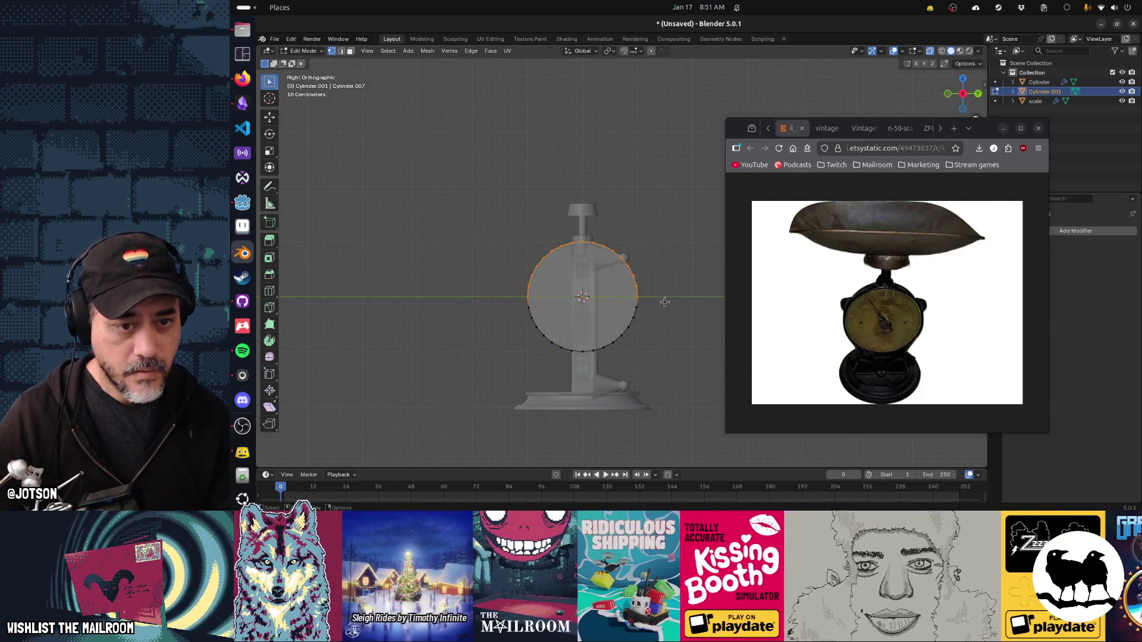
{"action": "key", "text": "x"}
{"action": "left_click", "coordinate": [665, 303]}
Add two loop cuts across the trough and spread them apart along X.
{"action": "left_click_drag", "start_coordinate": [664, 303], "coordinate": [529, 318]}
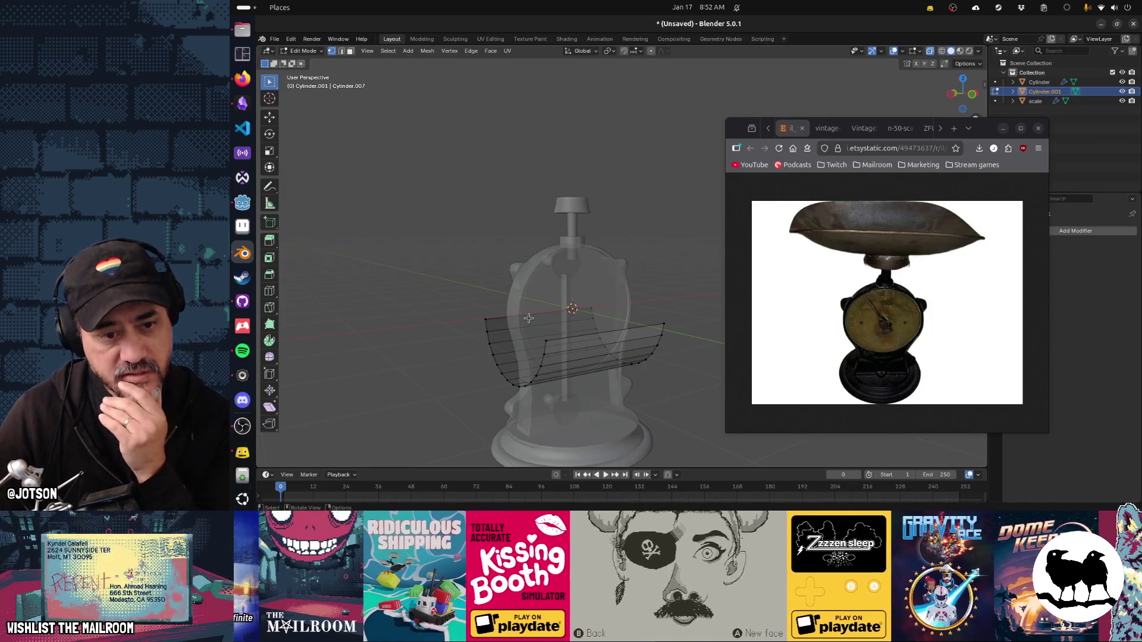
{"action": "left_click_drag", "start_coordinate": [549, 329], "coordinate": [578, 357]}
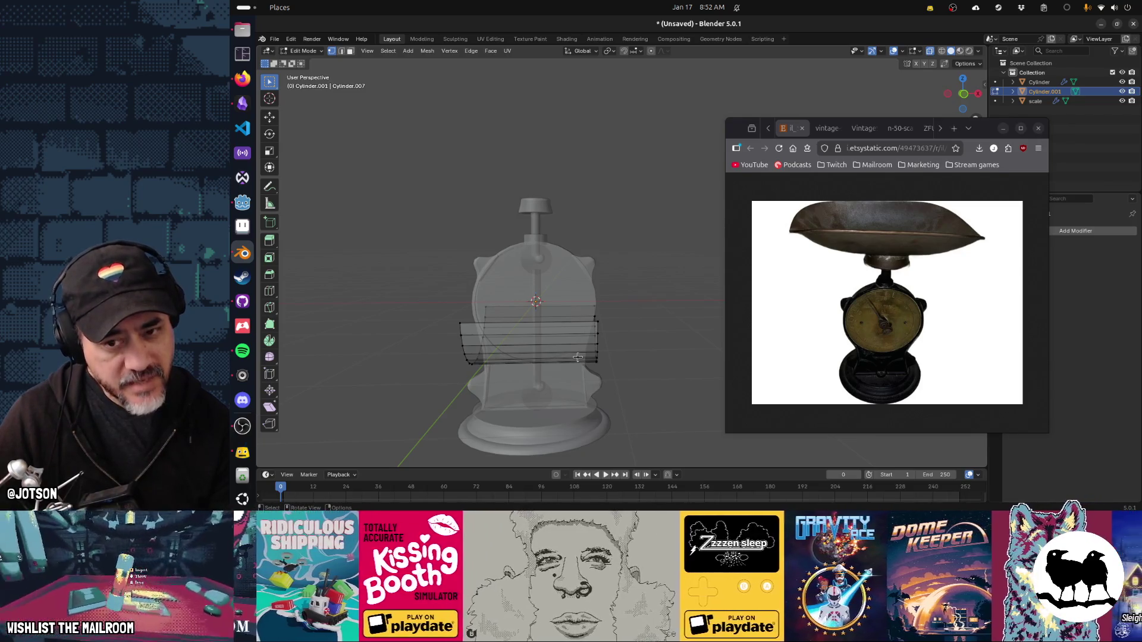
{"action": "left_click_drag", "start_coordinate": [578, 357], "coordinate": [579, 352]}
{"action": "key", "text": "ctrl+r"}
{"action": "scroll", "scroll_direction": "up", "scroll_amount": 3}
{"action": "left_click", "coordinate": [582, 351]}
{"action": "key", "text": "s"}
{"action": "key", "text": "x"}
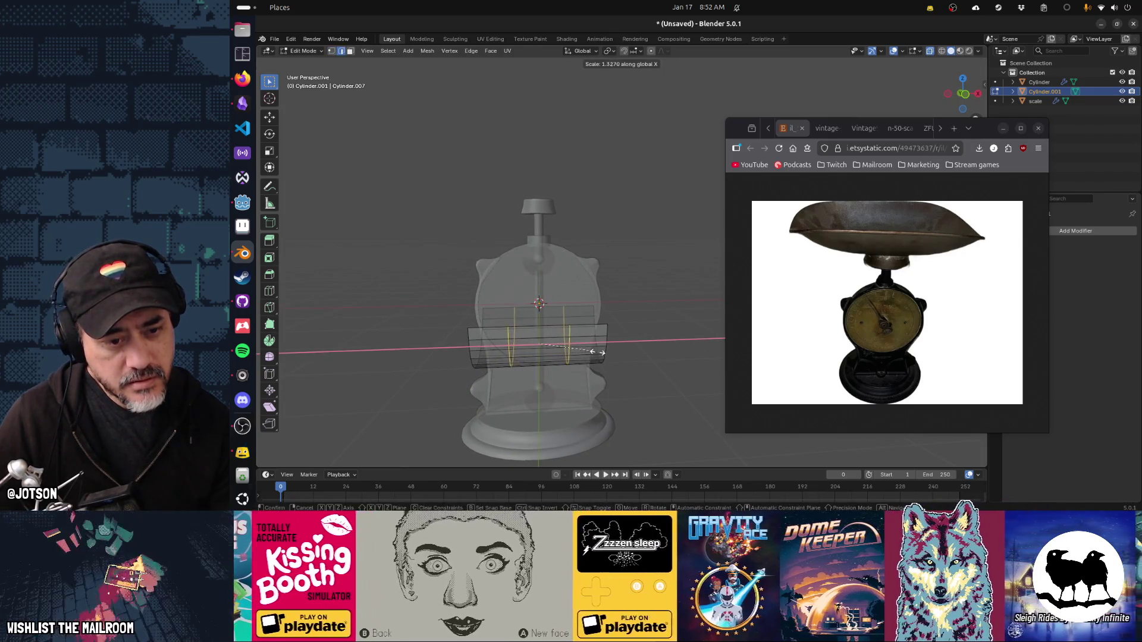
{"action": "left_click", "coordinate": [610, 355]}
Turn off X-ray, enable proportional editing and start lifting the trough's end faces on Z.
{"action": "left_click_drag", "start_coordinate": [610, 354], "coordinate": [576, 361]}
{"action": "key", "text": "Tab"}
{"action": "key", "text": "Tab"}
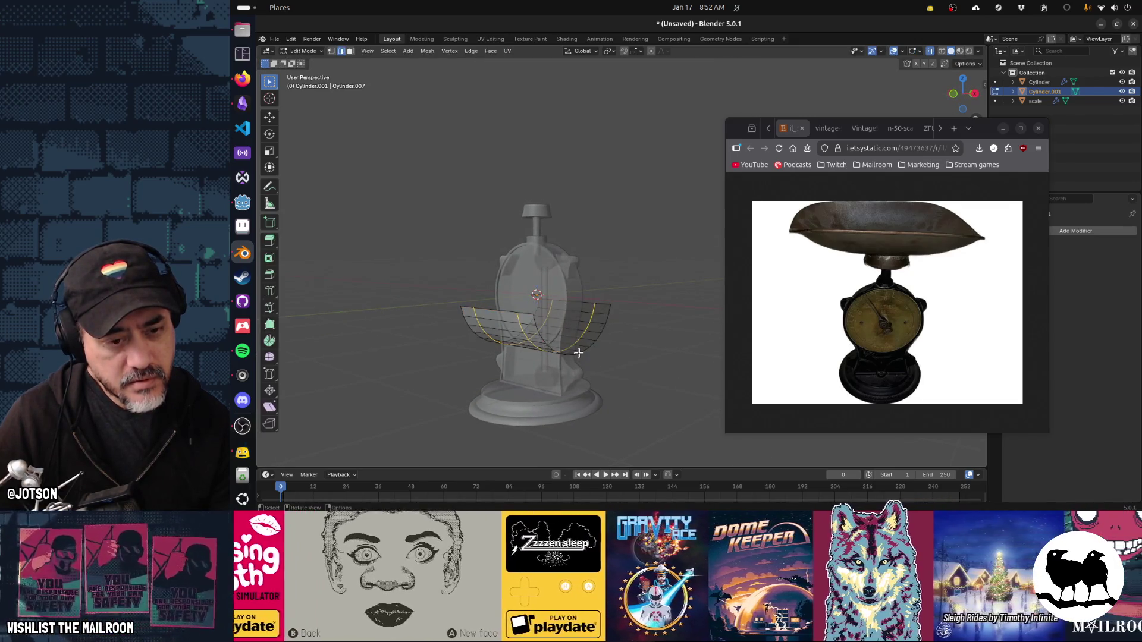
{"action": "left_click", "coordinate": [595, 361]}
{"action": "left_click_drag", "start_coordinate": [530, 358], "coordinate": [551, 387]}
{"action": "key", "text": "alt+z"}
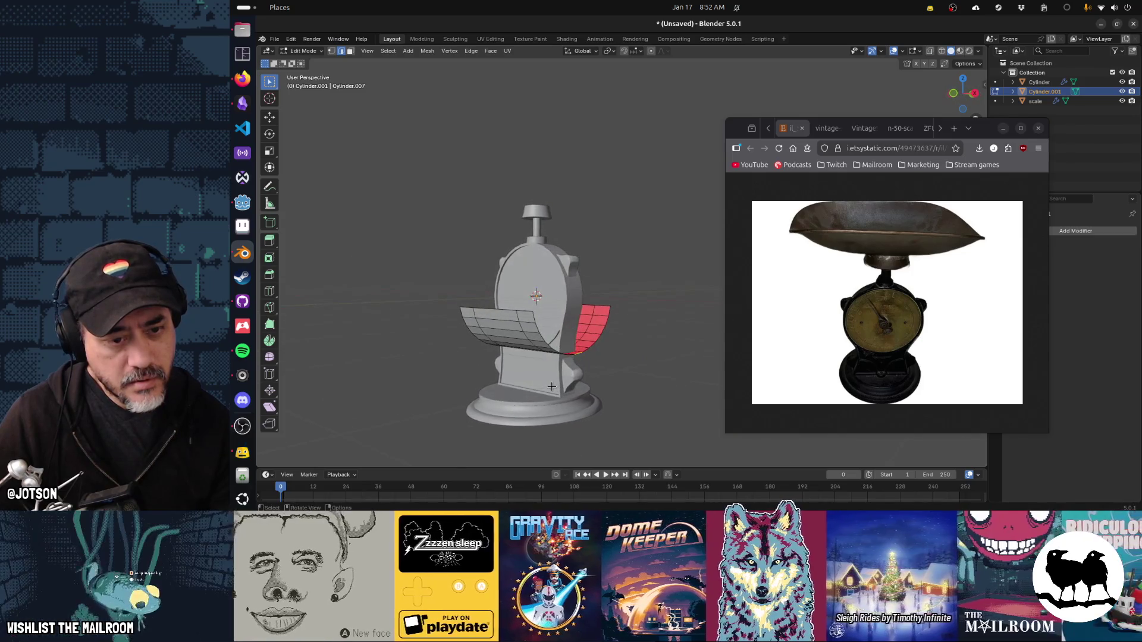
{"action": "key", "text": "o"}
{"action": "key", "text": "g"}
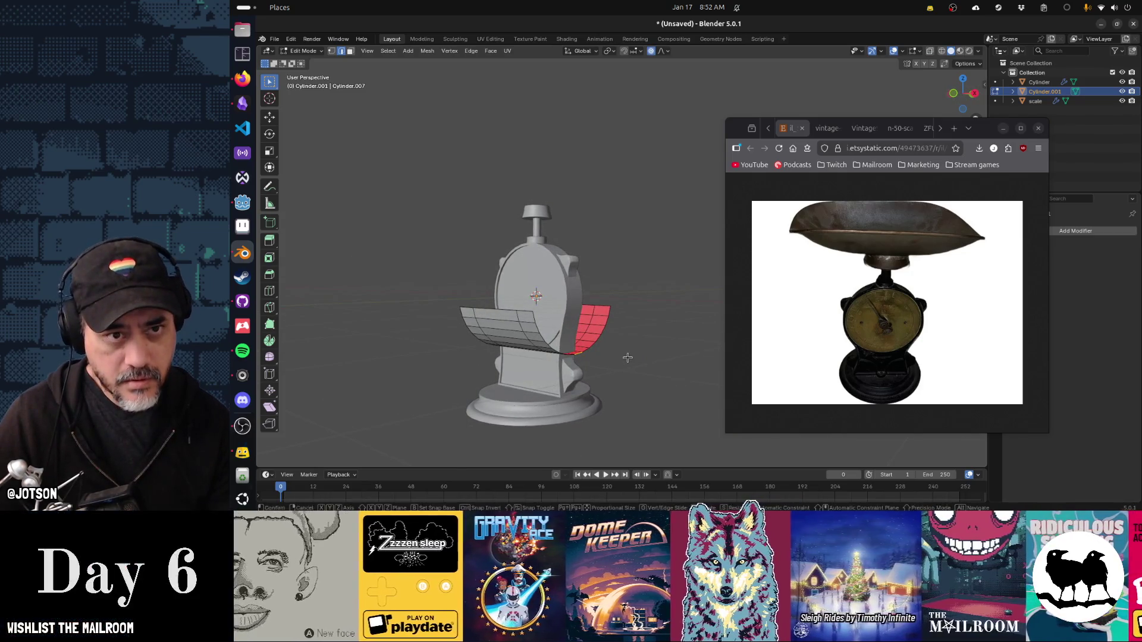
{"action": "key", "text": "z"}
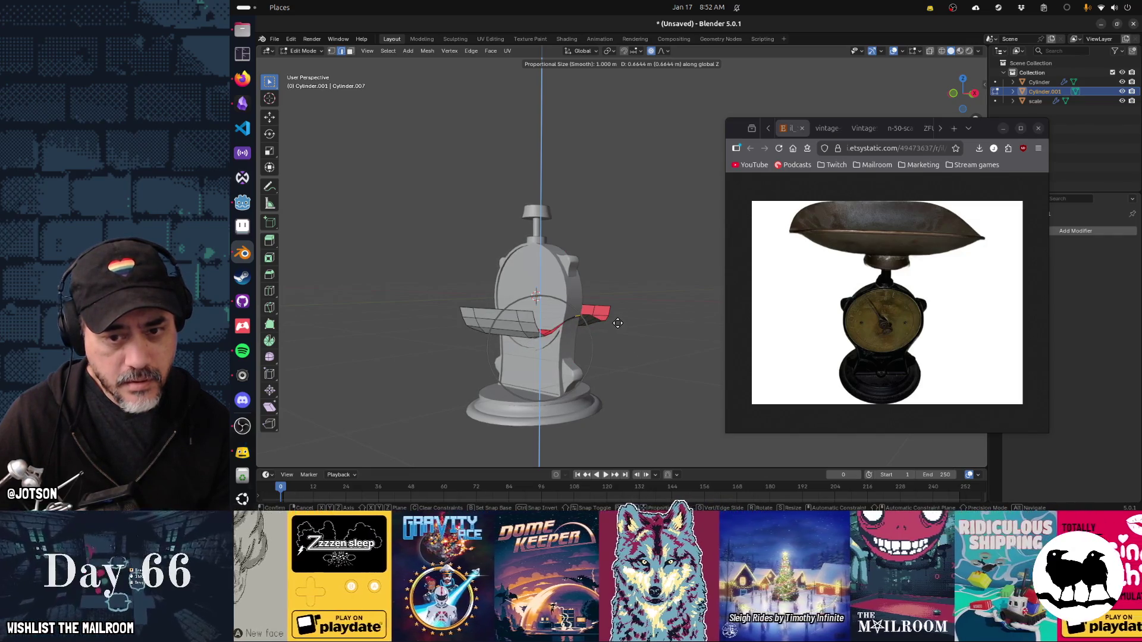
Raise the pan's end faces with proportional editing and widen them 1.392 along X.
{"action": "scroll", "scroll_direction": "up", "scroll_amount": 3}
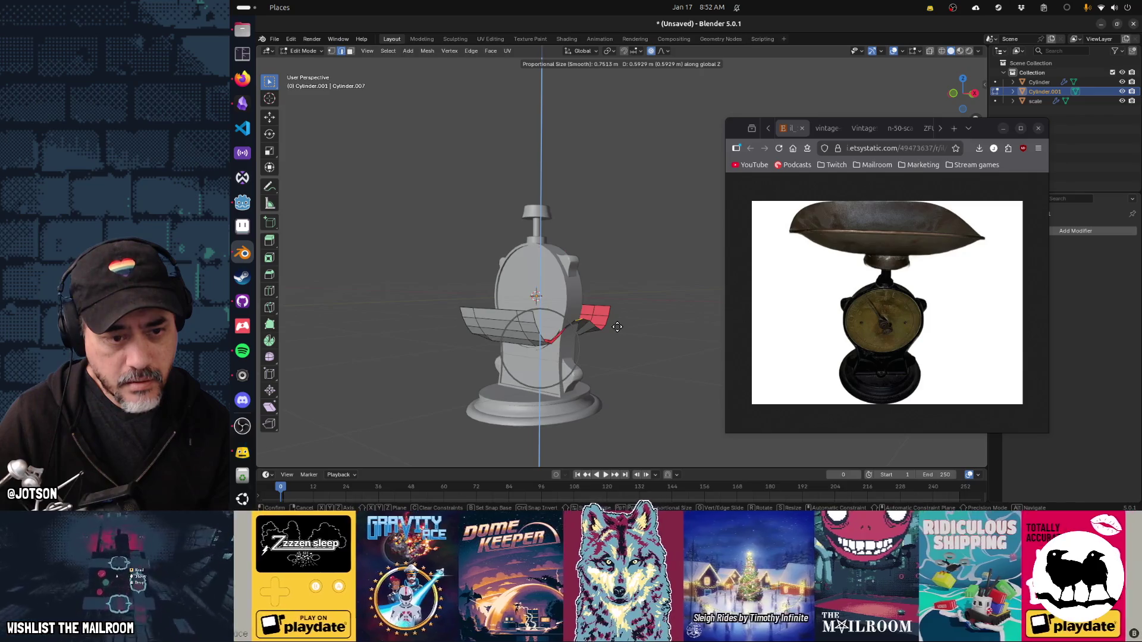
{"action": "scroll", "scroll_direction": "down", "scroll_amount": 3}
{"action": "scroll", "scroll_direction": "down", "scroll_amount": 3}
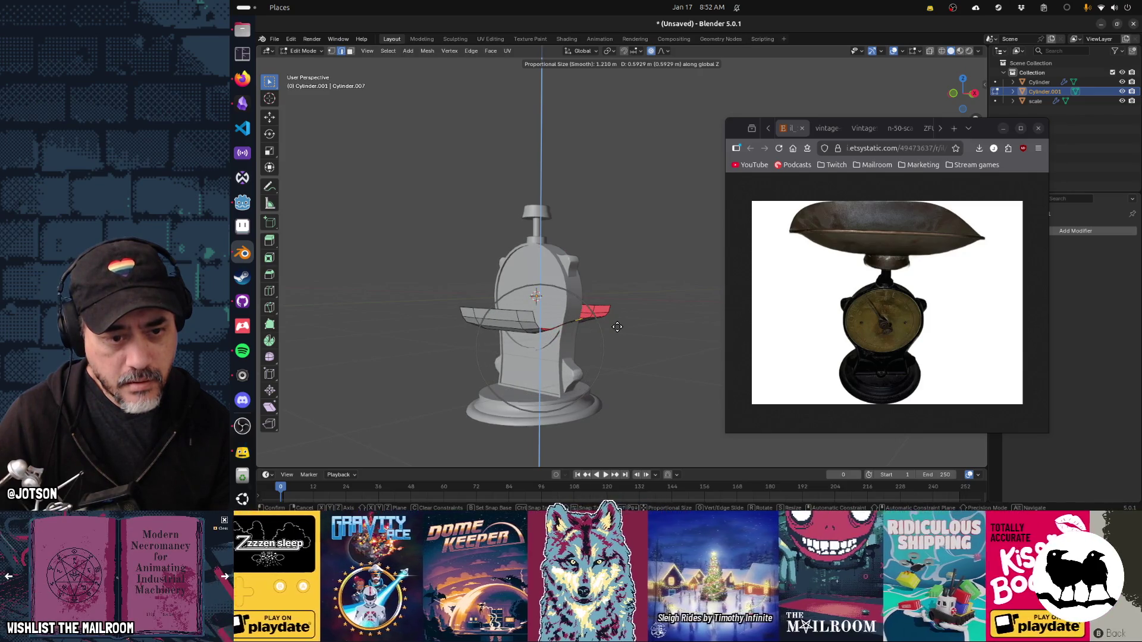
{"action": "left_click", "coordinate": [618, 321]}
{"action": "key", "text": "g"}
{"action": "key", "text": "x"}
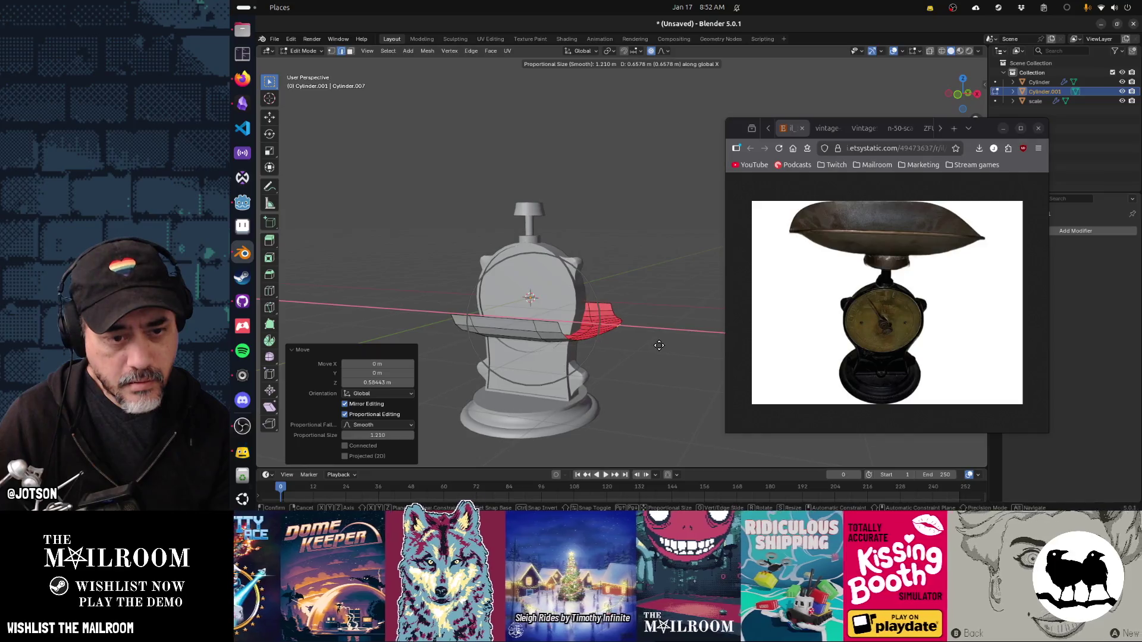
{"action": "key", "text": "s"}
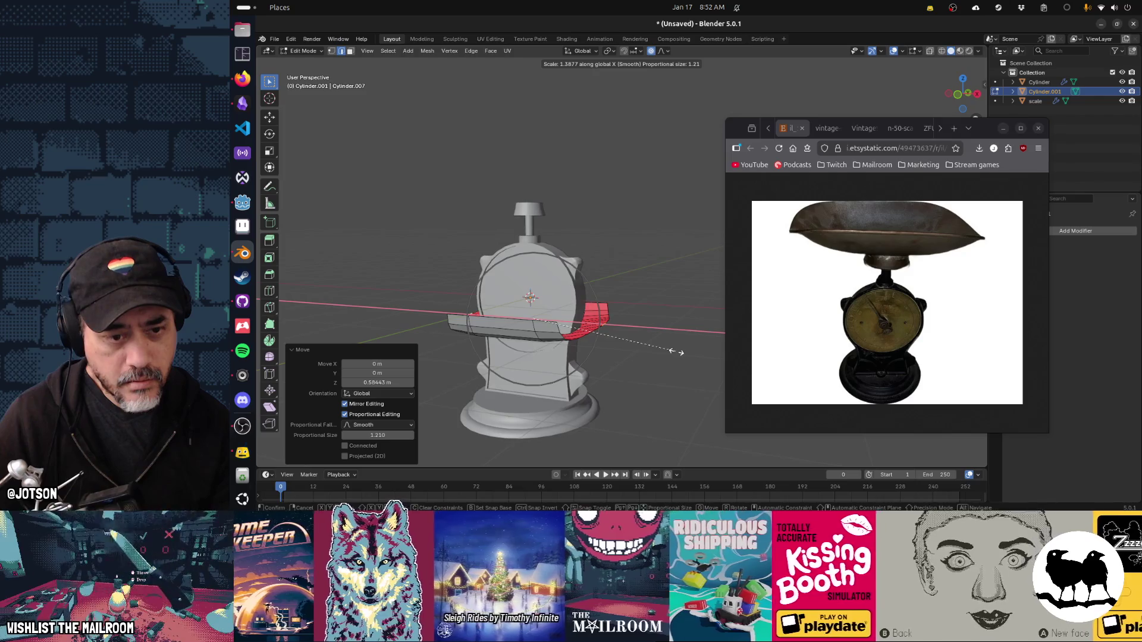
{"action": "left_click", "coordinate": [677, 352]}
Return to Object Mode and delete the Cylinder.001 pan object.
{"action": "left_click_drag", "start_coordinate": [665, 348], "coordinate": [651, 337]}
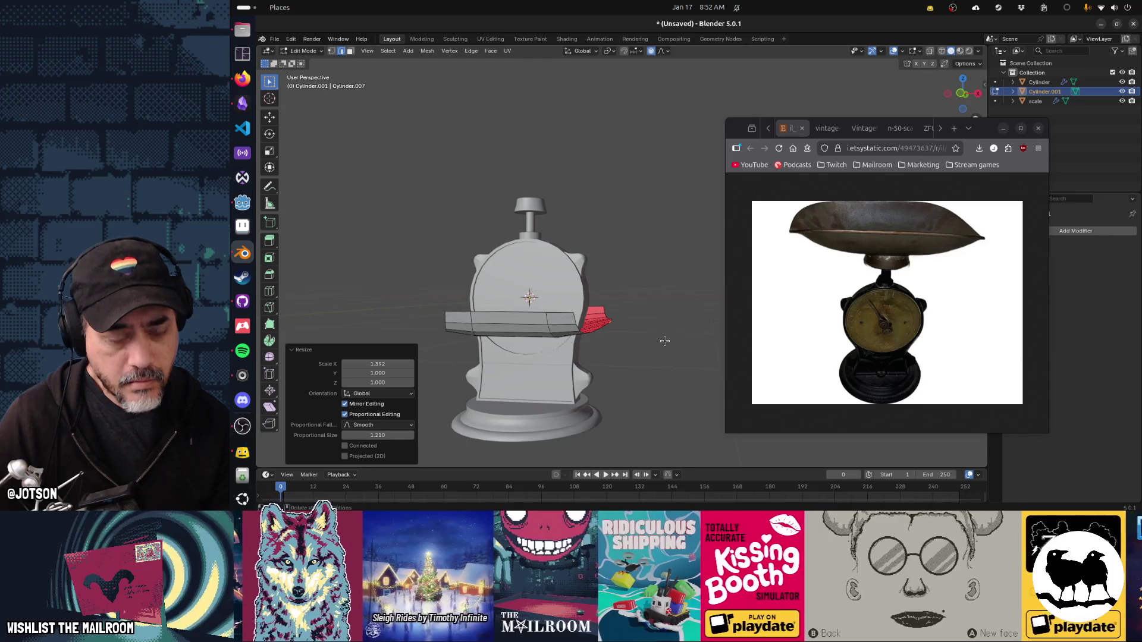
{"action": "left_click_drag", "start_coordinate": [616, 326], "coordinate": [587, 349]}
{"action": "key", "text": "Tab"}
{"action": "left_click_drag", "start_coordinate": [599, 356], "coordinate": [510, 351]}
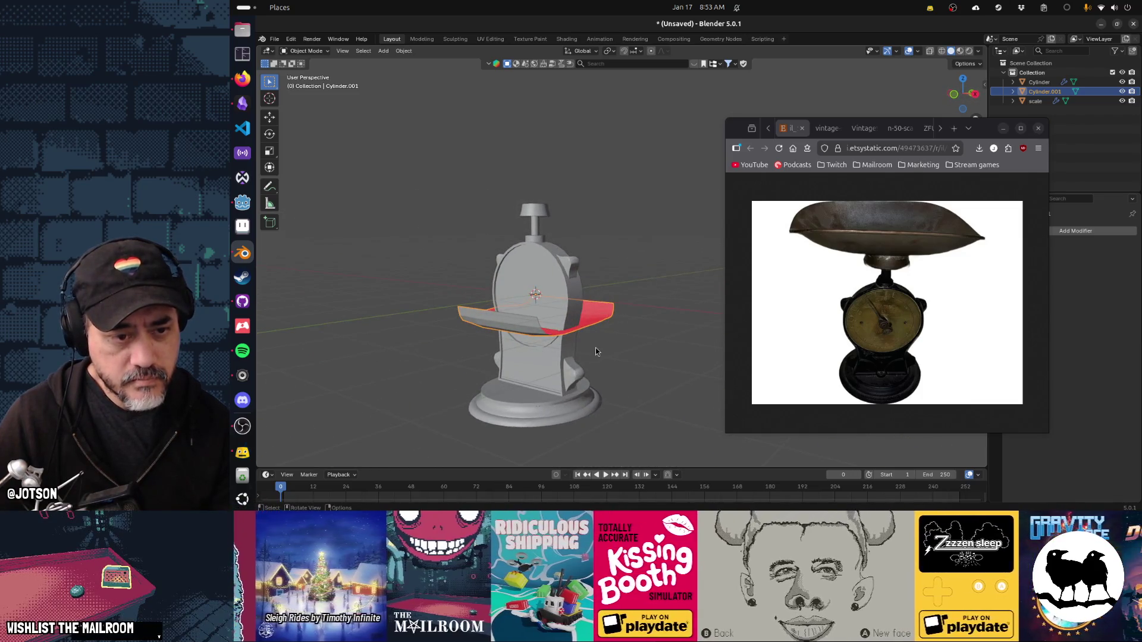
{"action": "key", "text": "x"}
{"action": "left_click", "coordinate": [596, 351]}
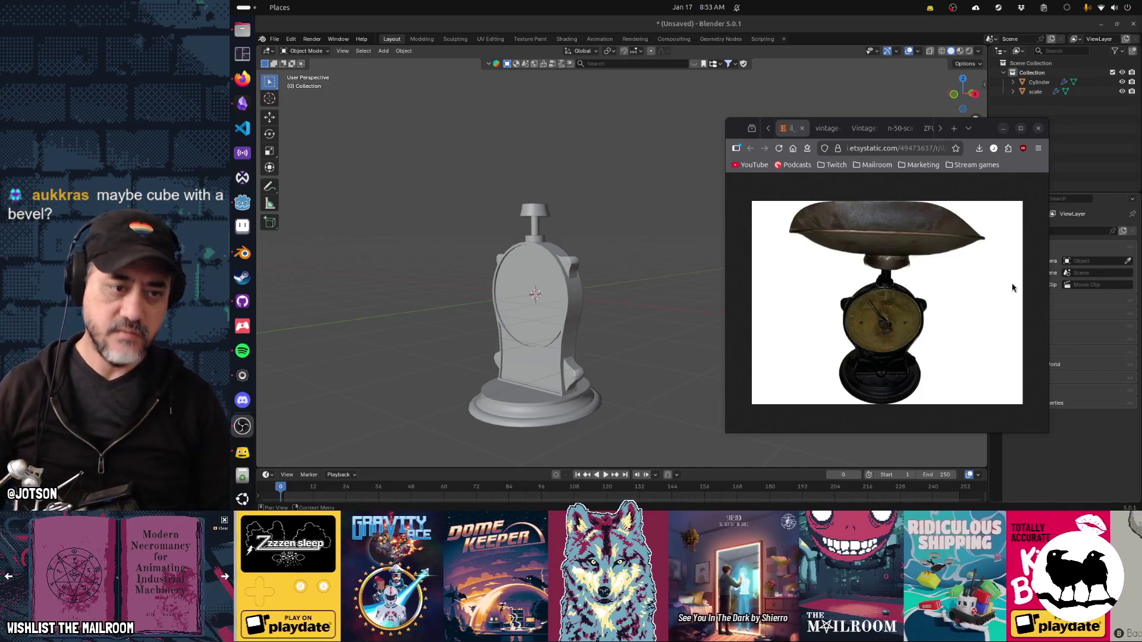
{"action": "left_click_drag", "start_coordinate": [588, 209], "coordinate": [629, 201]}
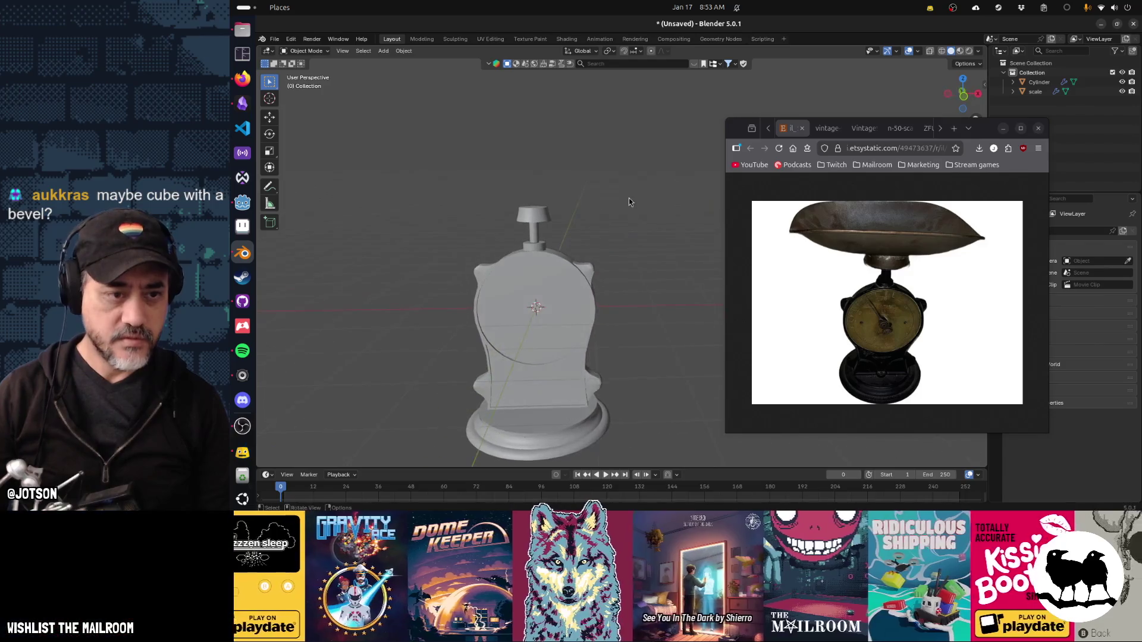
{"action": "left_click", "coordinate": [546, 219]}
Snap the 3D cursor to the stem and add a UV sphere with 32 segments and 16 rings.
{"action": "key", "text": "shift+s"}
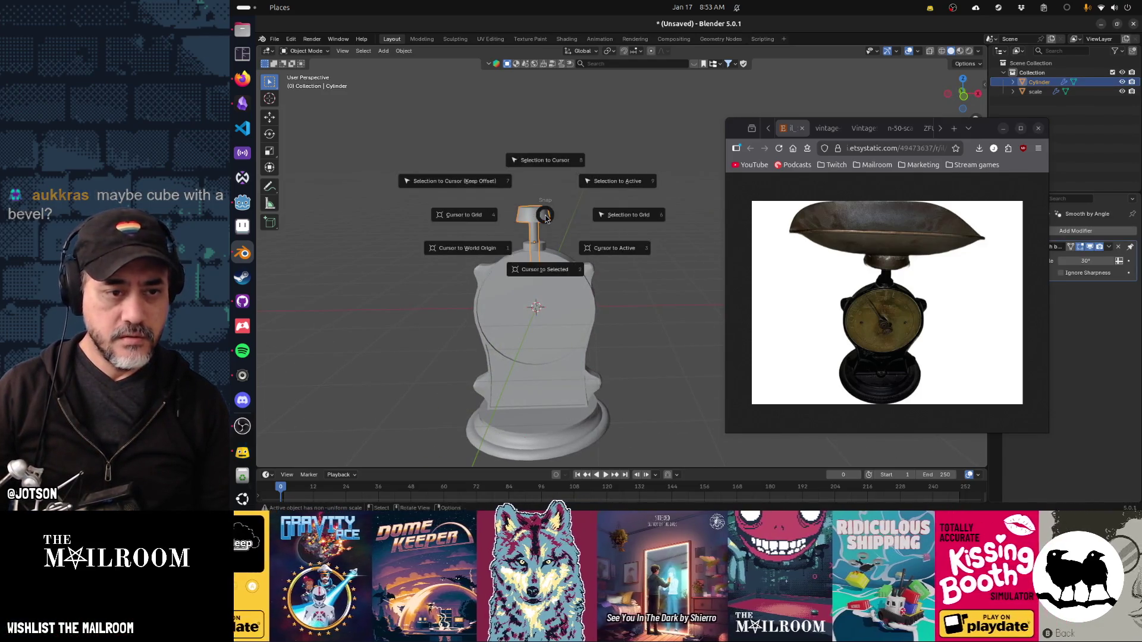
{"action": "left_click", "coordinate": [552, 267]}
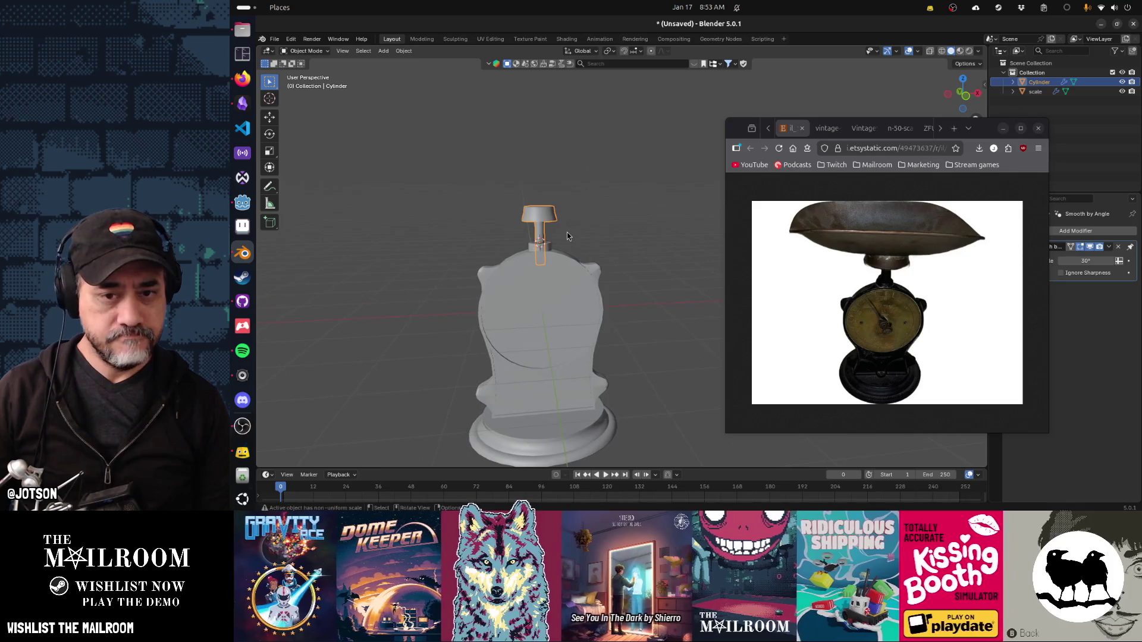
{"action": "key", "text": "shift+a"}
{"action": "mouse_move", "coordinate": [566, 236]}
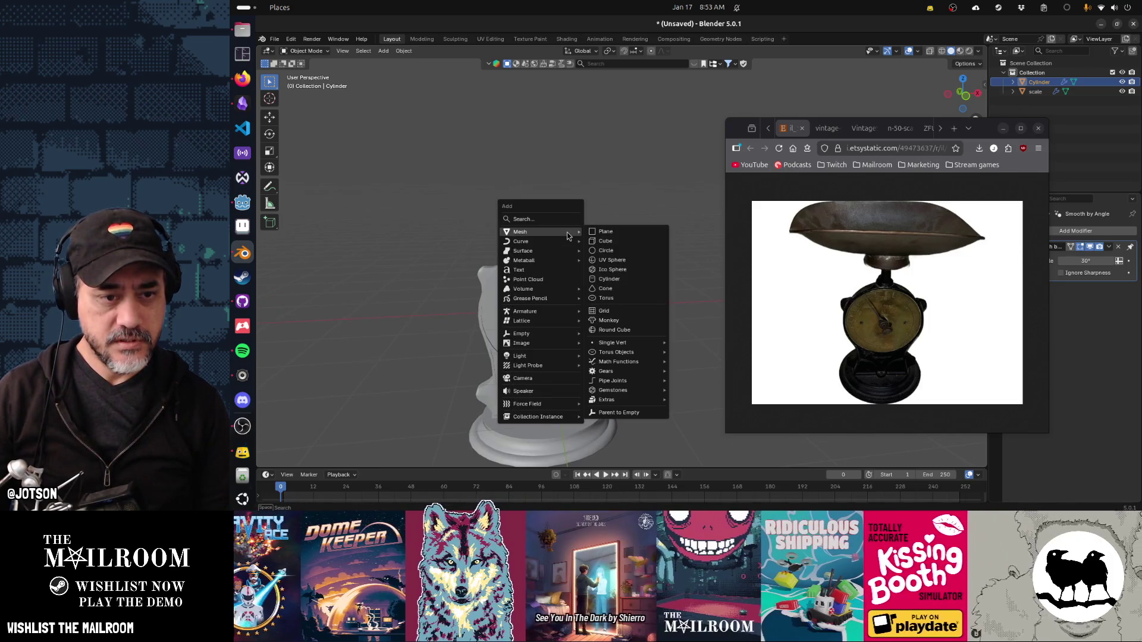
{"action": "left_click", "coordinate": [612, 260]}
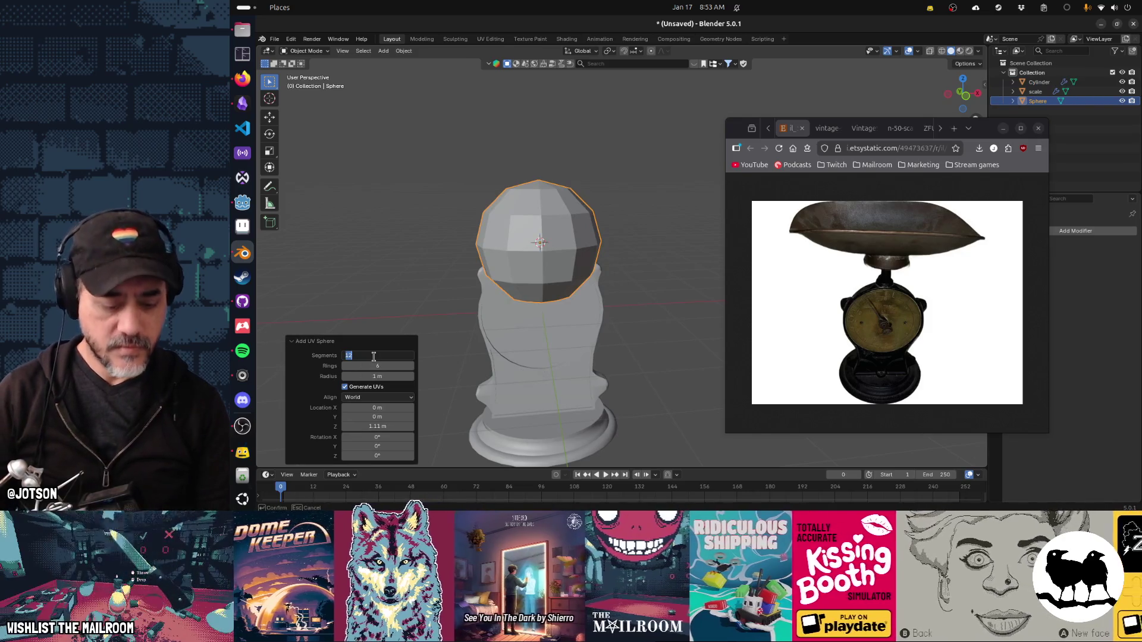
{"action": "type", "text": "32"}
{"action": "key", "text": "Tab"}
{"action": "type", "text": "16"}
{"action": "key", "text": "Return"}
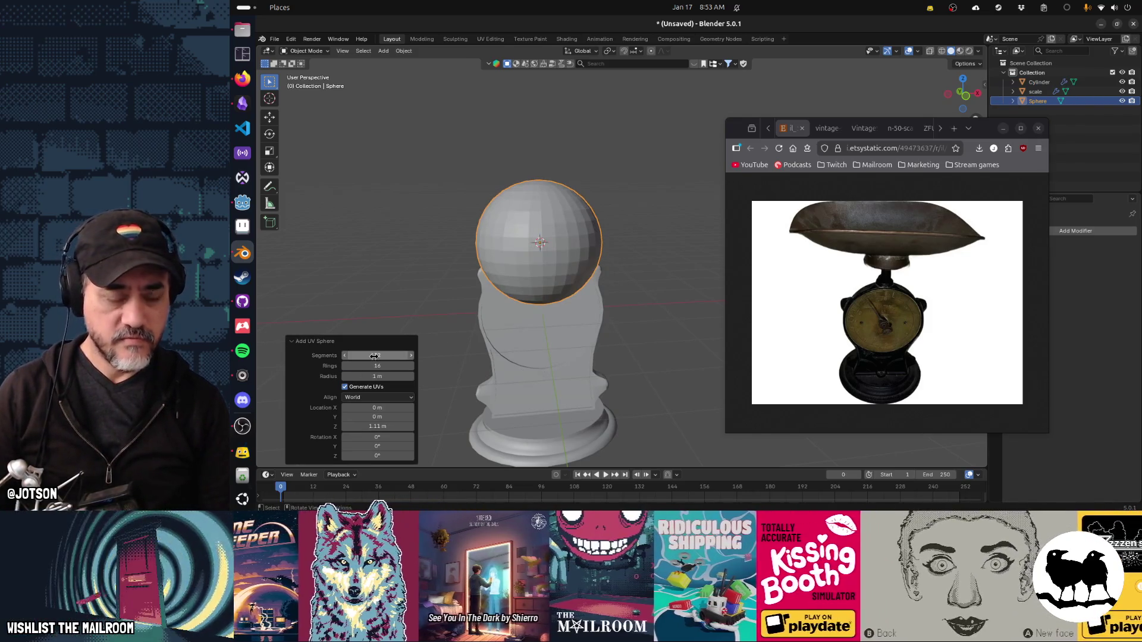
{"action": "key", "text": "Tab"}
{"action": "left_click_drag", "start_coordinate": [532, 381], "coordinate": [590, 328]}
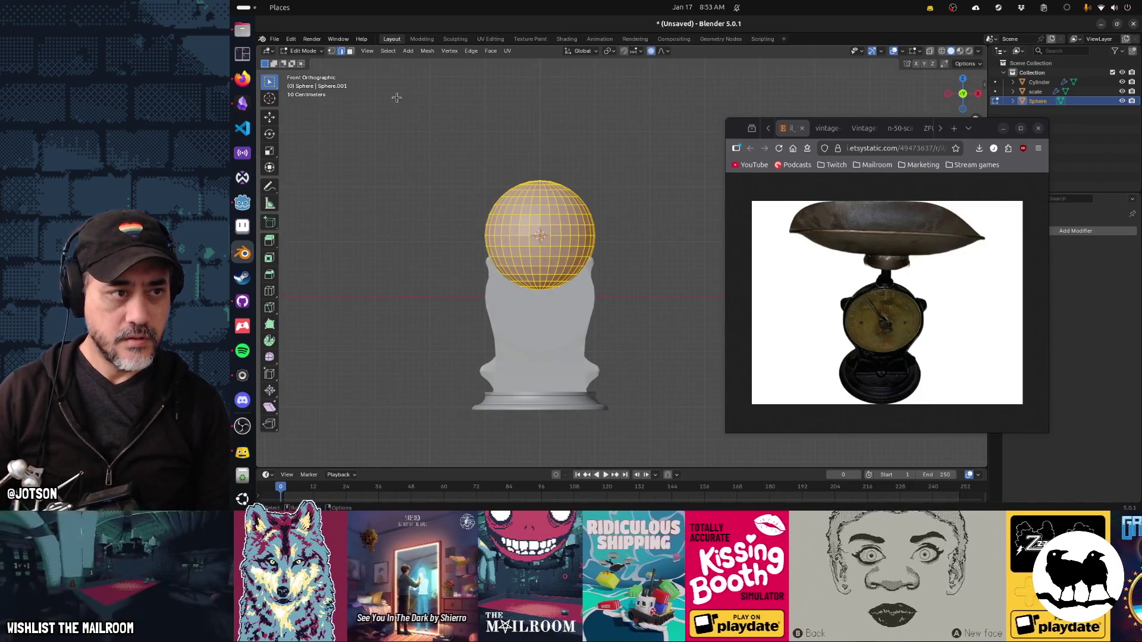
Delete the top half of the sphere's vertices in X-ray vertex mode.
{"action": "key", "text": "Tab"}
{"action": "key", "text": "Tab"}
{"action": "key", "text": "1"}
{"action": "key", "text": "alt+z"}
{"action": "left_click_drag", "start_coordinate": [540, 131], "coordinate": [668, 241]}
{"action": "key", "text": "x"}
{"action": "left_click", "coordinate": [663, 239]}
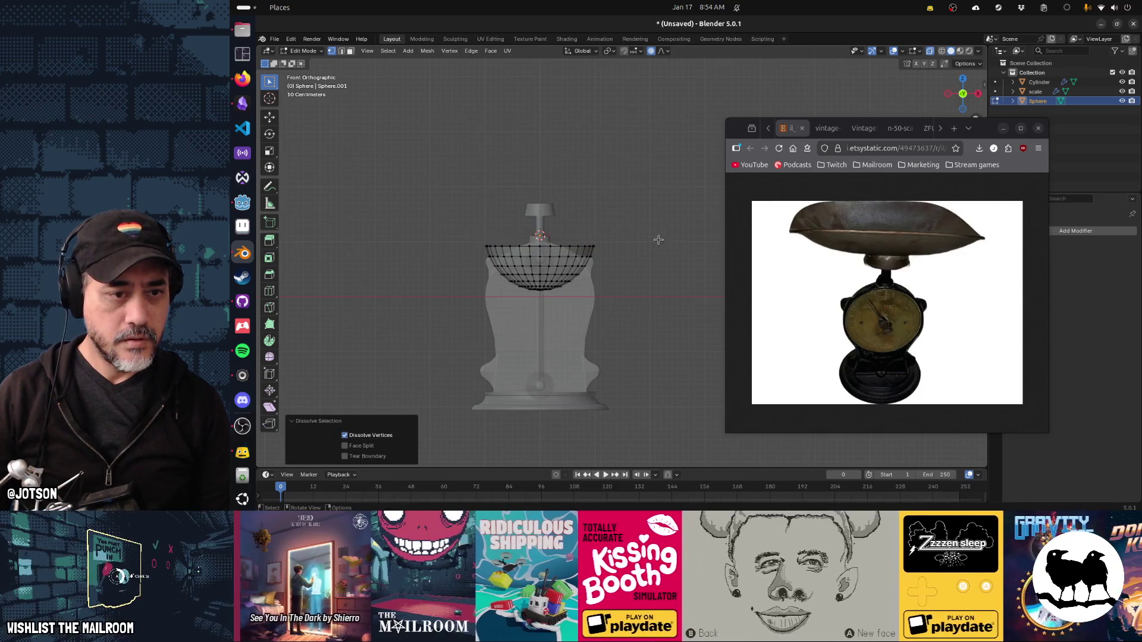
Move the half-sphere bowl up along Z to sit above the stem.
{"action": "key", "text": "Tab"}
{"action": "left_click_drag", "start_coordinate": [637, 236], "coordinate": [611, 230]}
{"action": "key", "text": "Tab"}
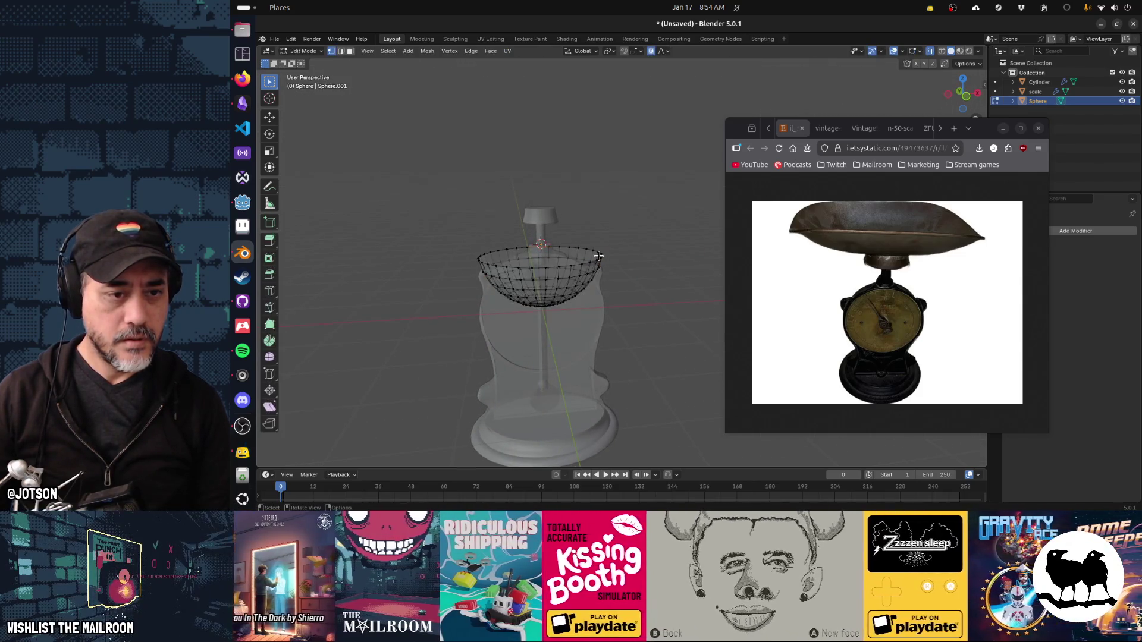
{"action": "key", "text": "Tab"}
{"action": "key", "text": "g"}
{"action": "key", "text": "z"}
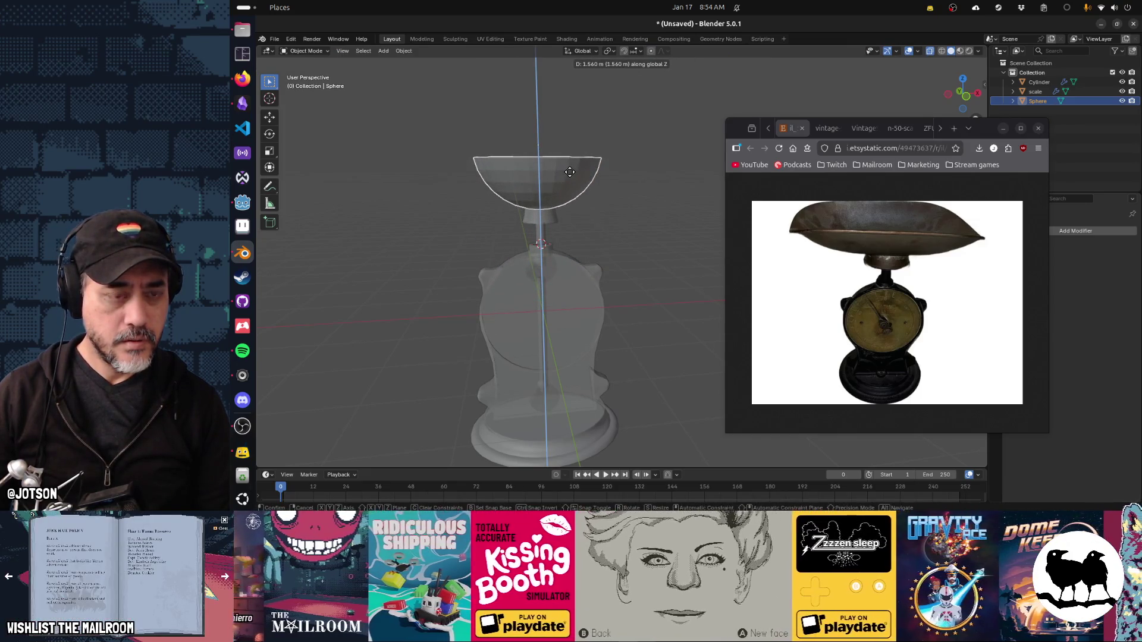
{"action": "left_click", "coordinate": [570, 172]}
{"action": "left_click_drag", "start_coordinate": [570, 172], "coordinate": [548, 244]}
Select the whole bowl mesh and stretch it wider along X.
{"action": "key", "text": "Tab"}
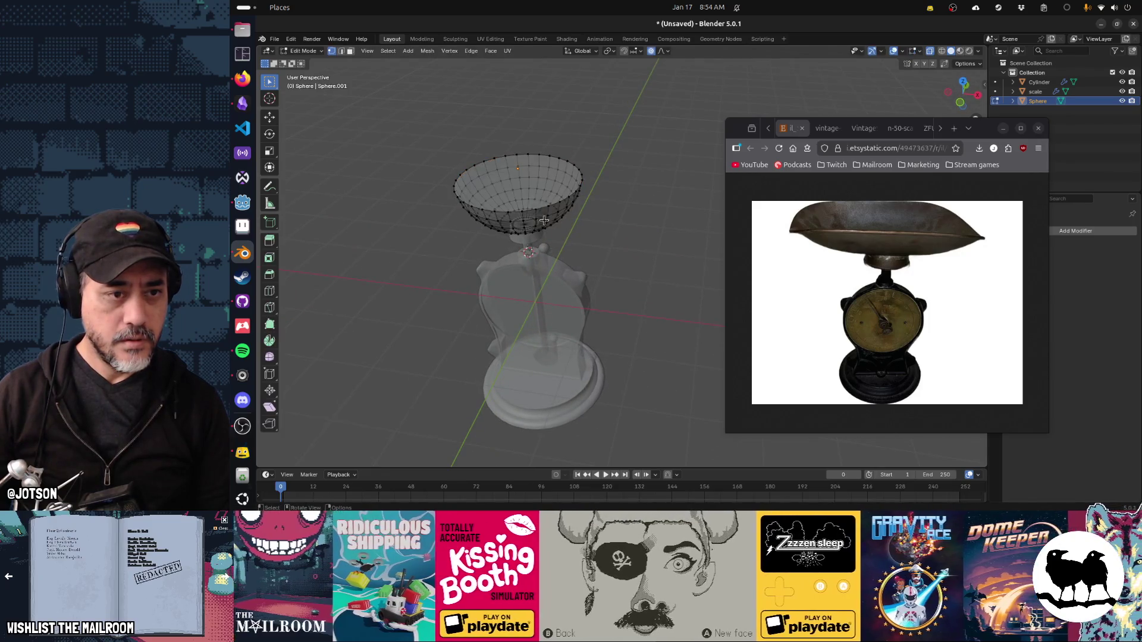
{"action": "key", "text": "alt+z"}
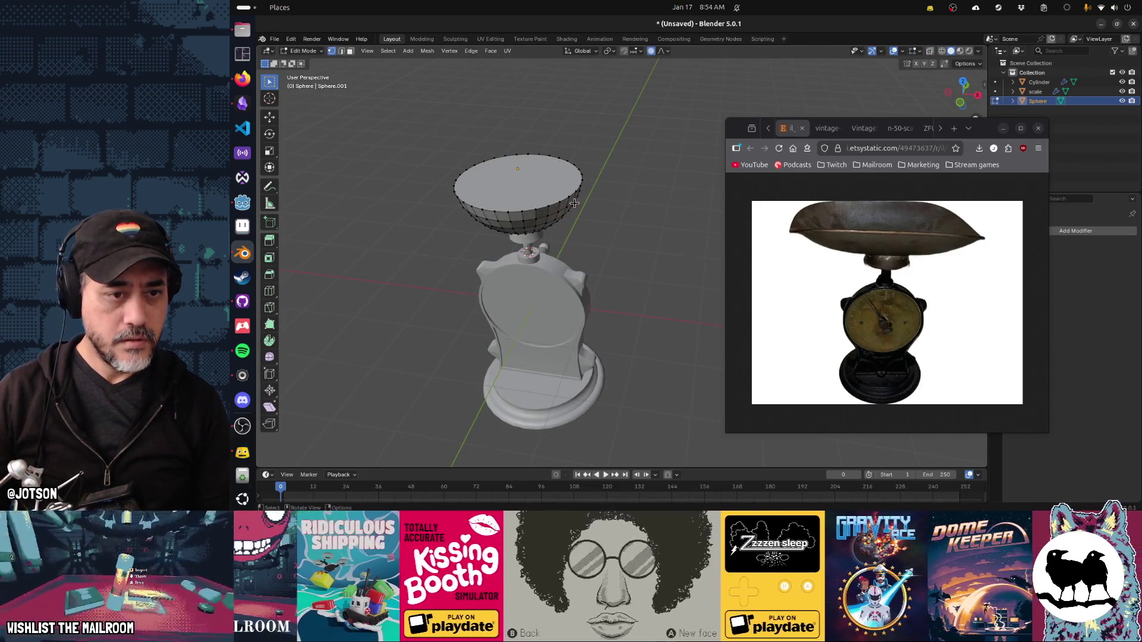
{"action": "key", "text": "a"}
{"action": "key", "text": "s"}
{"action": "key", "text": "x"}
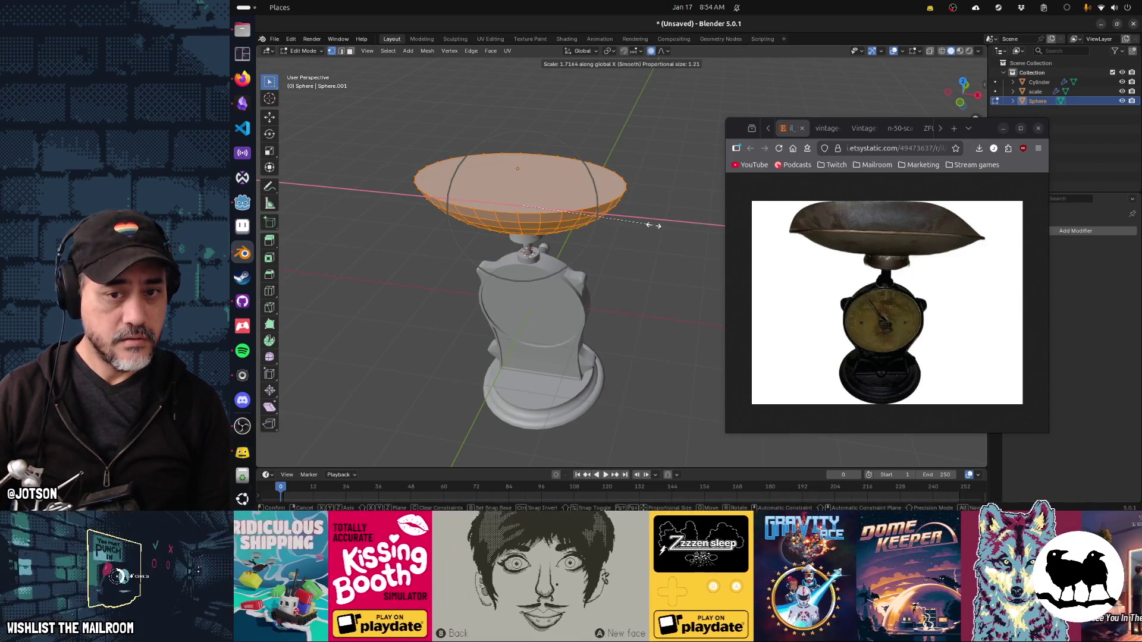
{"action": "left_click", "coordinate": [653, 225]}
Inspect the 1.716× widened oval pan from several angles, then clear its mesh selection.
{"action": "left_click_drag", "start_coordinate": [556, 198], "coordinate": [603, 194]}
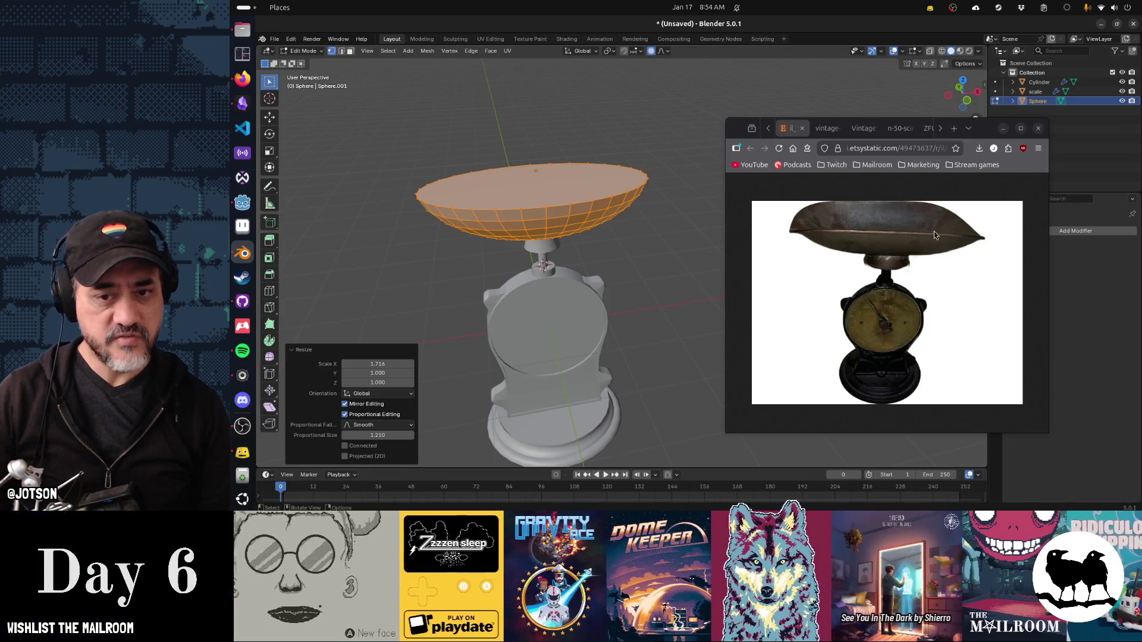
{"action": "left_click_drag", "start_coordinate": [711, 238], "coordinate": [669, 236]}
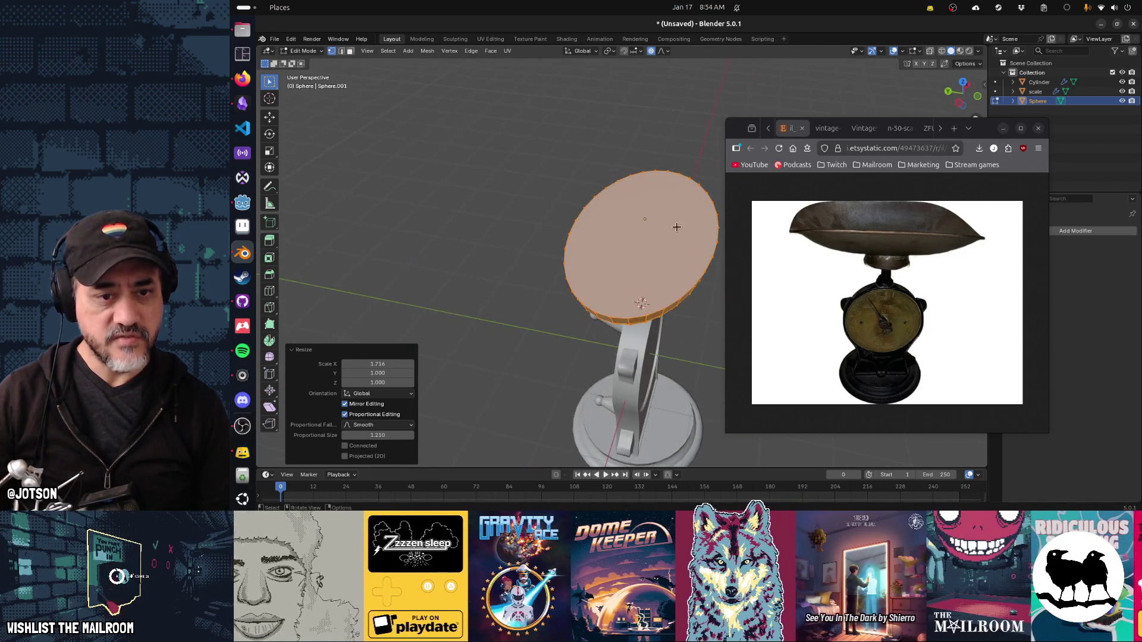
{"action": "left_click_drag", "start_coordinate": [639, 293], "coordinate": [542, 242]}
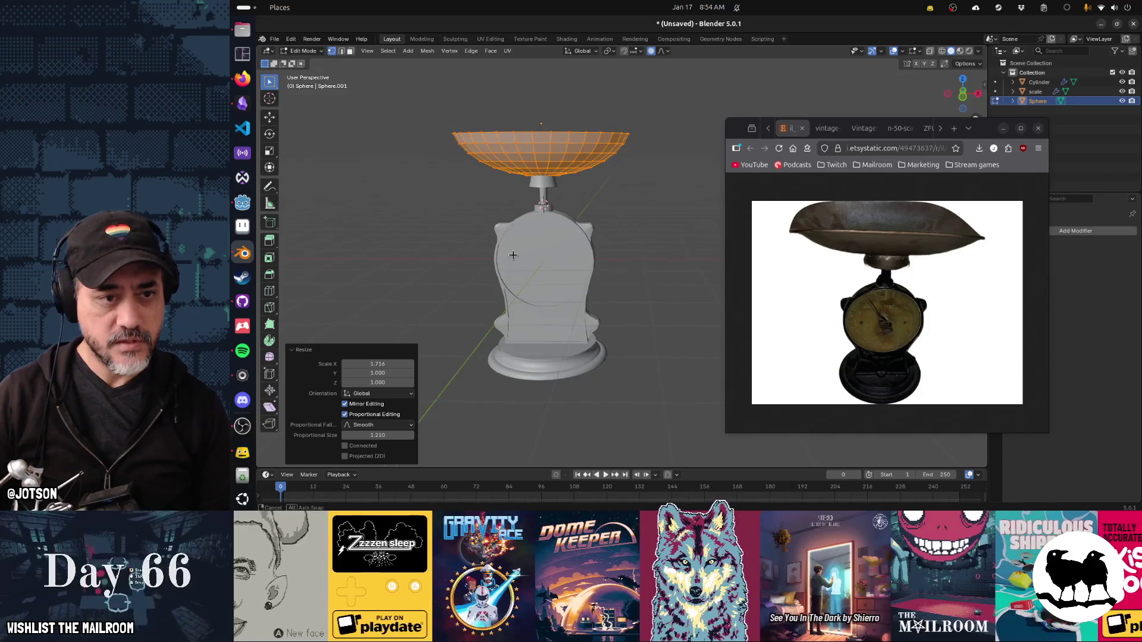
{"action": "key", "text": "Tab"}
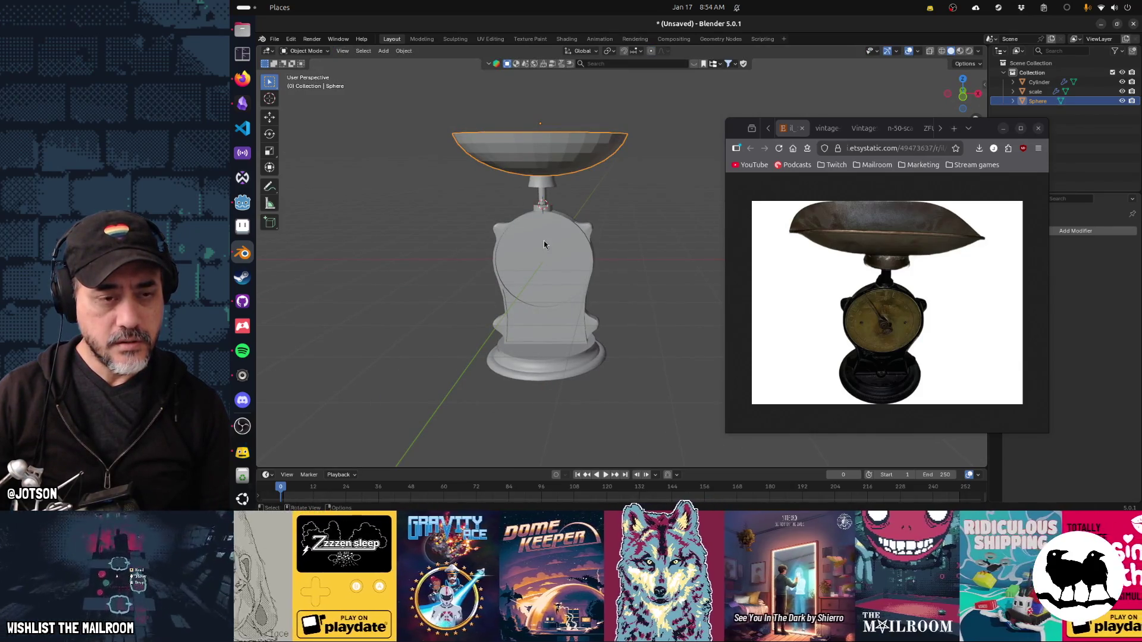
{"action": "left_click_drag", "start_coordinate": [544, 244], "coordinate": [556, 253]}
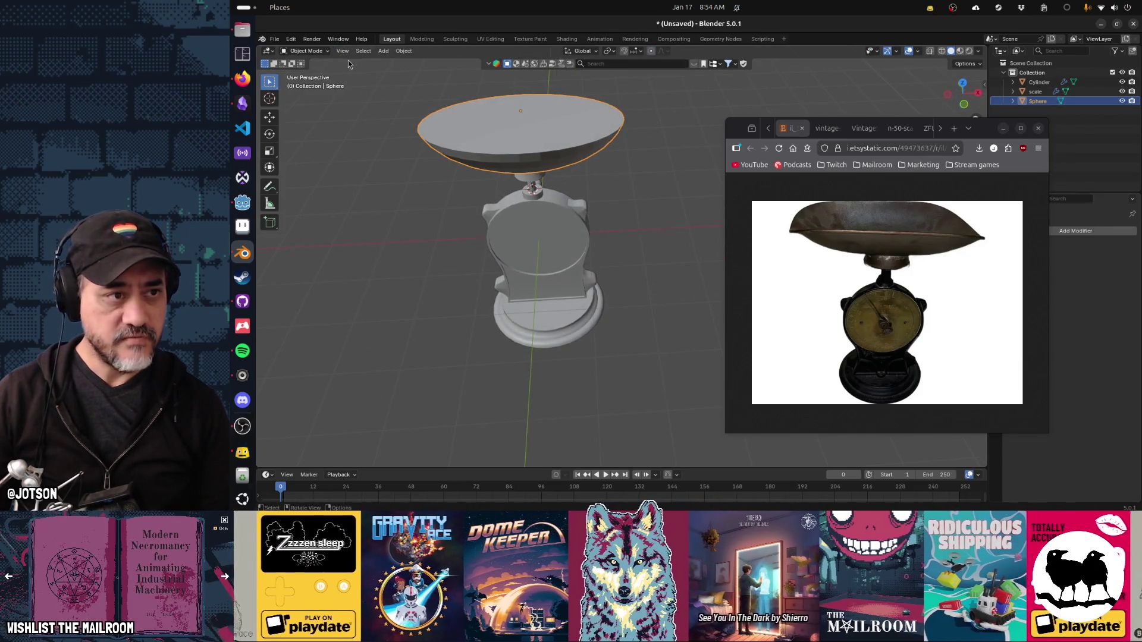
{"action": "key", "text": "Tab"}
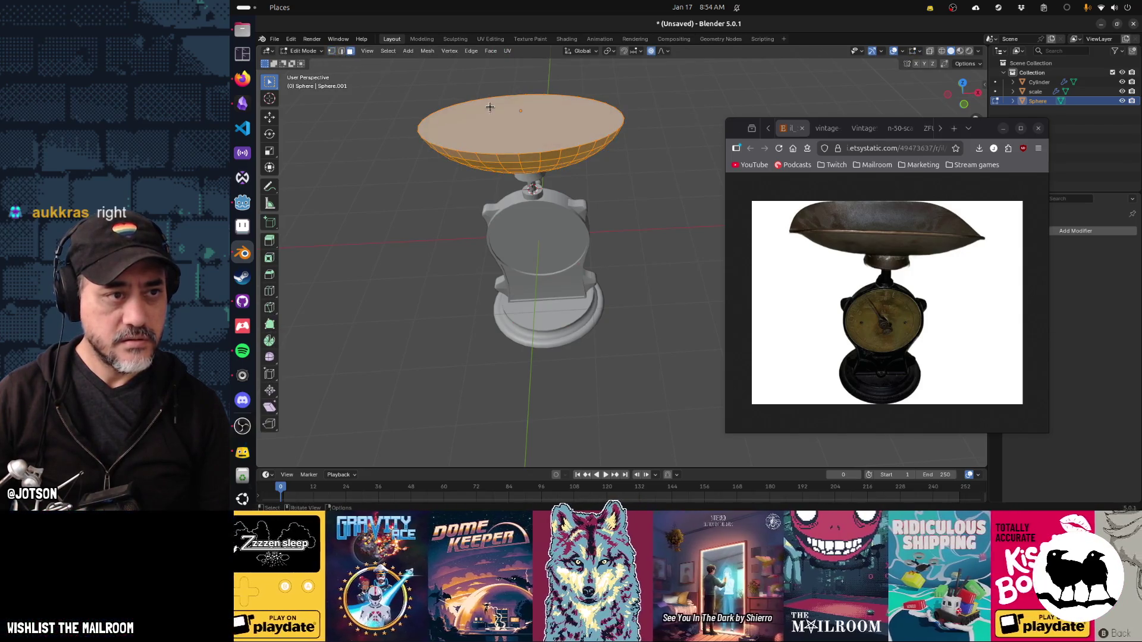
{"action": "key", "text": "alt+a"}
{"action": "right_click", "coordinate": [523, 122]}
Select the pan's inner faces and lower them along Z with proportional editing.
{"action": "left_click", "coordinate": [508, 162]}
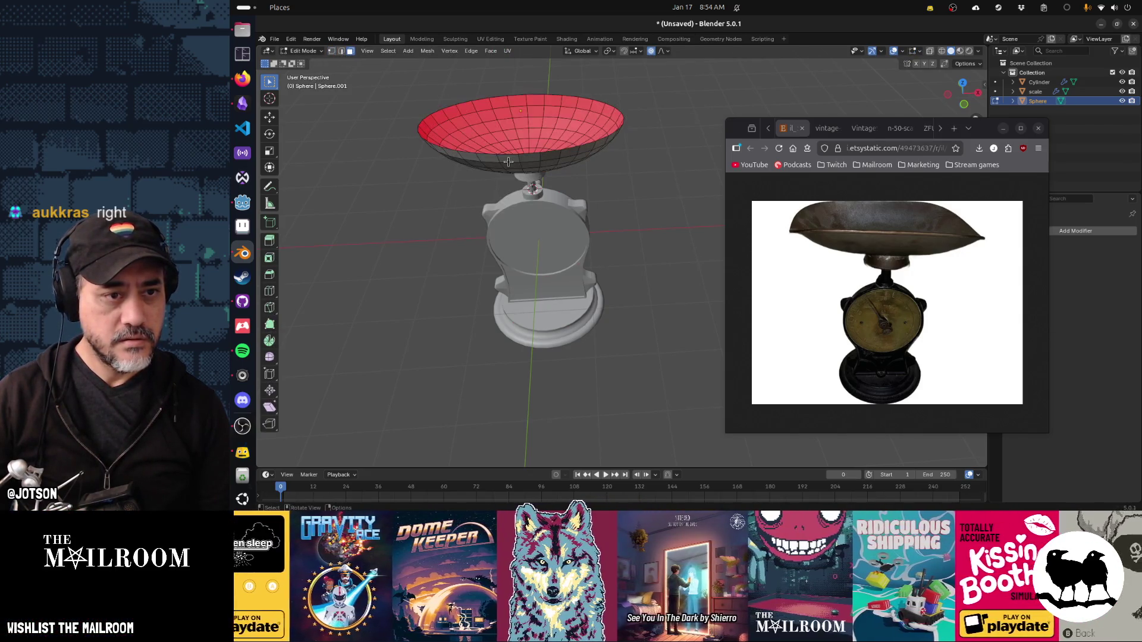
{"action": "left_click_drag", "start_coordinate": [553, 181], "coordinate": [429, 110]}
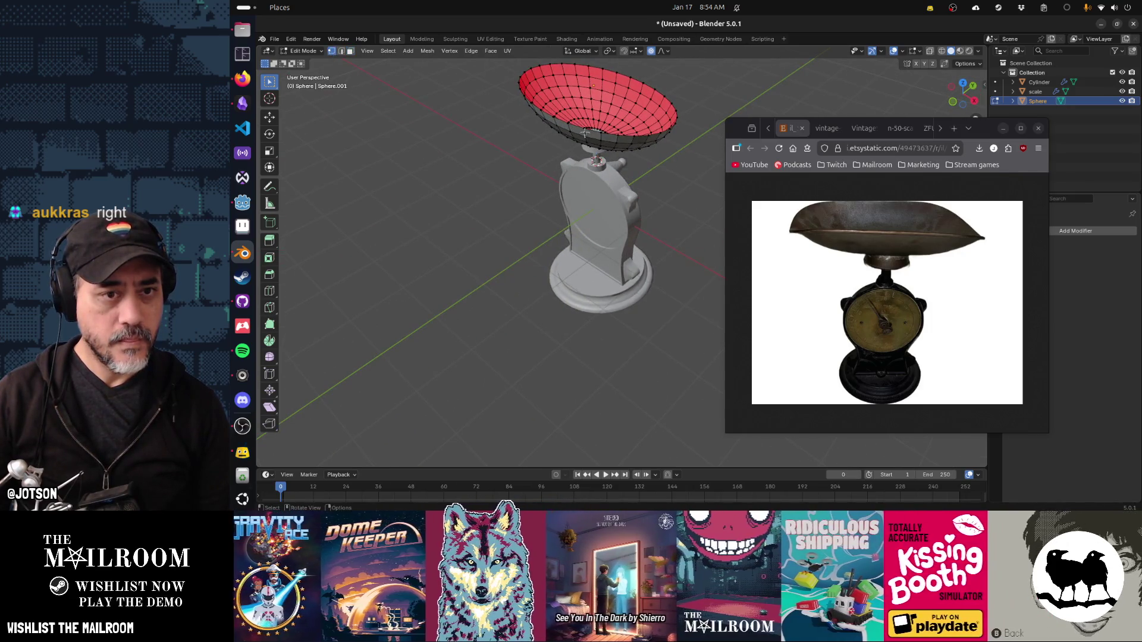
{"action": "left_click_drag", "start_coordinate": [676, 178], "coordinate": [558, 180]}
{"action": "left_click_drag", "start_coordinate": [569, 112], "coordinate": [638, 187]}
{"action": "key", "text": "g"}
{"action": "key", "text": "z"}
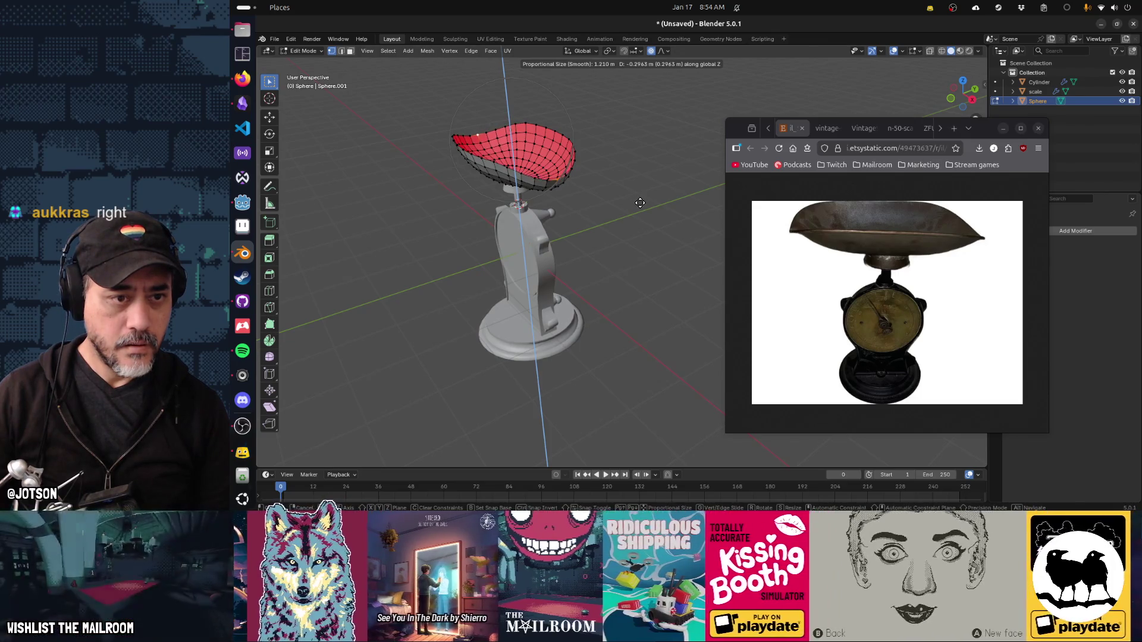
{"action": "left_click", "coordinate": [641, 192]}
Lower the inner faces again by 0.205 and stretch them 1.125 along X.
{"action": "left_click_drag", "start_coordinate": [641, 192], "coordinate": [684, 183]}
{"action": "key", "text": "g"}
{"action": "key", "text": "z"}
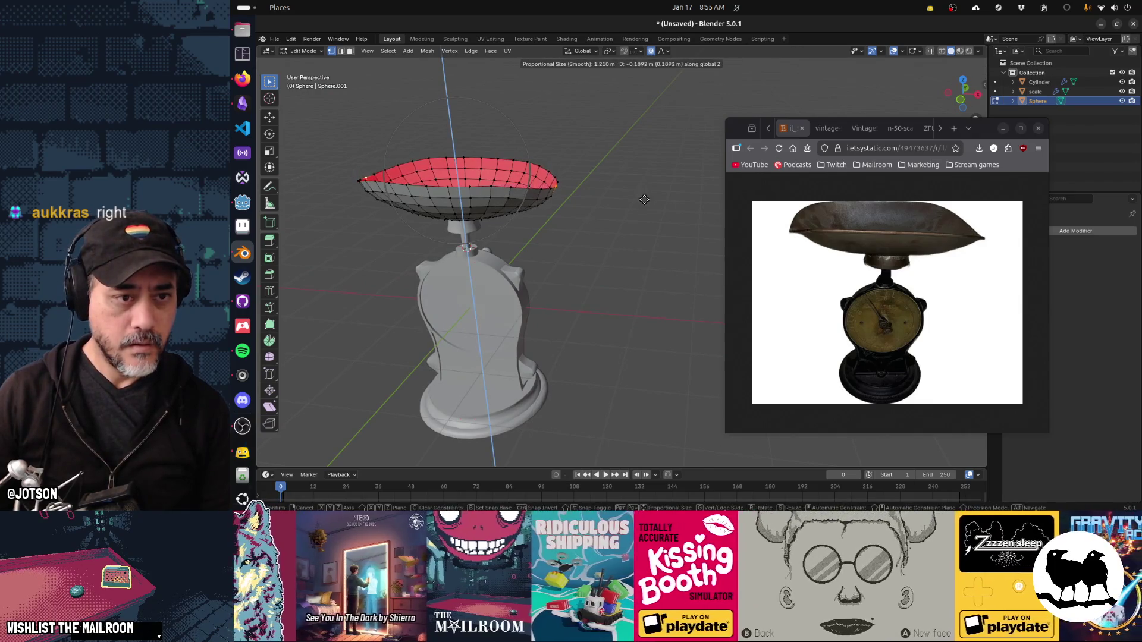
{"action": "left_click", "coordinate": [645, 195]}
{"action": "key", "text": "s"}
{"action": "key", "text": "x"}
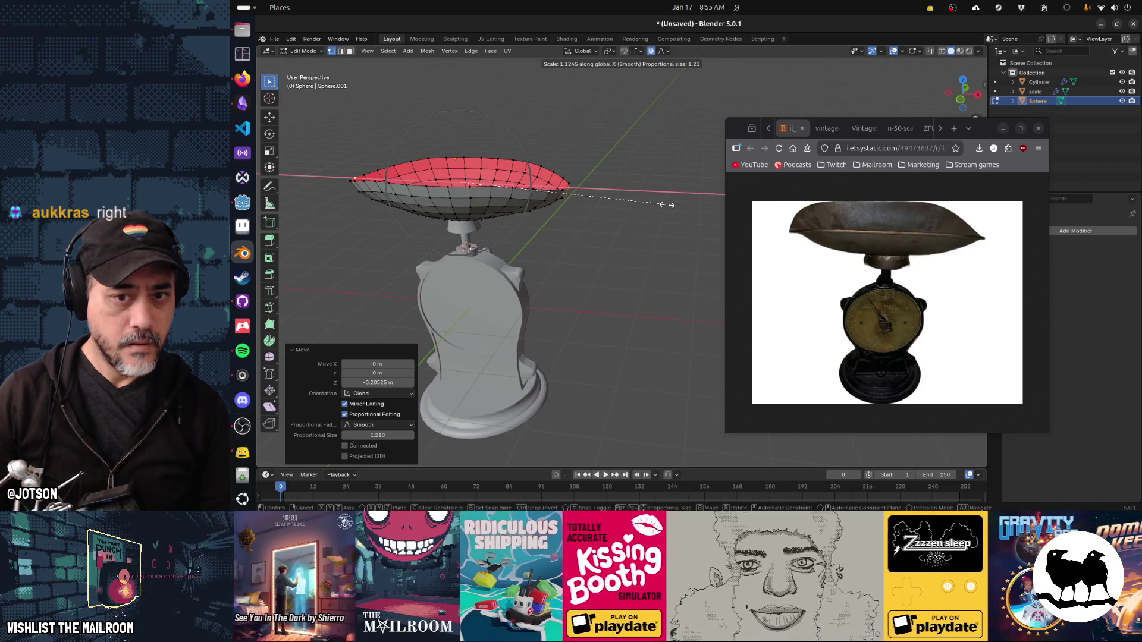
{"action": "left_click", "coordinate": [666, 204]}
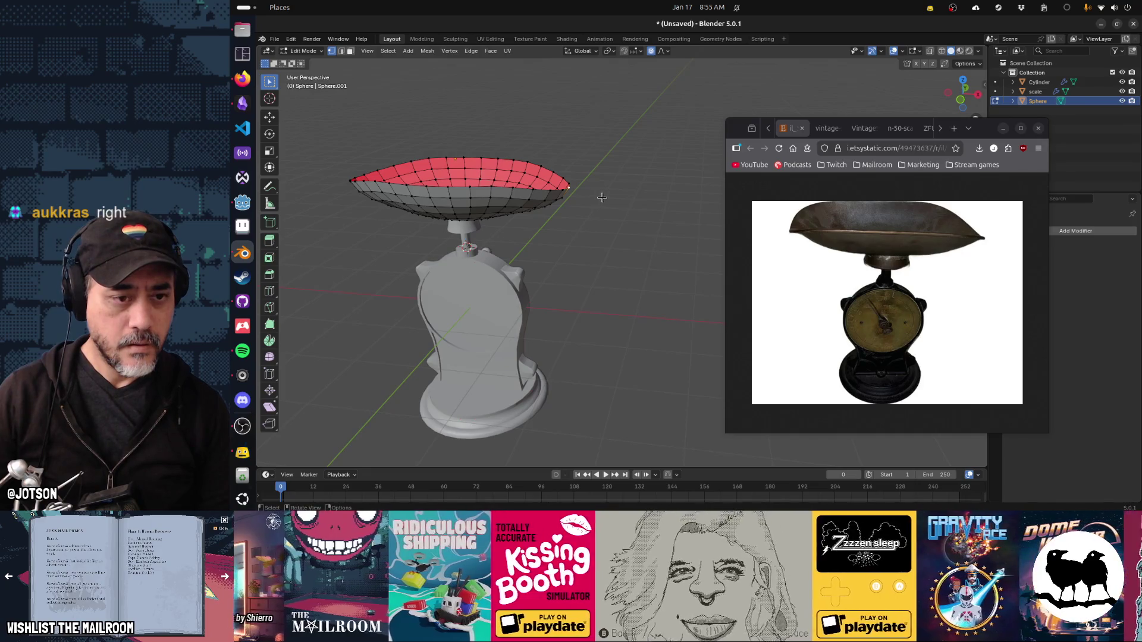
Tilt the pan's faces 30° and -30° around Y with smooth falloff.
{"action": "type", "text": "y"}
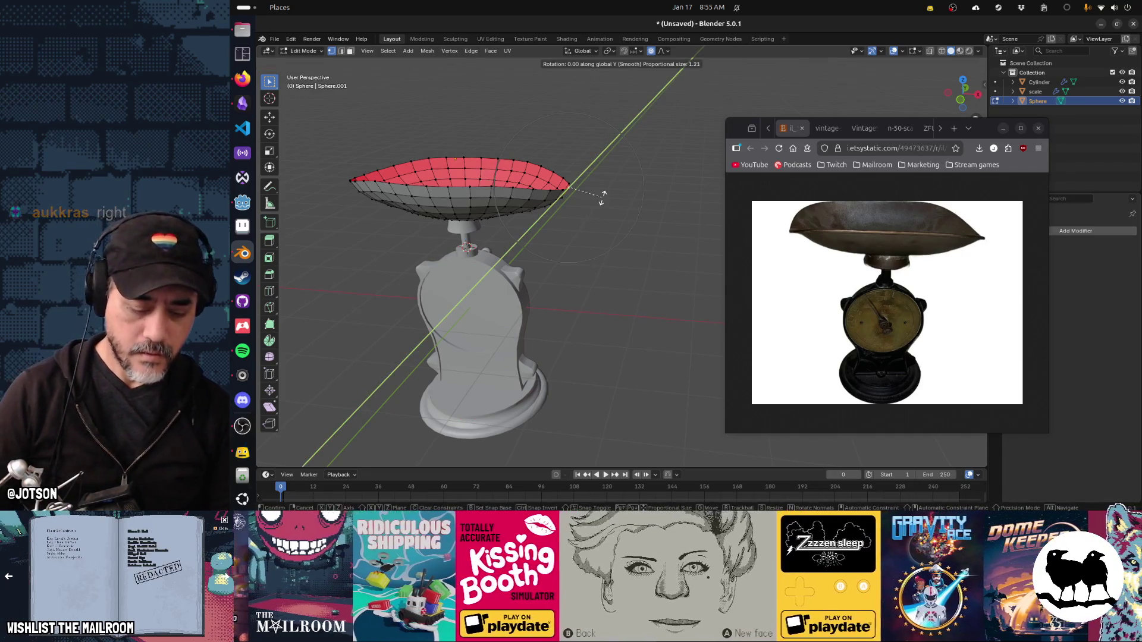
{"action": "type", "text": "5"}
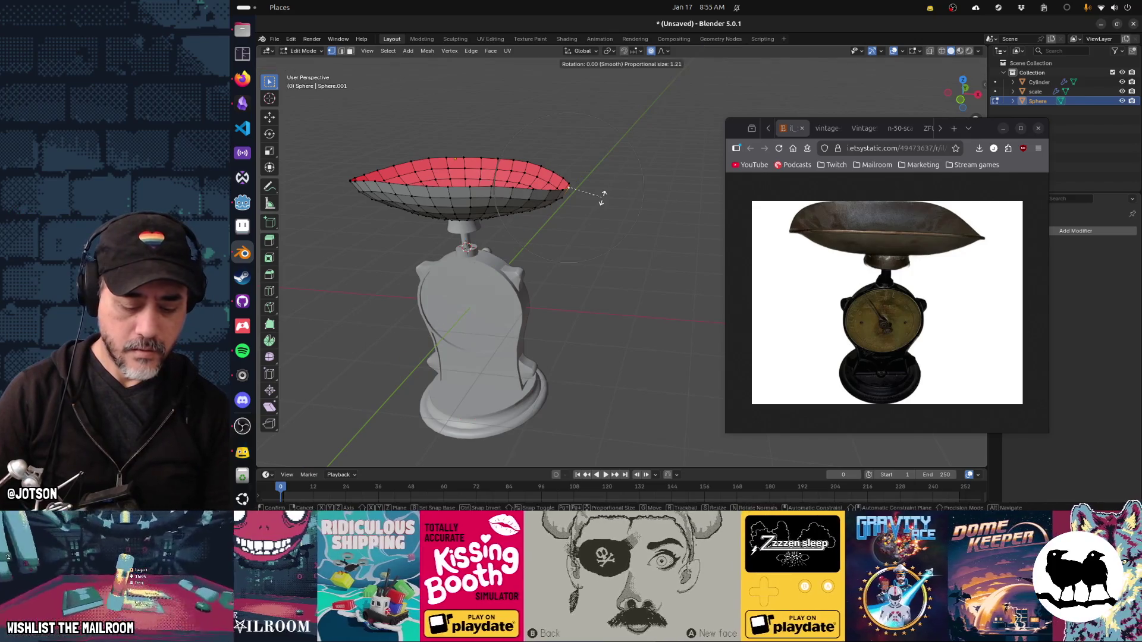
{"action": "key", "text": "Return"}
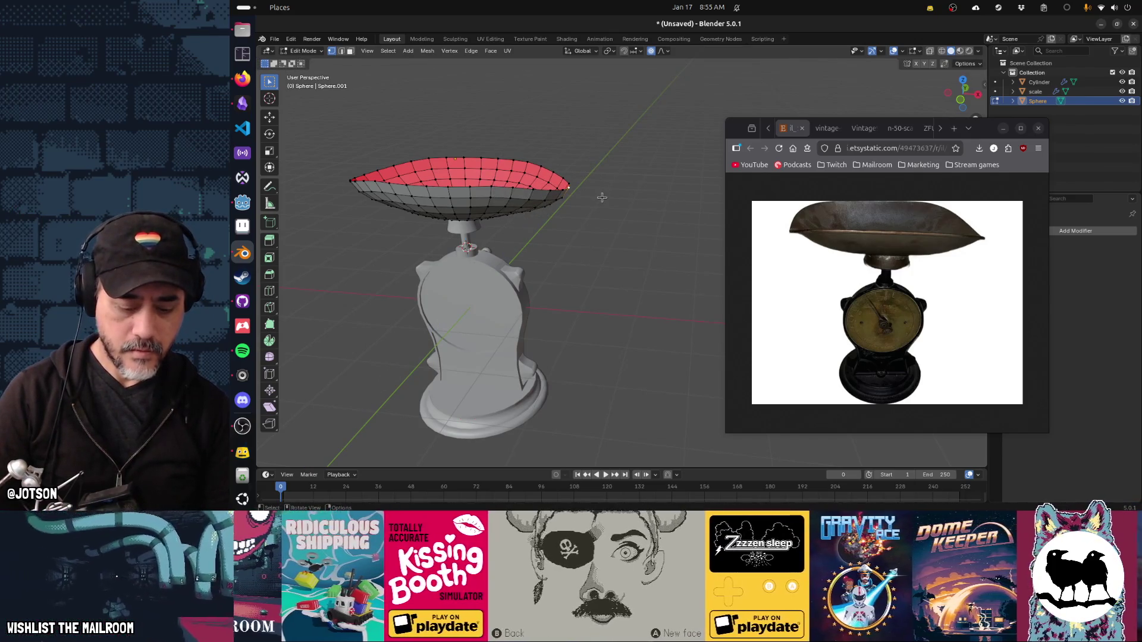
{"action": "type", "text": "ry30"}
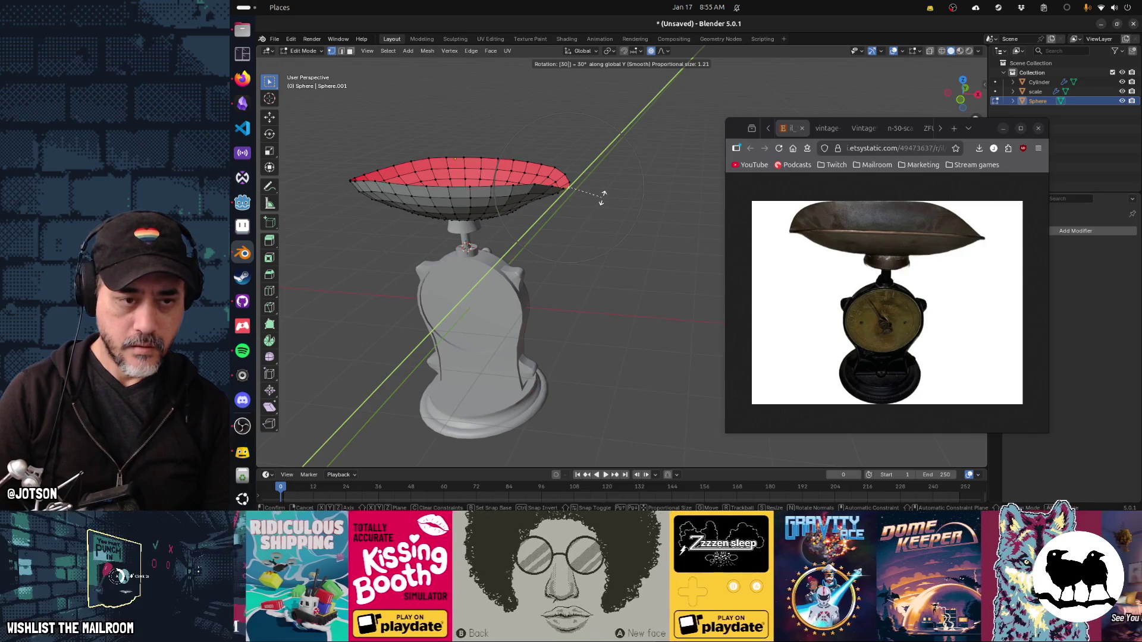
{"action": "key", "text": "Return"}
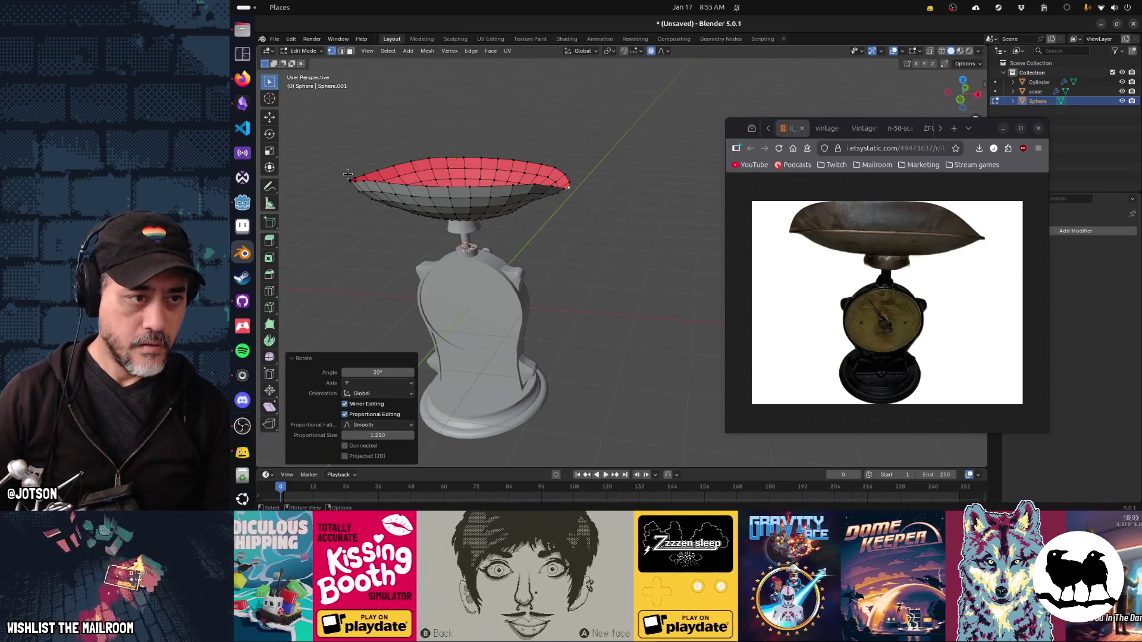
{"action": "type", "text": "r"}
{"action": "type", "text": "y"}
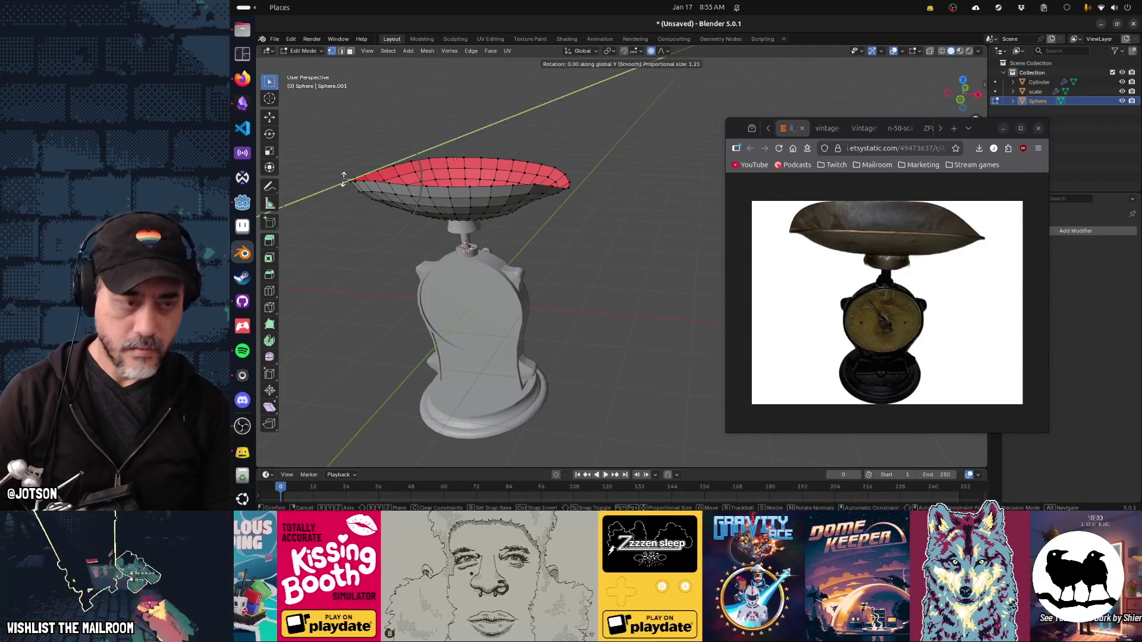
{"action": "type", "text": "-30"}
{"action": "key", "text": "Return"}
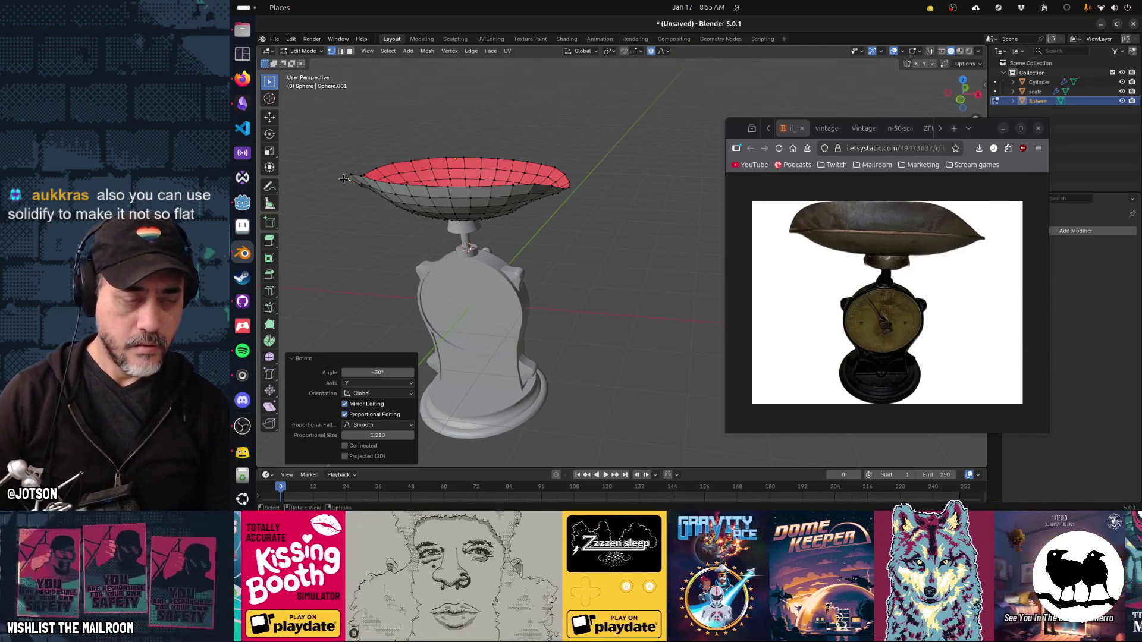
{"action": "left_click_drag", "start_coordinate": [400, 230], "coordinate": [616, 227]}
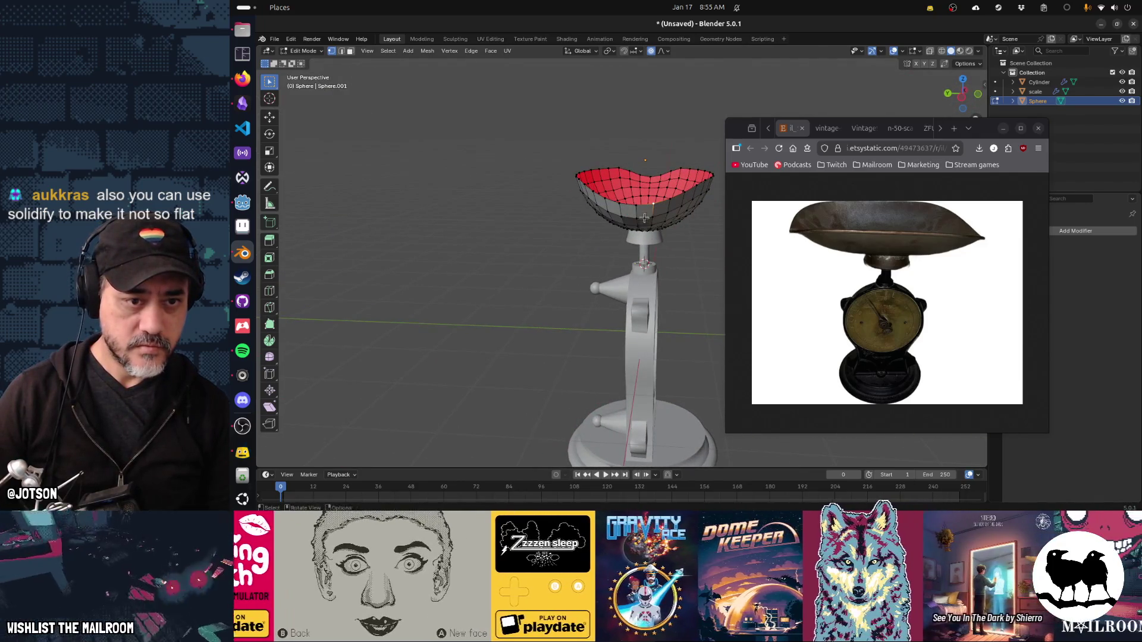
{"action": "type", "text": "ry"}
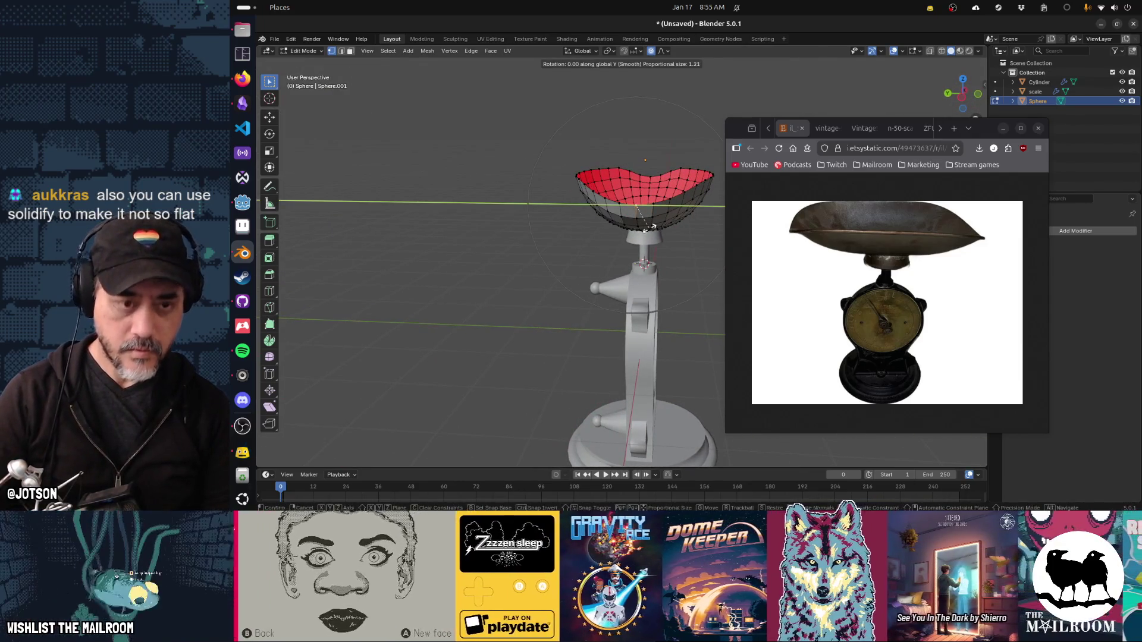
{"action": "type", "text": "-30"}
{"action": "key", "text": "Return"}
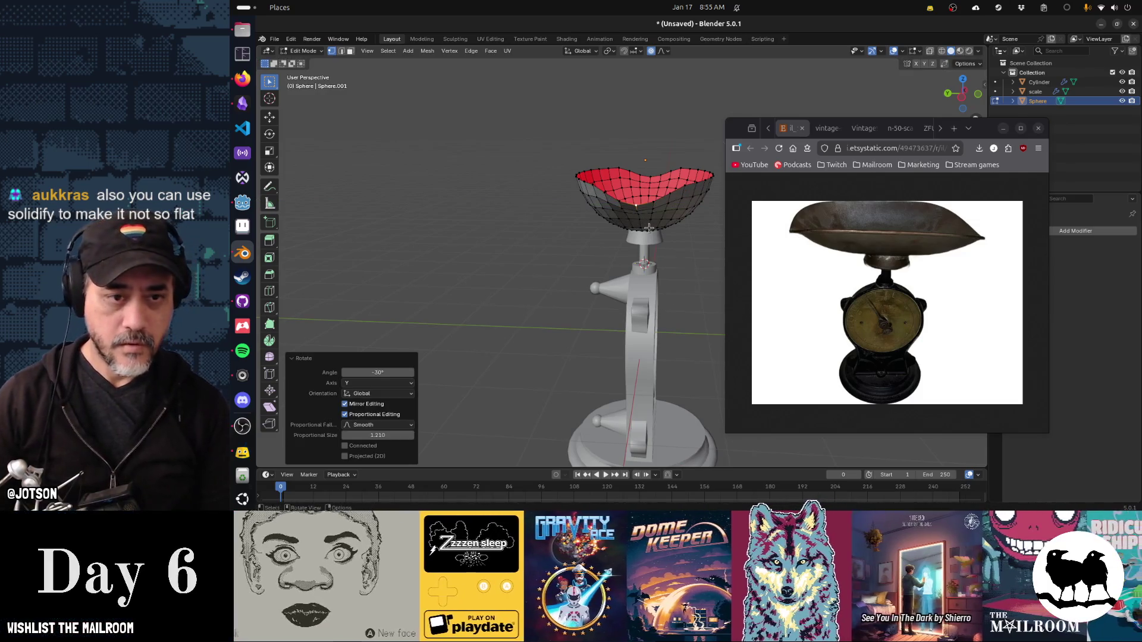
Tilt the pan's faces 30° and then -30° around X so the ends curl.
{"action": "left_click_drag", "start_coordinate": [668, 232], "coordinate": [688, 204]}
{"action": "key", "text": "r"}
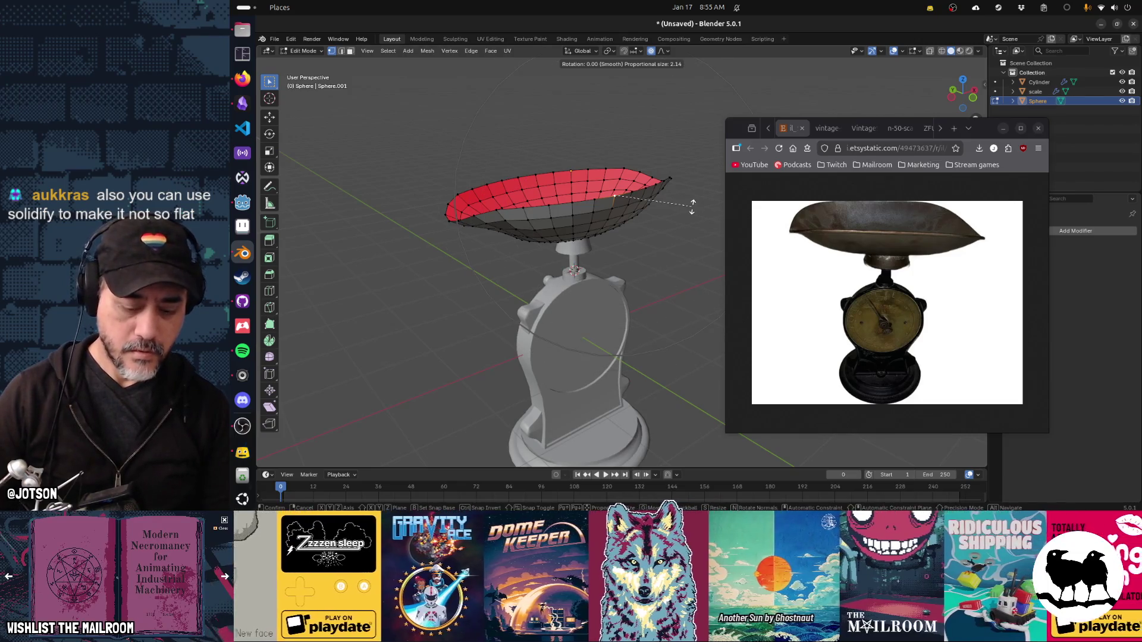
{"action": "type", "text": "x30"}
{"action": "key", "text": "Return"}
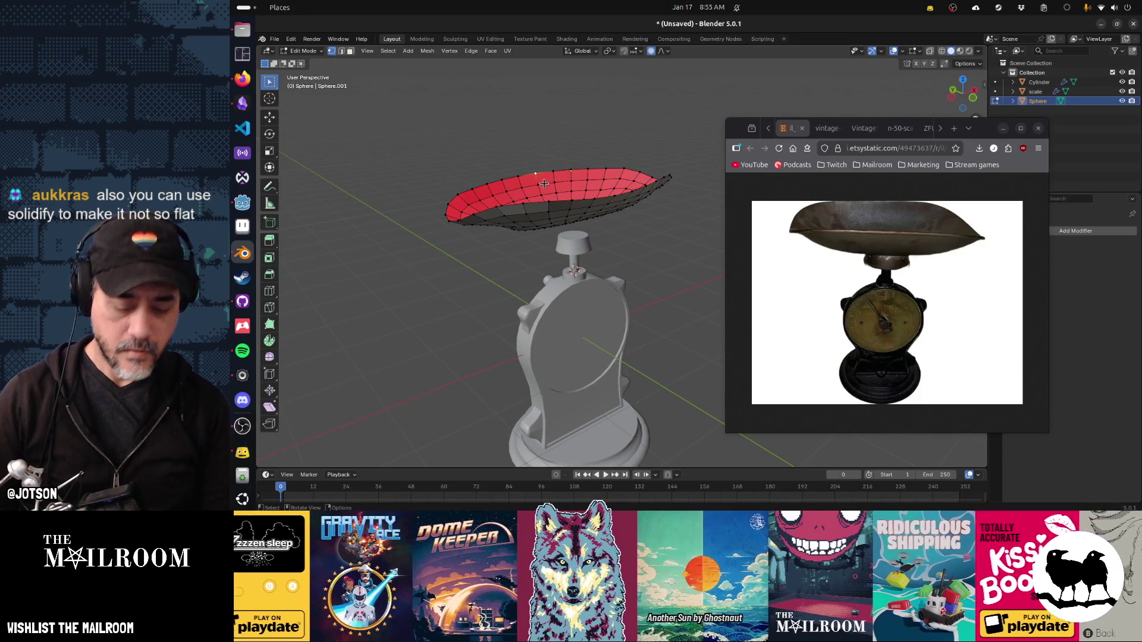
{"action": "type", "text": "rx-30"}
{"action": "key", "text": "Return"}
{"action": "left_click_drag", "start_coordinate": [544, 184], "coordinate": [542, 206]}
{"action": "key", "text": "Tab"}
Apply Shade Auto Smooth to the pan and lower it along Z.
{"action": "key", "text": "F3"}
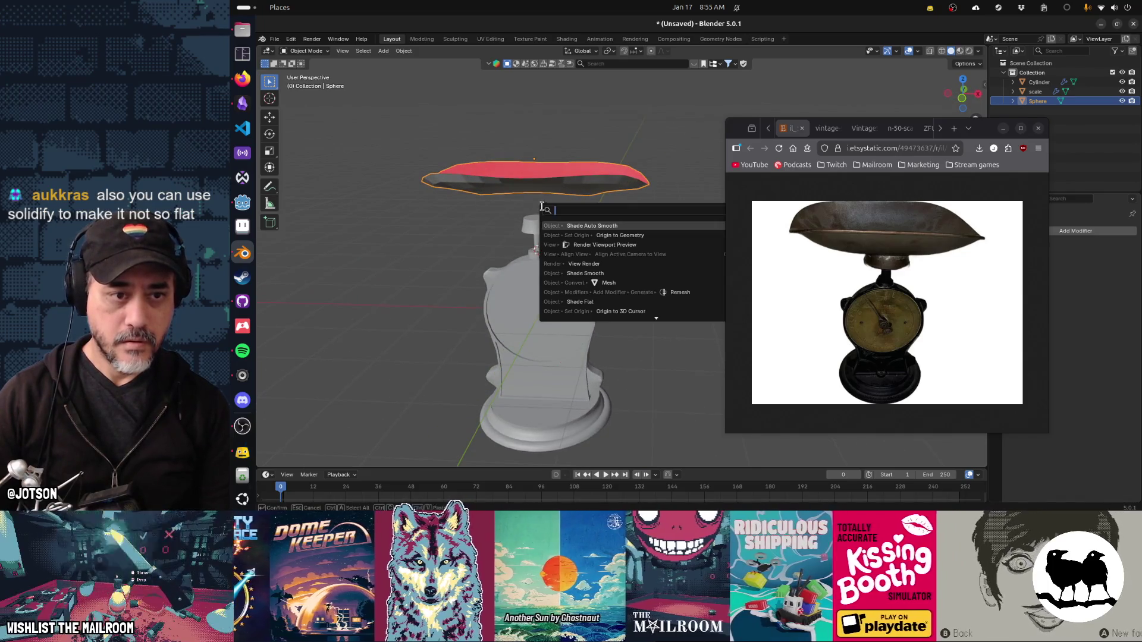
{"action": "key", "text": "Return"}
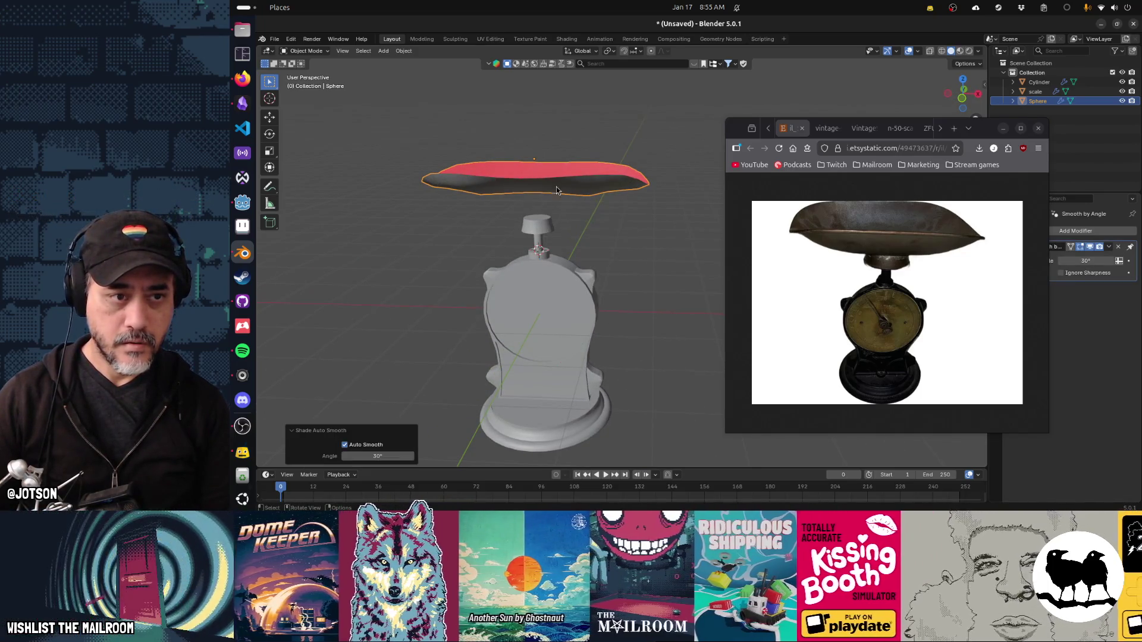
{"action": "key", "text": "g"}
{"action": "key", "text": "z"}
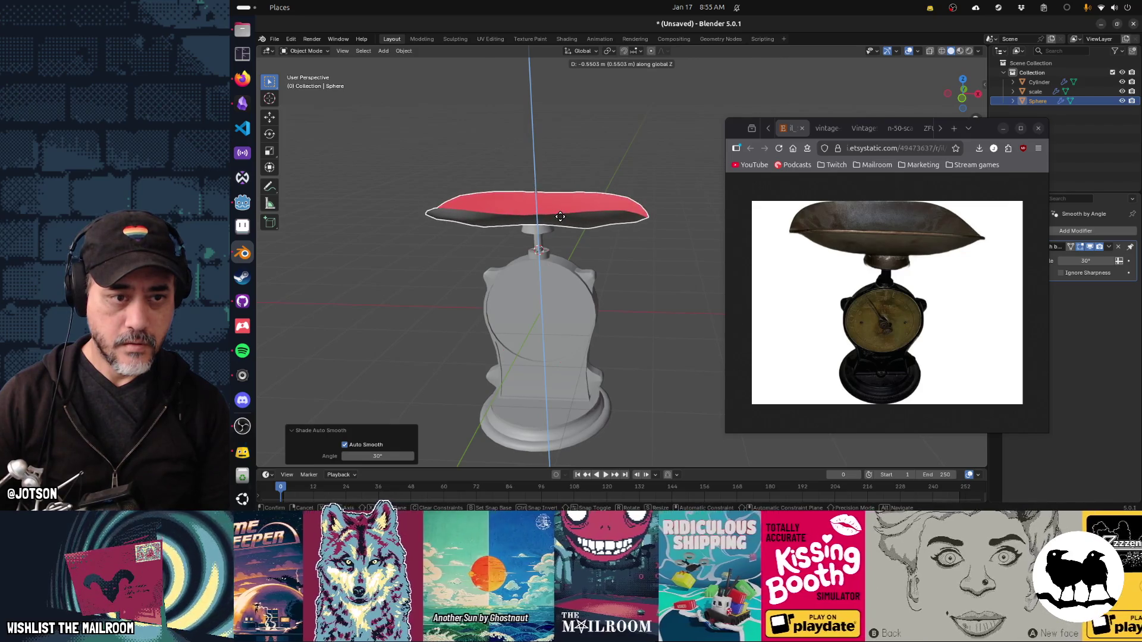
{"action": "left_click", "coordinate": [560, 217]}
{"action": "left_click", "coordinate": [626, 273]}
{"action": "left_click_drag", "start_coordinate": [627, 276], "coordinate": [553, 279]}
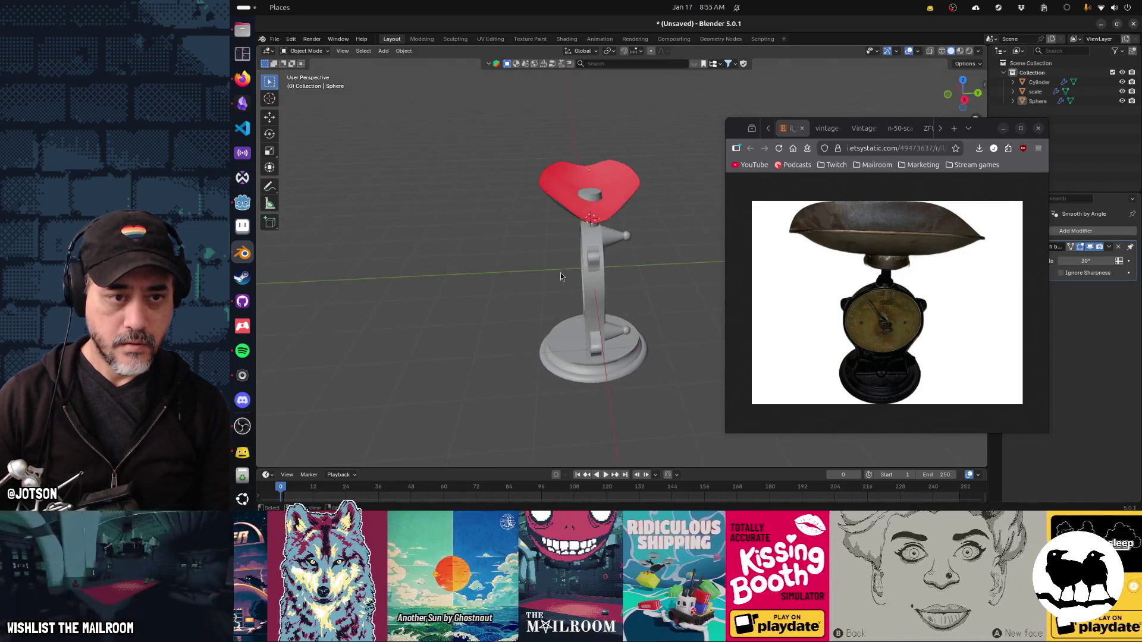
Raise the pan 0.12325 m along Z so it sits clear above the stem cap.
{"action": "left_click", "coordinate": [615, 212]}
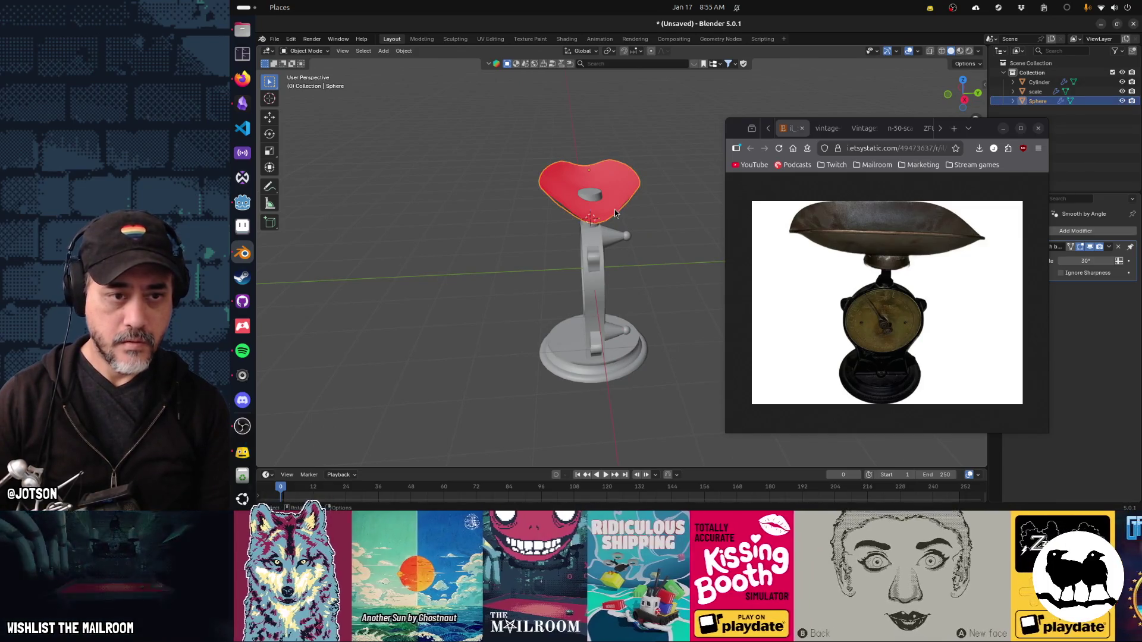
{"action": "key", "text": "g"}
{"action": "key", "text": "z"}
{"action": "left_click", "coordinate": [642, 227]}
{"action": "left_click", "coordinate": [642, 229]}
{"action": "left_click_drag", "start_coordinate": [642, 228], "coordinate": [565, 255]}
{"action": "scroll", "scroll_direction": "up", "scroll_amount": 3}
Undo the last two edits to restore the pan's deeper shape.
{"action": "key", "text": "ctrl+z"}
{"action": "key", "text": "ctrl+z"}
{"action": "key", "text": "ctrl+z"}
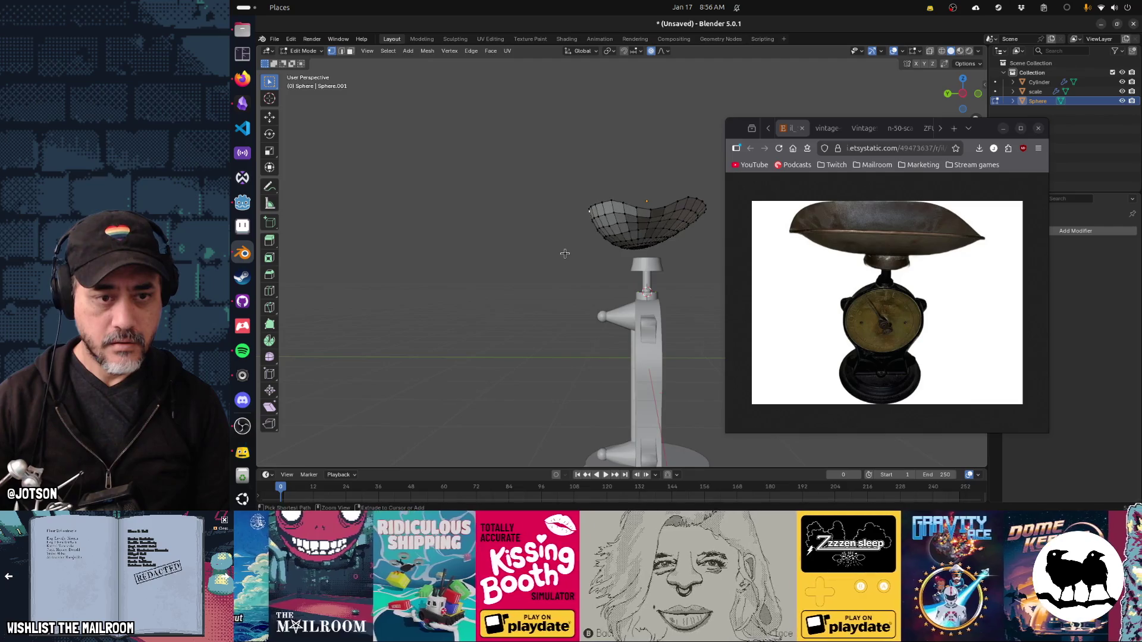
{"action": "key", "text": "ctrl+z"}
{"action": "key", "text": "ctrl+z"}
{"action": "left_click_drag", "start_coordinate": [565, 254], "coordinate": [638, 272]}
Cancel an X rotation of the bowl, enable X-ray, and box-select its left half.
{"action": "key", "text": "r"}
{"action": "key", "text": "x"}
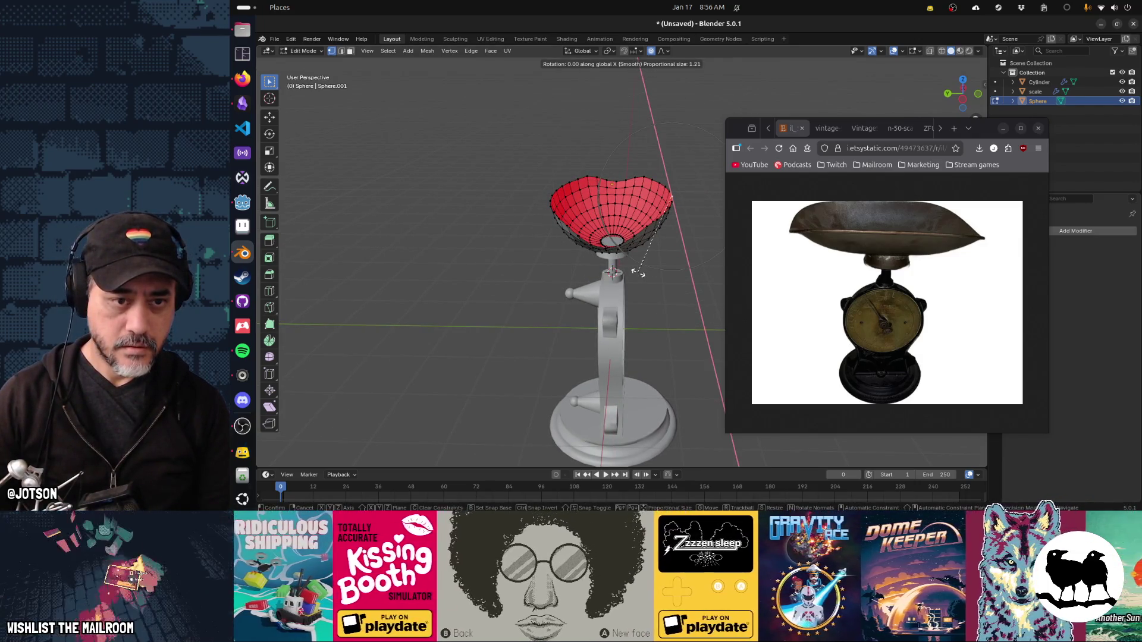
{"action": "right_click", "coordinate": [638, 272]}
{"action": "left_click_drag", "start_coordinate": [660, 248], "coordinate": [625, 266]}
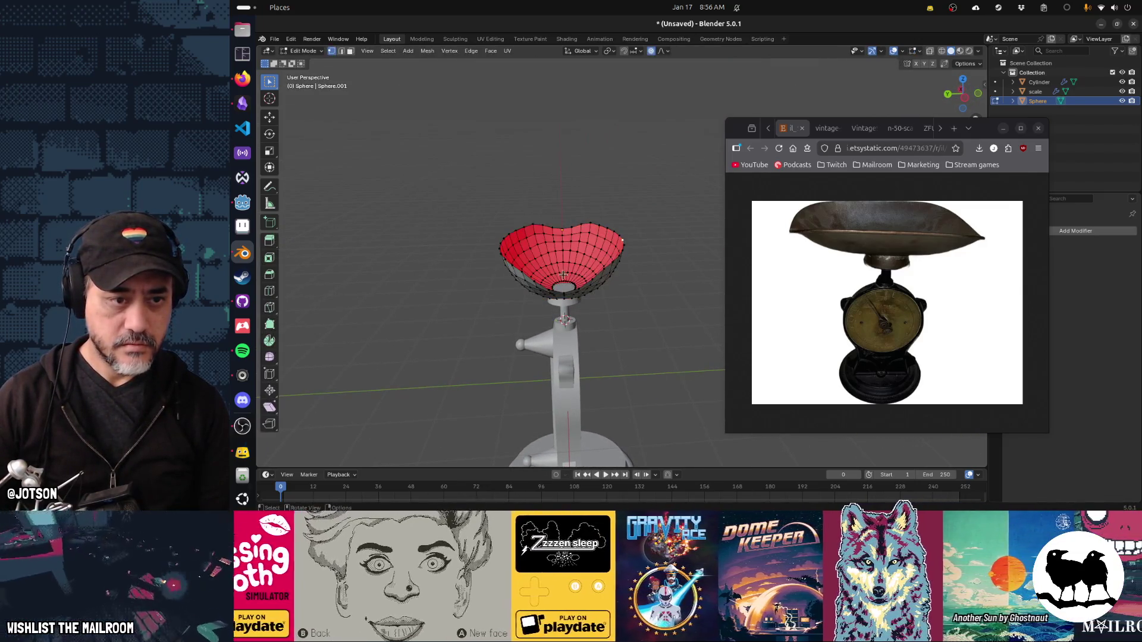
{"action": "key", "text": "alt+z"}
{"action": "left_click_drag", "start_coordinate": [509, 267], "coordinate": [559, 347]}
Delete the selected left-half vertices of the bowl.
{"action": "key", "text": "x"}
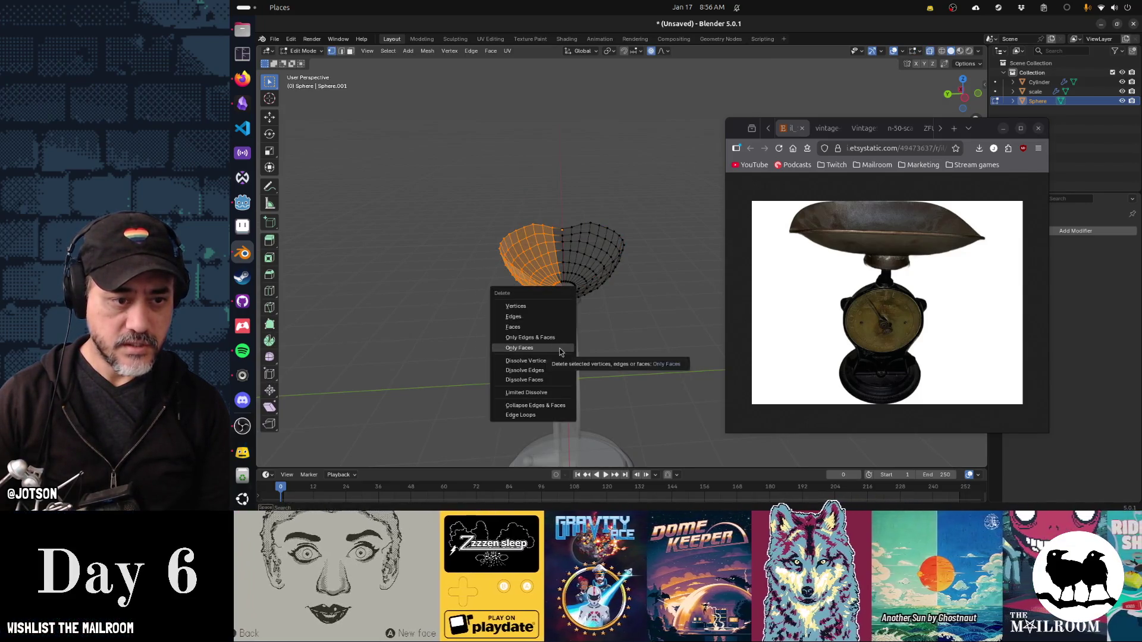
{"action": "left_click", "coordinate": [547, 306]}
{"action": "left_click_drag", "start_coordinate": [575, 314], "coordinate": [578, 321]}
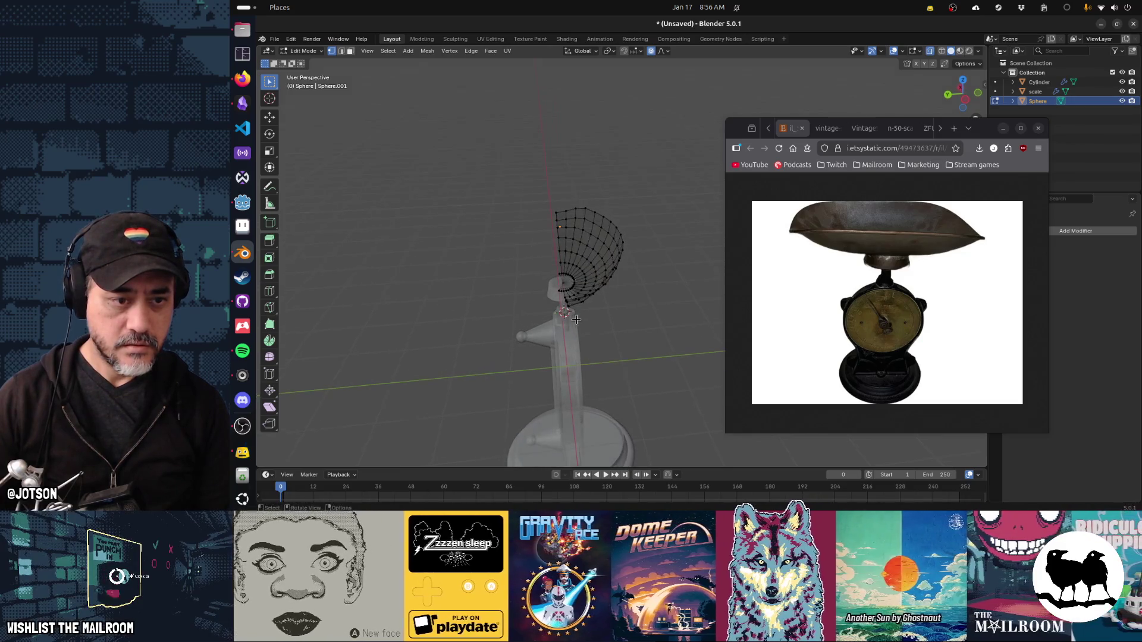
{"action": "key", "text": "x"}
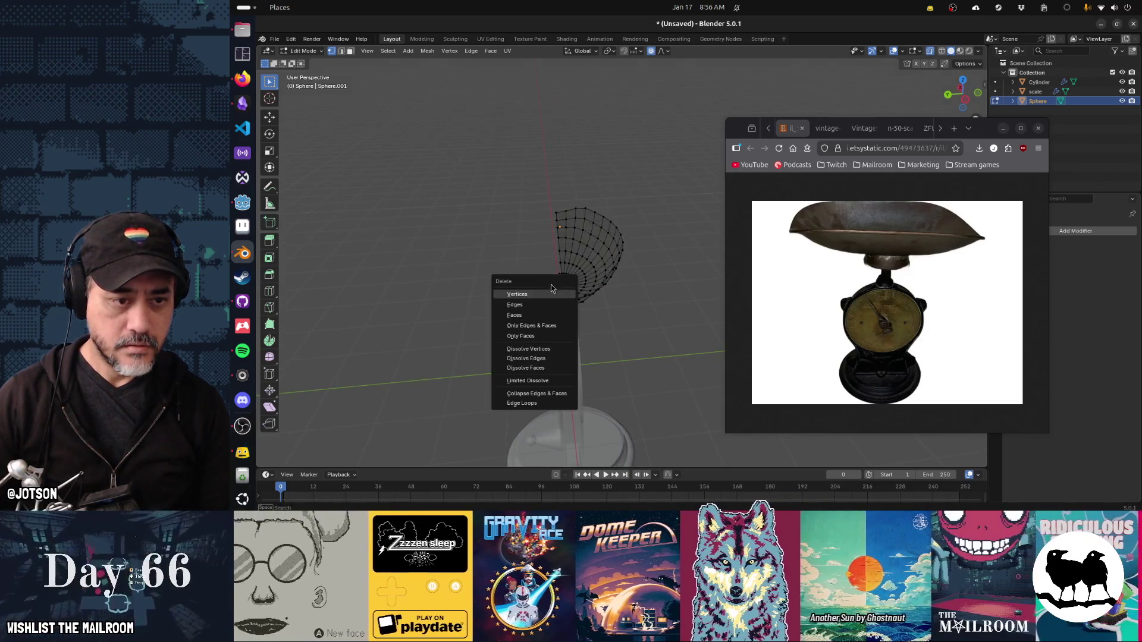
{"action": "key", "text": "Escape"}
{"action": "key", "text": "x"}
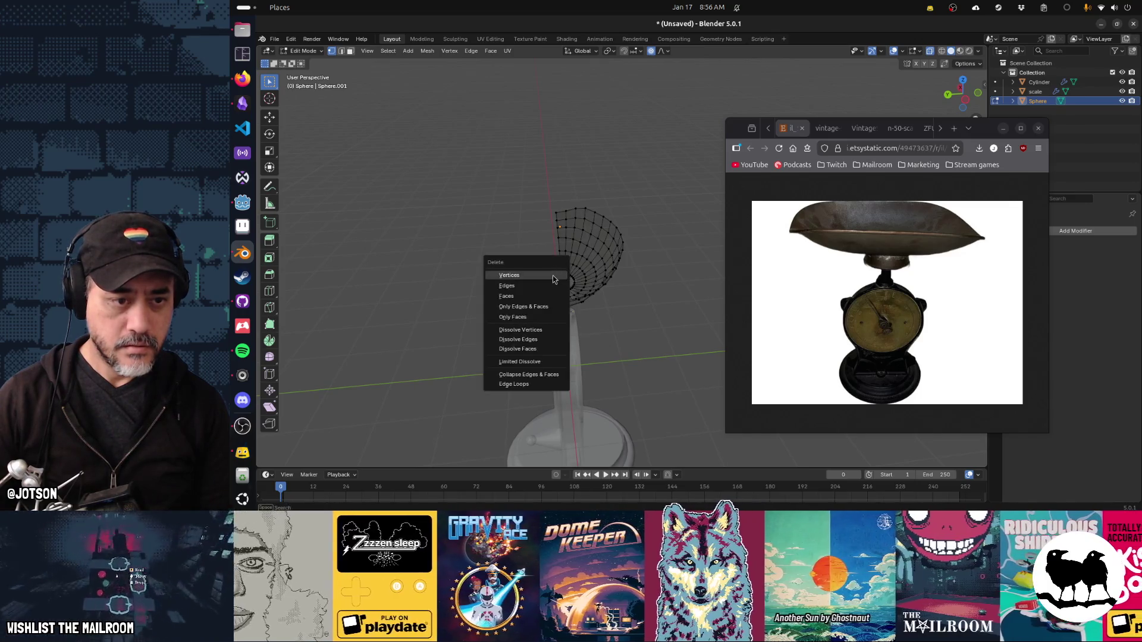
{"action": "key", "text": "Escape"}
Add a Mirror modifier on the Y axis to rebuild the full bowl.
{"action": "key", "text": "Tab"}
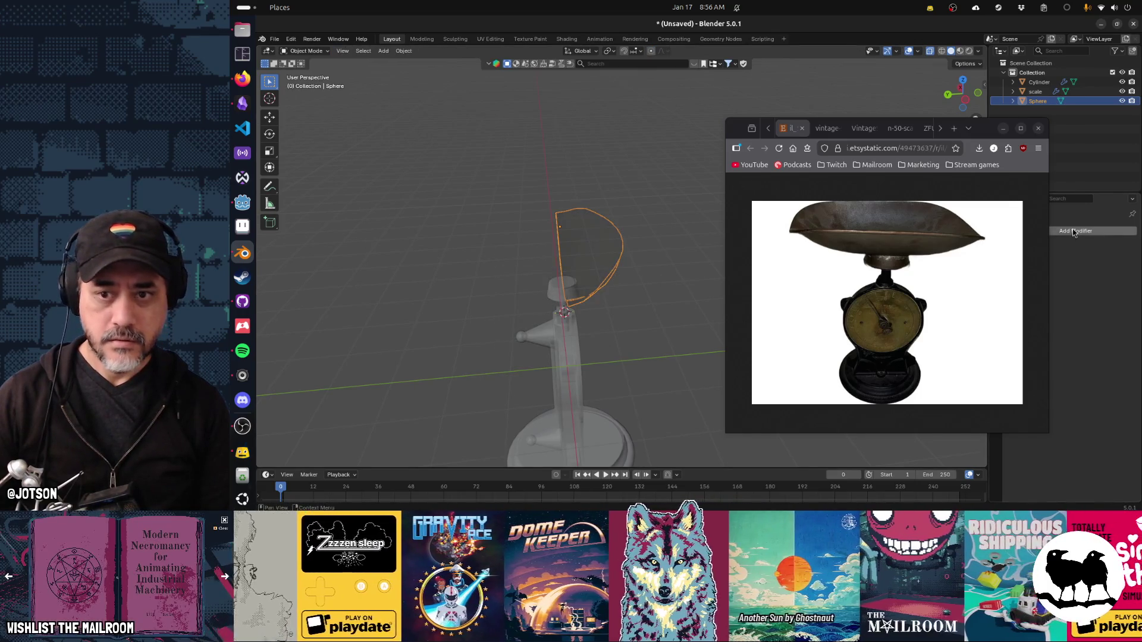
{"action": "left_click", "coordinate": [1071, 231]}
{"action": "type", "text": "mirror"}
{"action": "key", "text": "Return"}
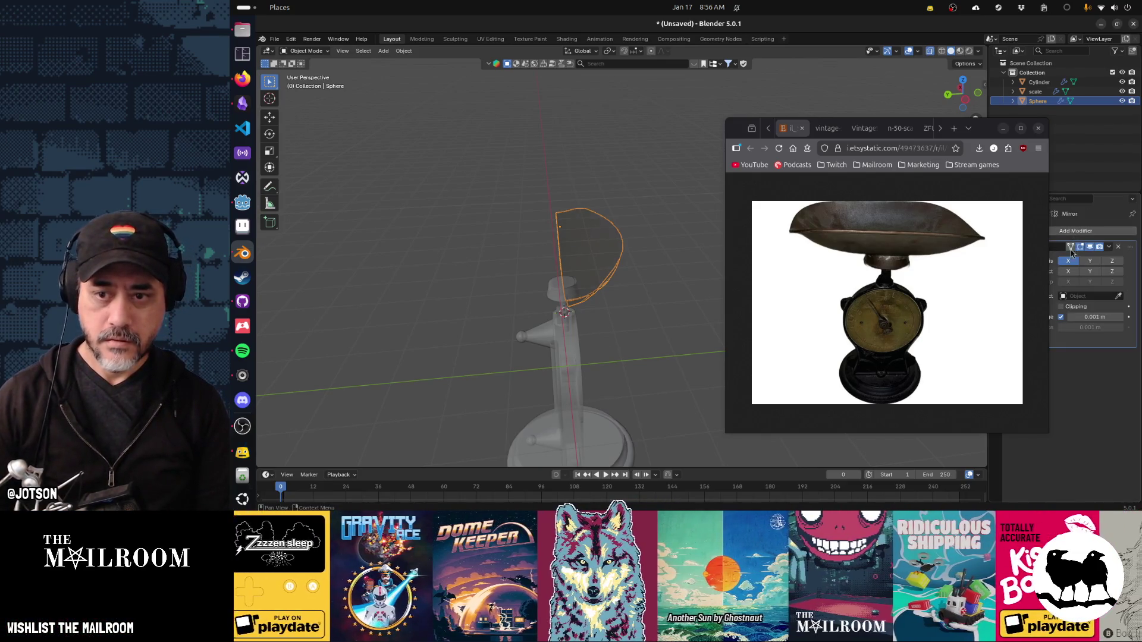
{"action": "left_click", "coordinate": [1089, 261]}
{"action": "key", "text": "Tab"}
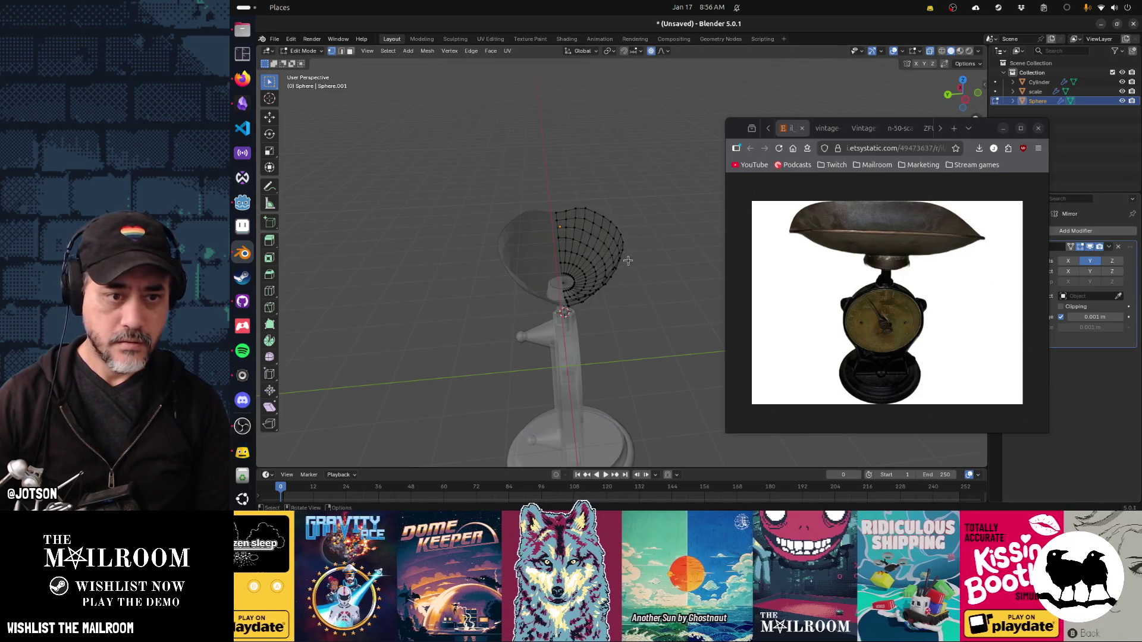
Tilt the selected bowl vertices 27° about X and shift them with proportional editing.
{"action": "left_click_drag", "start_coordinate": [624, 276], "coordinate": [657, 246]}
{"action": "key", "text": "y"}
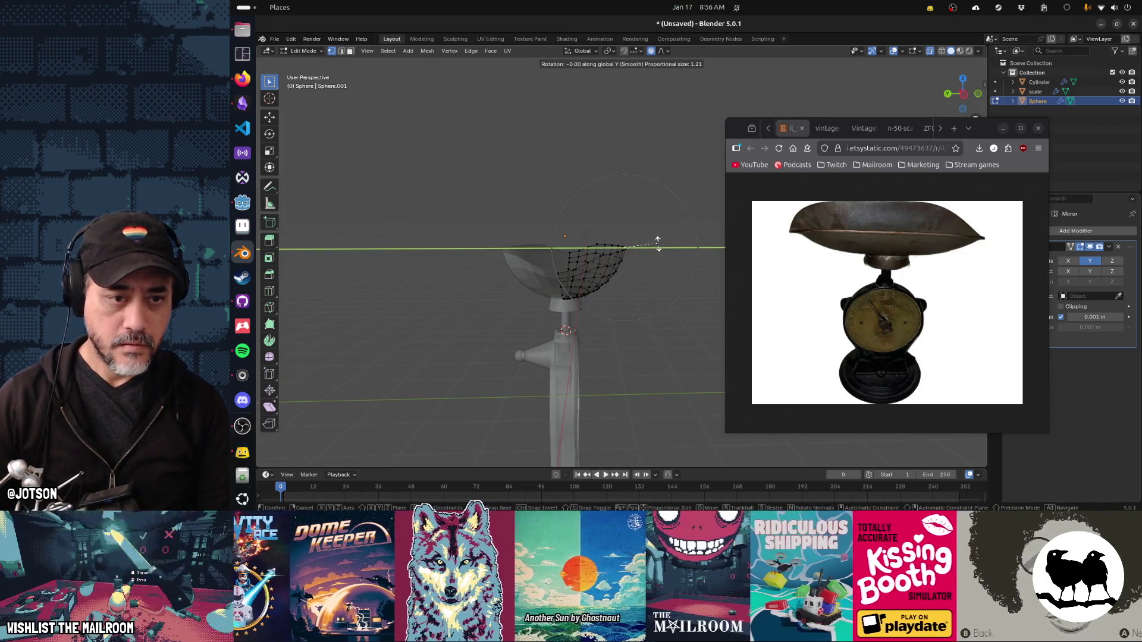
{"action": "key", "text": "x"}
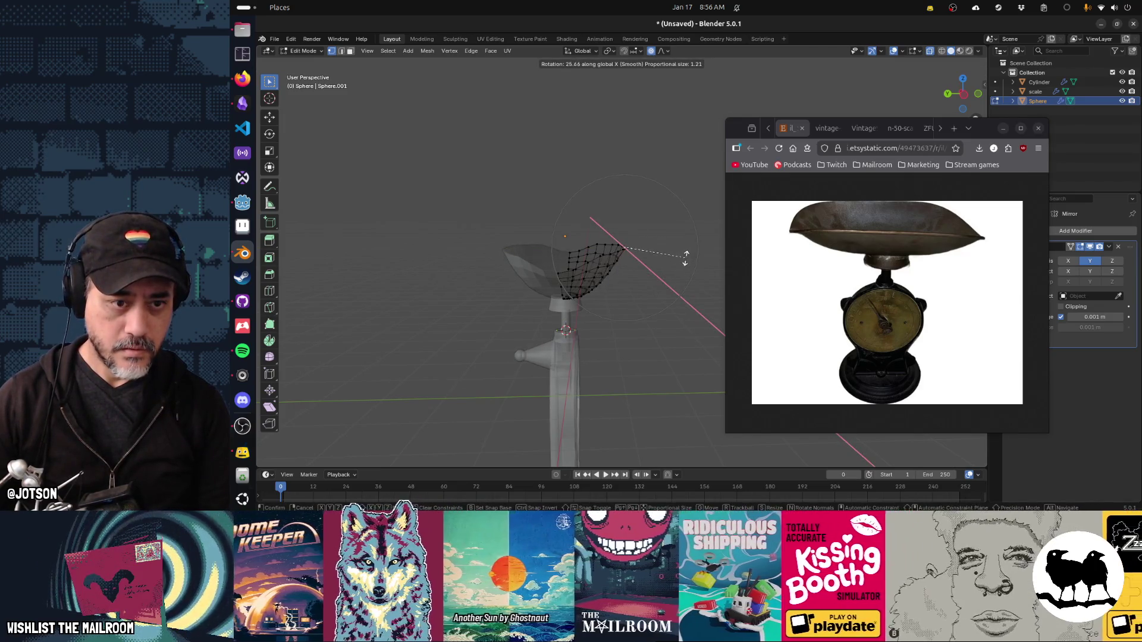
{"action": "left_click", "coordinate": [685, 259]}
{"action": "key", "text": "g"}
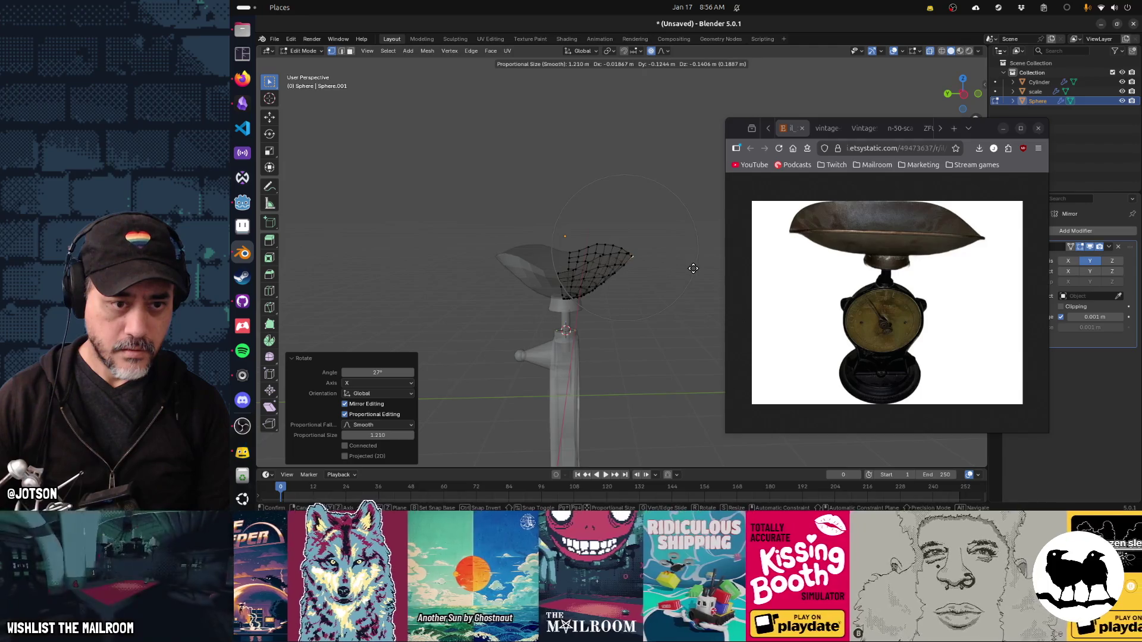
{"action": "left_click", "coordinate": [693, 268]}
{"action": "left_click_drag", "start_coordinate": [693, 268], "coordinate": [632, 265]}
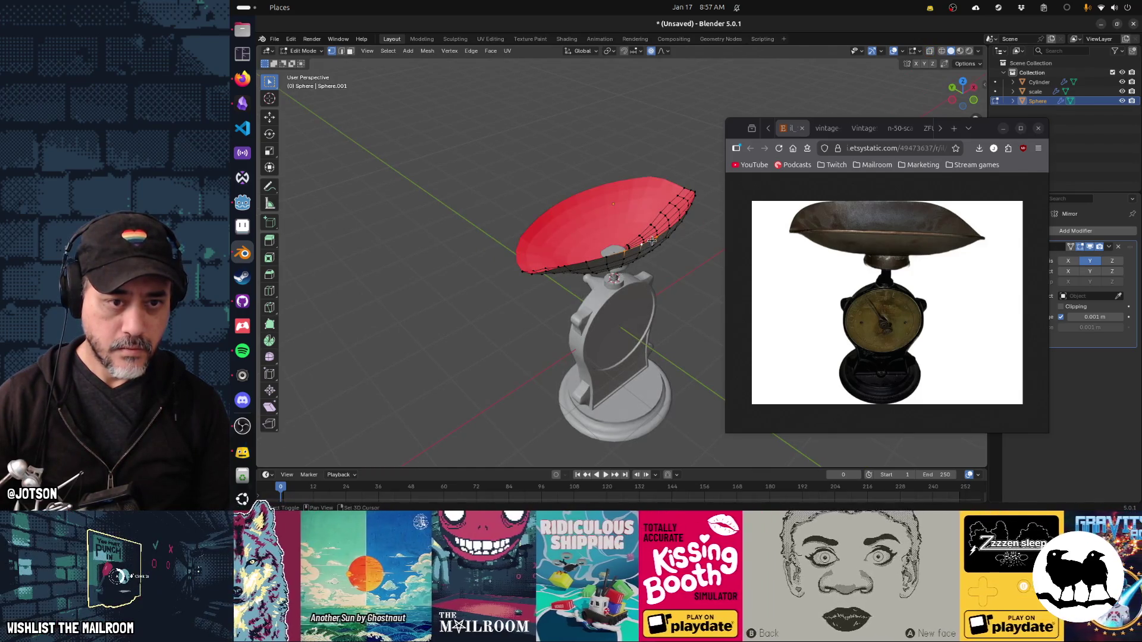
Rotate the bowl edge about X and lower its vertices about 0.389 m along Z.
{"action": "left_click_drag", "start_coordinate": [674, 253], "coordinate": [685, 258]}
{"action": "key", "text": "x"}
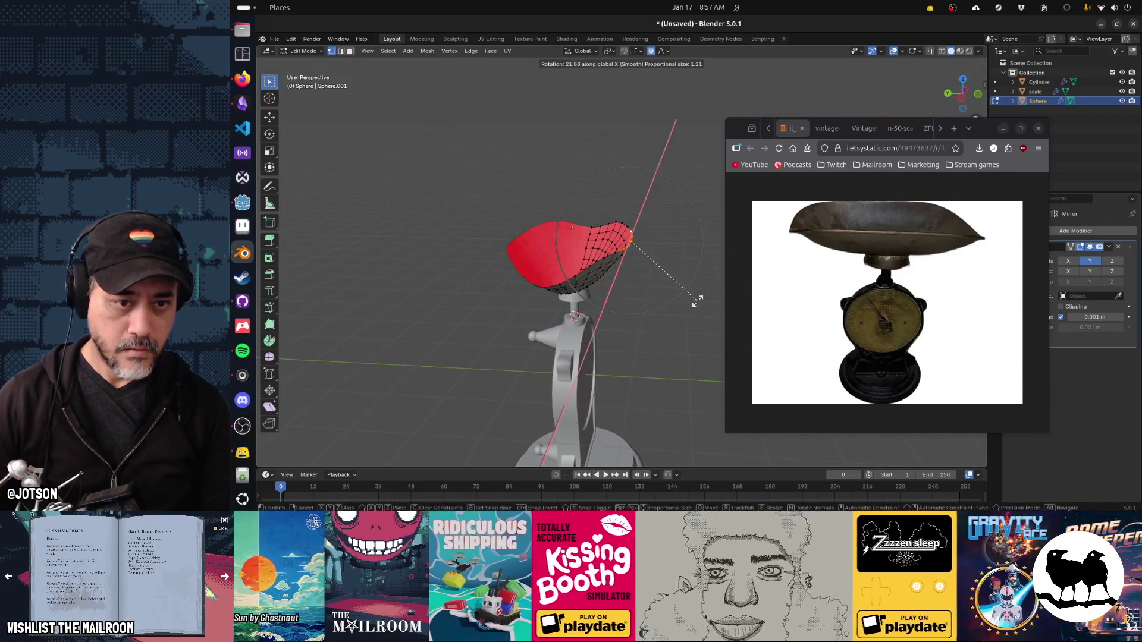
{"action": "left_click", "coordinate": [687, 314]}
{"action": "key", "text": "g"}
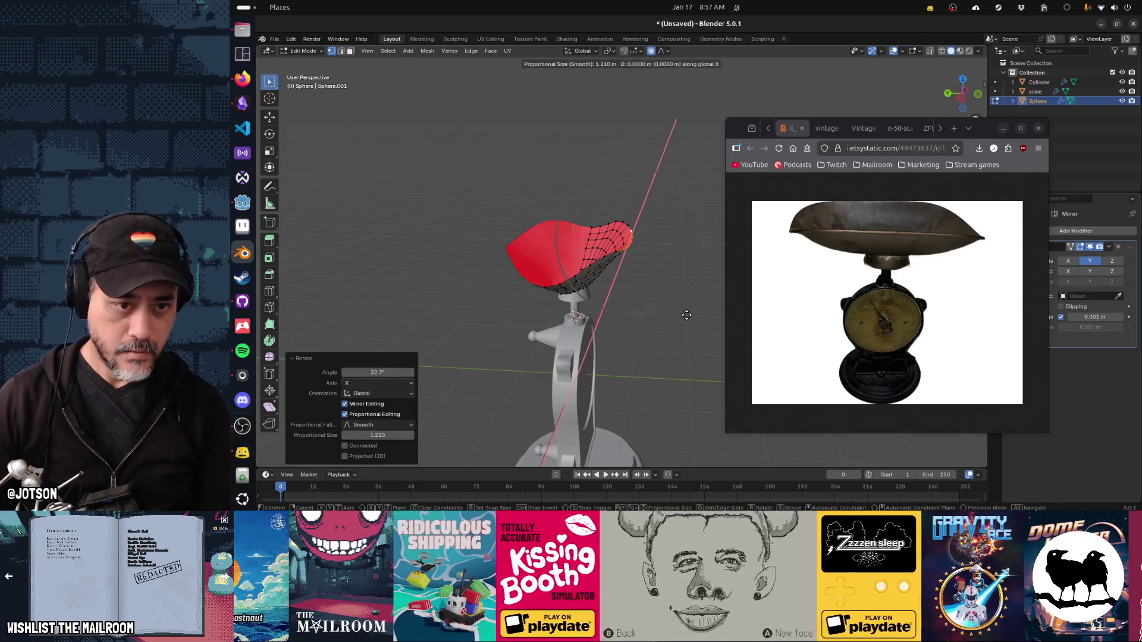
{"action": "key", "text": "z"}
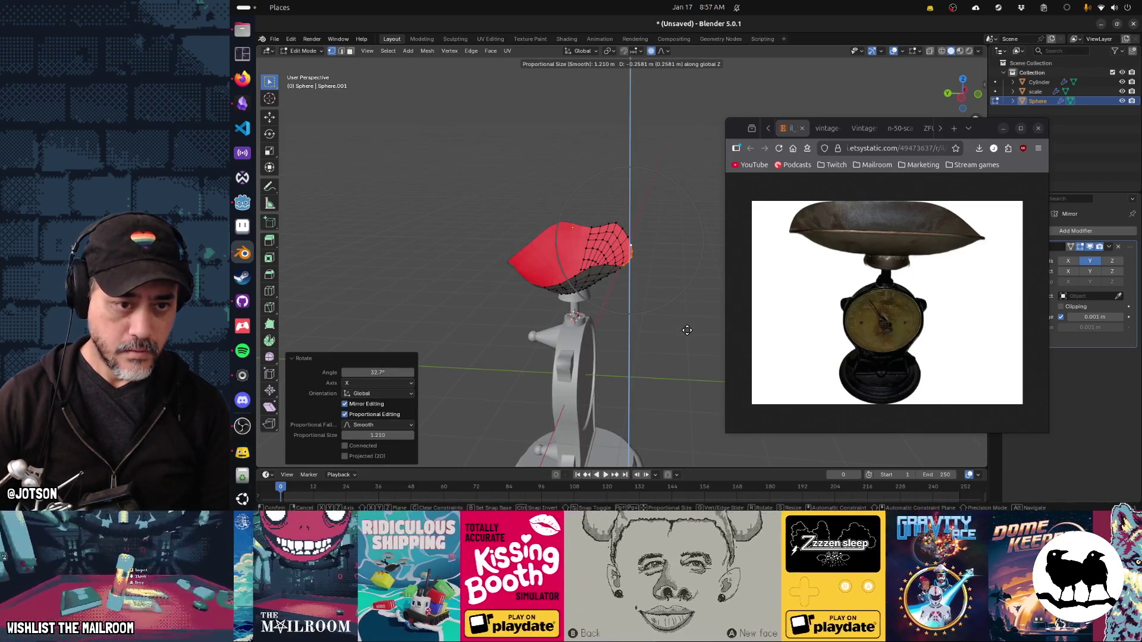
{"action": "right_click", "coordinate": [687, 330]}
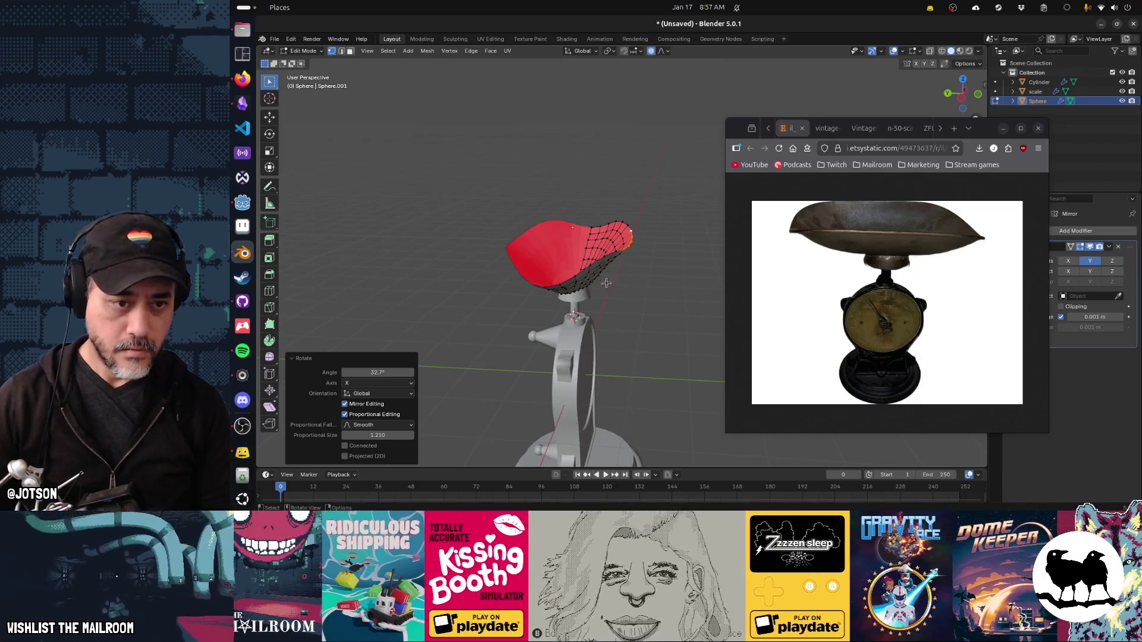
{"action": "key", "text": "g"}
{"action": "key", "text": "z"}
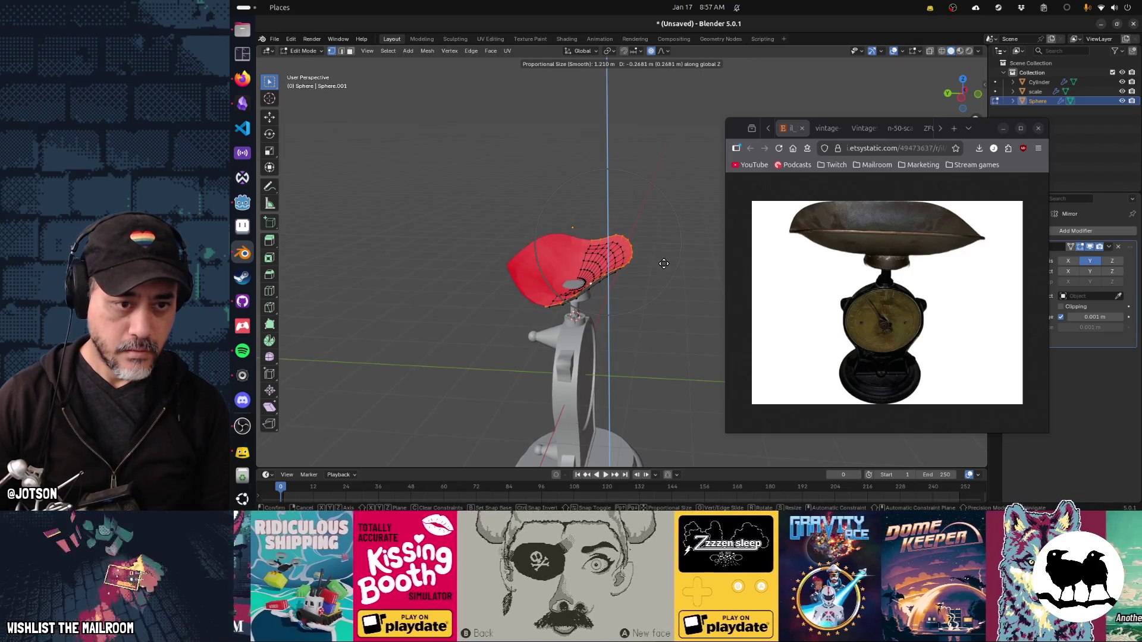
{"action": "left_click", "coordinate": [664, 264]}
Pick another bowl vertex, then box-select the left half of the pan.
{"action": "left_click", "coordinate": [604, 279]}
{"action": "left_click_drag", "start_coordinate": [632, 254], "coordinate": [633, 256]}
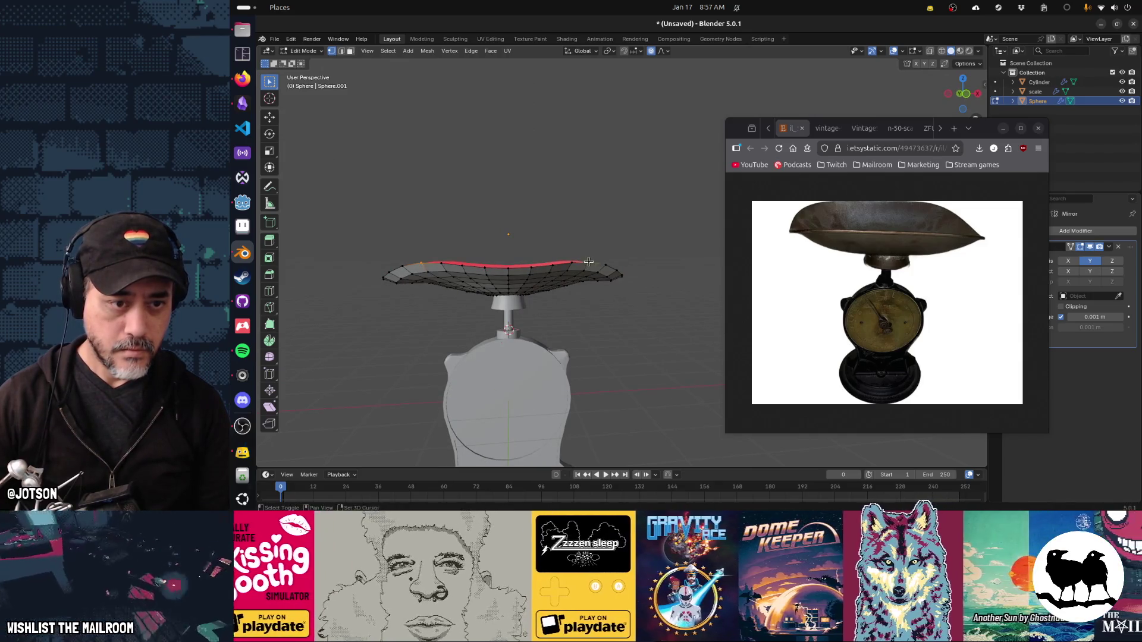
{"action": "left_click_drag", "start_coordinate": [351, 225], "coordinate": [506, 357]}
Delete the pan's left-half vertices and enable mirroring across the X axis.
{"action": "key", "text": "x"}
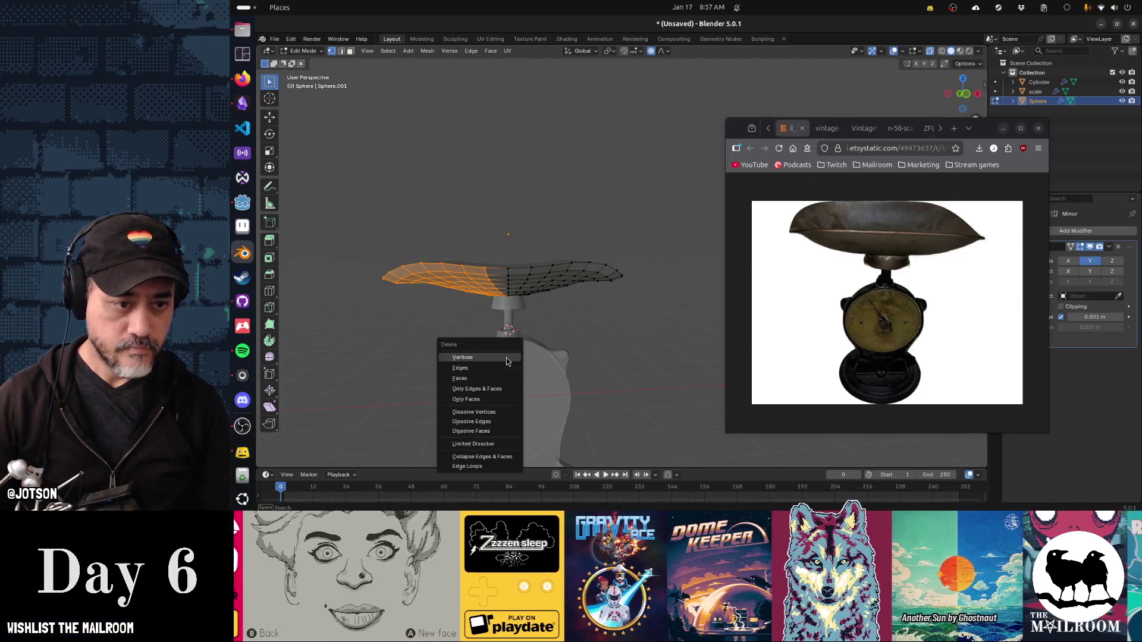
{"action": "left_click", "coordinate": [506, 356]}
{"action": "left_click", "coordinate": [1065, 267]}
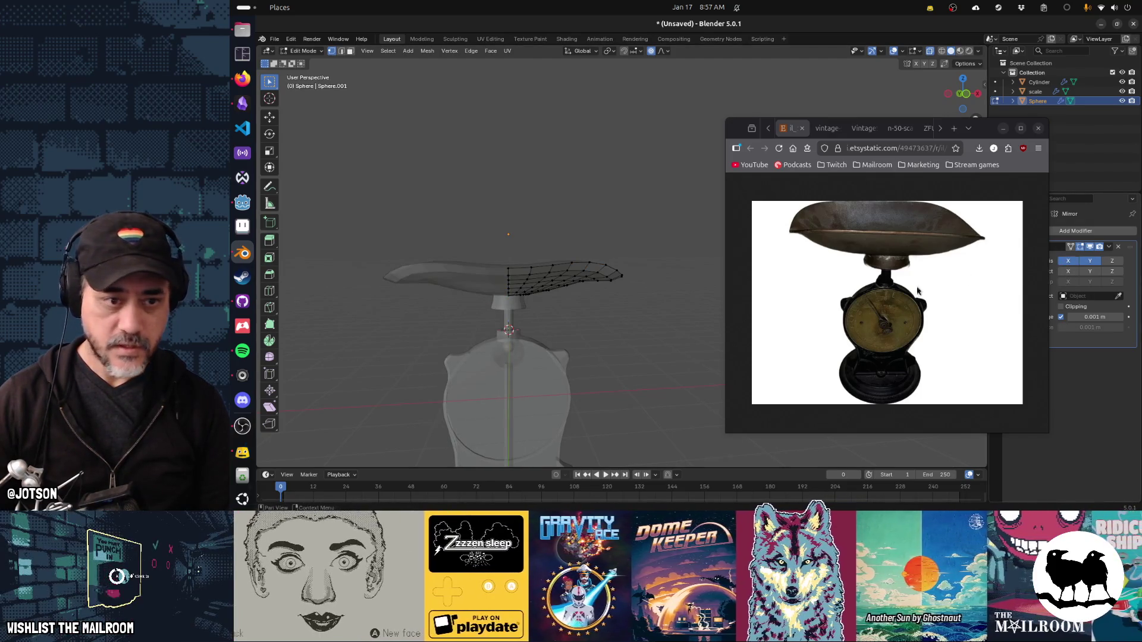
Lower a pan section about 0.108 m on Z and tilt its edge roughly 15° around X.
{"action": "left_click_drag", "start_coordinate": [604, 341], "coordinate": [634, 268]}
{"action": "key", "text": "g"}
{"action": "key", "text": "z"}
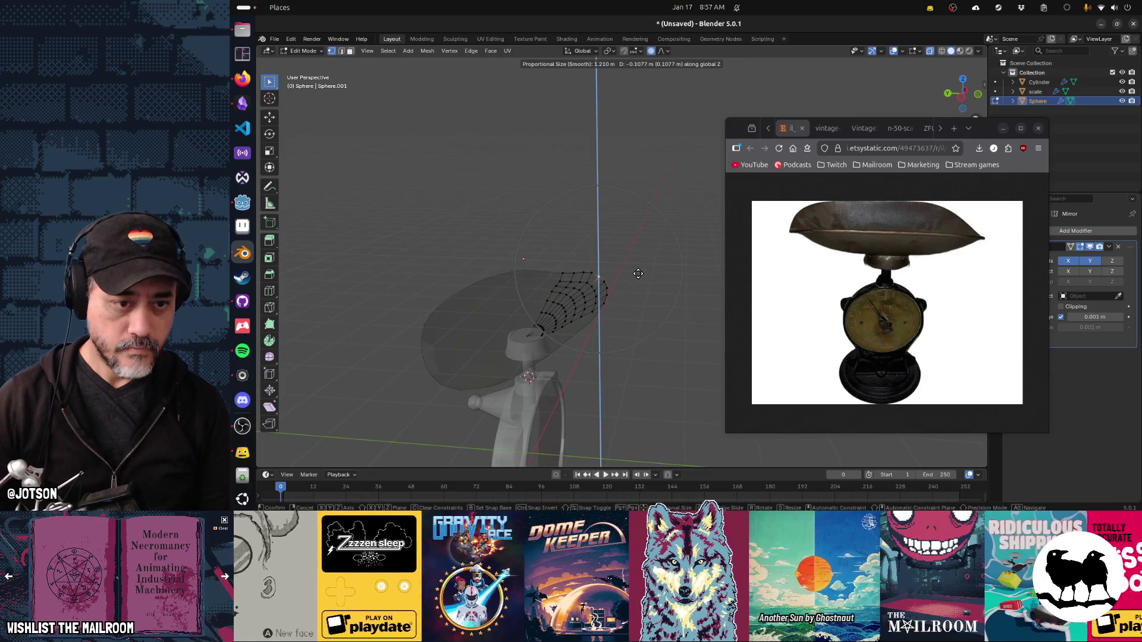
{"action": "left_click", "coordinate": [638, 274]}
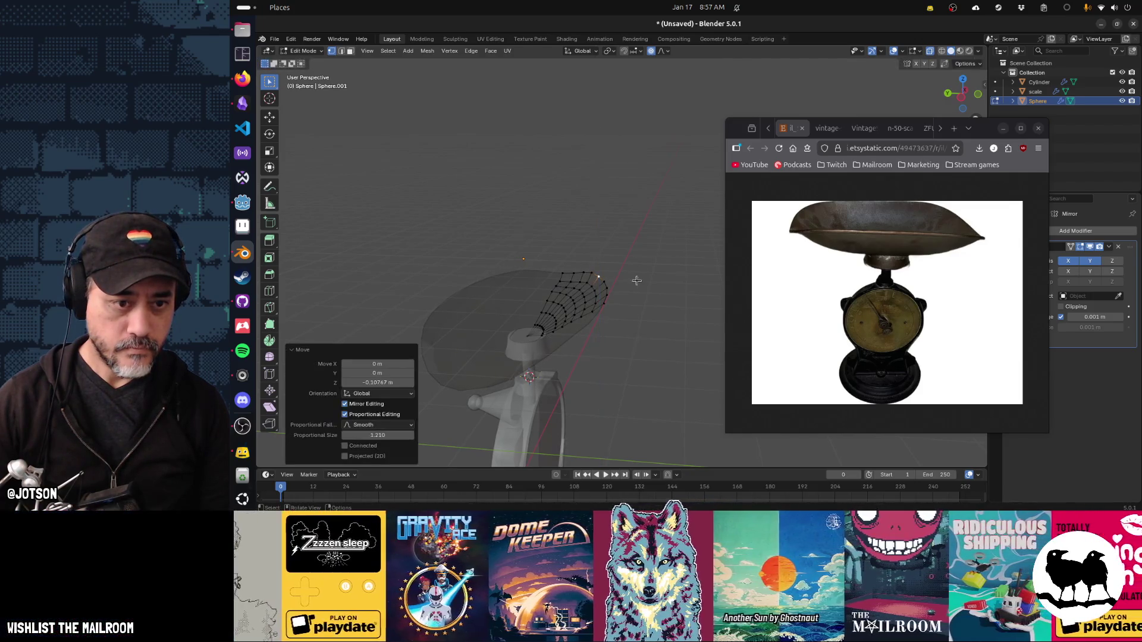
{"action": "left_click", "coordinate": [606, 303]}
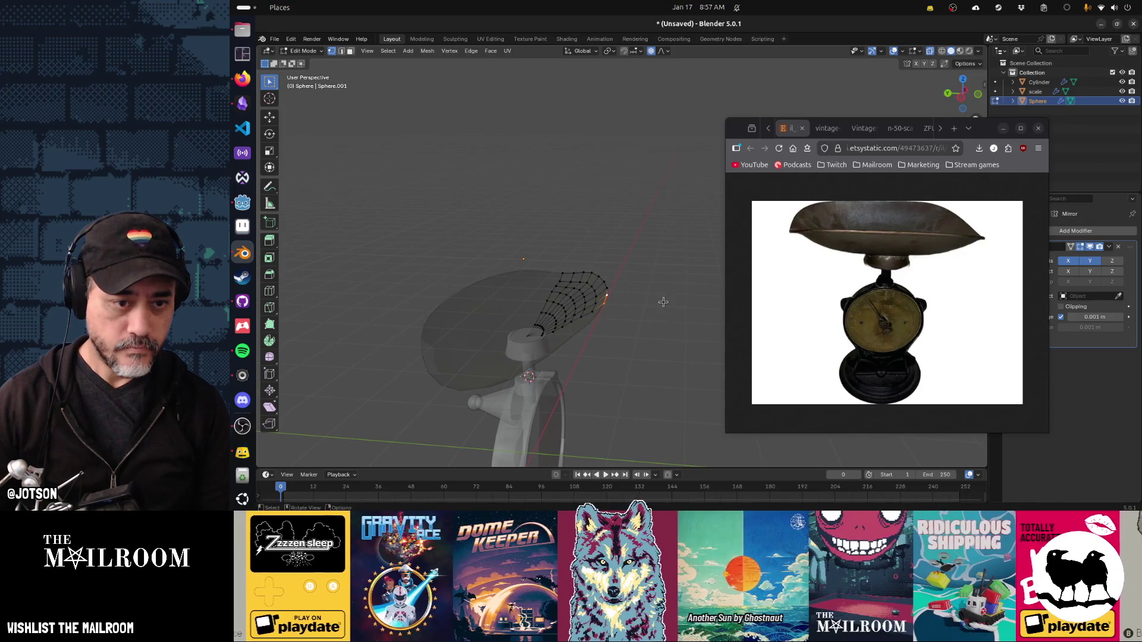
{"action": "key", "text": "r"}
{"action": "key", "text": "x"}
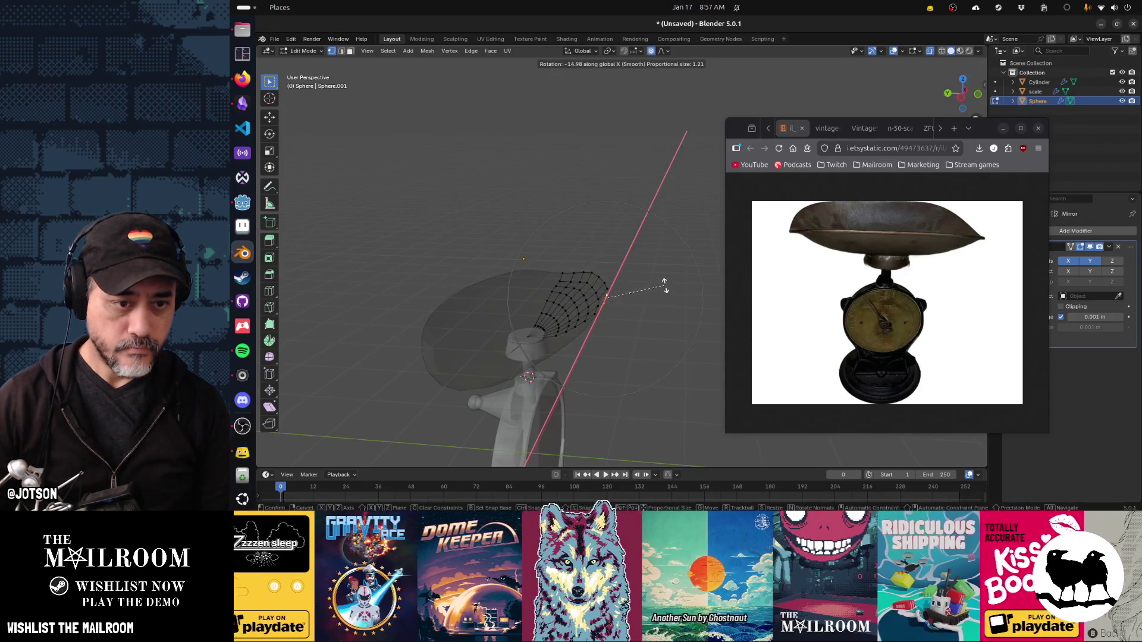
{"action": "left_click", "coordinate": [660, 284]}
In Object Mode, enable mirror Clipping so the halves stay joined at the seam.
{"action": "key", "text": "Tab"}
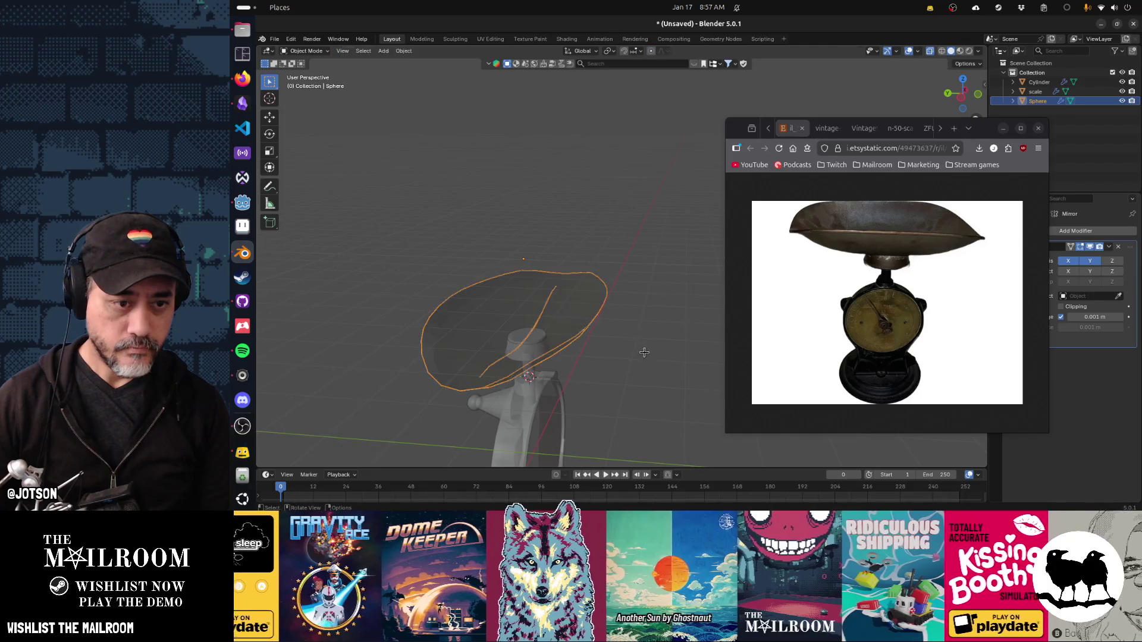
{"action": "left_click_drag", "start_coordinate": [596, 372], "coordinate": [763, 343]}
{"action": "left_click", "coordinate": [1061, 306]}
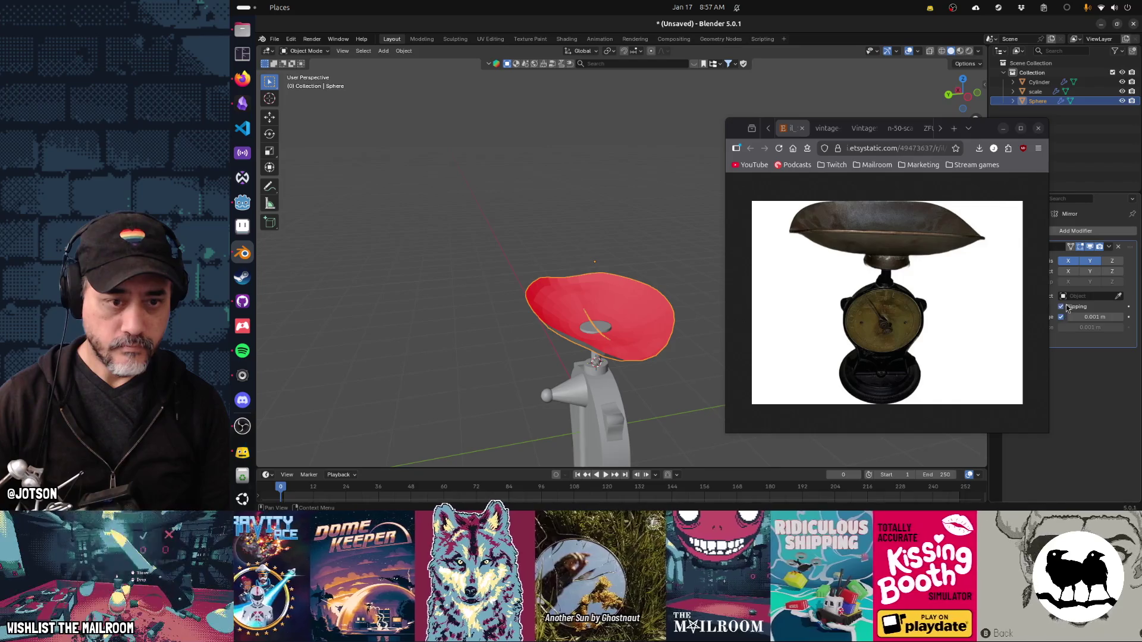
Select part of the dish's vertices and shift them along X.
{"action": "left_click_drag", "start_coordinate": [694, 337], "coordinate": [658, 348]}
{"action": "key", "text": "Tab"}
{"action": "key", "text": "a"}
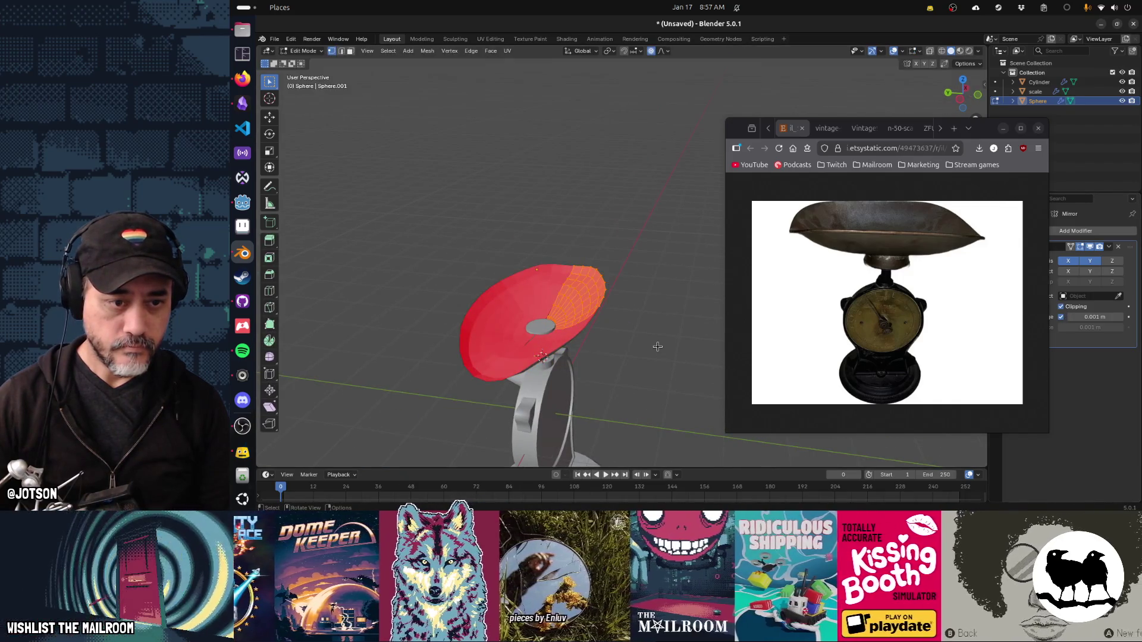
{"action": "left_click_drag", "start_coordinate": [657, 346], "coordinate": [613, 344]}
{"action": "left_click_drag", "start_coordinate": [556, 256], "coordinate": [569, 355]}
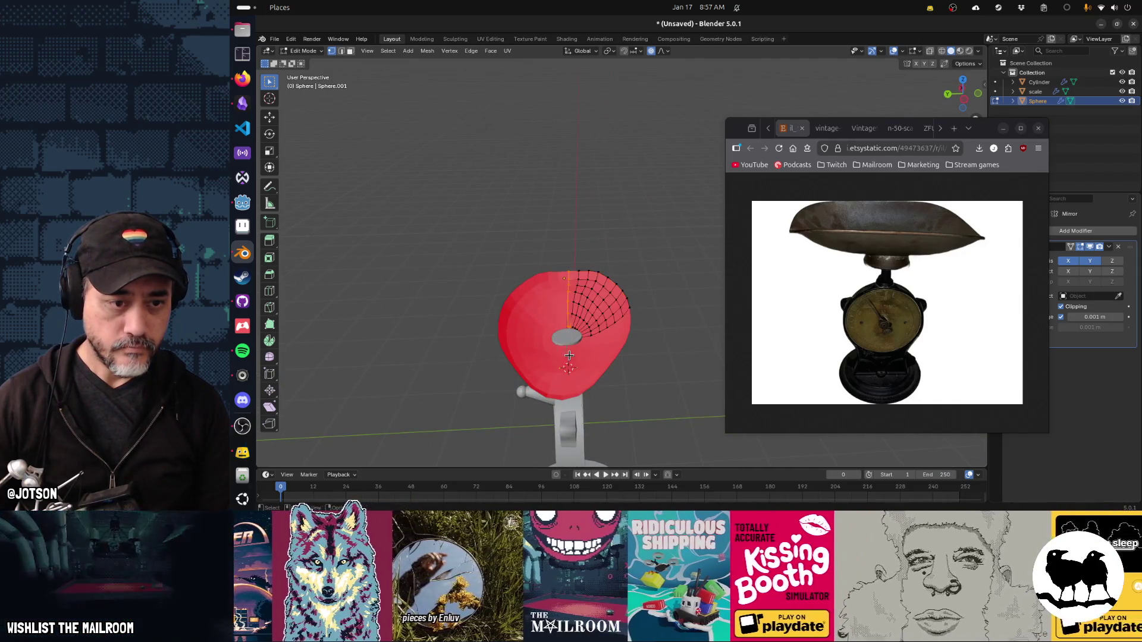
{"action": "left_click_drag", "start_coordinate": [540, 244], "coordinate": [568, 360]}
{"action": "key", "text": "g"}
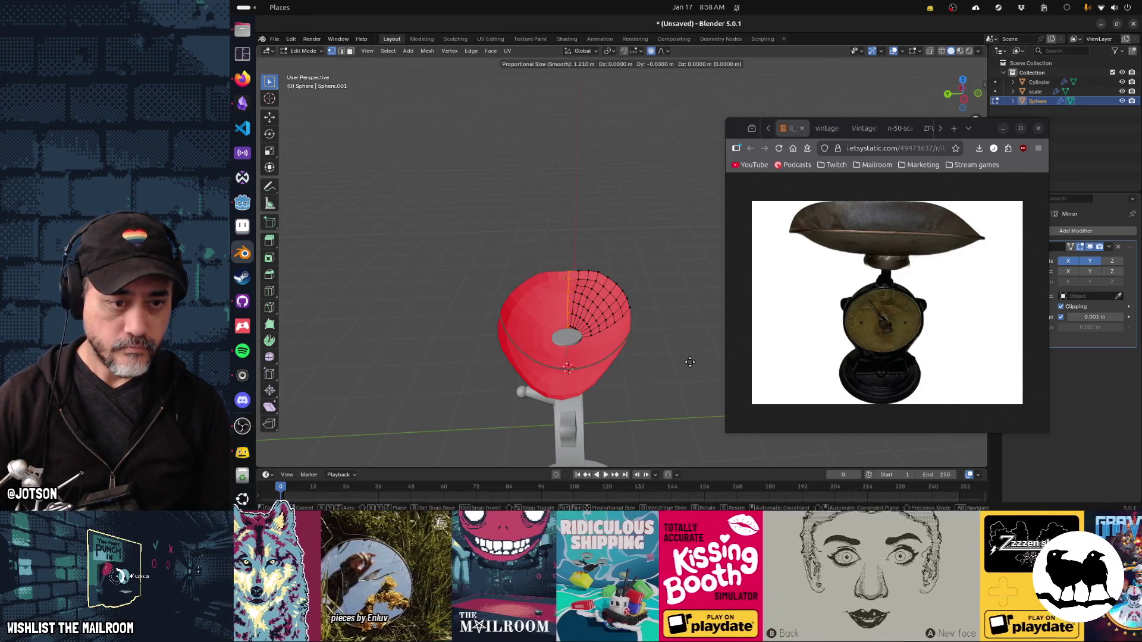
{"action": "key", "text": "x"}
{"action": "key", "text": "x"}
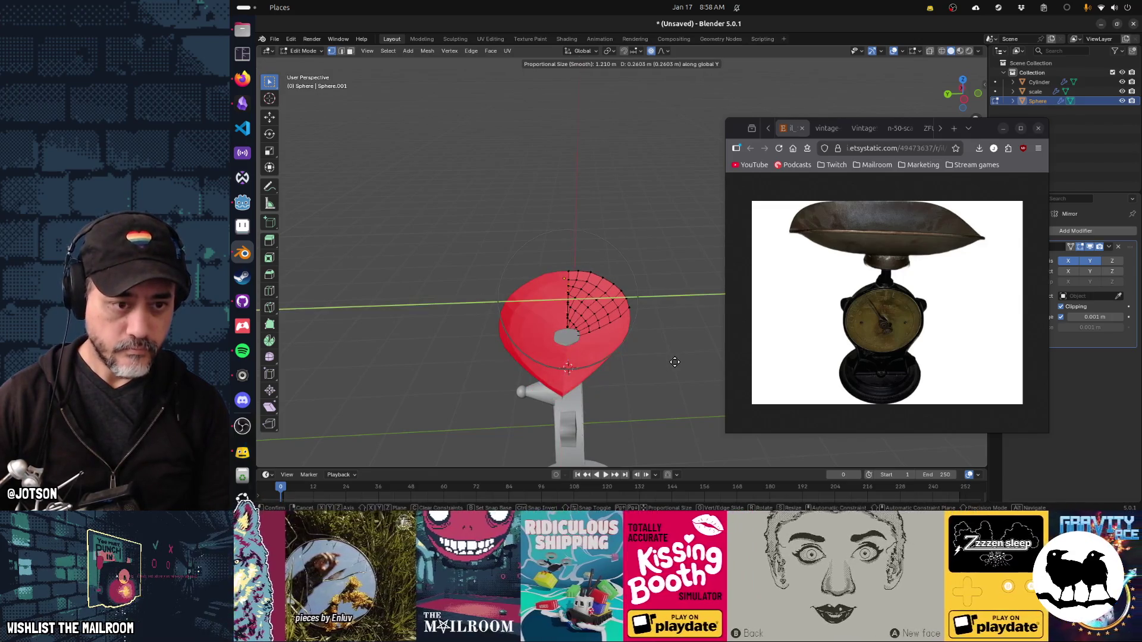
{"action": "left_click", "coordinate": [668, 361]}
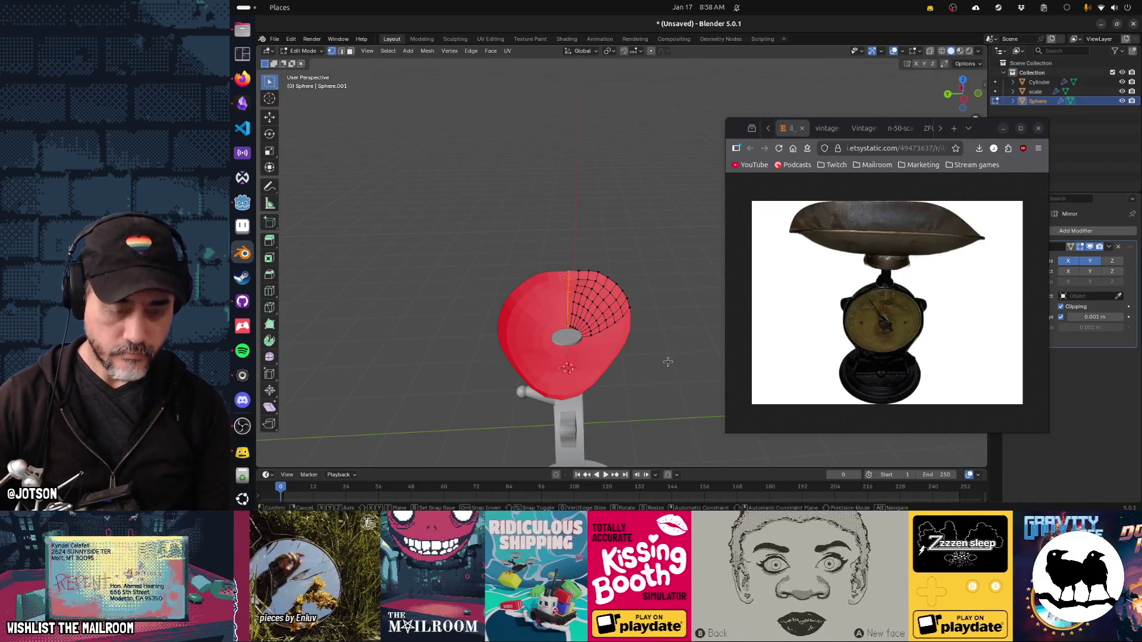
Shift the pan vertices about 0.013 m along Y and view the dish on the stem.
{"action": "key", "text": "g"}
{"action": "key", "text": "y"}
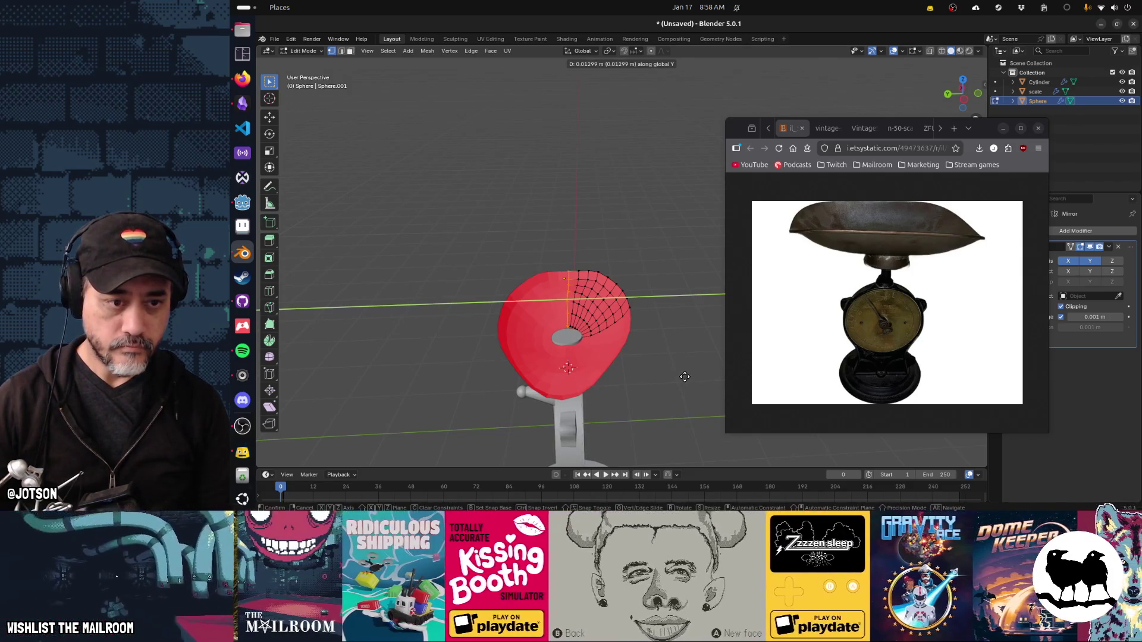
{"action": "left_click", "coordinate": [684, 377]}
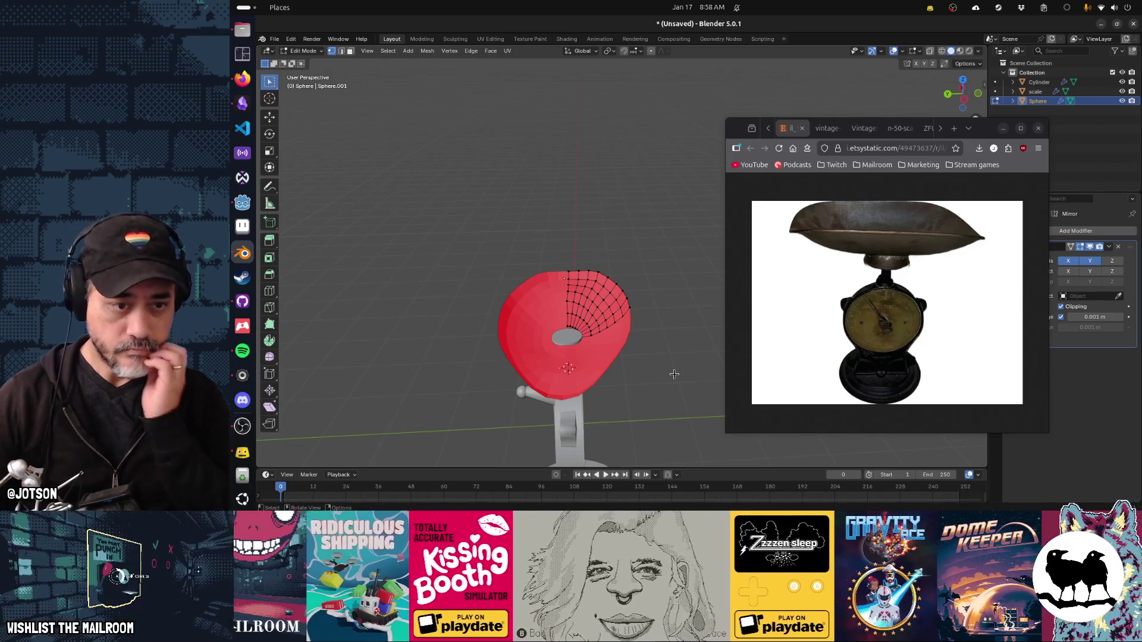
{"action": "key", "text": "Tab"}
{"action": "left_click_drag", "start_coordinate": [674, 376], "coordinate": [480, 377]}
{"action": "left_click_drag", "start_coordinate": [616, 327], "coordinate": [605, 316]}
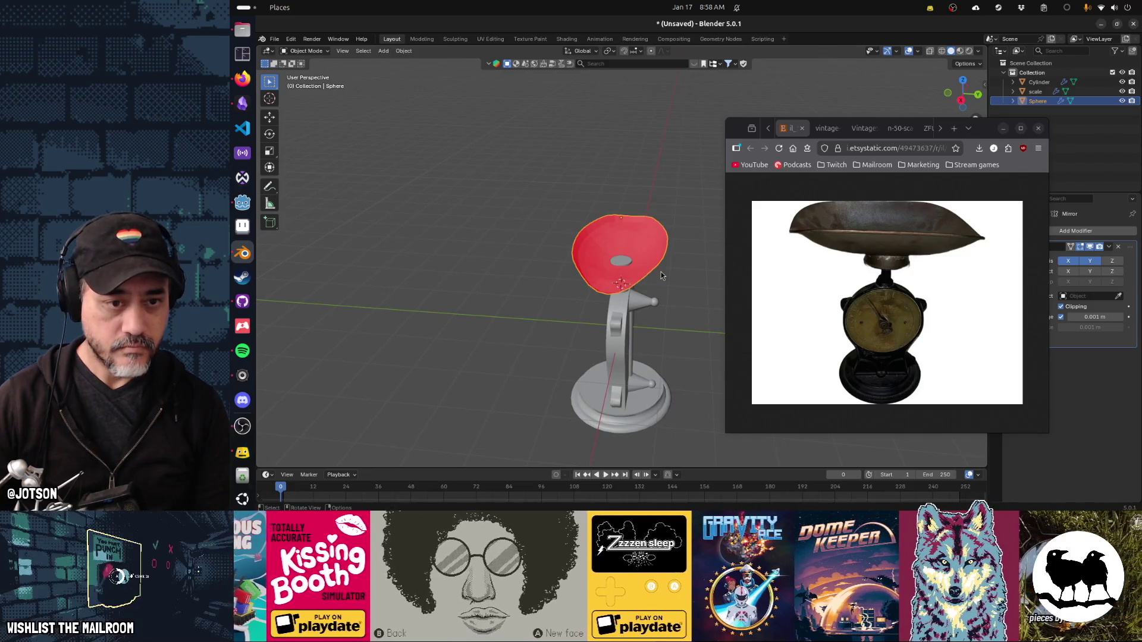
Raise the pan 0.05251 m on Z.
{"action": "key", "text": "g"}
{"action": "key", "text": "z"}
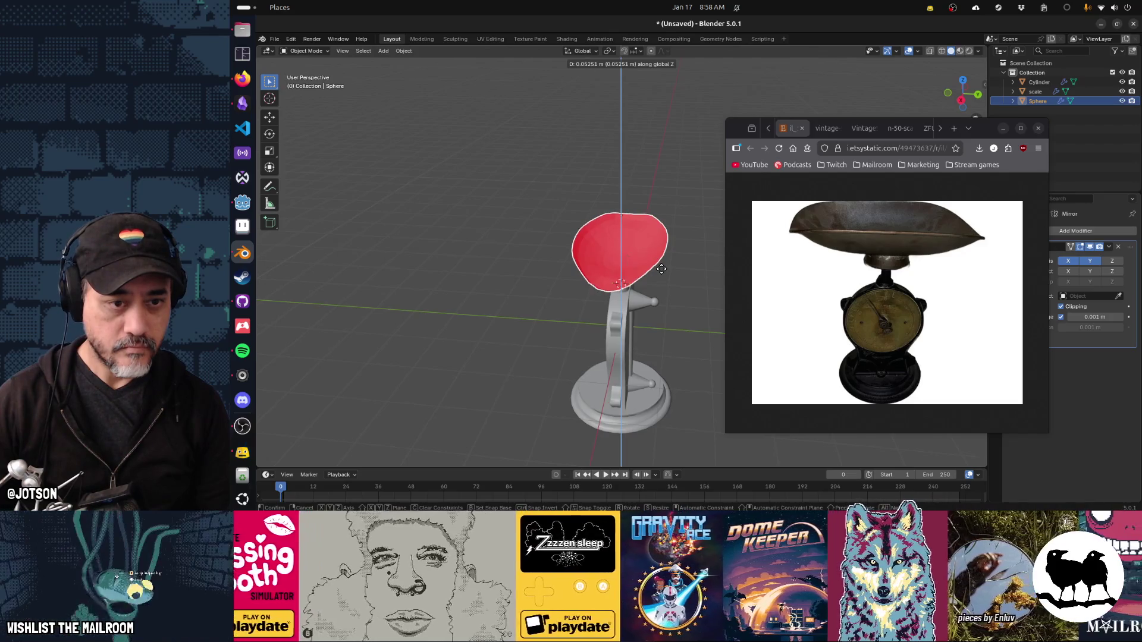
{"action": "left_click", "coordinate": [660, 266]}
{"action": "left_click_drag", "start_coordinate": [532, 337], "coordinate": [560, 340]}
Apply Shade Auto Smooth to the pan, adding a Smooth by Angle modifier.
{"action": "key", "text": "F3"}
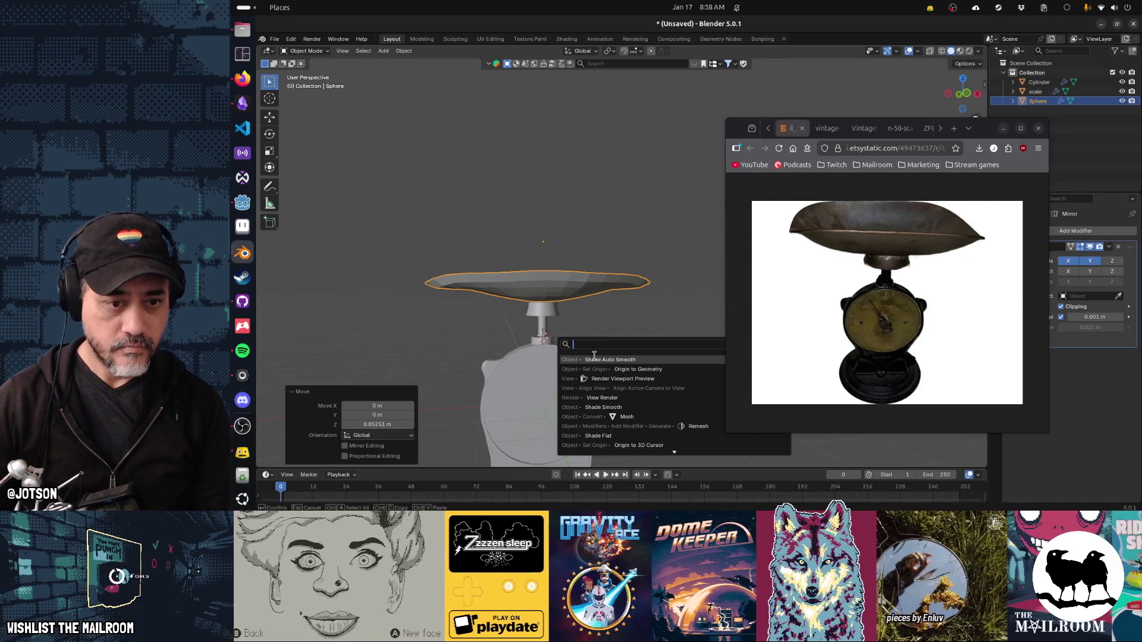
{"action": "left_click", "coordinate": [593, 355]}
{"action": "left_click_drag", "start_coordinate": [620, 321], "coordinate": [671, 361]}
{"action": "key", "text": "Tab"}
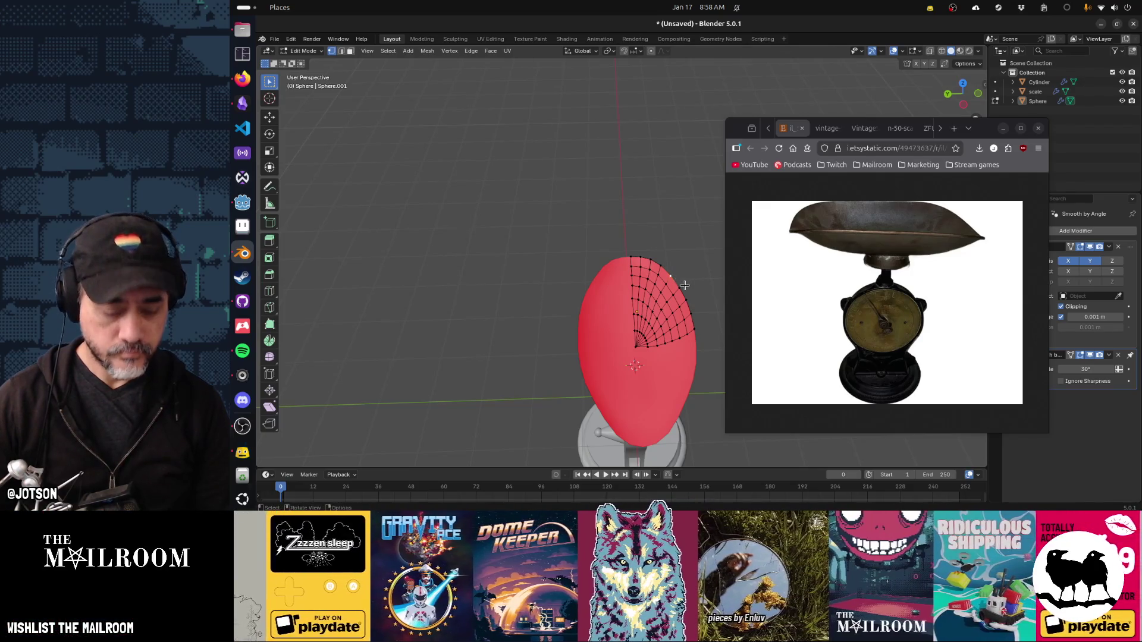
Stretch the selected pan vertices along Y with proportional editing.
{"action": "key", "text": "g"}
{"action": "key", "text": "x"}
{"action": "key", "text": "y"}
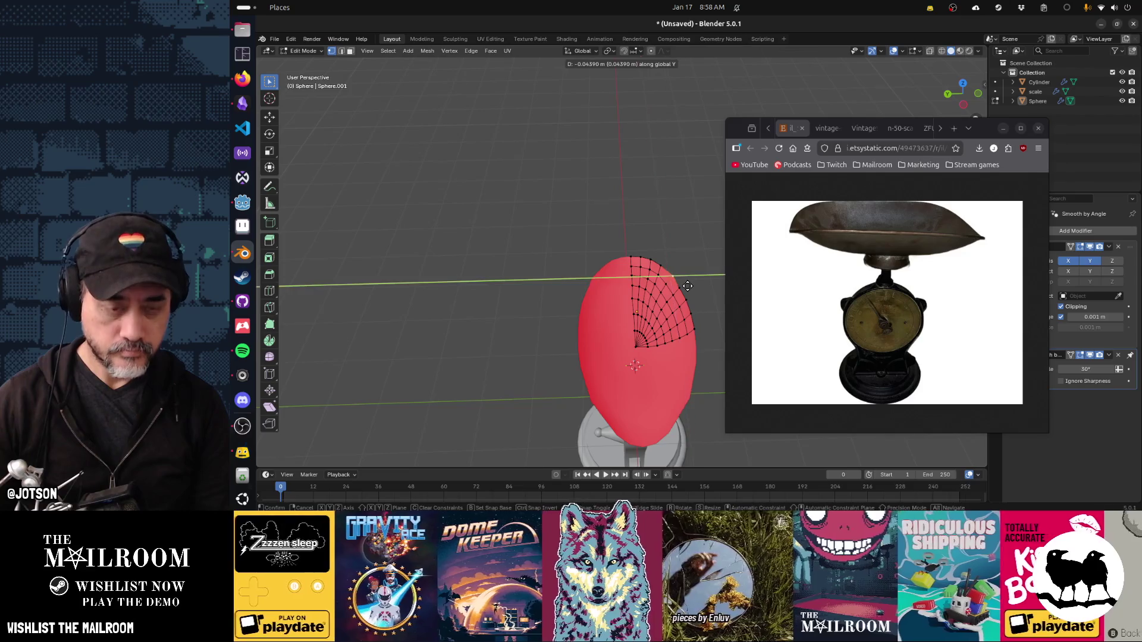
{"action": "left_click", "coordinate": [689, 285]}
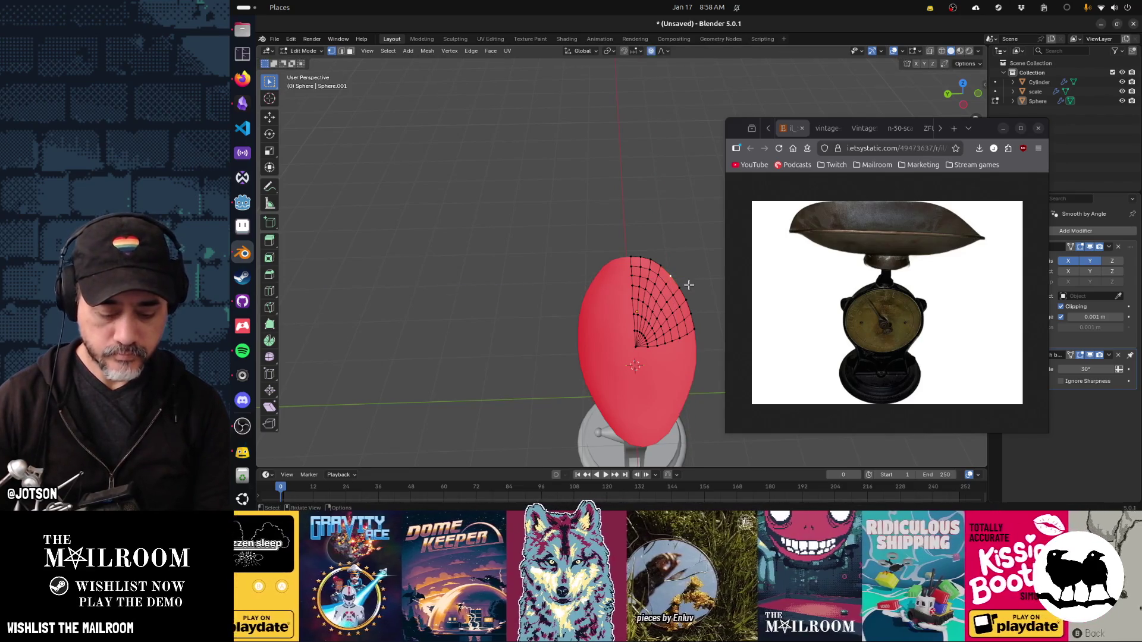
{"action": "key", "text": "g"}
{"action": "key", "text": "y"}
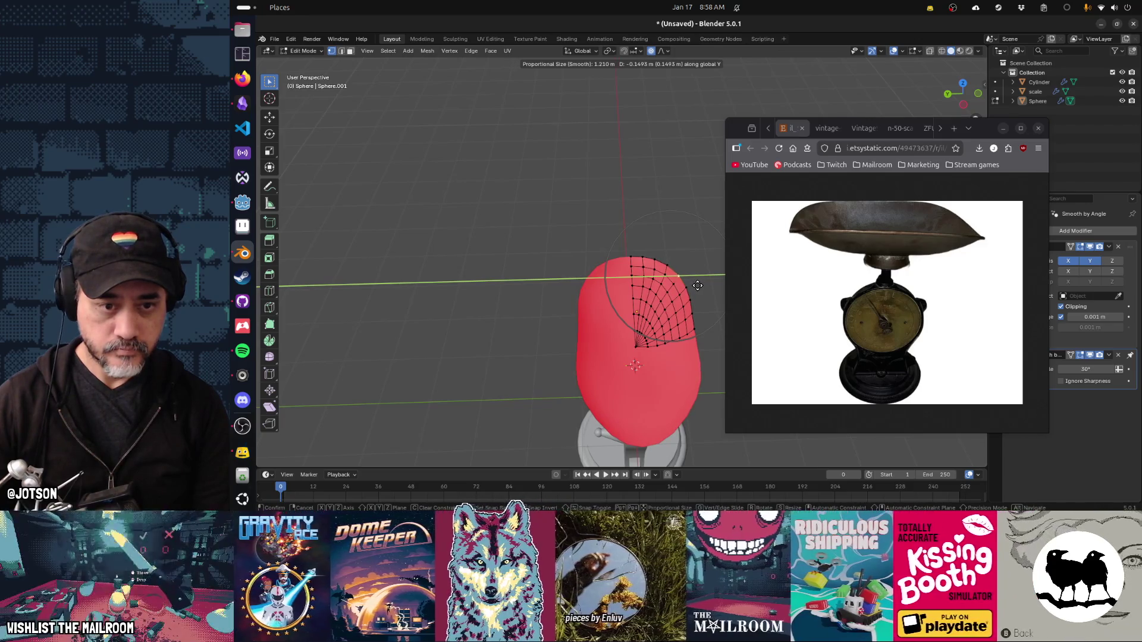
{"action": "left_click", "coordinate": [697, 286]}
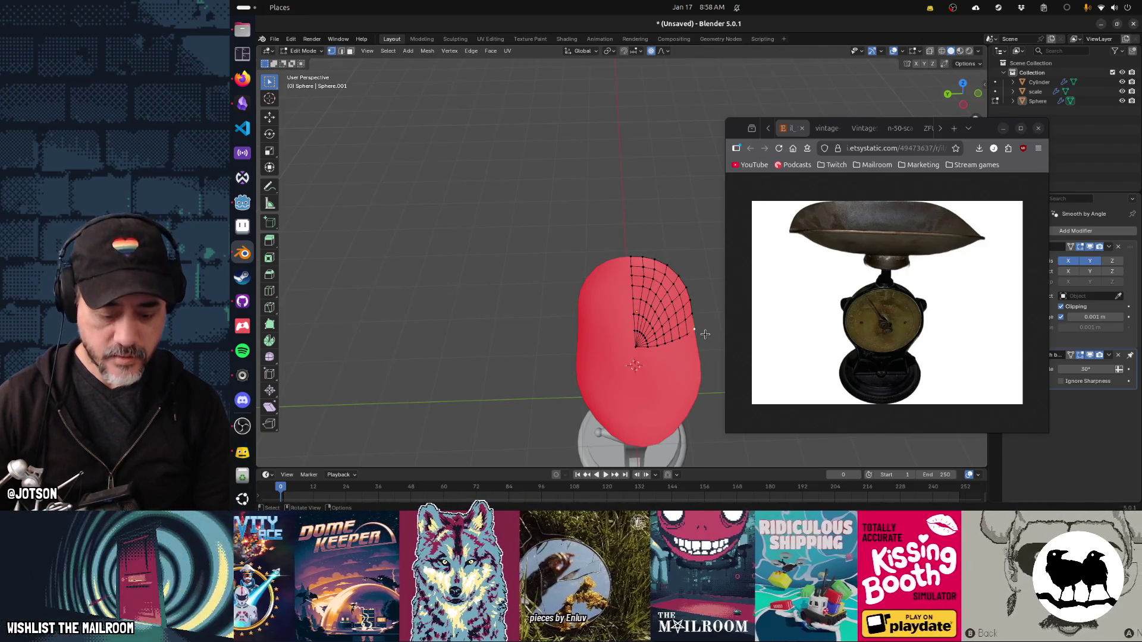
From top view, pull the pan edge along Y and nudge it along X with smooth falloff.
{"action": "key", "text": "KP_7"}
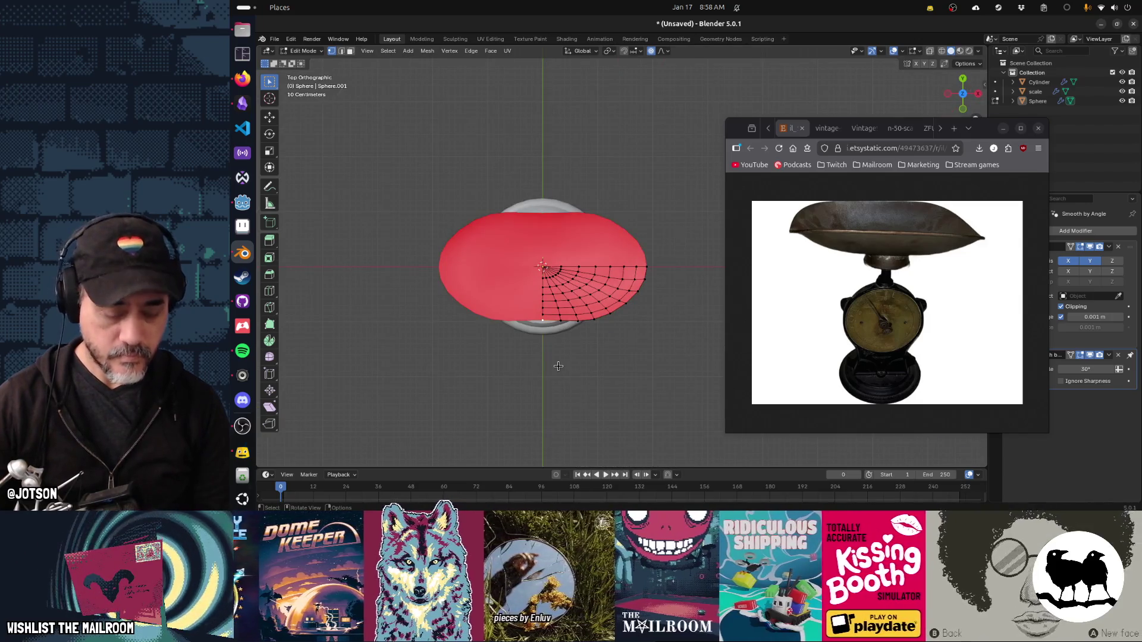
{"action": "key", "text": "g"}
{"action": "key", "text": "y"}
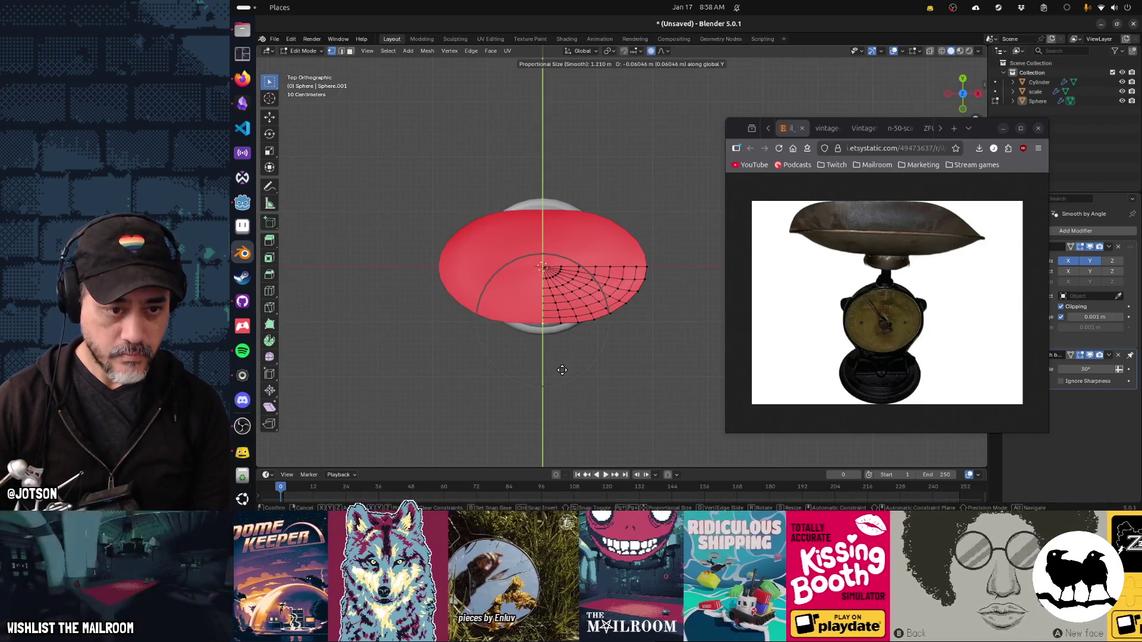
{"action": "left_click", "coordinate": [568, 390]}
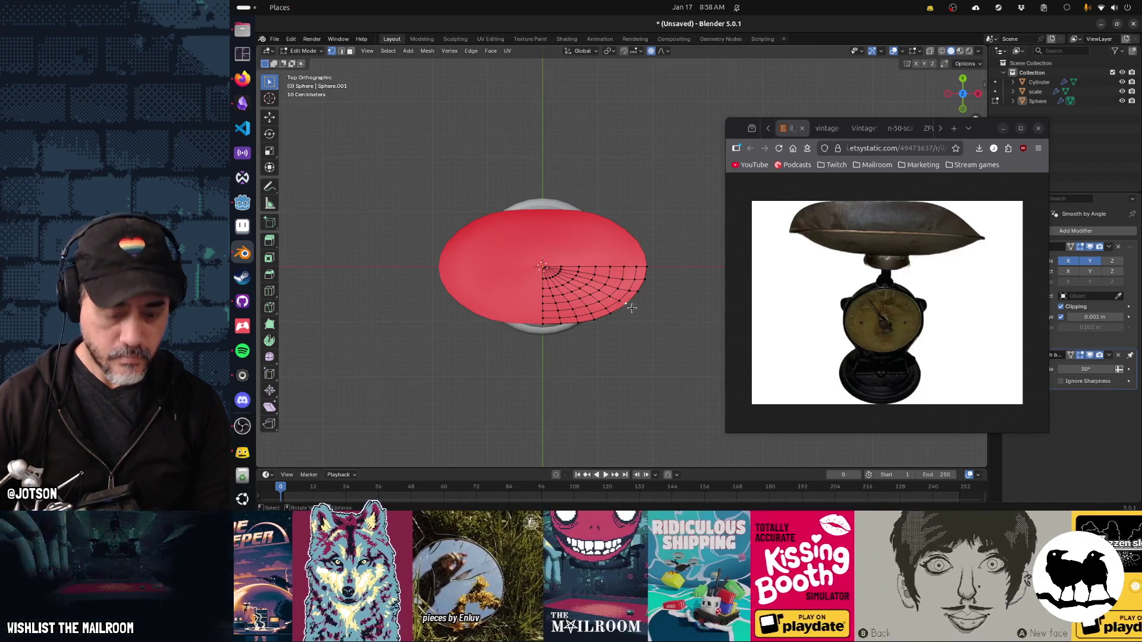
{"action": "key", "text": "g"}
{"action": "key", "text": "y"}
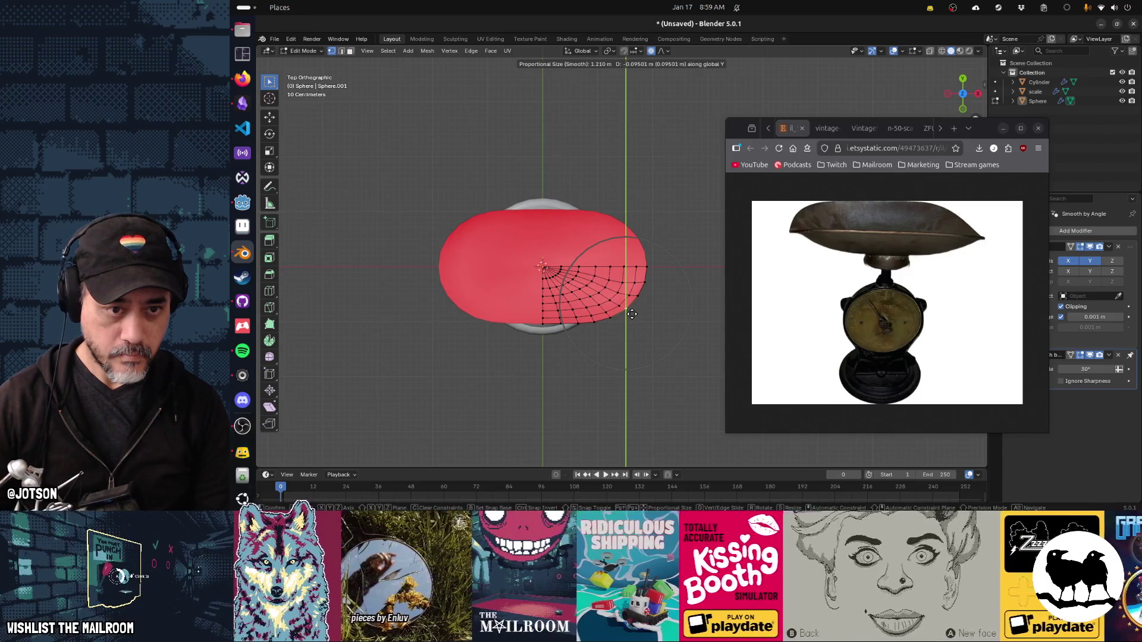
{"action": "left_click", "coordinate": [631, 314]}
{"action": "key", "text": "g"}
{"action": "key", "text": "x"}
{"action": "left_click", "coordinate": [634, 314]}
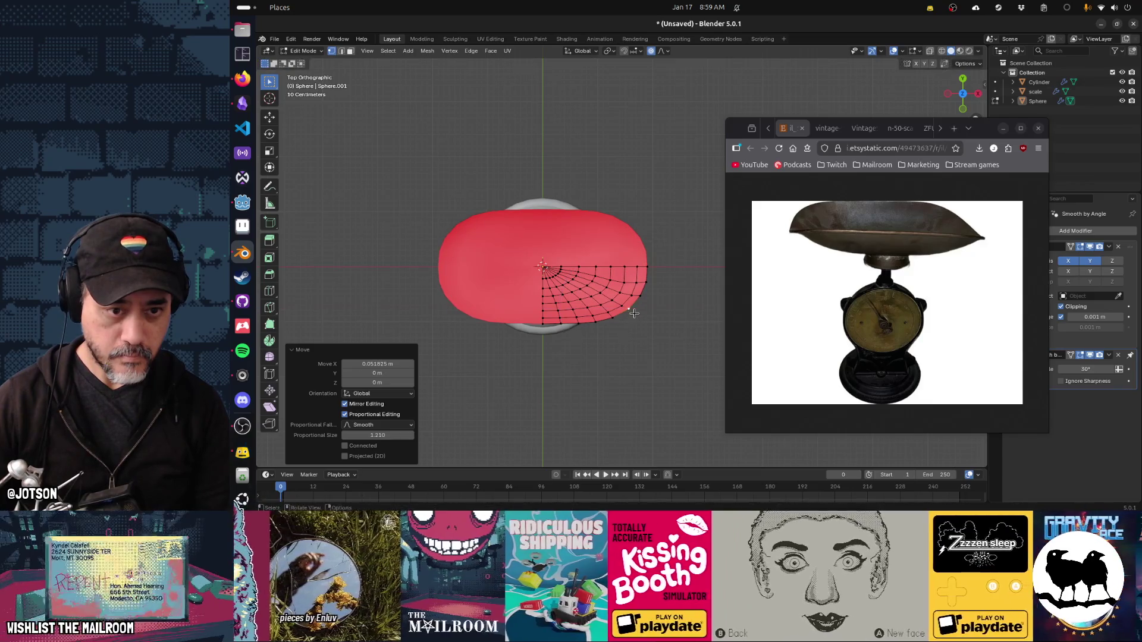
Stretch the pan's right-end vertex outward along X and check the rounder oval in perspective.
{"action": "left_click", "coordinate": [655, 270]}
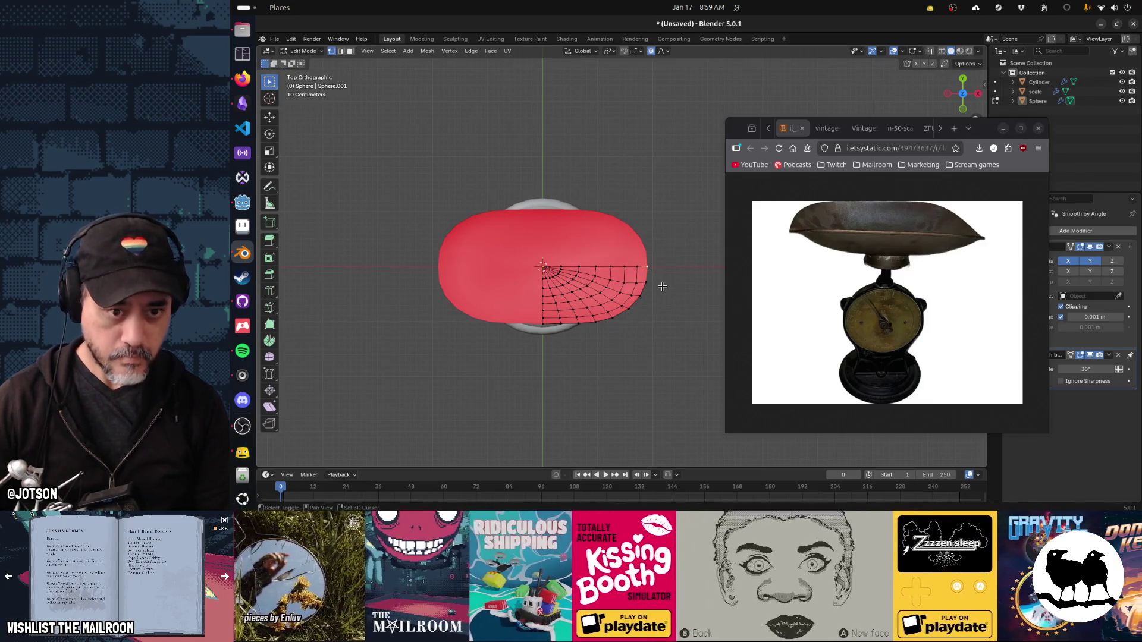
{"action": "key", "text": "g"}
{"action": "key", "text": "x"}
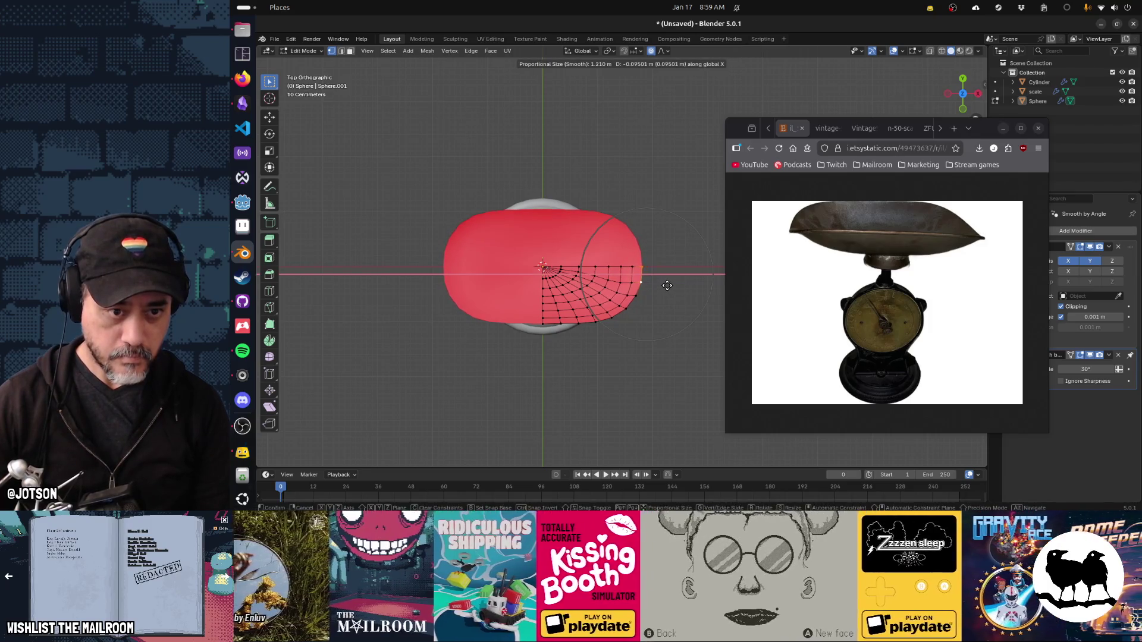
{"action": "left_click", "coordinate": [667, 285]}
{"action": "key", "text": "Tab"}
{"action": "left_click_drag", "start_coordinate": [587, 366], "coordinate": [504, 334]}
{"action": "key", "text": "Tab"}
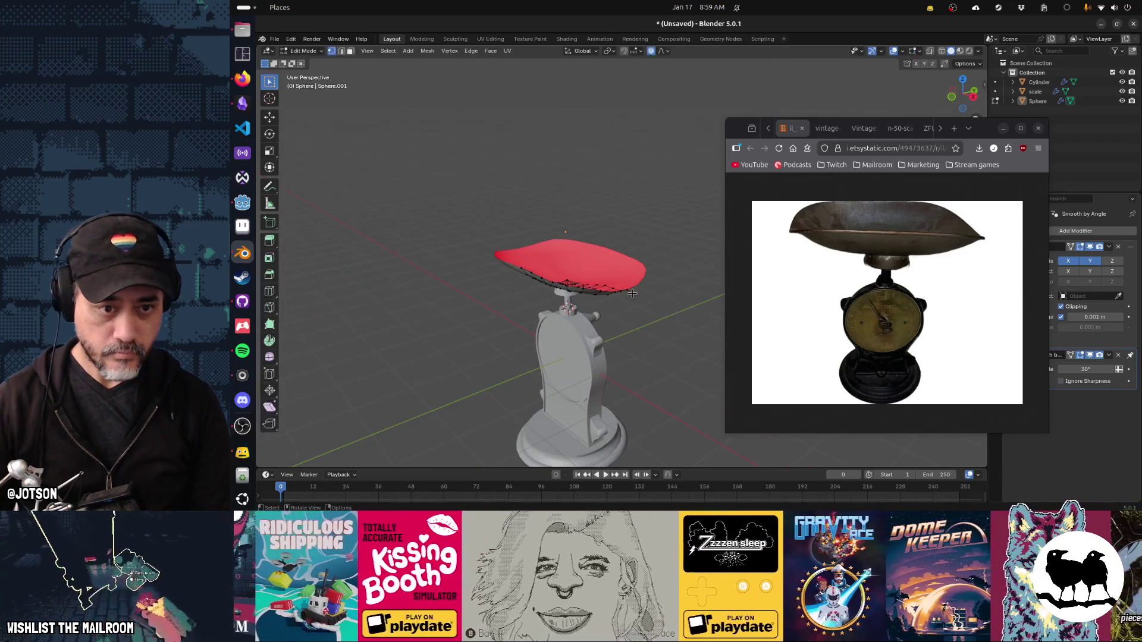
Tilt the selected rim vertices around Y and adjust them vertically.
{"action": "left_click_drag", "start_coordinate": [650, 325], "coordinate": [677, 311]}
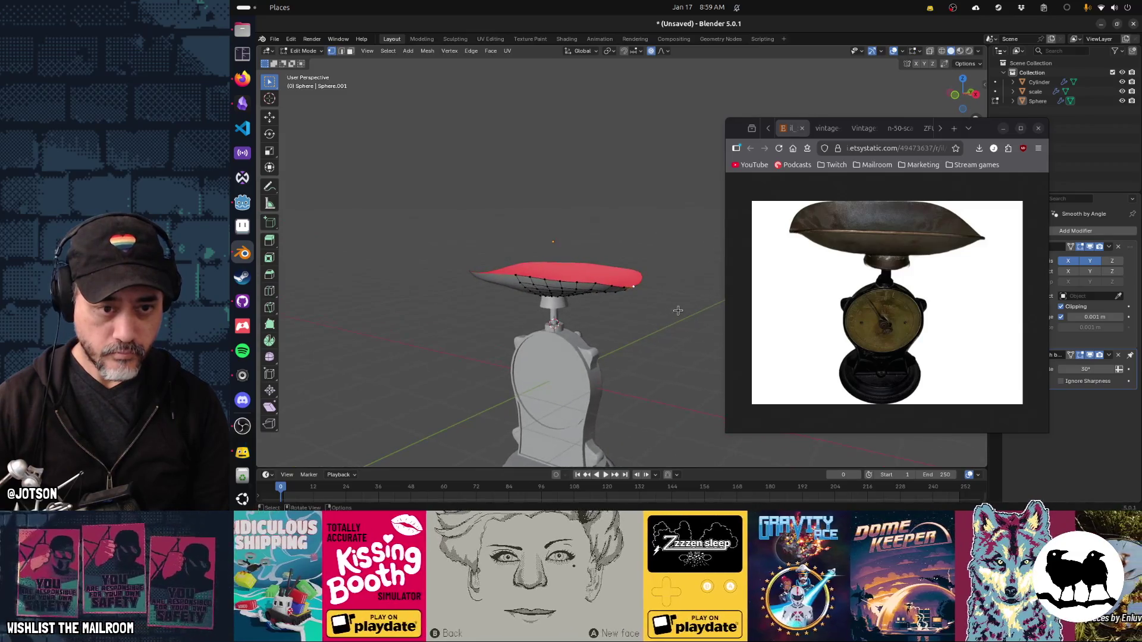
{"action": "key", "text": "r"}
{"action": "key", "text": "y"}
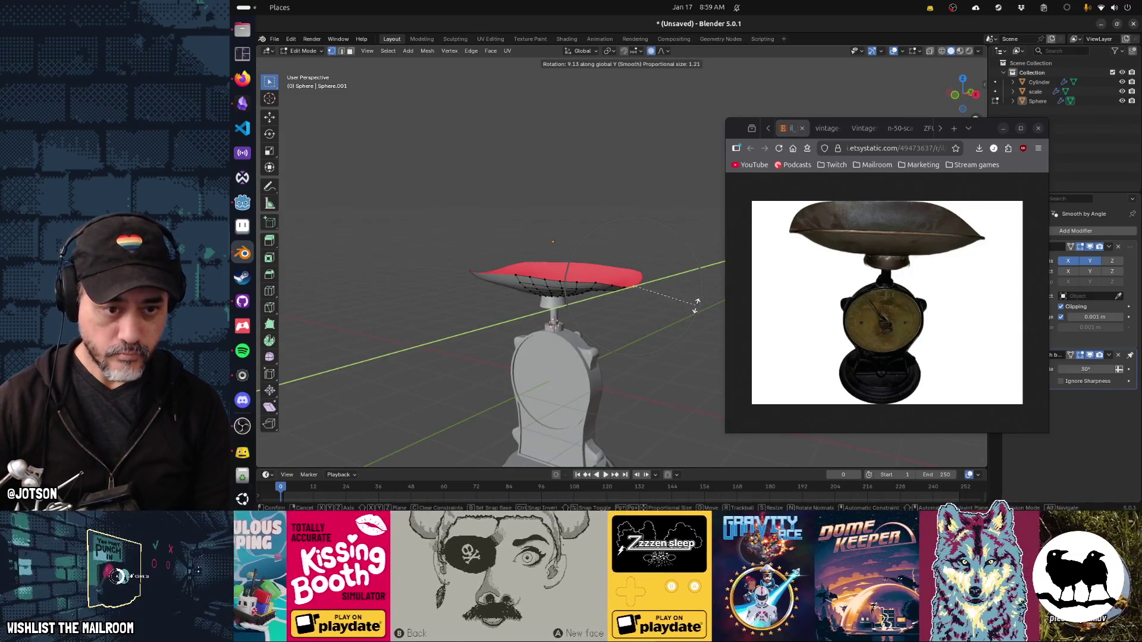
{"action": "left_click", "coordinate": [697, 315]}
{"action": "key", "text": "g"}
{"action": "key", "text": "z"}
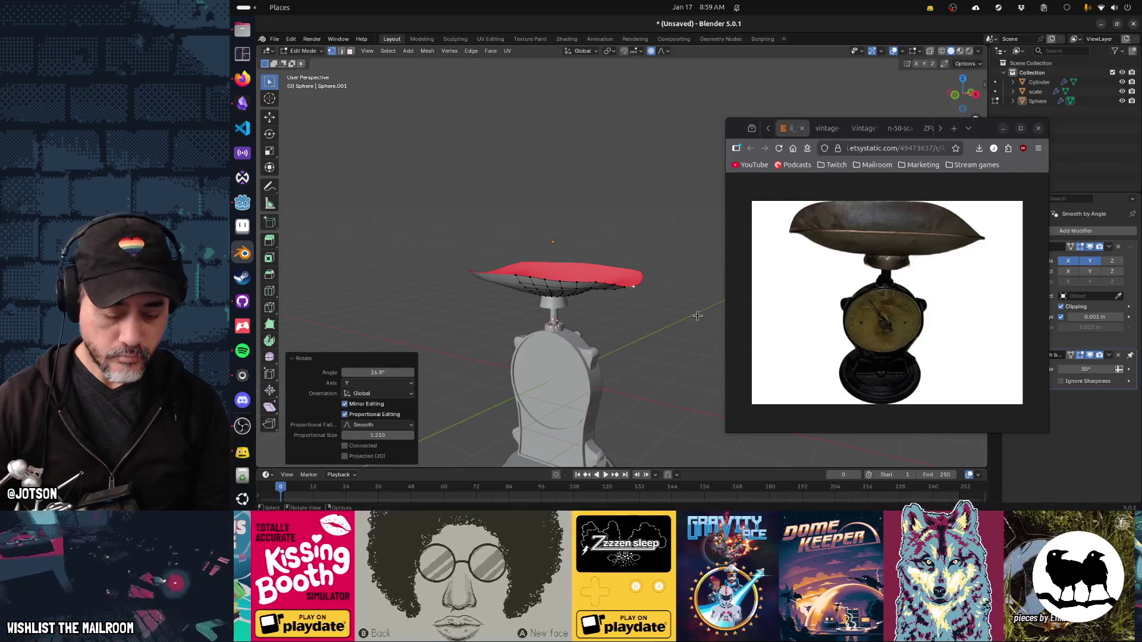
{"action": "left_click", "coordinate": [695, 322]}
{"action": "left_click_drag", "start_coordinate": [695, 322], "coordinate": [679, 292]}
{"action": "left_click", "coordinate": [679, 292]}
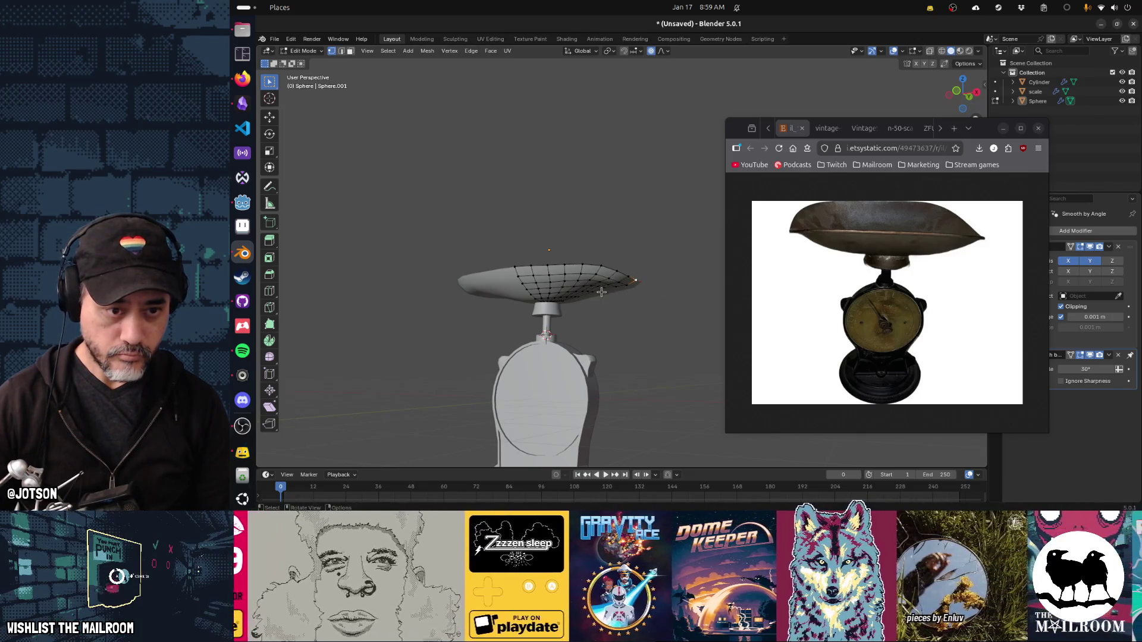
Lower the pan vertices on Z and curl the pan's end upward around Y with smooth falloff.
{"action": "left_click_drag", "start_coordinate": [616, 304], "coordinate": [572, 323]}
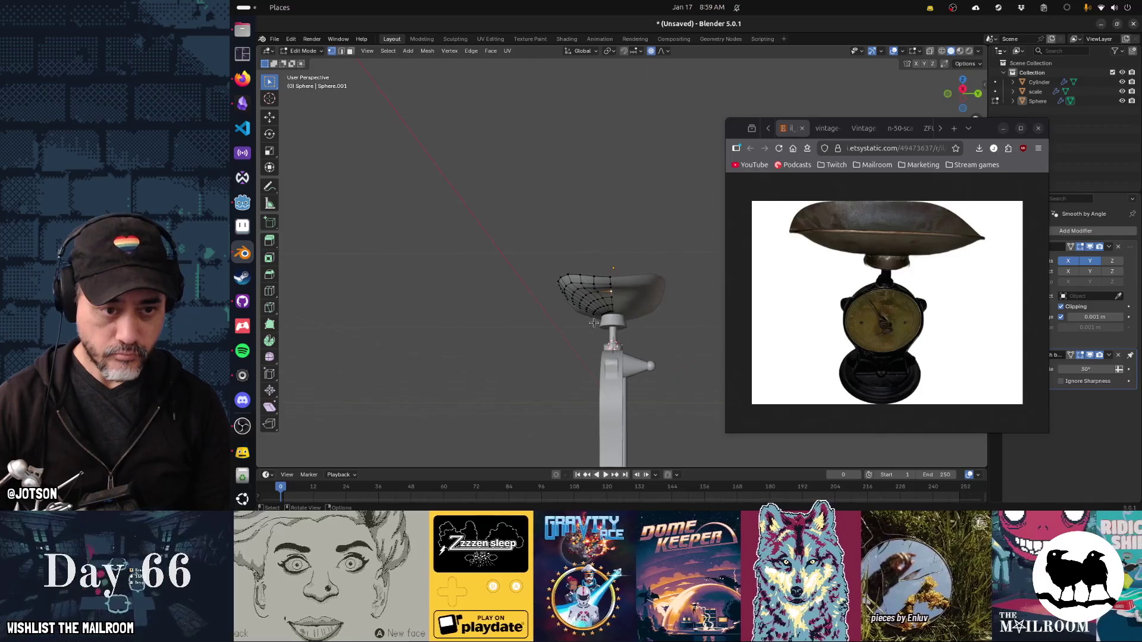
{"action": "key", "text": "g"}
{"action": "key", "text": "z"}
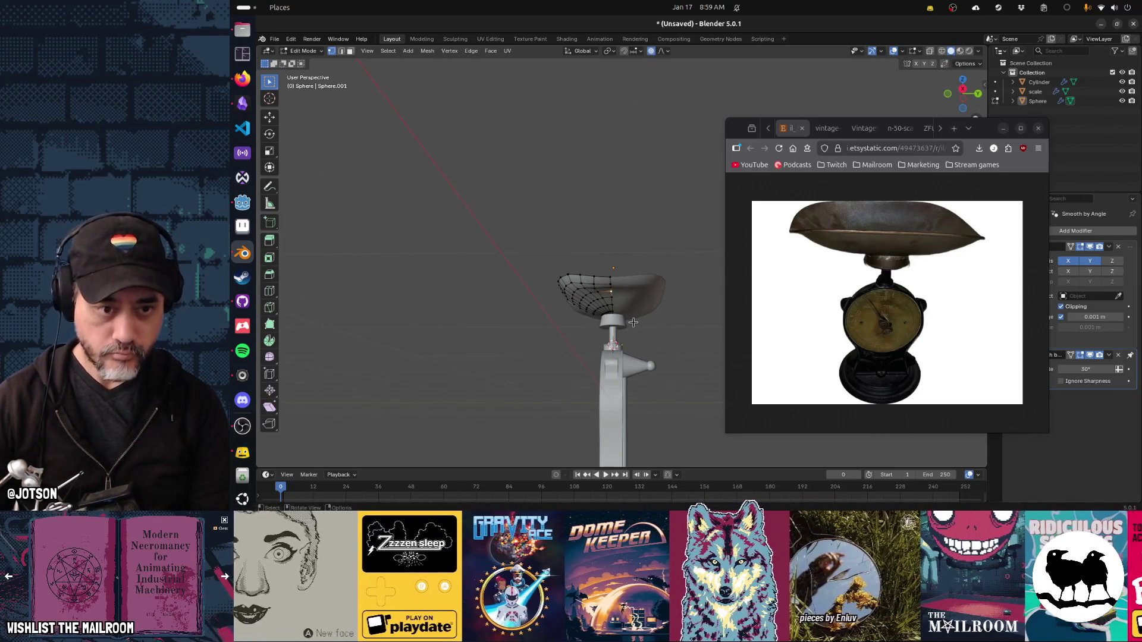
{"action": "key", "text": "g"}
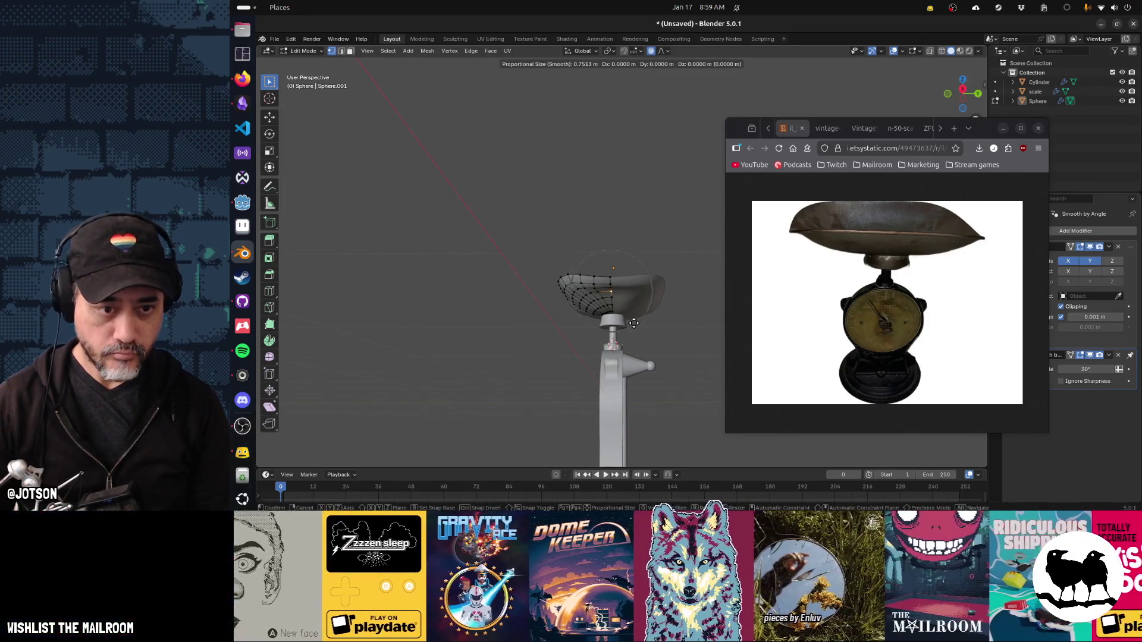
{"action": "key", "text": "z"}
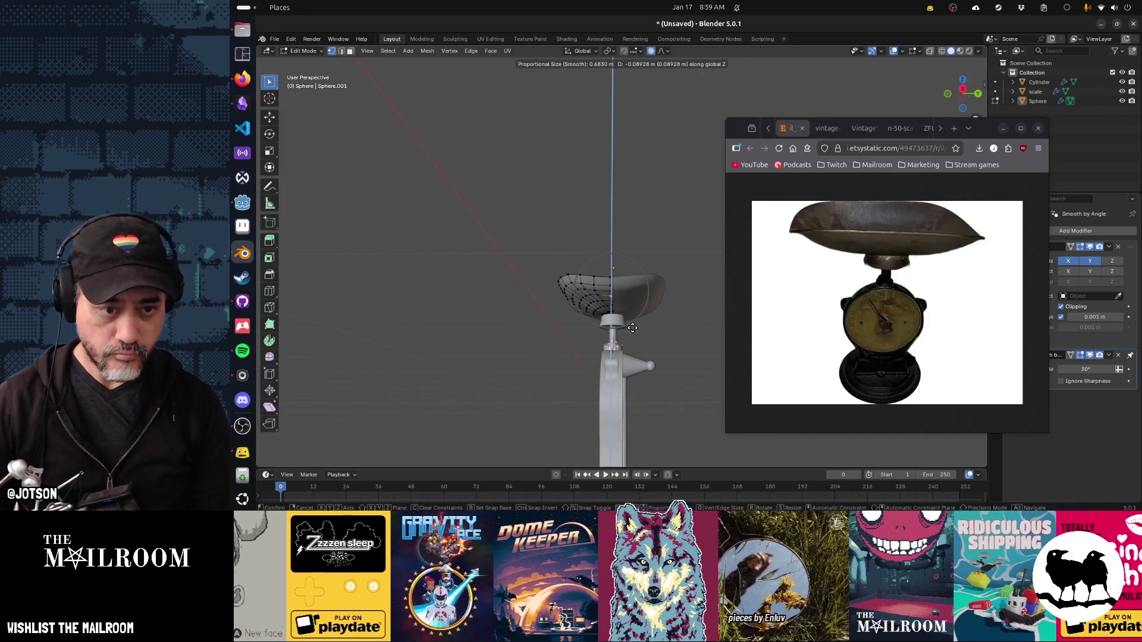
{"action": "left_click", "coordinate": [632, 327]}
{"action": "left_click_drag", "start_coordinate": [632, 328], "coordinate": [688, 306]}
{"action": "key", "text": "r"}
{"action": "key", "text": "z"}
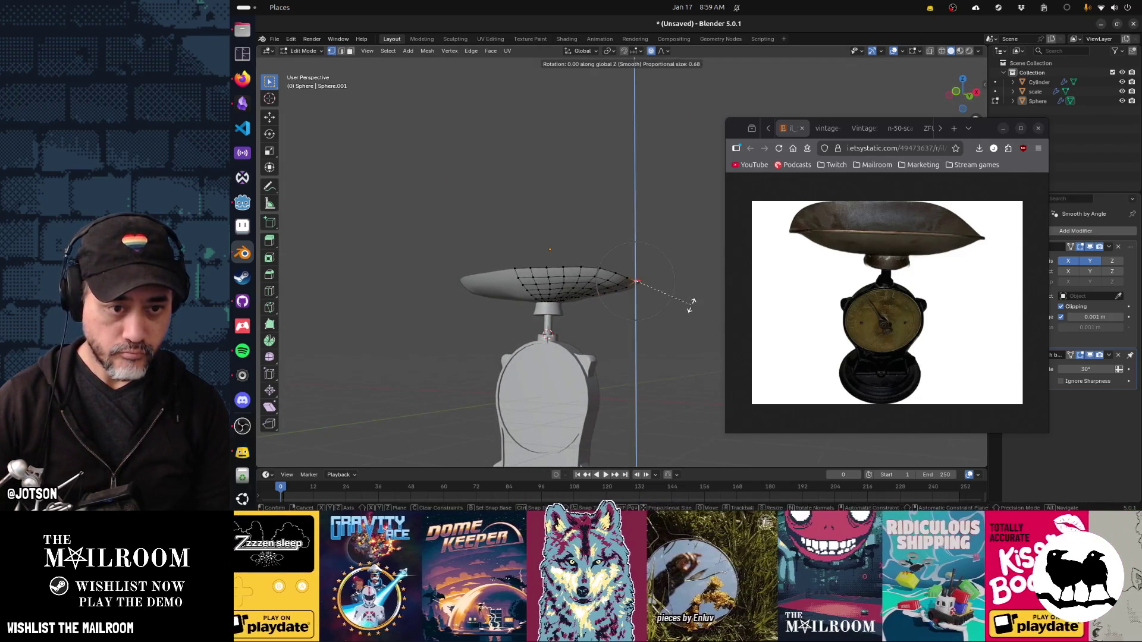
{"action": "key", "text": "y"}
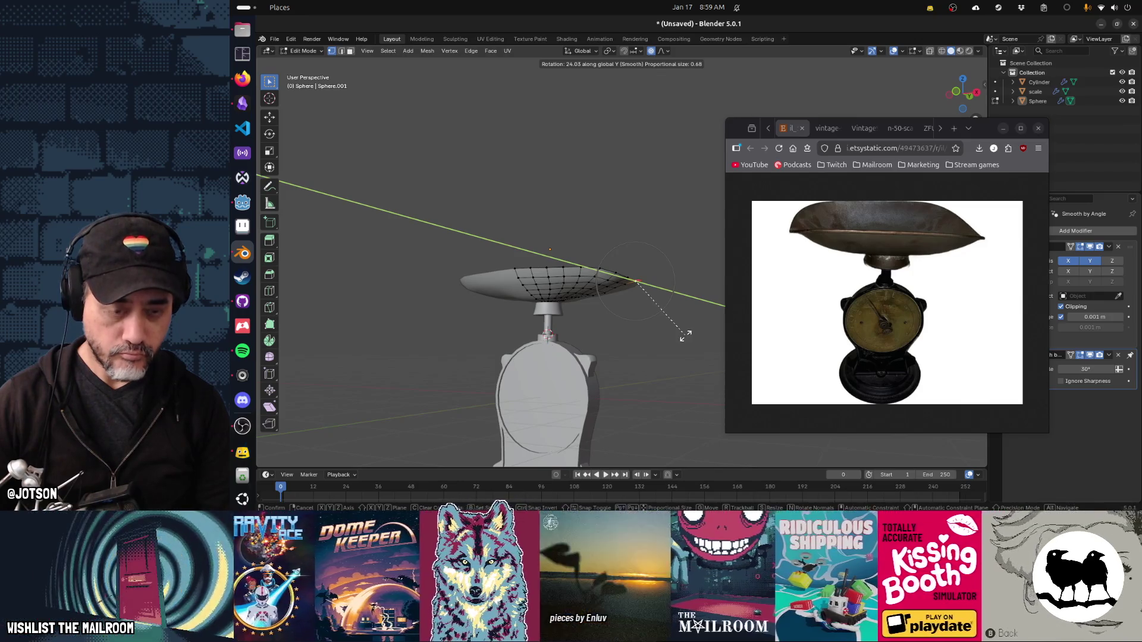
{"action": "scroll", "scroll_direction": "down", "scroll_amount": 3}
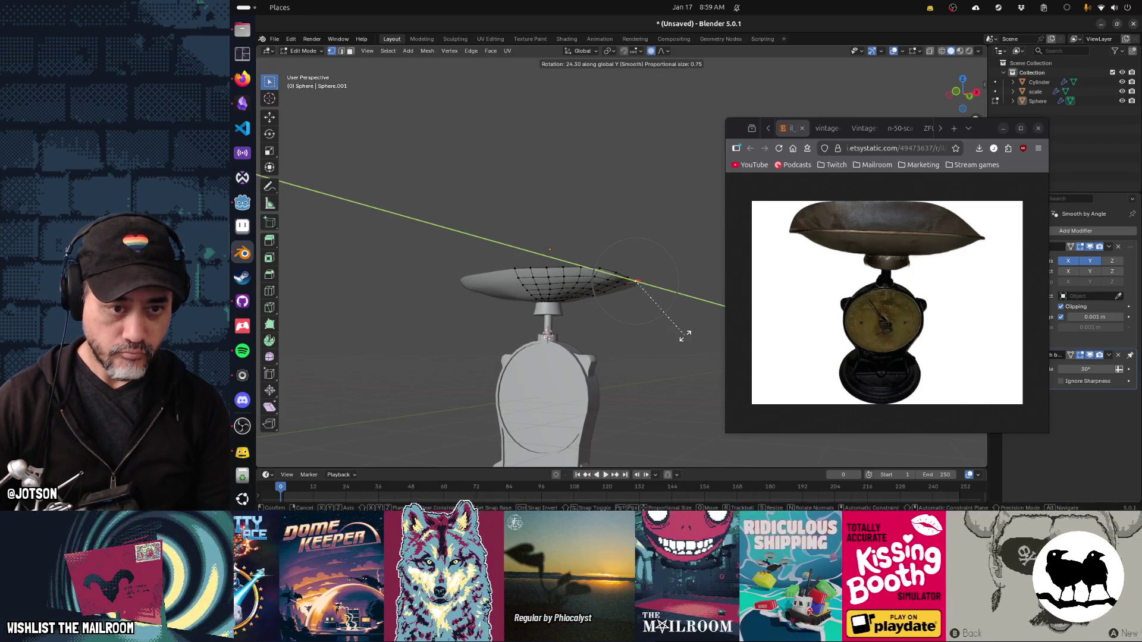
{"action": "left_click", "coordinate": [685, 336]}
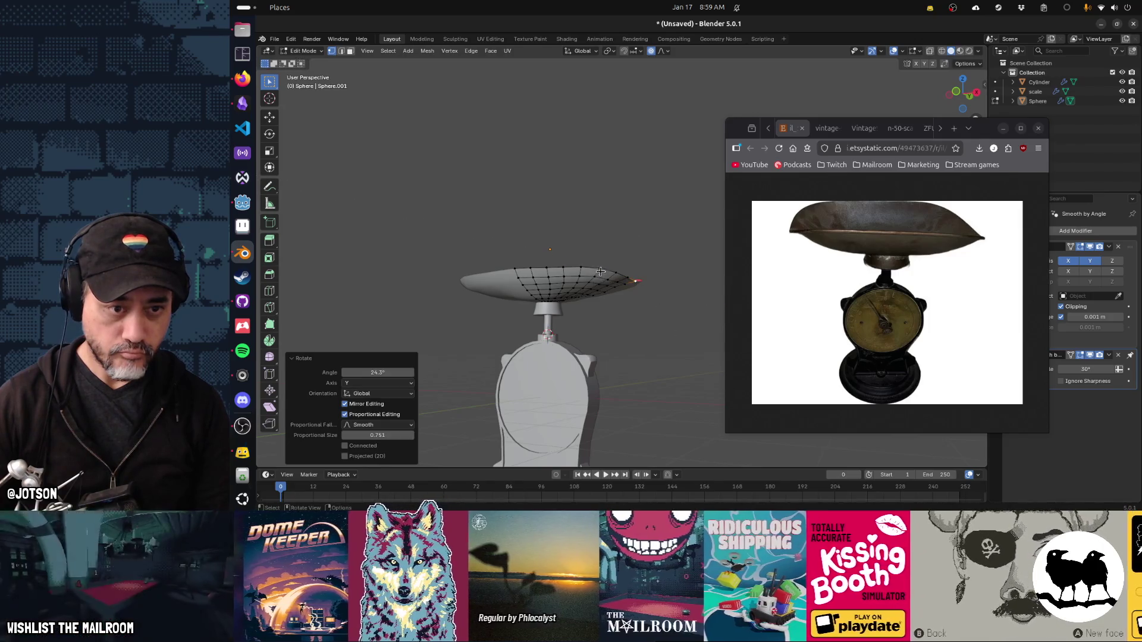
Select rim vertices and lift them about 0.065 m on Z, then return to Object Mode.
{"action": "left_click", "coordinate": [564, 266]}
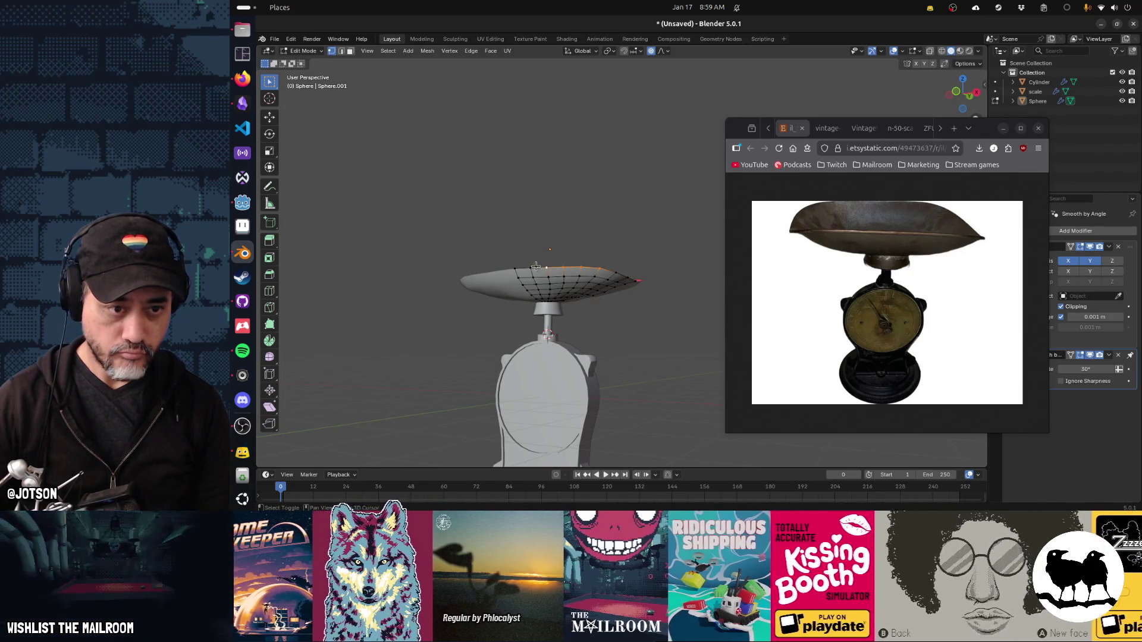
{"action": "left_click", "coordinate": [529, 269]}
{"action": "key", "text": "g"}
{"action": "key", "text": "z"}
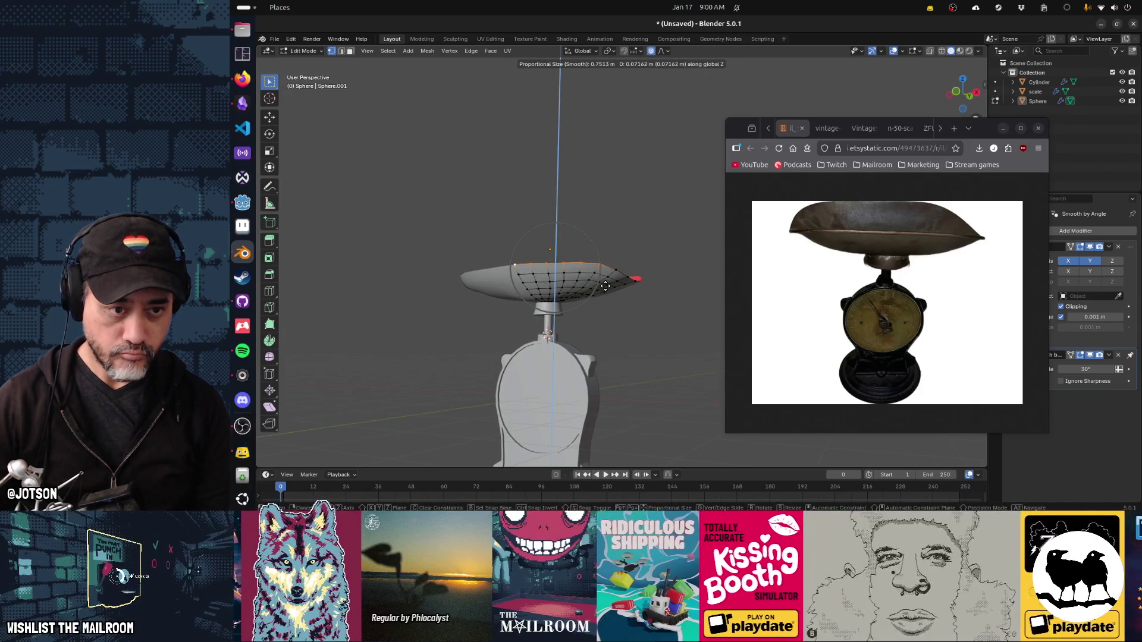
{"action": "left_click", "coordinate": [605, 287]}
{"action": "left_click_drag", "start_coordinate": [605, 287], "coordinate": [561, 351]}
{"action": "key", "text": "g"}
{"action": "key", "text": "z"}
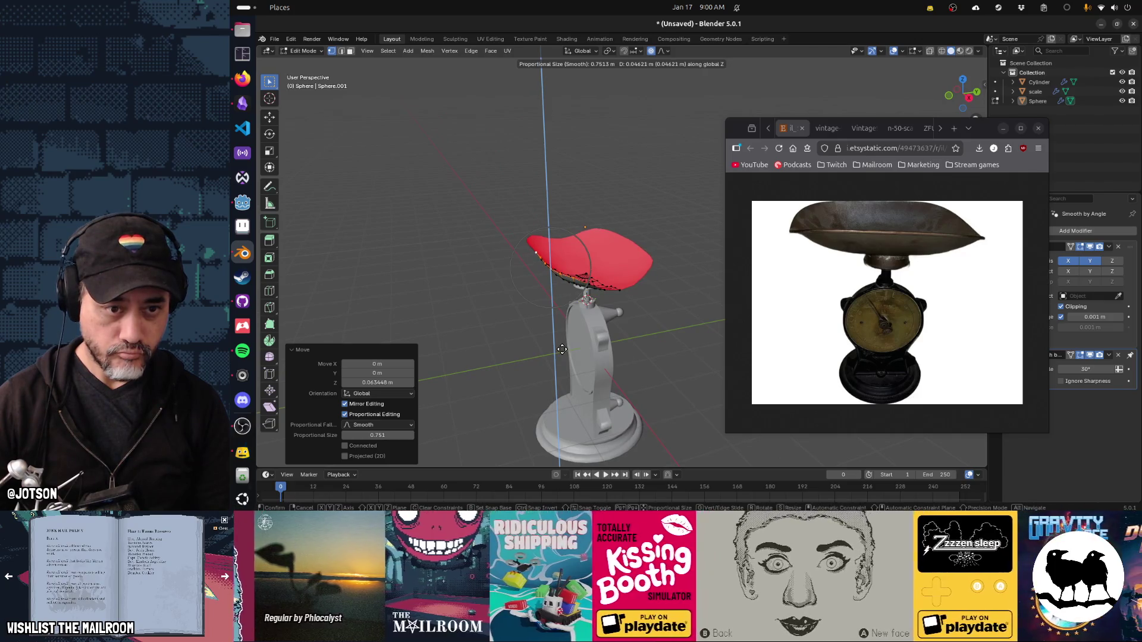
{"action": "left_click", "coordinate": [563, 348]}
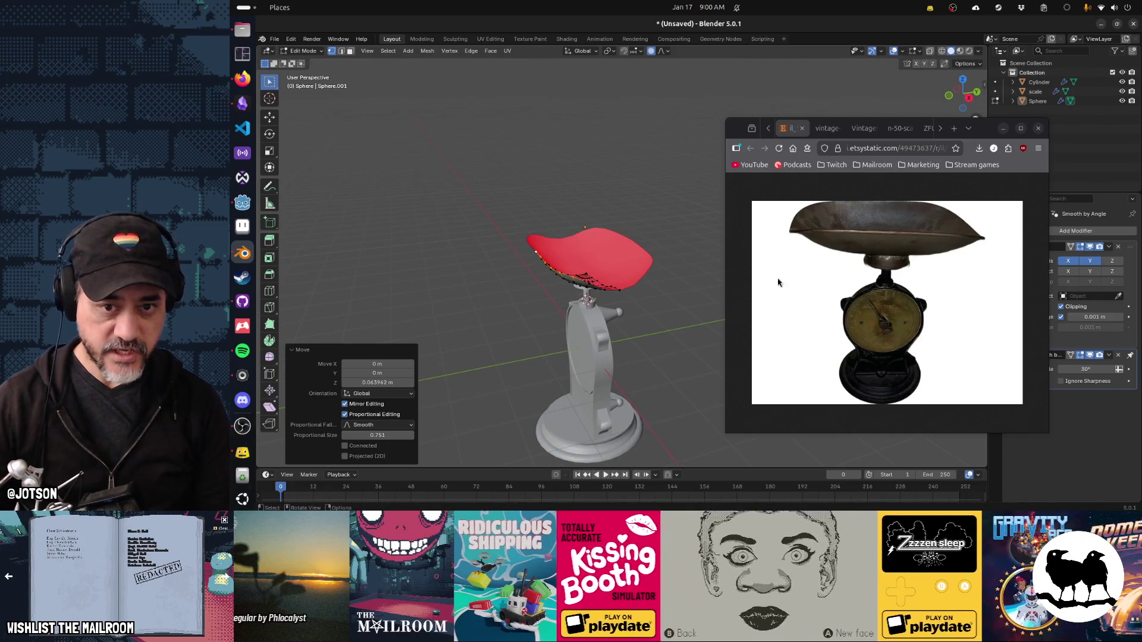
{"action": "left_click_drag", "start_coordinate": [559, 357], "coordinate": [547, 361]}
{"action": "key", "text": "Tab"}
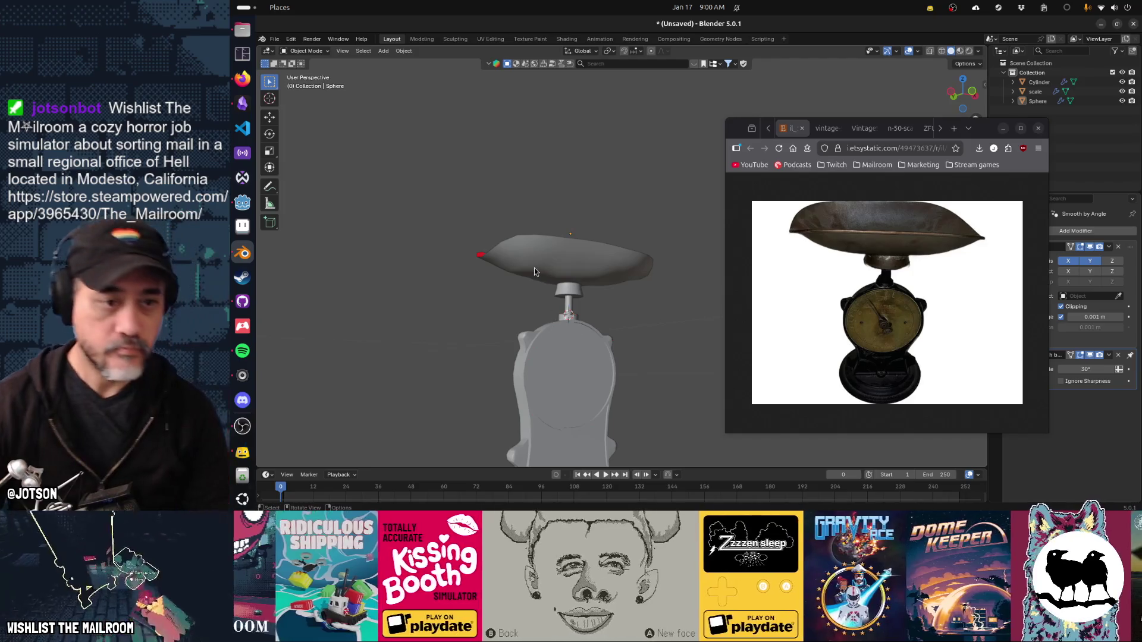
Add a Solidify modifier to the dish and set its thickness to 0.05 m.
{"action": "left_click", "coordinate": [535, 273]}
{"action": "left_click_drag", "start_coordinate": [975, 134], "coordinate": [930, 129]}
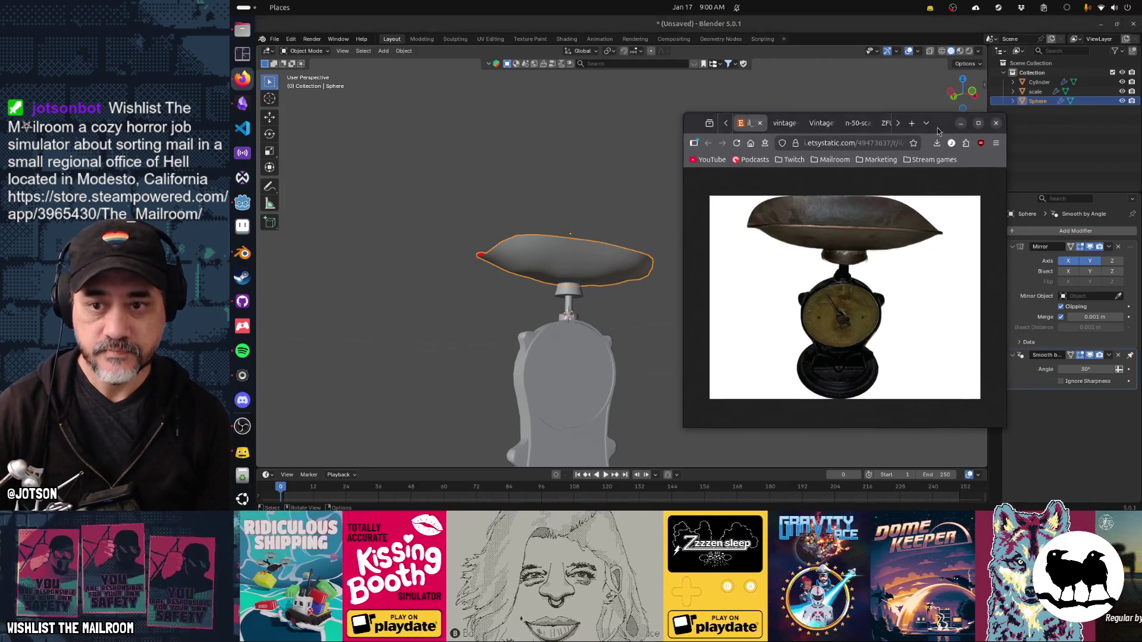
{"action": "left_click", "coordinate": [1080, 231]}
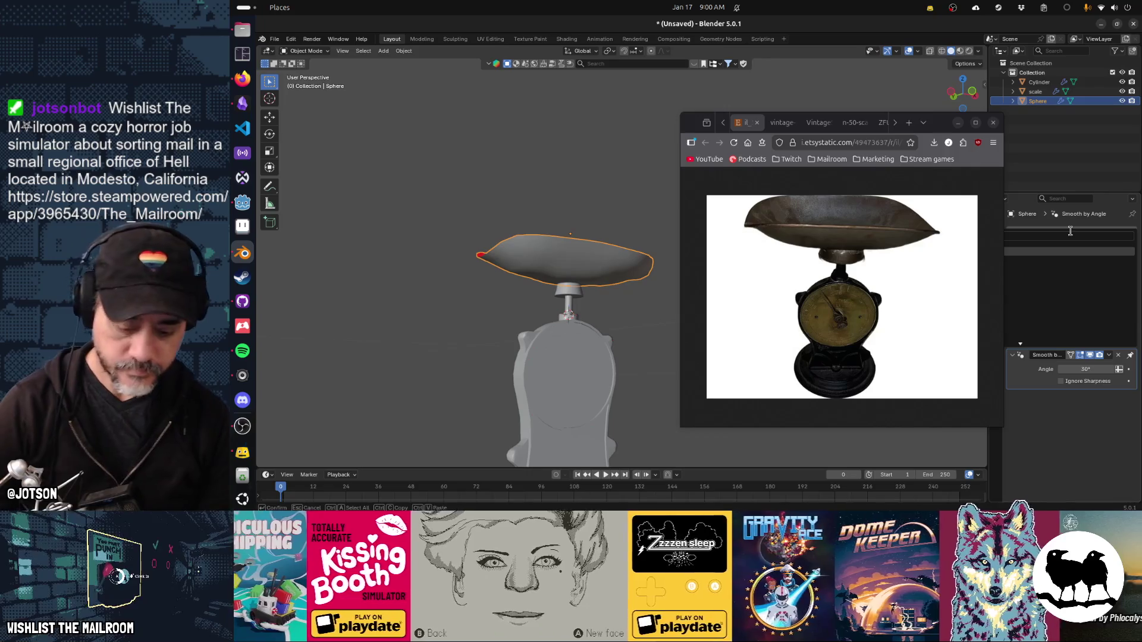
{"action": "key", "text": "Escape"}
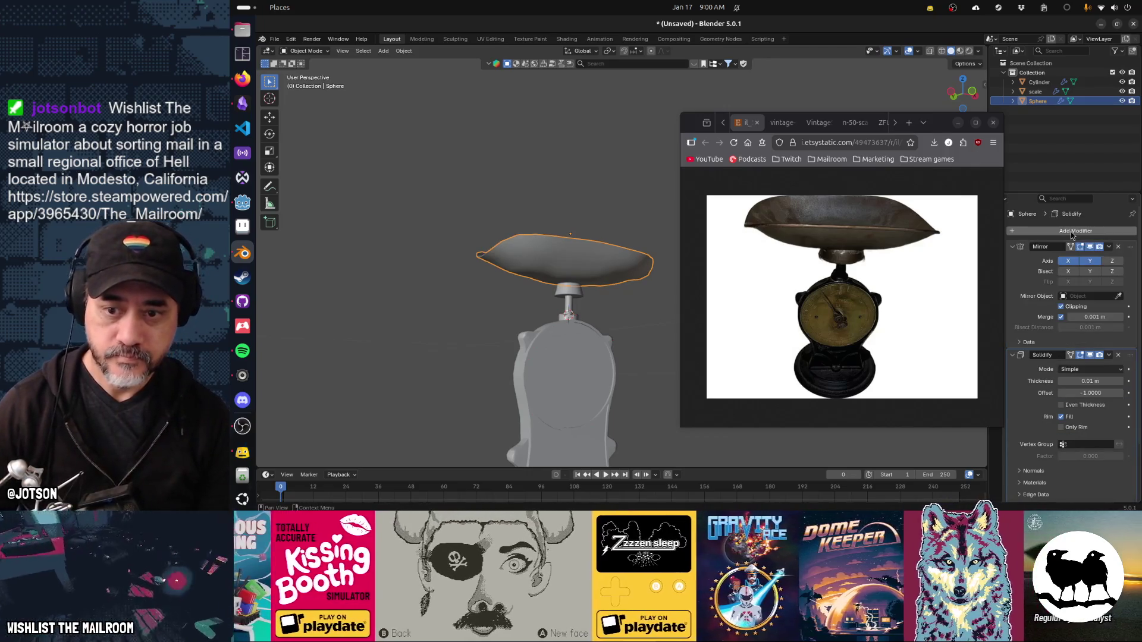
{"action": "left_click_drag", "start_coordinate": [618, 310], "coordinate": [630, 345]}
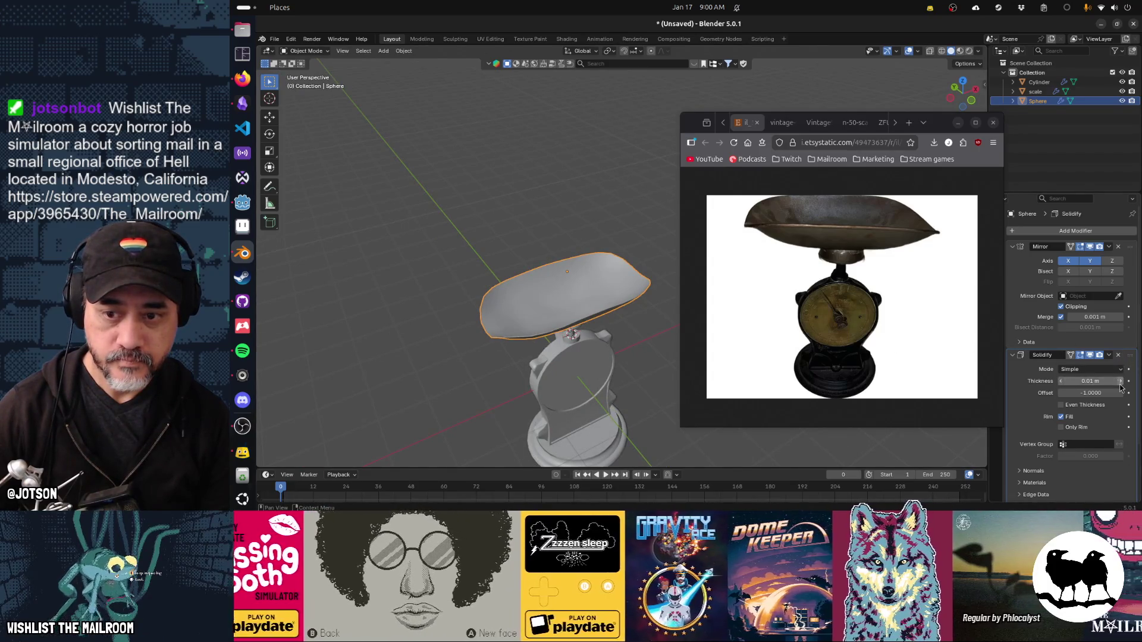
{"action": "left_click", "coordinate": [1120, 385]}
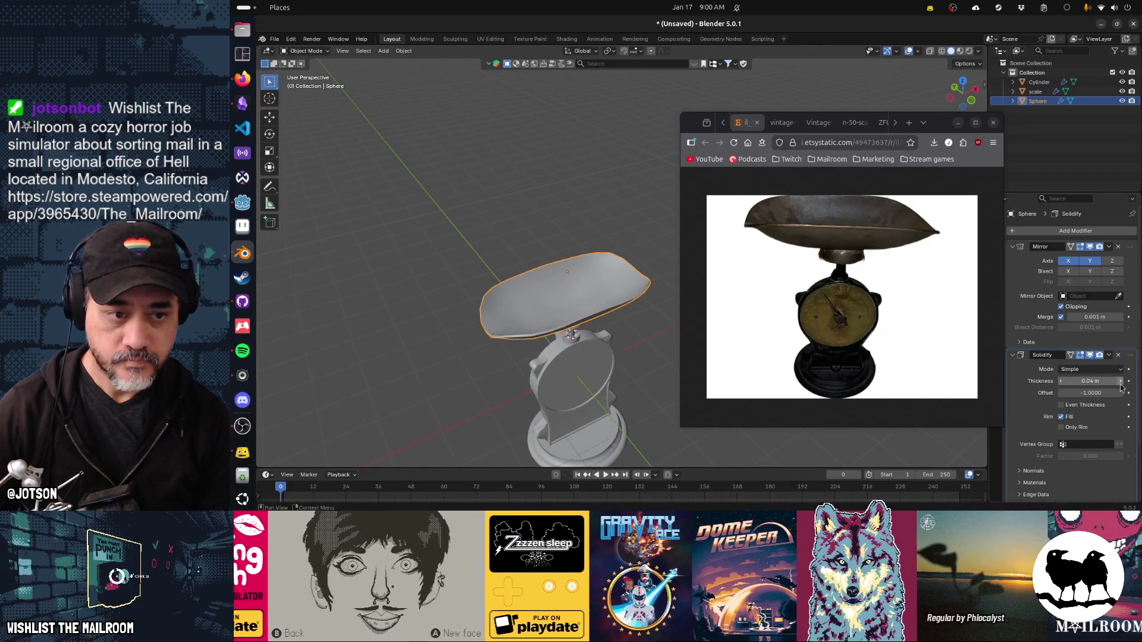
{"action": "left_click", "coordinate": [1121, 385]}
Select the scale body and orbit to inspect the finished model.
{"action": "left_click", "coordinate": [562, 385]}
{"action": "left_click_drag", "start_coordinate": [562, 384], "coordinate": [589, 321]}
{"action": "left_click_drag", "start_coordinate": [485, 290], "coordinate": [477, 301]}
{"action": "left_click_drag", "start_coordinate": [577, 337], "coordinate": [477, 293]}
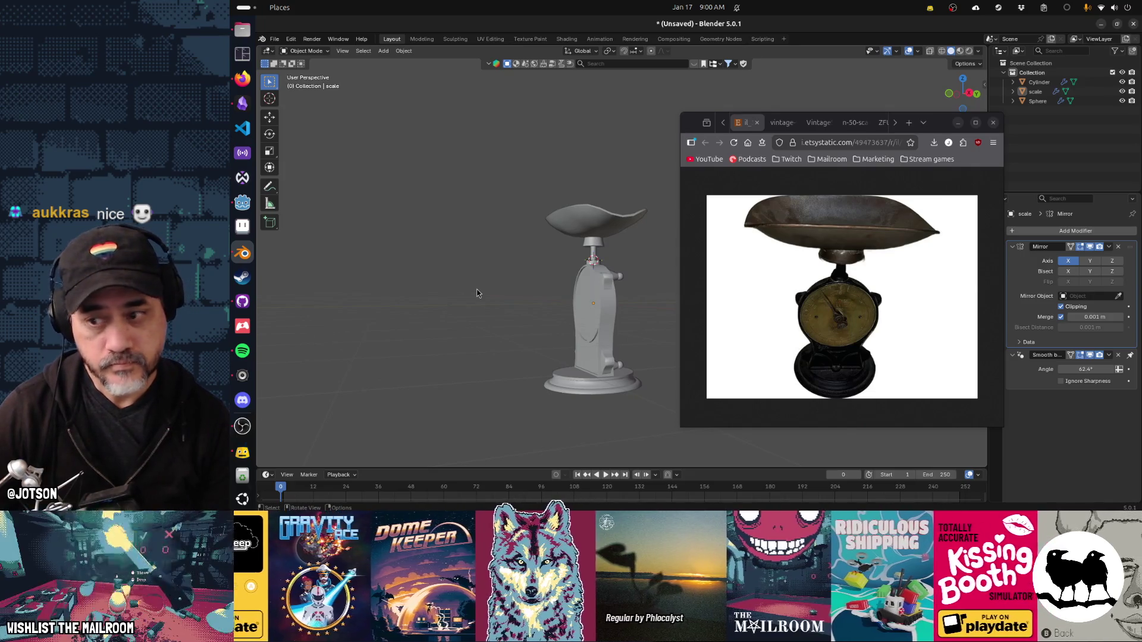
Bring the reference browser forward and switch to the green scale photo in the Antique tab.
{"action": "left_click_drag", "start_coordinate": [459, 302], "coordinate": [478, 314]}
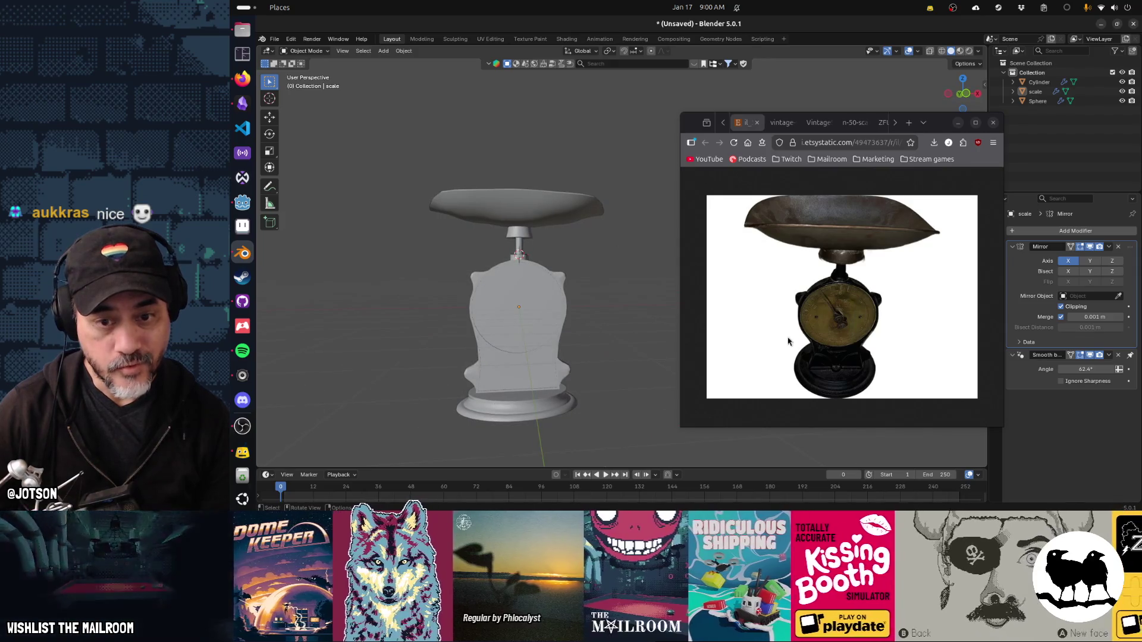
{"action": "left_click", "coordinate": [749, 124]}
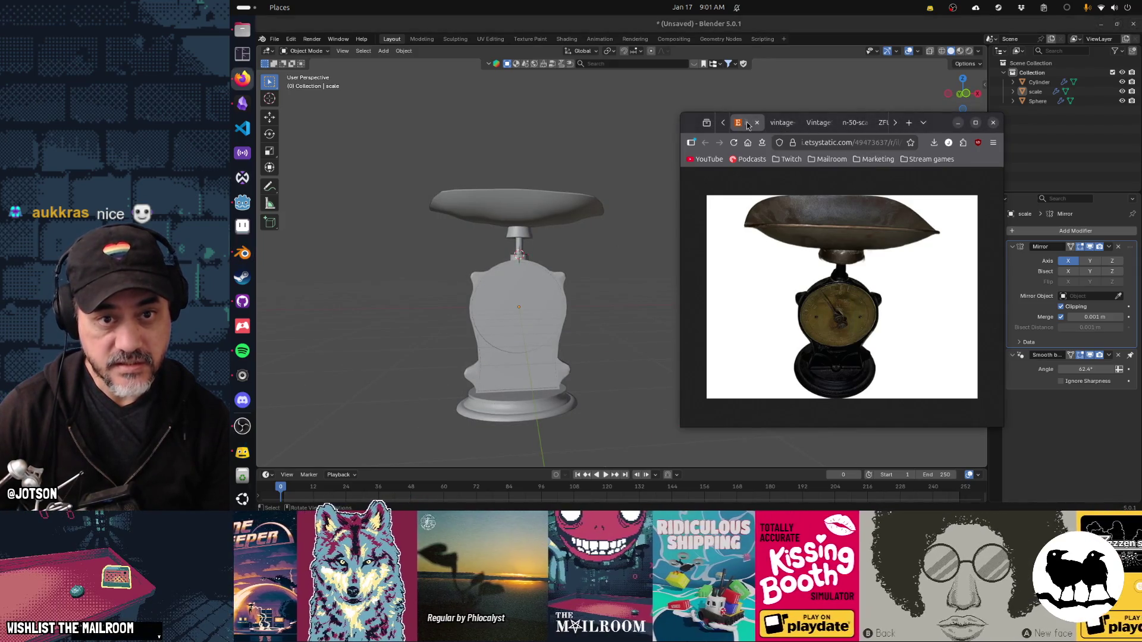
{"action": "scroll", "scroll_direction": "up", "scroll_amount": 3}
{"action": "left_click", "coordinate": [748, 125]}
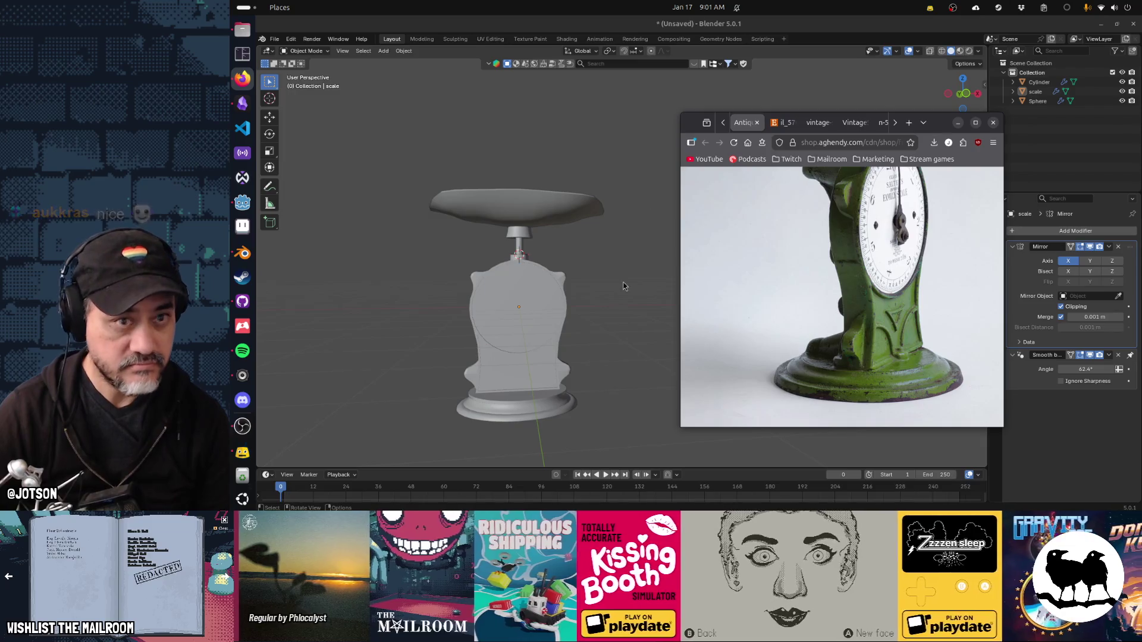
Minimize the browser and enable Statistics in Viewport Overlays, showing 3 objects and 1,722 vertices.
{"action": "left_click", "coordinate": [919, 52]}
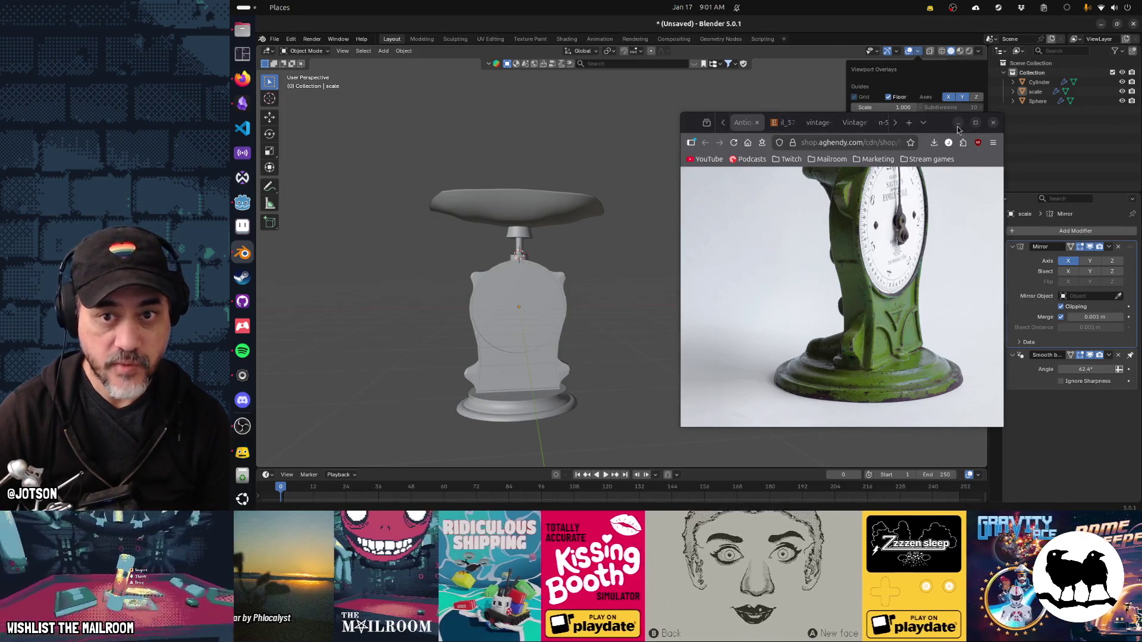
{"action": "left_click", "coordinate": [956, 123]}
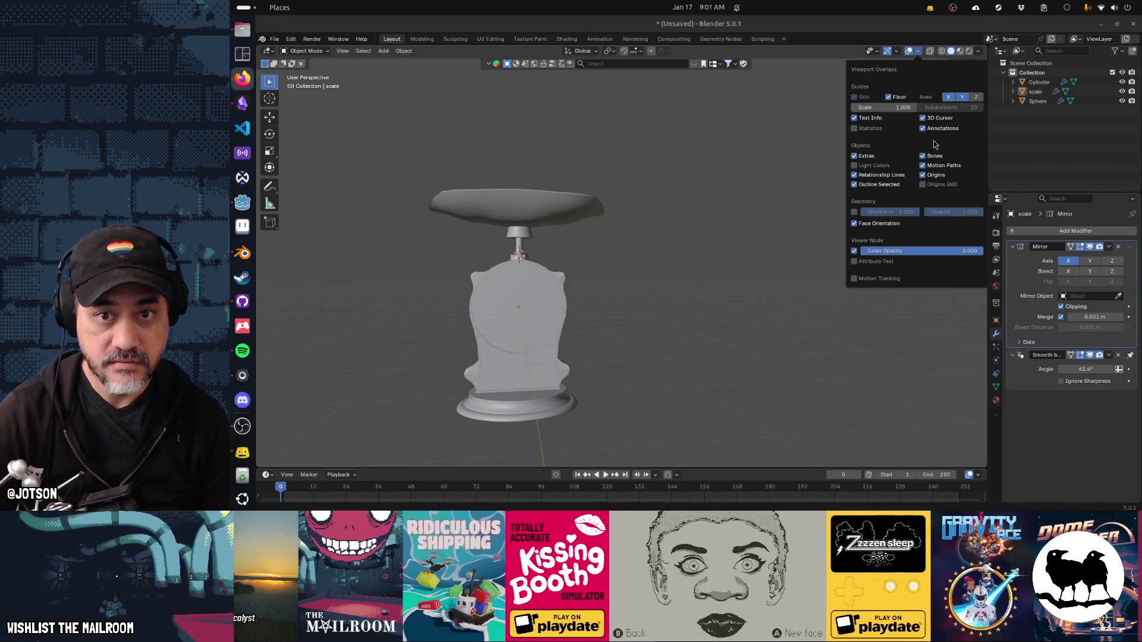
{"action": "left_click", "coordinate": [868, 128]}
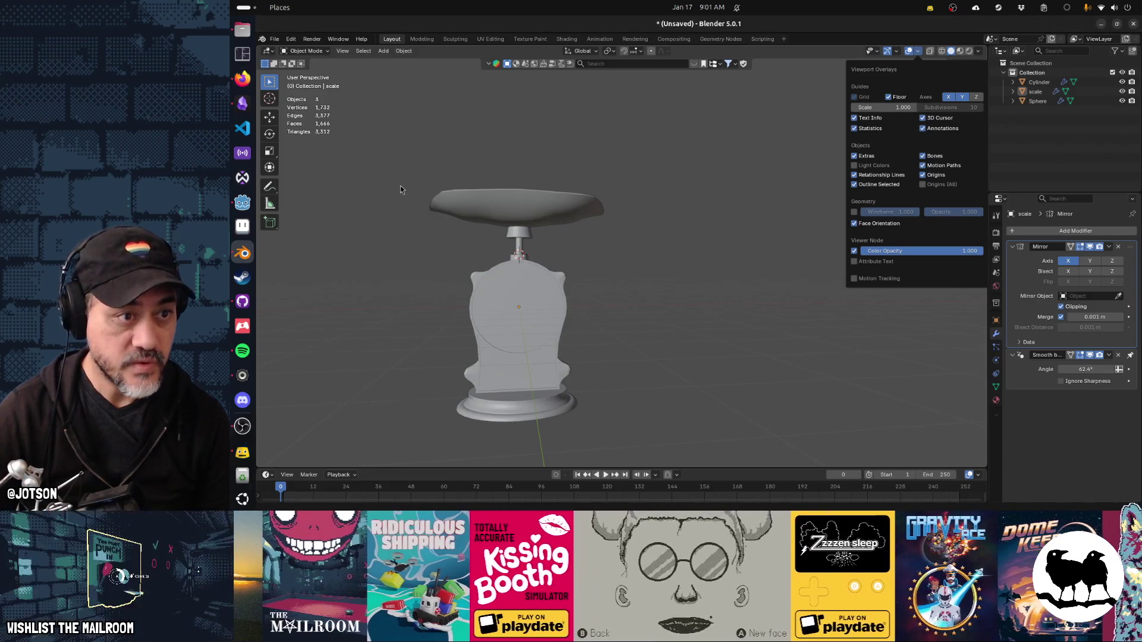
{"action": "left_click_drag", "start_coordinate": [598, 280], "coordinate": [630, 301]}
{"action": "key", "text": "Tab"}
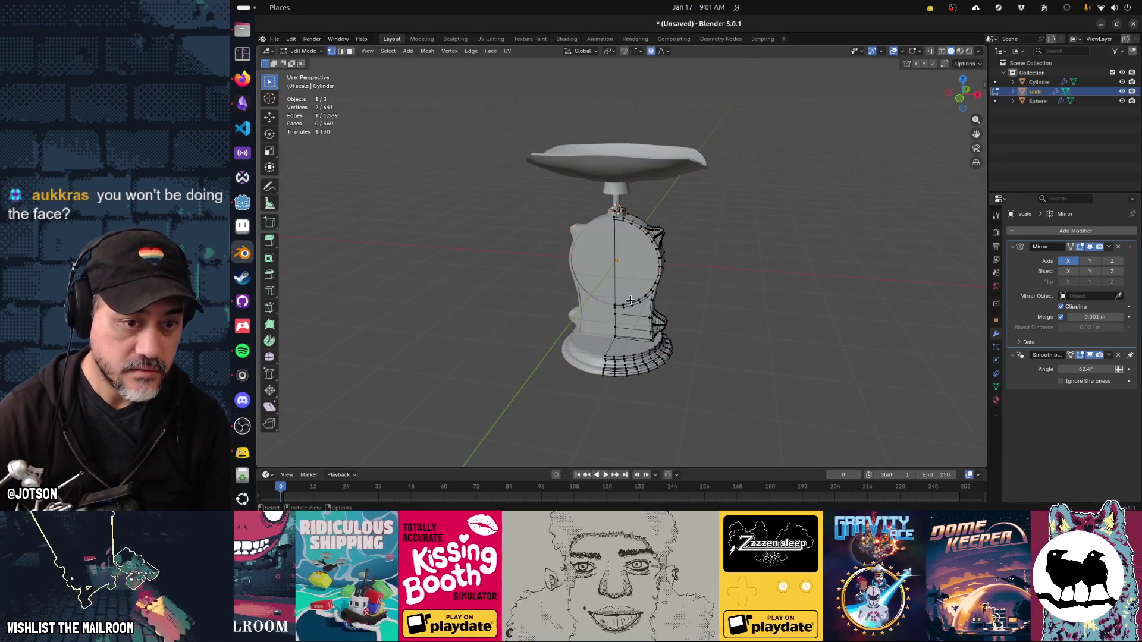
Toggle Edit Mode on the dish, stem and body to inspect each mesh.
{"action": "key", "text": "Tab"}
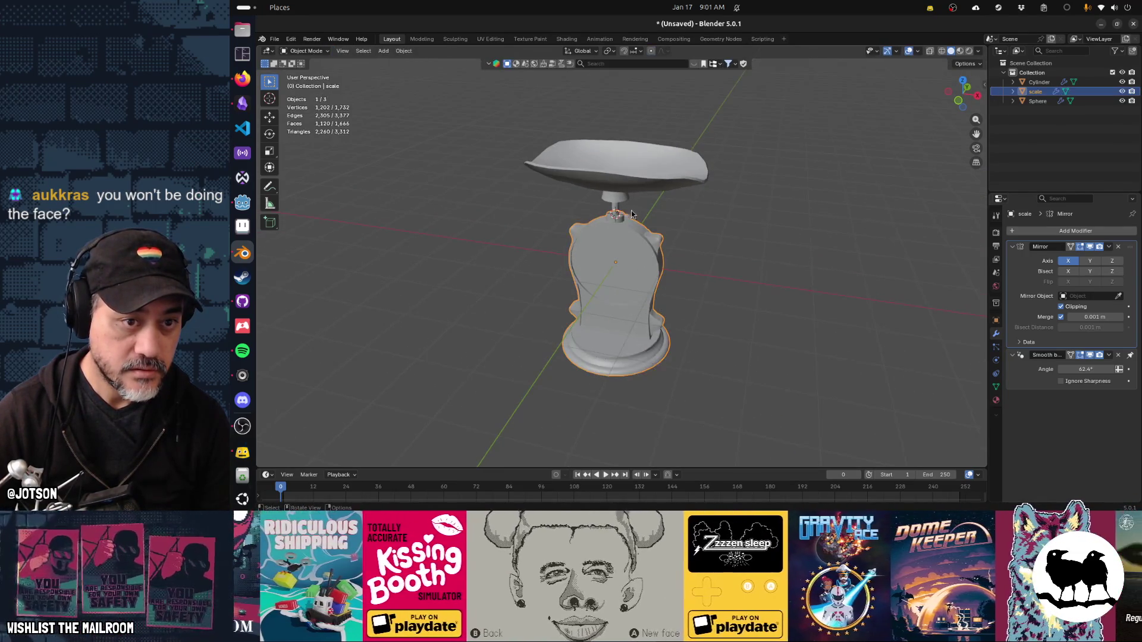
{"action": "left_click", "coordinate": [629, 182]}
{"action": "key", "text": "Tab"}
{"action": "key", "text": "Tab"}
{"action": "left_click", "coordinate": [616, 205]}
{"action": "key", "text": "Tab"}
{"action": "key", "text": "Tab"}
{"action": "left_click", "coordinate": [620, 249]}
{"action": "key", "text": "Tab"}
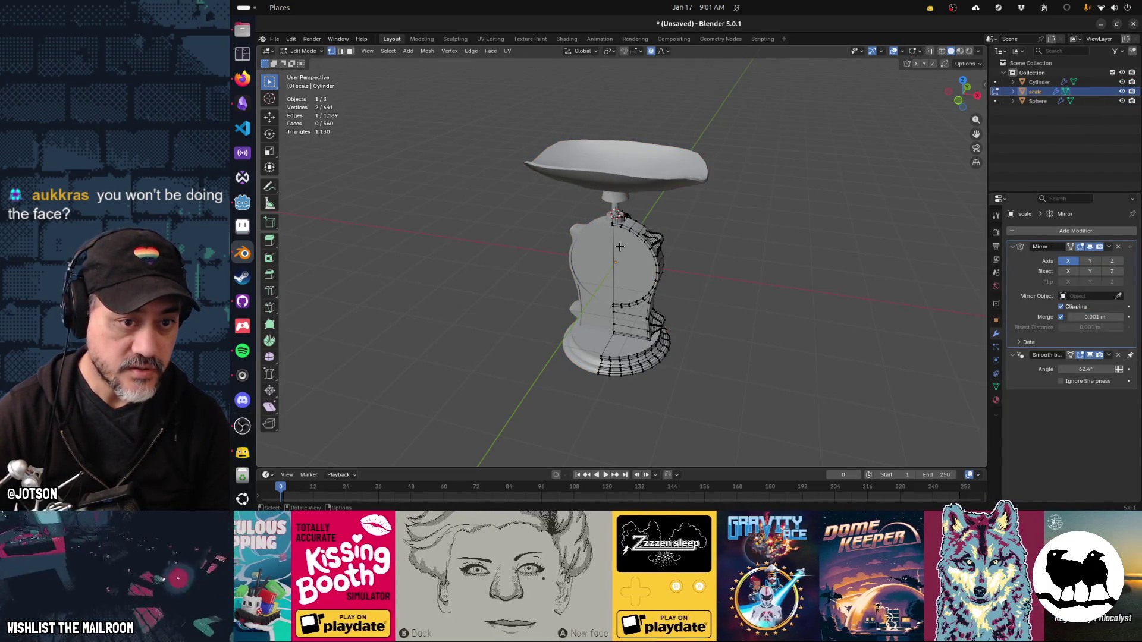
{"action": "scroll", "scroll_direction": "up", "scroll_amount": 3}
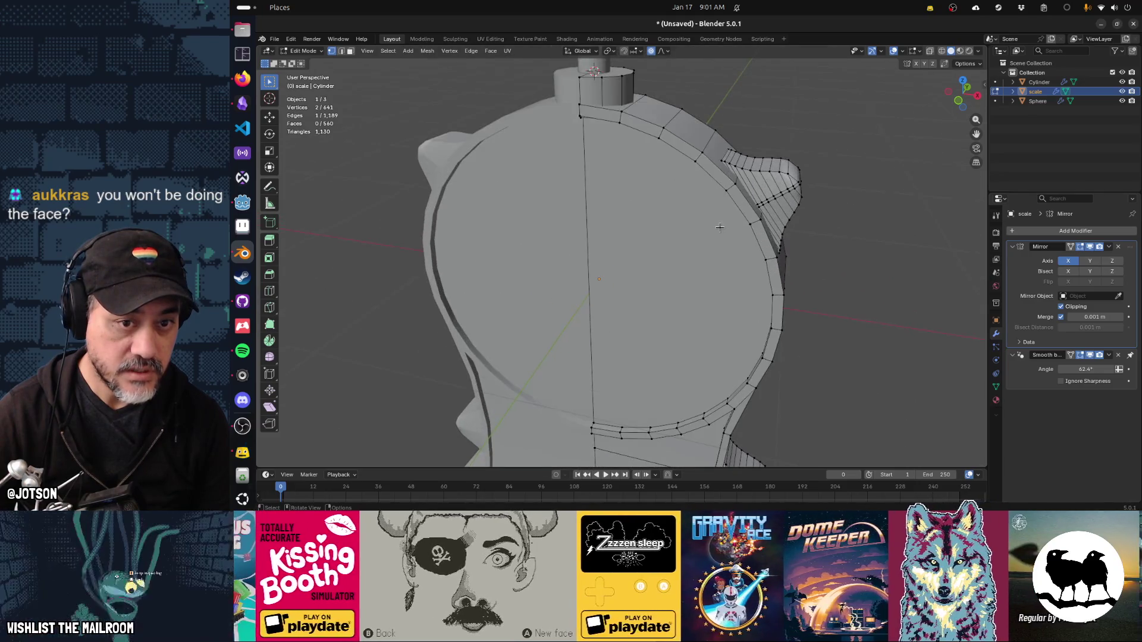
{"action": "scroll", "scroll_direction": "down", "scroll_amount": 3}
{"action": "key", "text": "Tab"}
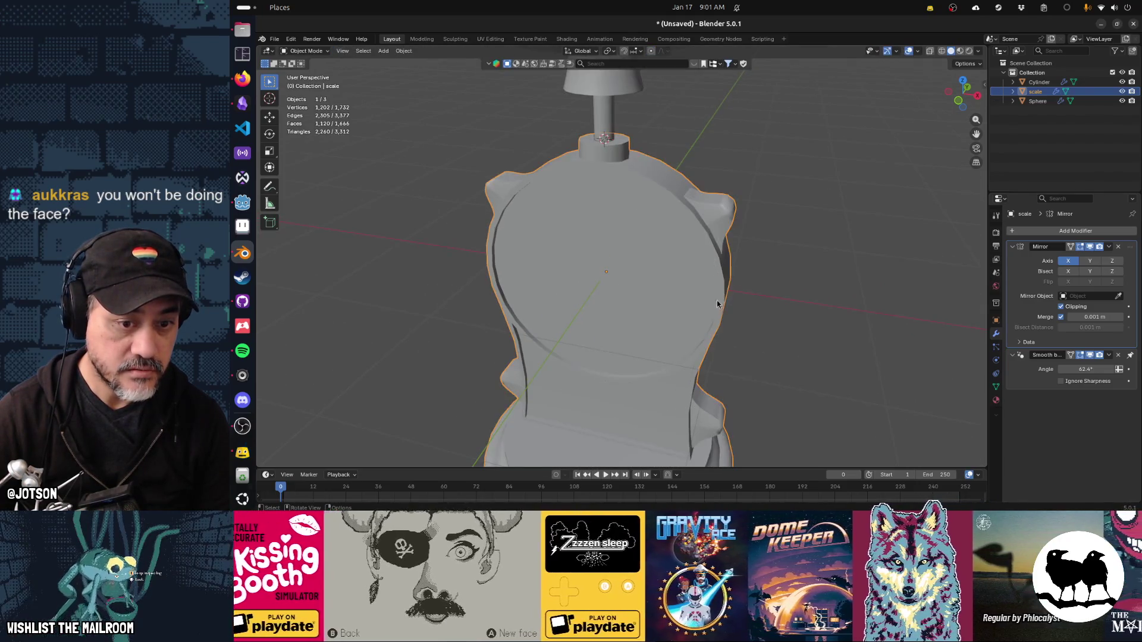
Look down on the body and inspect the dish mesh from the side.
{"action": "left_click_drag", "start_coordinate": [669, 332], "coordinate": [641, 278]}
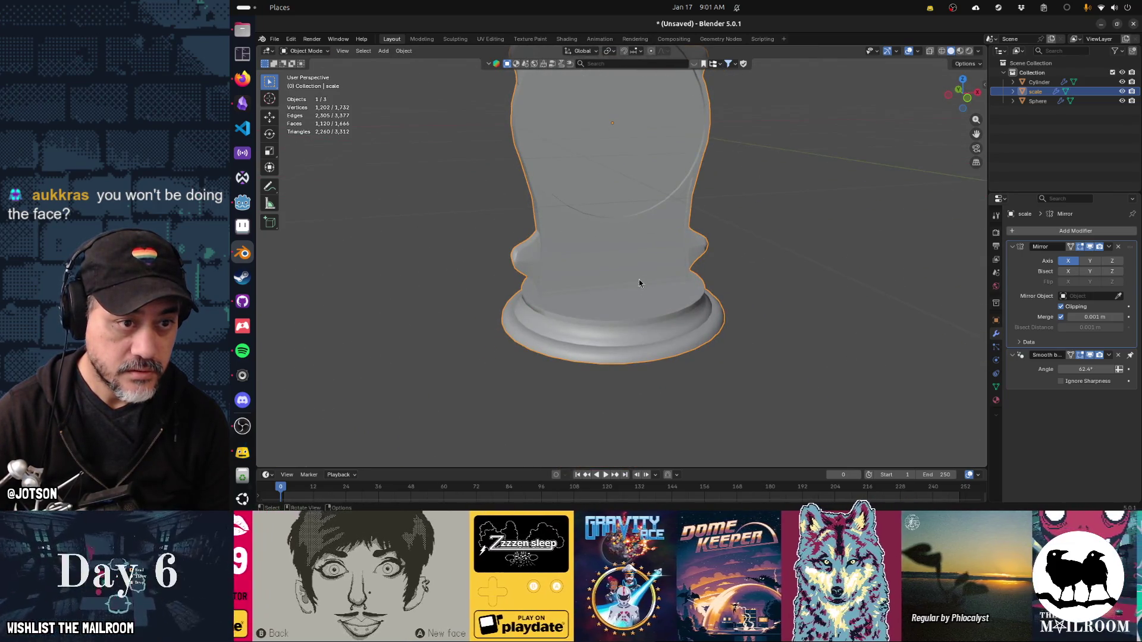
{"action": "left_click_drag", "start_coordinate": [650, 191], "coordinate": [569, 144]}
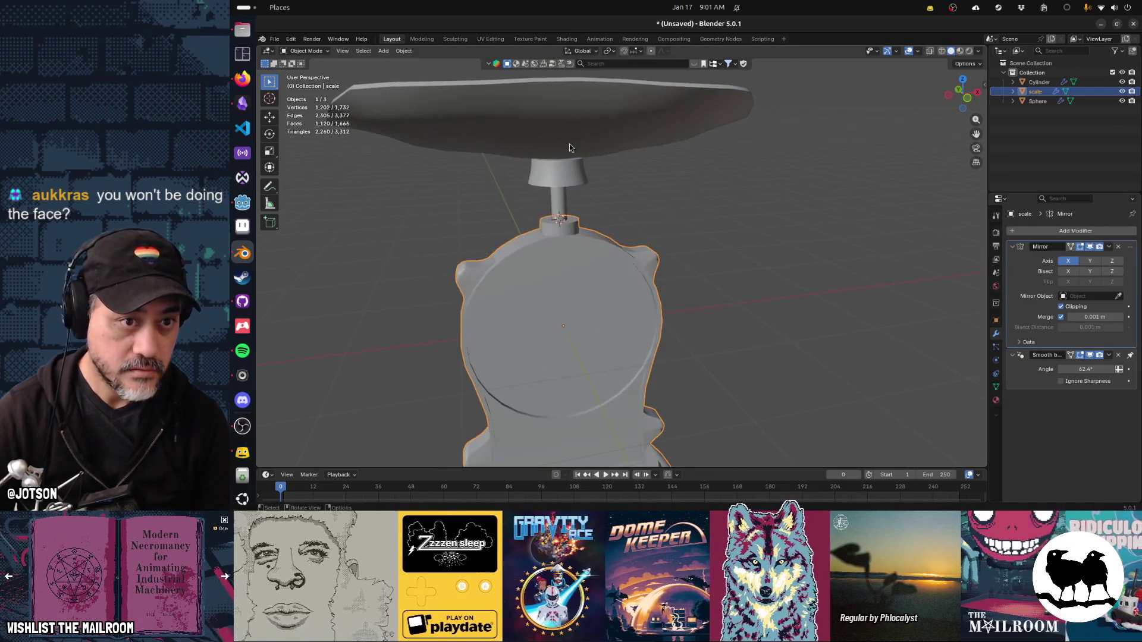
{"action": "left_click", "coordinate": [569, 144]}
{"action": "key", "text": "Tab"}
{"action": "left_click_drag", "start_coordinate": [704, 187], "coordinate": [637, 158]}
{"action": "key", "text": "Tab"}
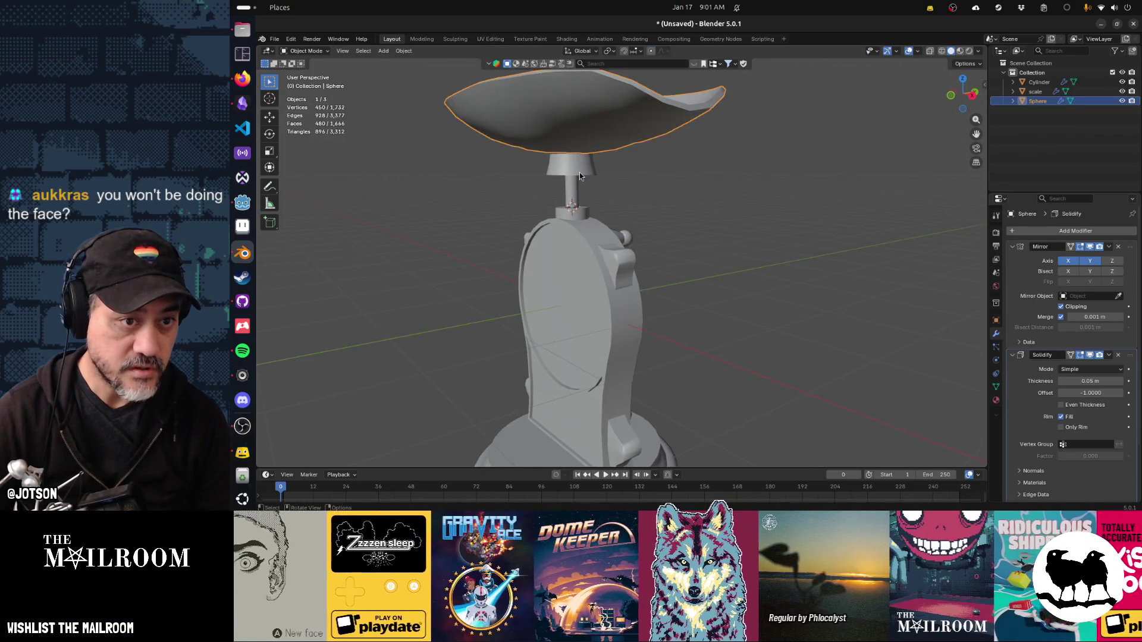
Select the body, then add the stem and dish, making the dish active.
{"action": "left_click", "coordinate": [580, 175]}
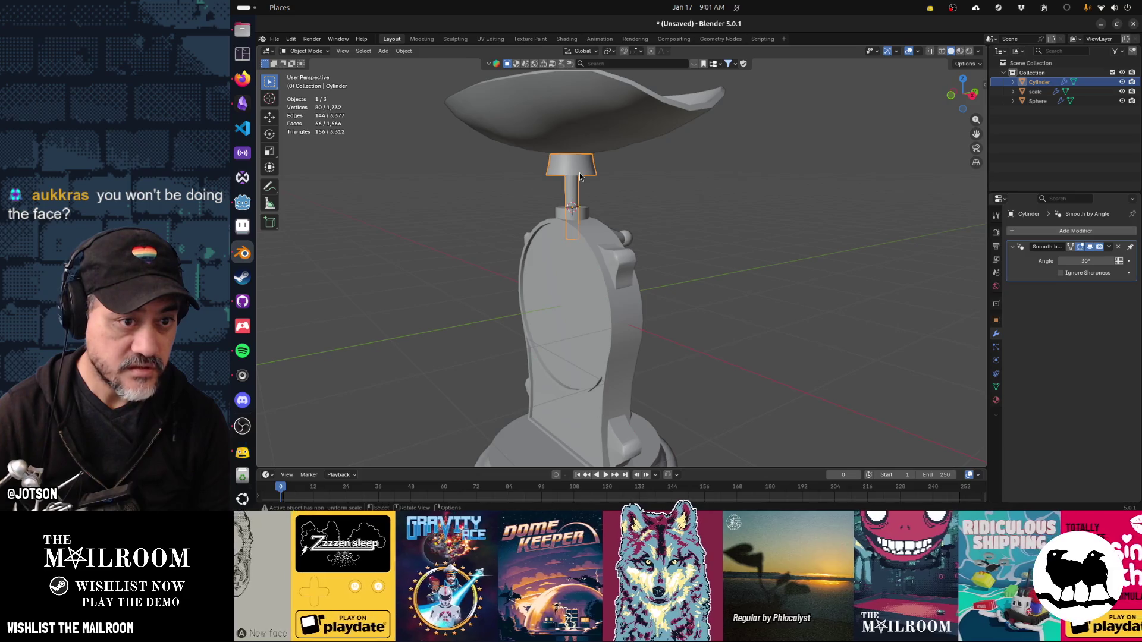
{"action": "left_click", "coordinate": [594, 233]}
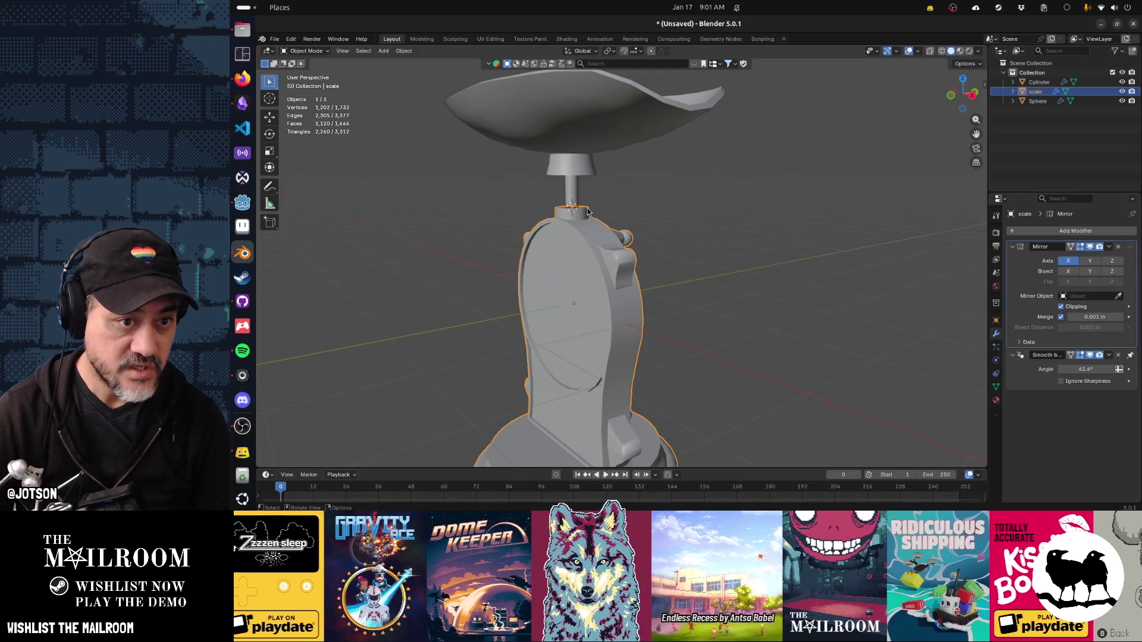
{"action": "left_click", "coordinate": [574, 182]}
{"action": "left_click", "coordinate": [573, 145]}
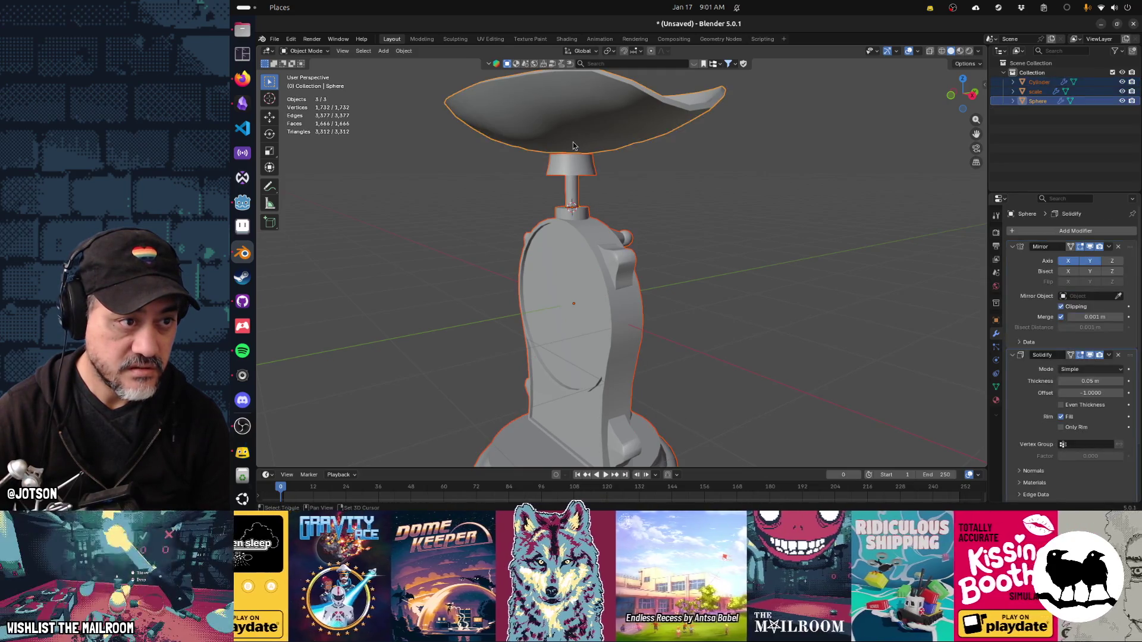
Apply the pan's Mirror and Solidify modifiers into real geometry.
{"action": "left_click", "coordinate": [574, 146]}
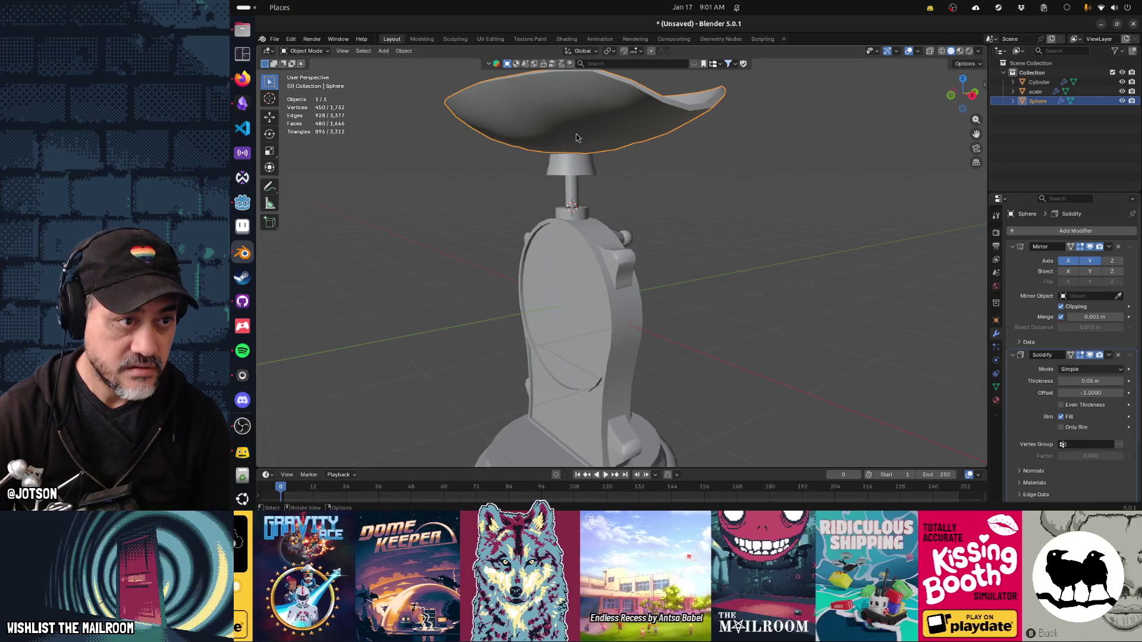
{"action": "key", "text": "Tab"}
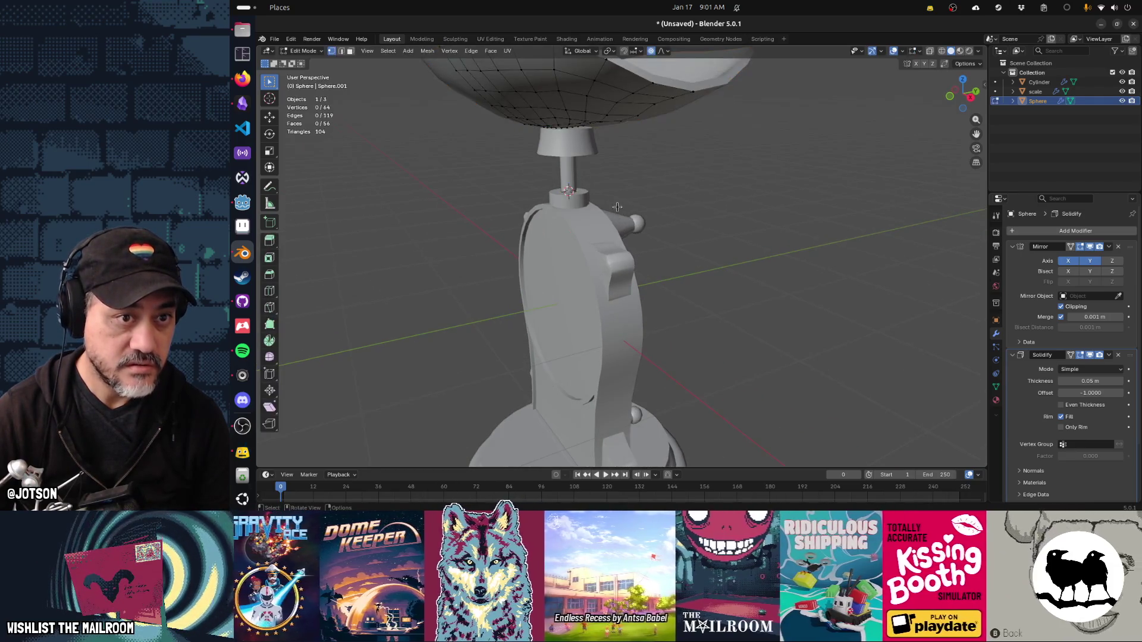
{"action": "left_click_drag", "start_coordinate": [619, 216], "coordinate": [674, 186]}
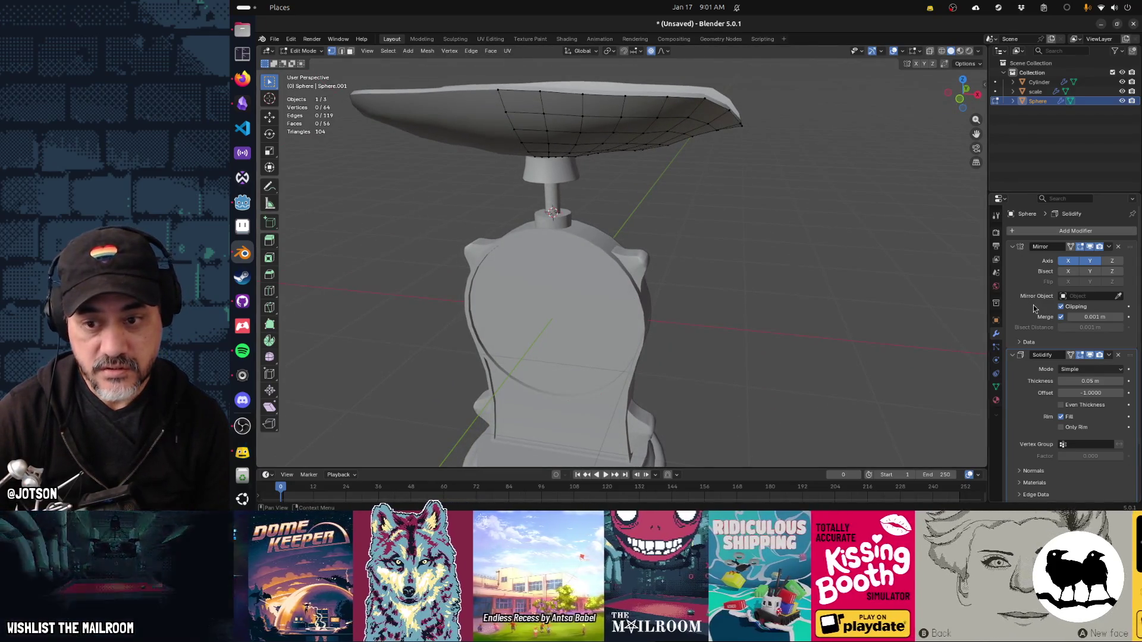
{"action": "scroll", "scroll_direction": "down", "scroll_amount": 3}
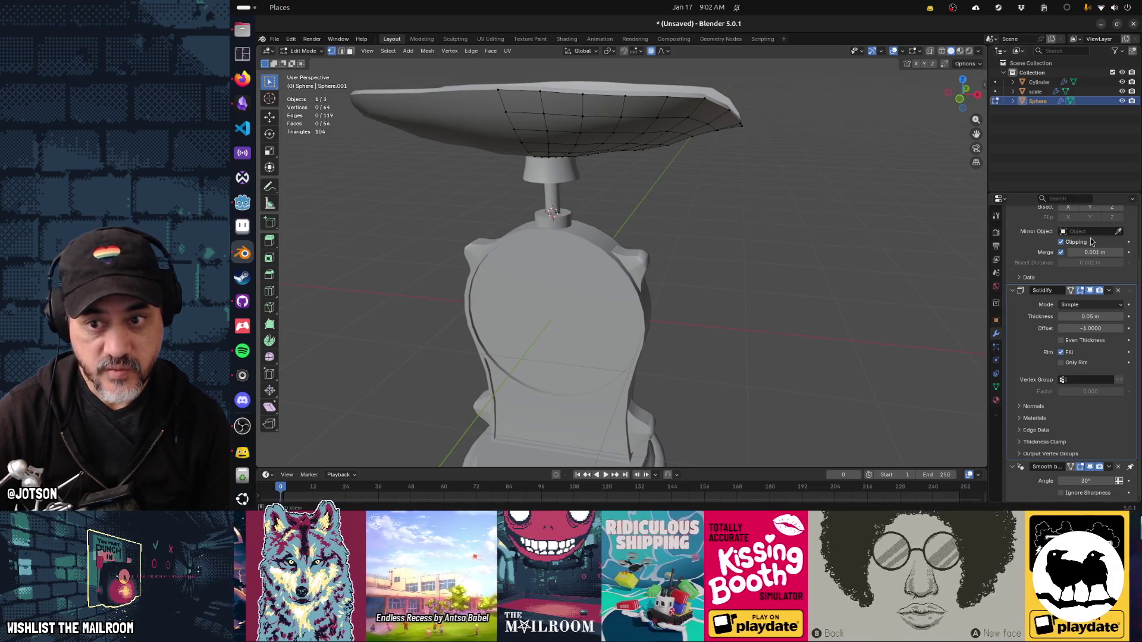
{"action": "key", "text": "Tab"}
{"action": "key", "text": "ctrl+a"}
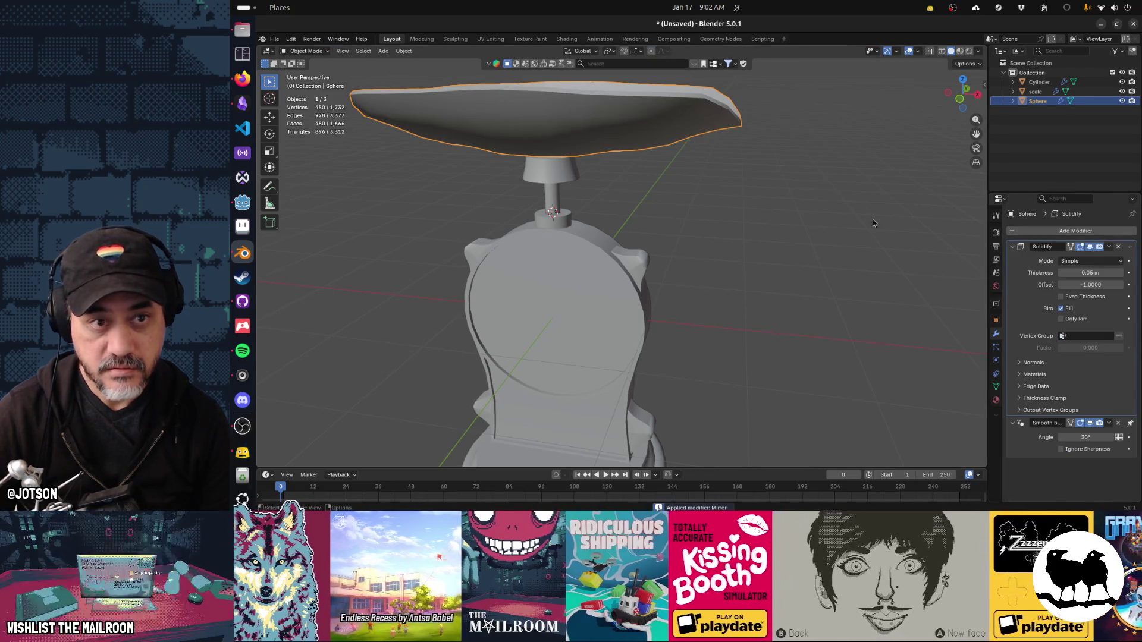
{"action": "key", "text": "Tab"}
{"action": "key", "text": "Tab"}
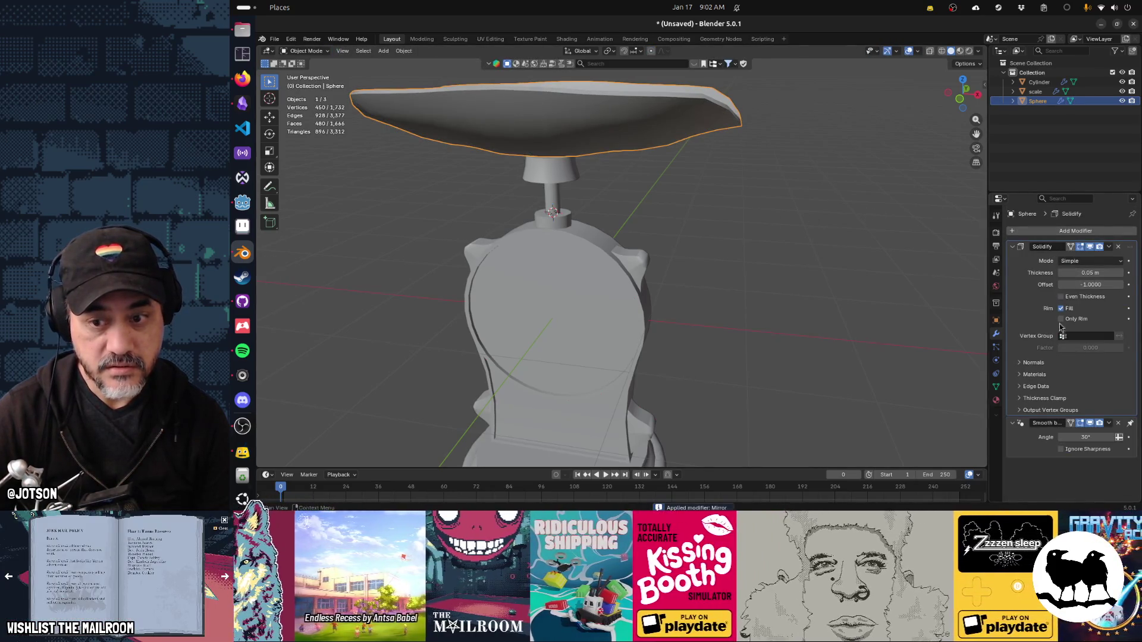
{"action": "key", "text": "ctrl+a"}
{"action": "key", "text": "Tab"}
Select the pan's outer and inner rim edge loops, then return to Object Mode.
{"action": "left_click_drag", "start_coordinate": [703, 170], "coordinate": [627, 199]}
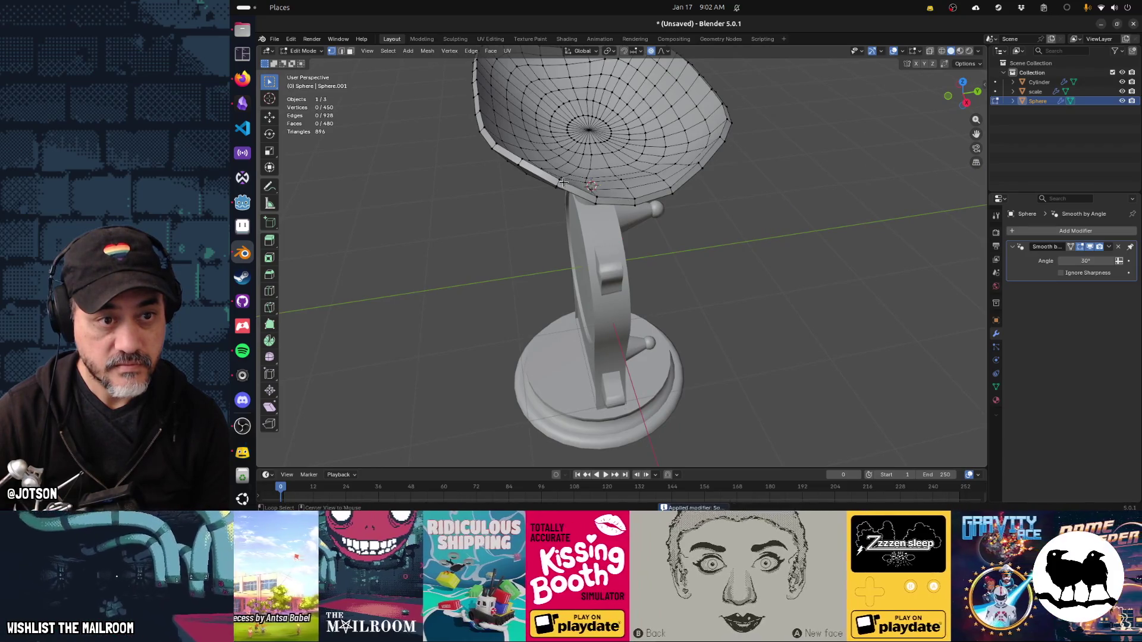
{"action": "left_click", "coordinate": [543, 177]}
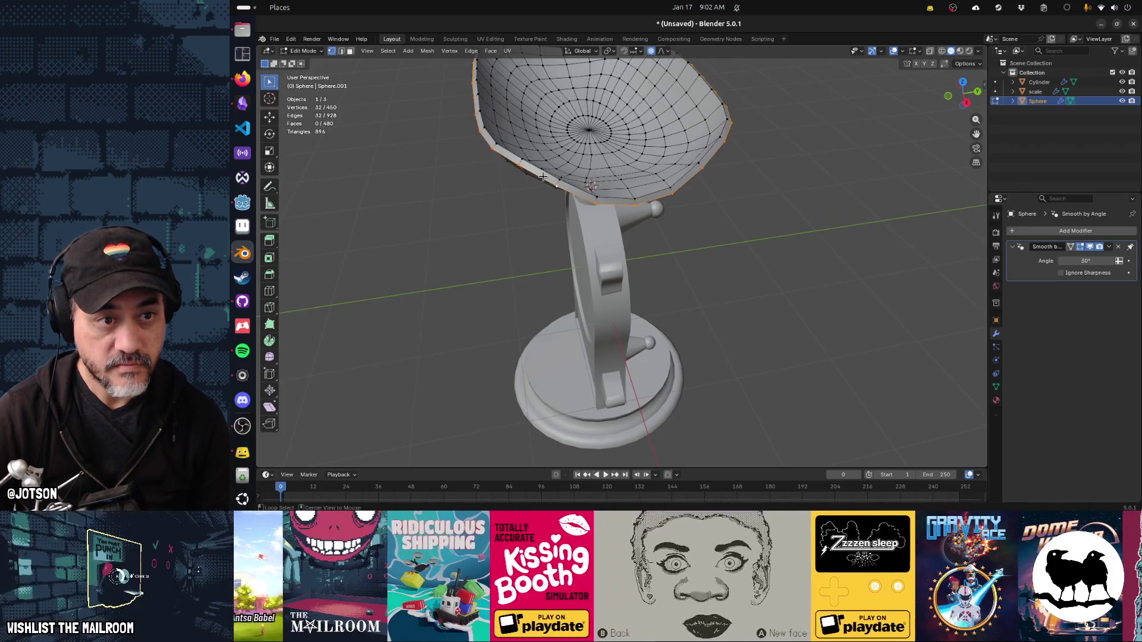
{"action": "left_click", "coordinate": [545, 171]}
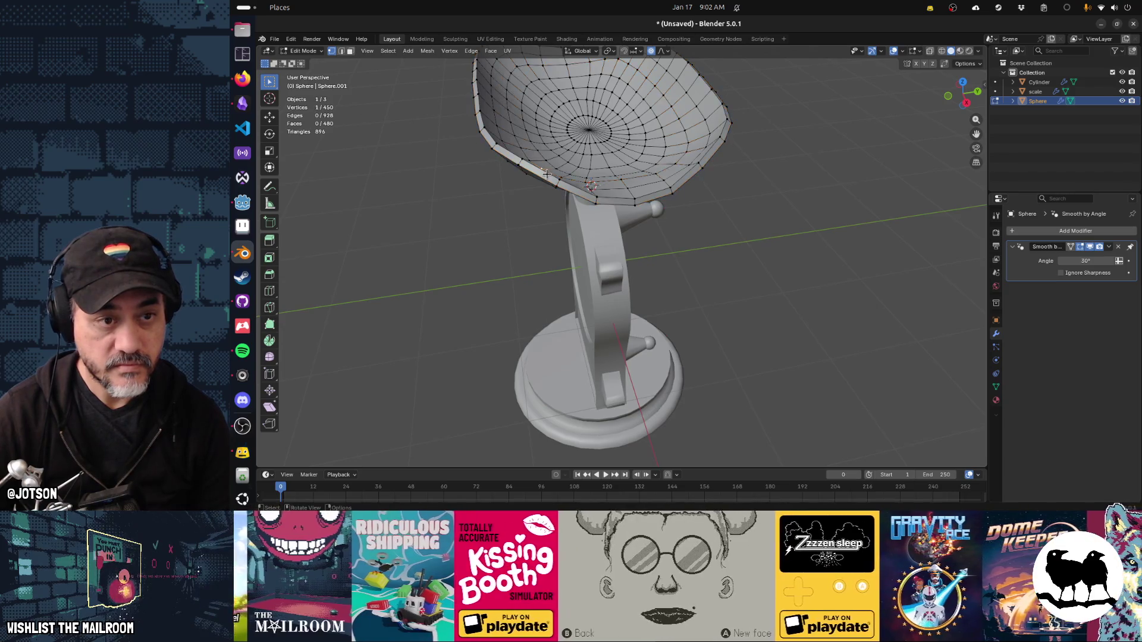
{"action": "key", "text": "Tab"}
{"action": "left_click_drag", "start_coordinate": [545, 170], "coordinate": [645, 159]}
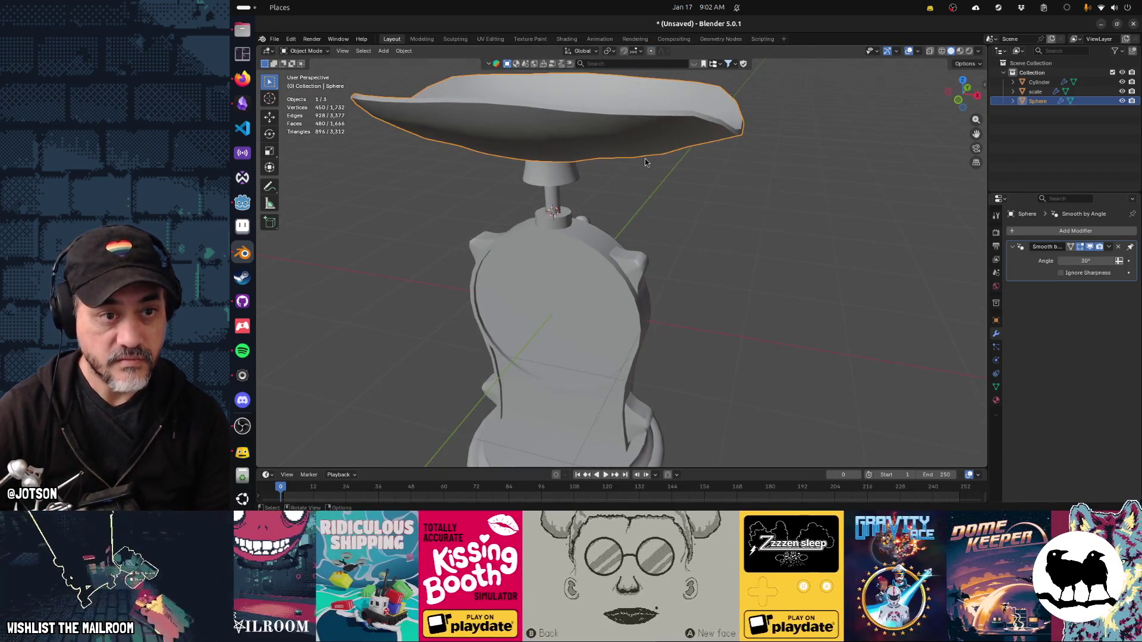
Apply Shade Smooth to the curved pan.
{"action": "key", "text": "F3"}
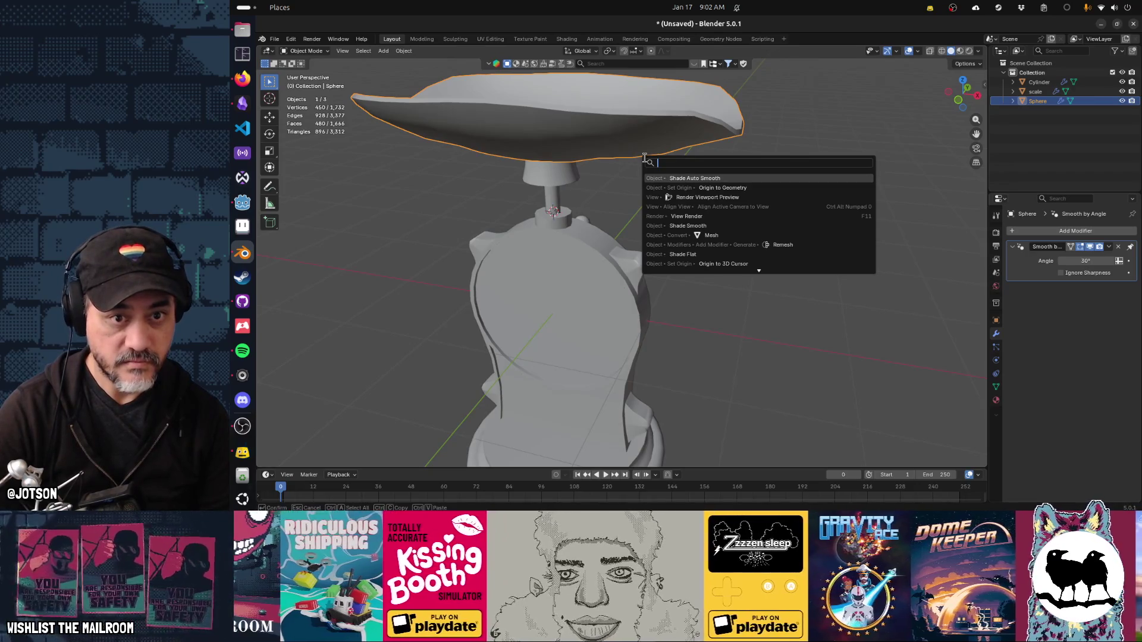
{"action": "key", "text": "Down"}
{"action": "key", "text": "Down"}
{"action": "key", "text": "Down"}
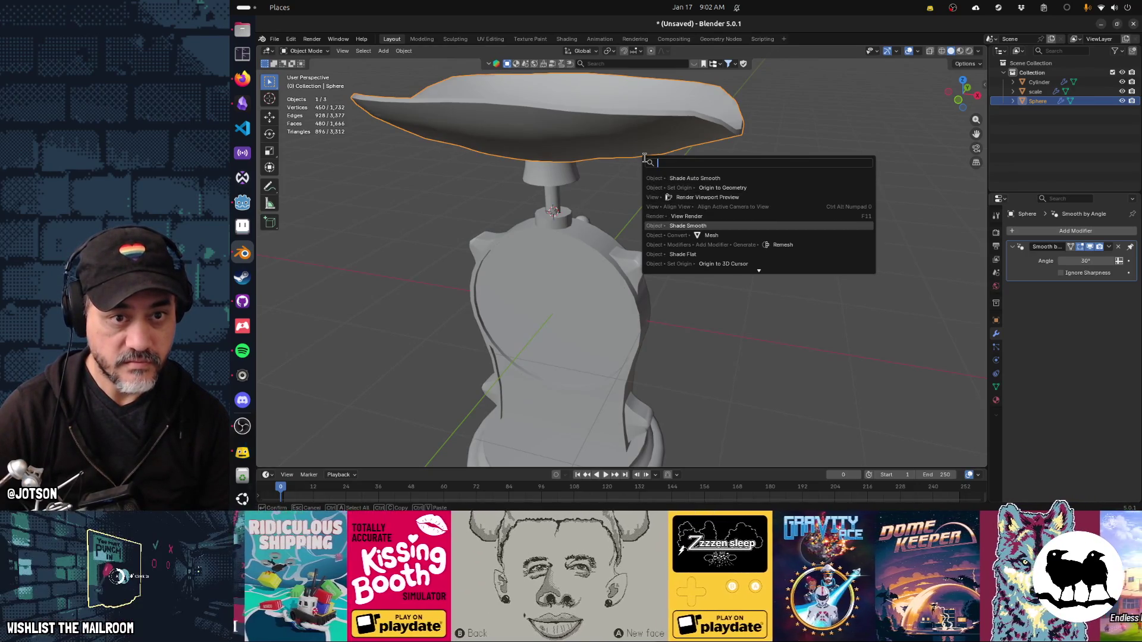
{"action": "key", "text": "Return"}
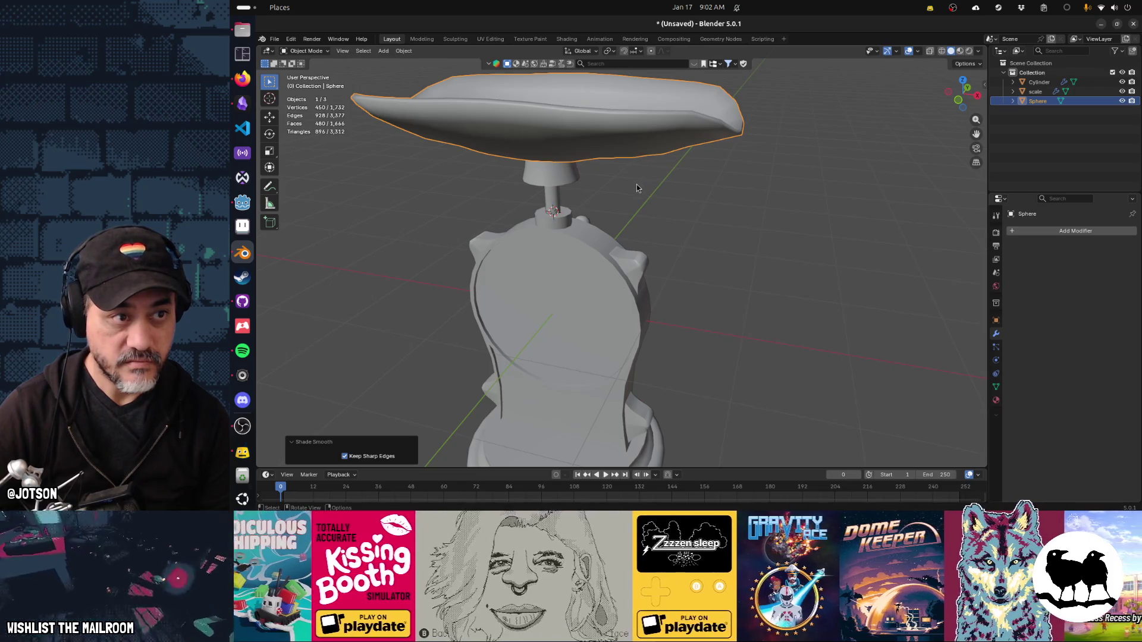
{"action": "left_click_drag", "start_coordinate": [600, 194], "coordinate": [626, 180]}
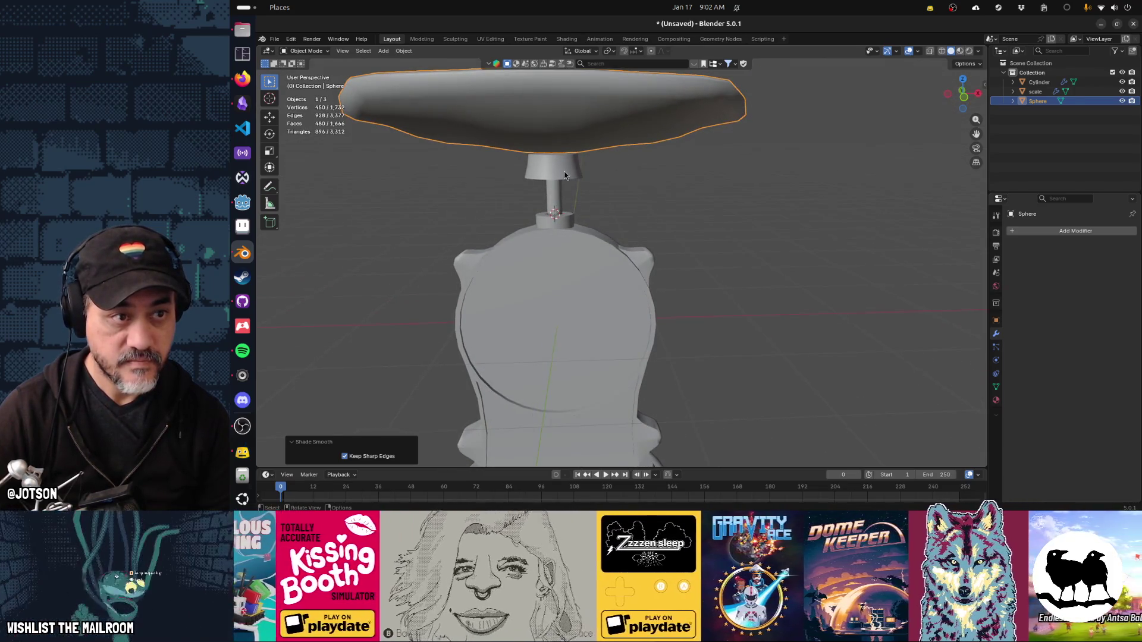
Join the pan into the stem with the stem as the active object.
{"action": "left_click", "coordinate": [565, 175]}
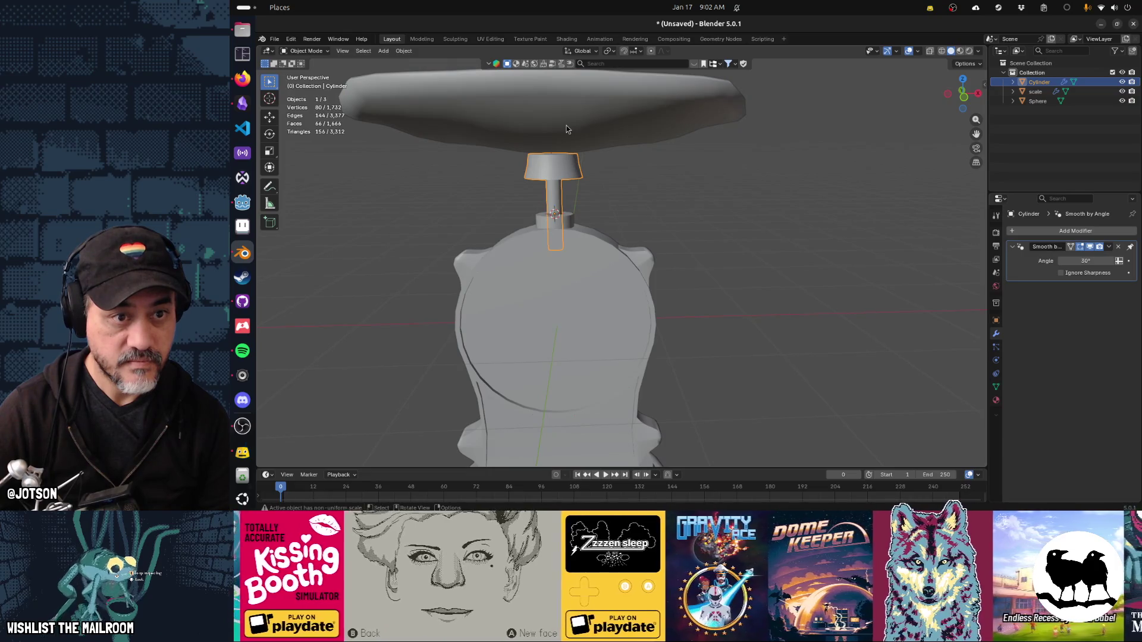
{"action": "left_click", "coordinate": [566, 126]}
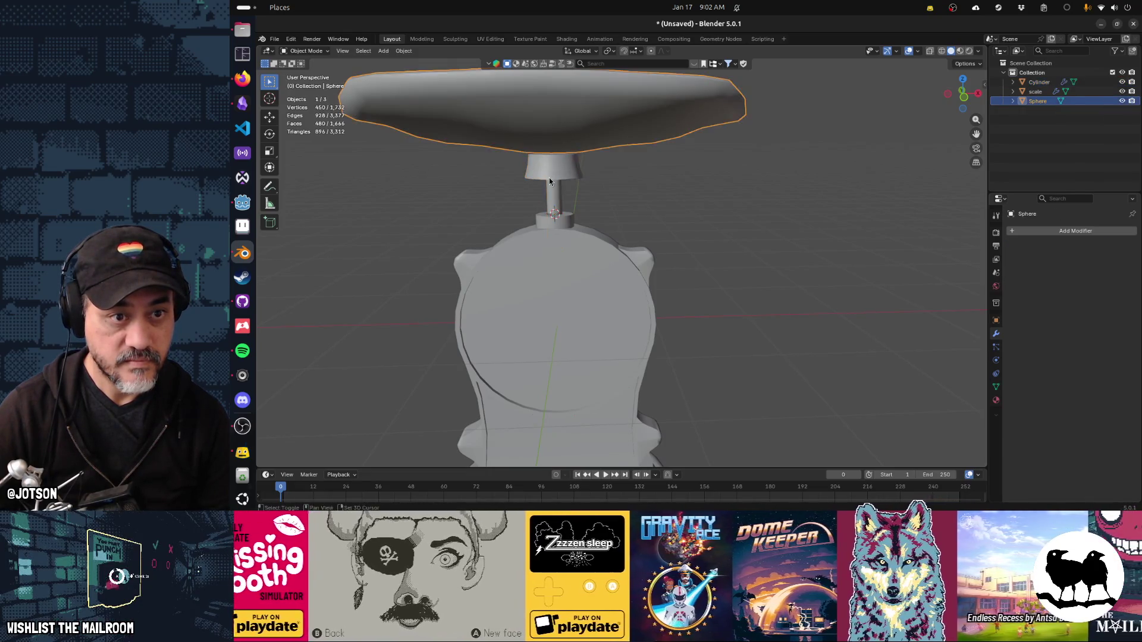
{"action": "left_click", "coordinate": [549, 177]}
{"action": "key", "text": "ctrl+j"}
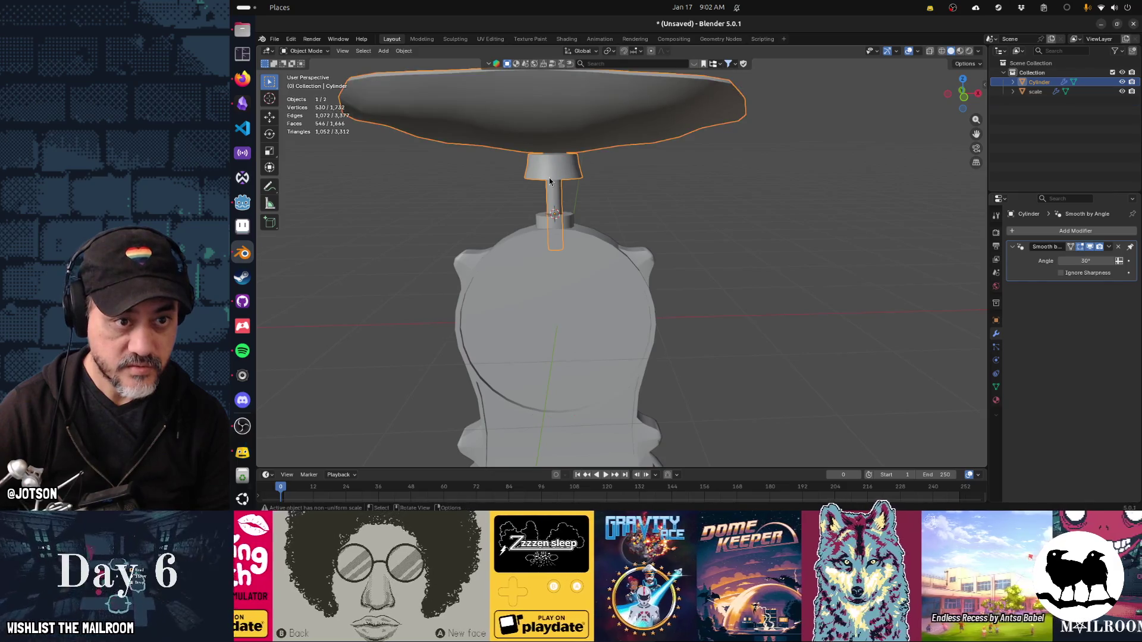
{"action": "left_click", "coordinate": [674, 177]}
{"action": "left_click_drag", "start_coordinate": [649, 198], "coordinate": [581, 173]}
Move the joined pan and stem vertically along Z to a new height.
{"action": "left_click", "coordinate": [579, 138]}
{"action": "key", "text": "g"}
{"action": "key", "text": "z"}
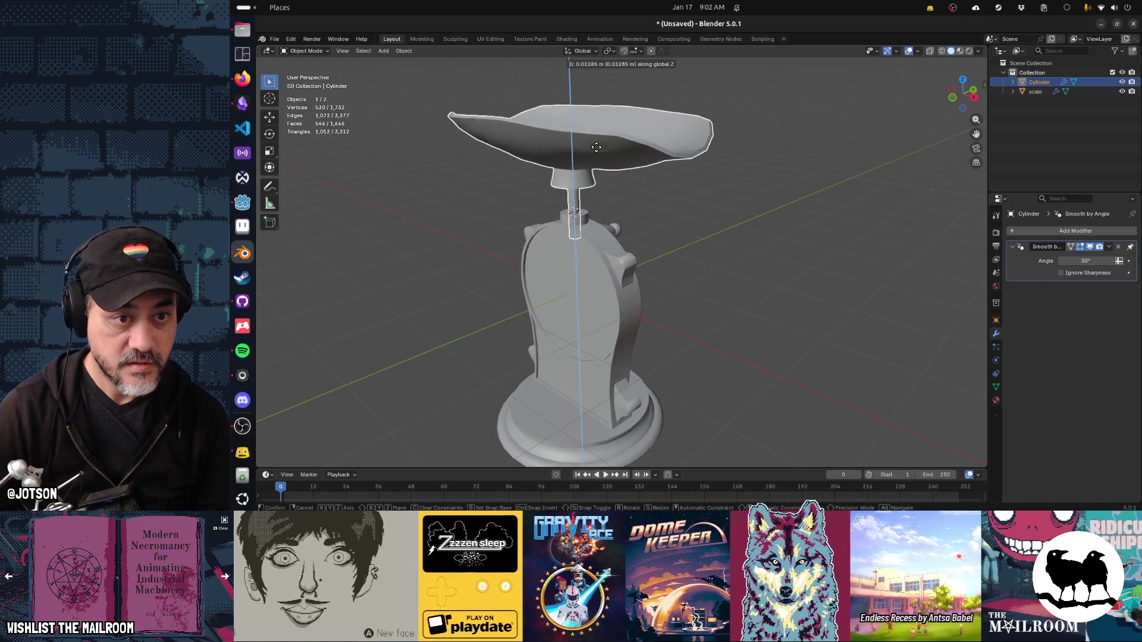
{"action": "left_click", "coordinate": [591, 165]}
{"action": "key", "text": "g"}
{"action": "key", "text": "z"}
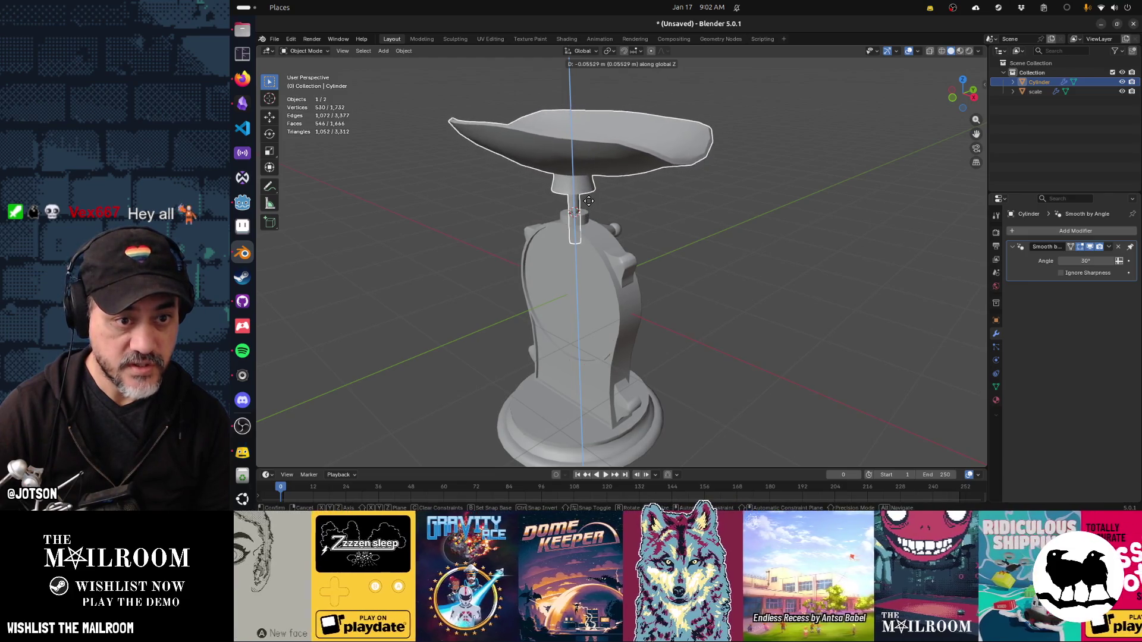
{"action": "left_click", "coordinate": [593, 300]}
{"action": "left_click_drag", "start_coordinate": [594, 303], "coordinate": [647, 246]}
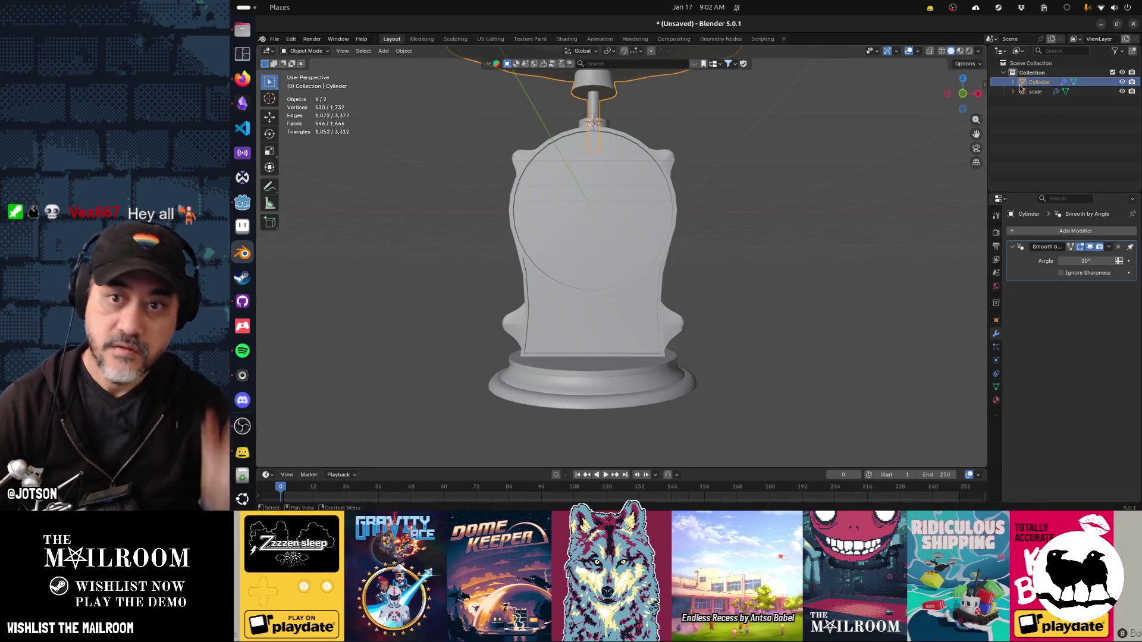
Rename the Cylinder to 'bucket' and apply the scale body's Mirror modifier, leaving Smooth by Angle.
{"action": "type", "text": "bucket"}
{"action": "key", "text": "Return"}
{"action": "left_click", "coordinate": [1033, 94]}
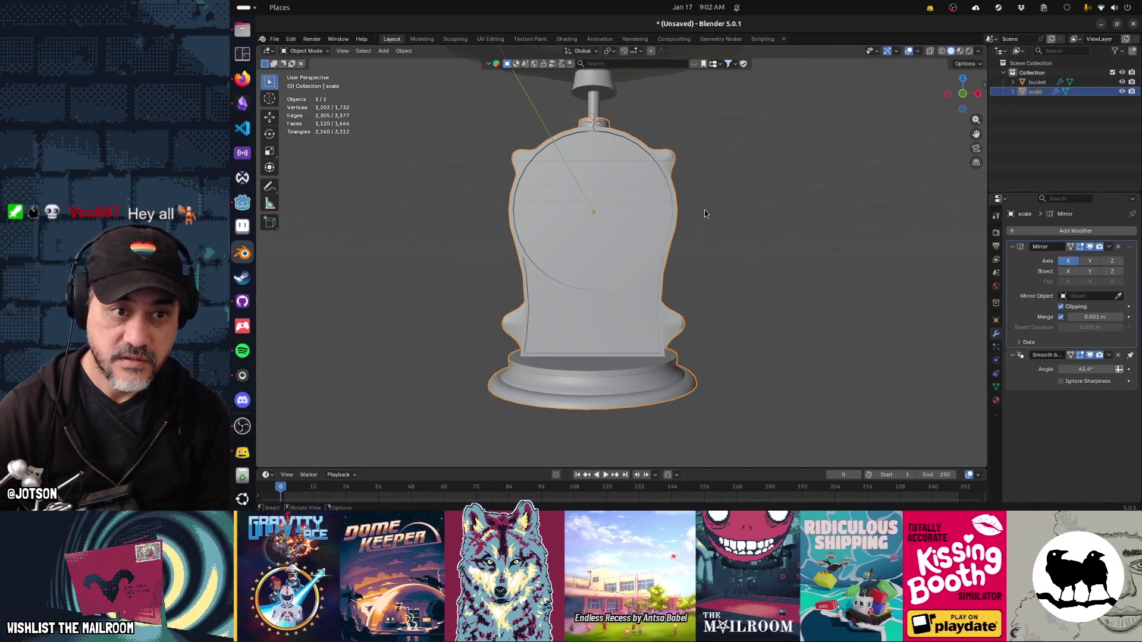
{"action": "key", "text": "Tab"}
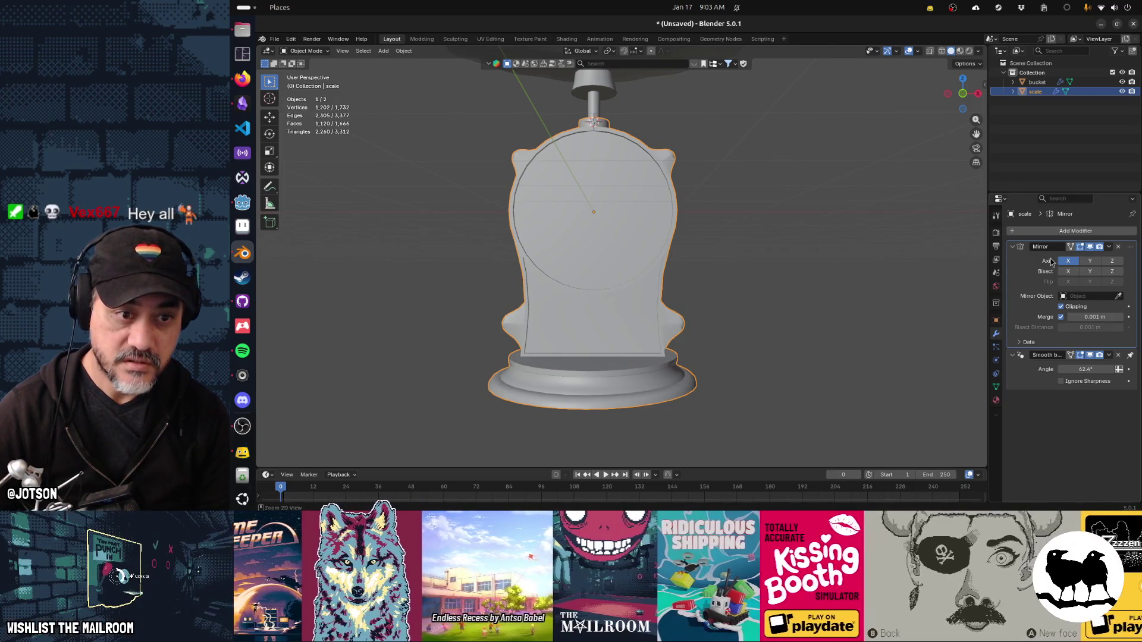
{"action": "key", "text": "ctrl+a"}
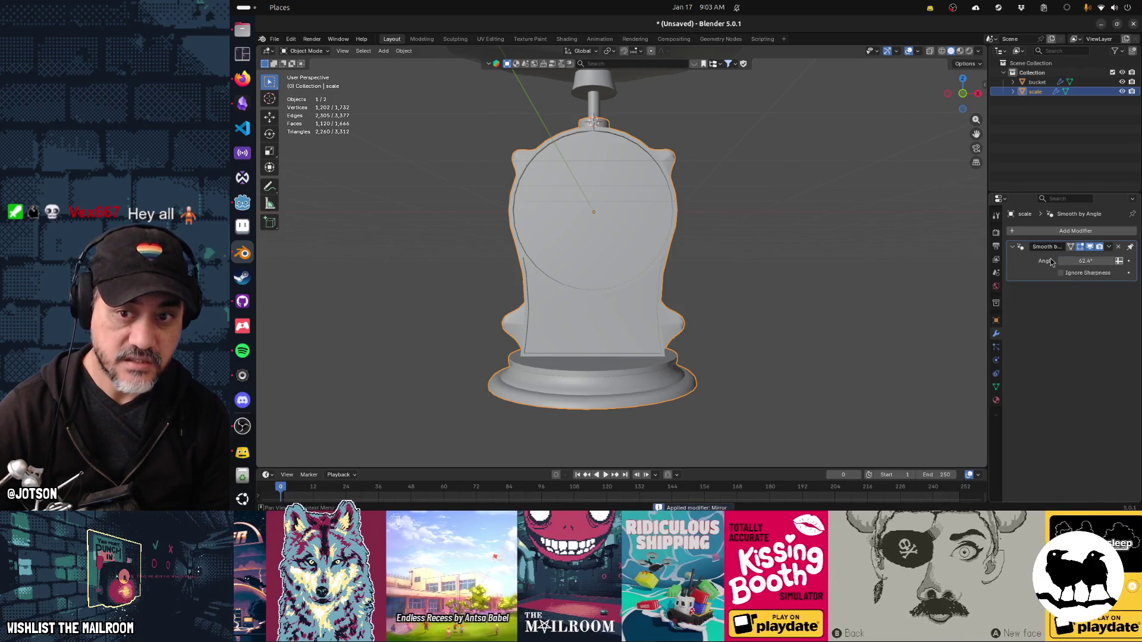
{"action": "key", "text": "Tab"}
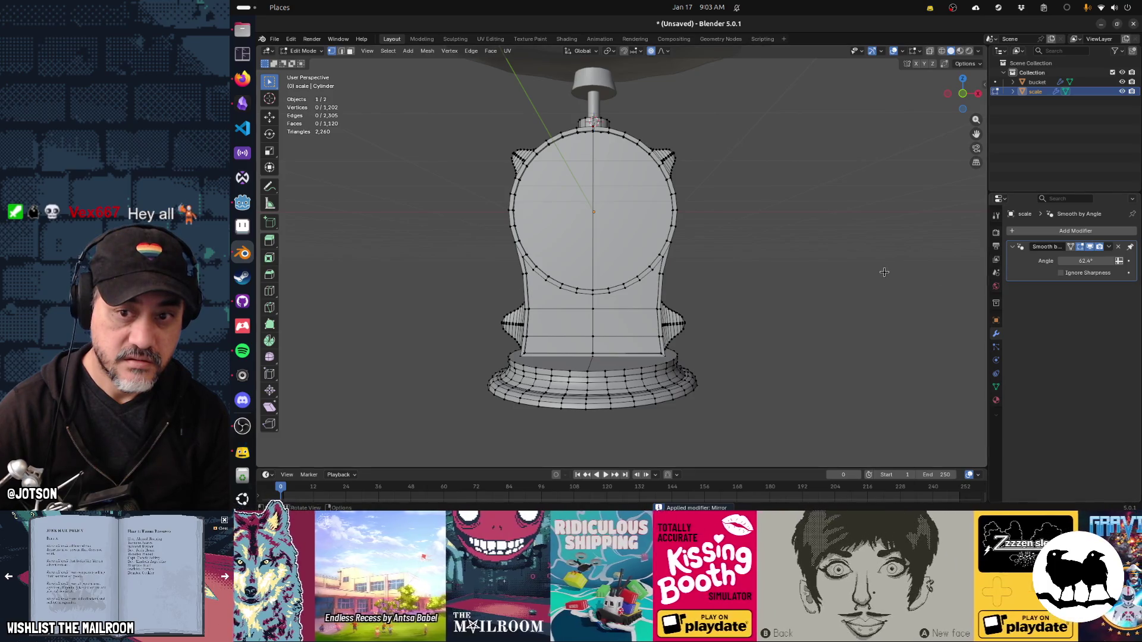
{"action": "key", "text": "Tab"}
{"action": "left_click_drag", "start_coordinate": [688, 270], "coordinate": [591, 294]}
{"action": "left_click", "coordinate": [613, 84]}
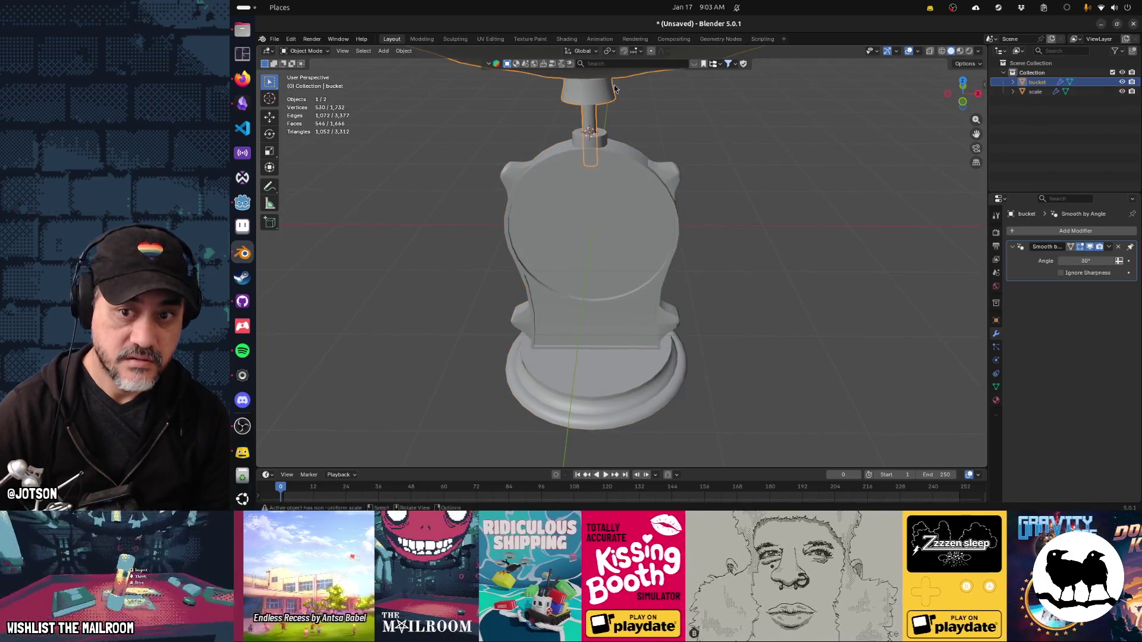
{"action": "left_click", "coordinate": [642, 212]}
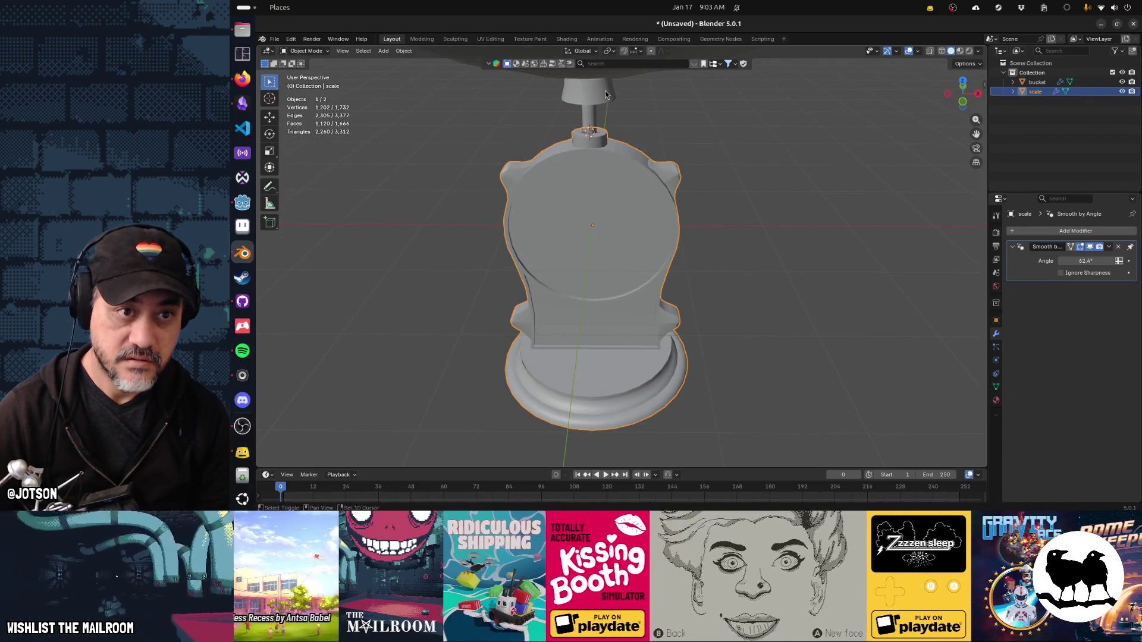
{"action": "left_click", "coordinate": [606, 95]}
{"action": "left_click", "coordinate": [767, 245]}
{"action": "left_click_drag", "start_coordinate": [767, 245], "coordinate": [701, 235]}
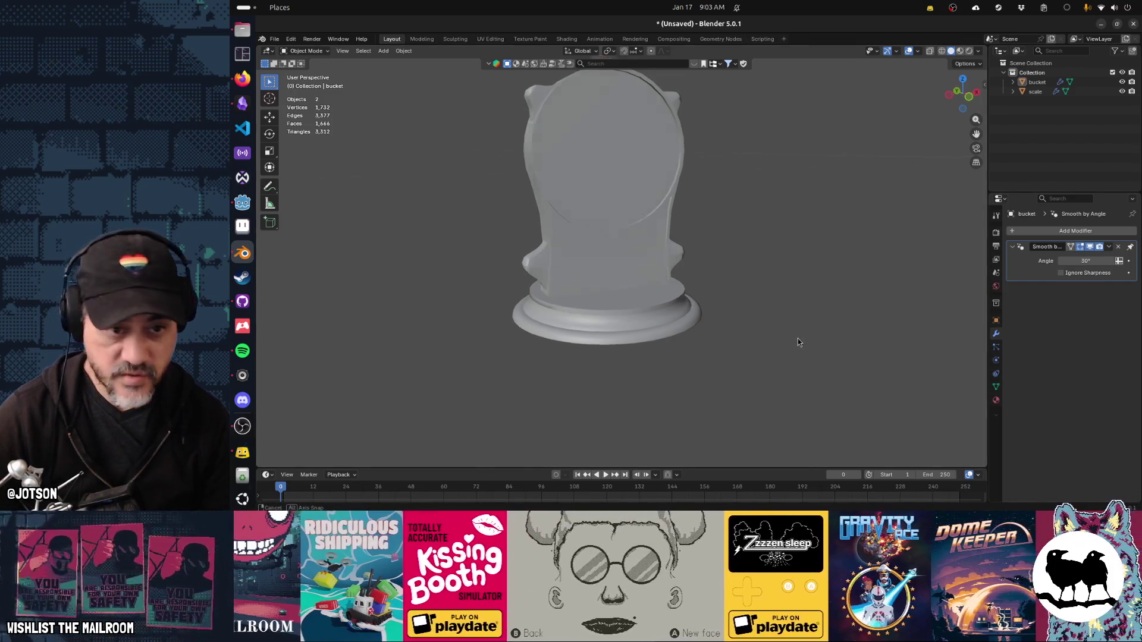
{"action": "scroll", "scroll_direction": "up", "scroll_amount": 3}
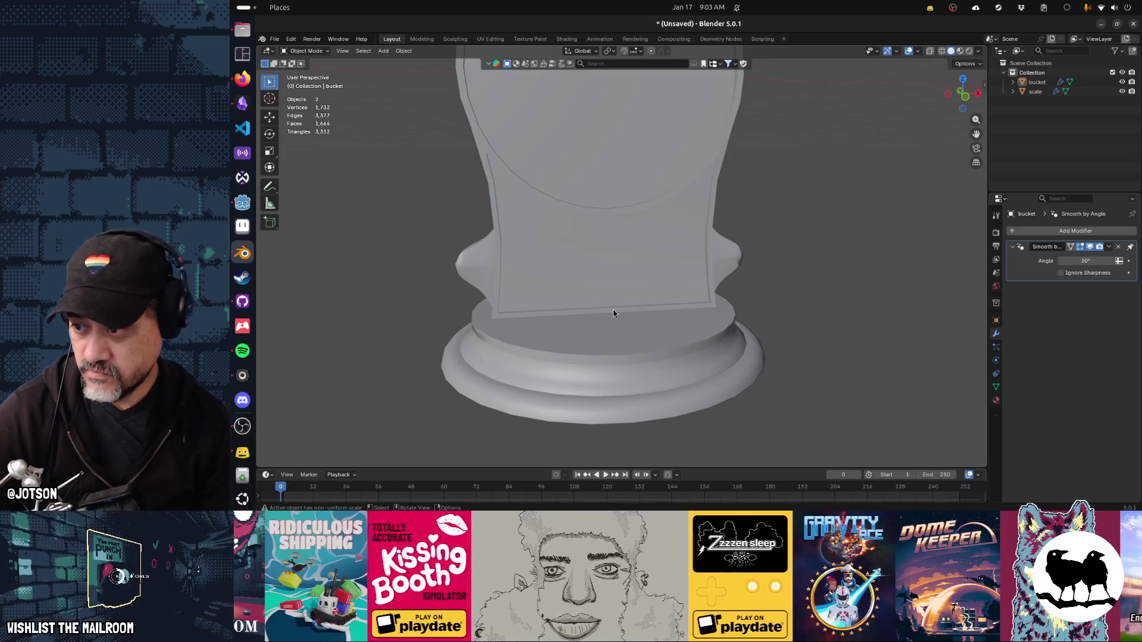
{"action": "key", "text": "KP_5"}
{"action": "left_click_drag", "start_coordinate": [613, 309], "coordinate": [601, 301]}
{"action": "key", "text": "KP_1"}
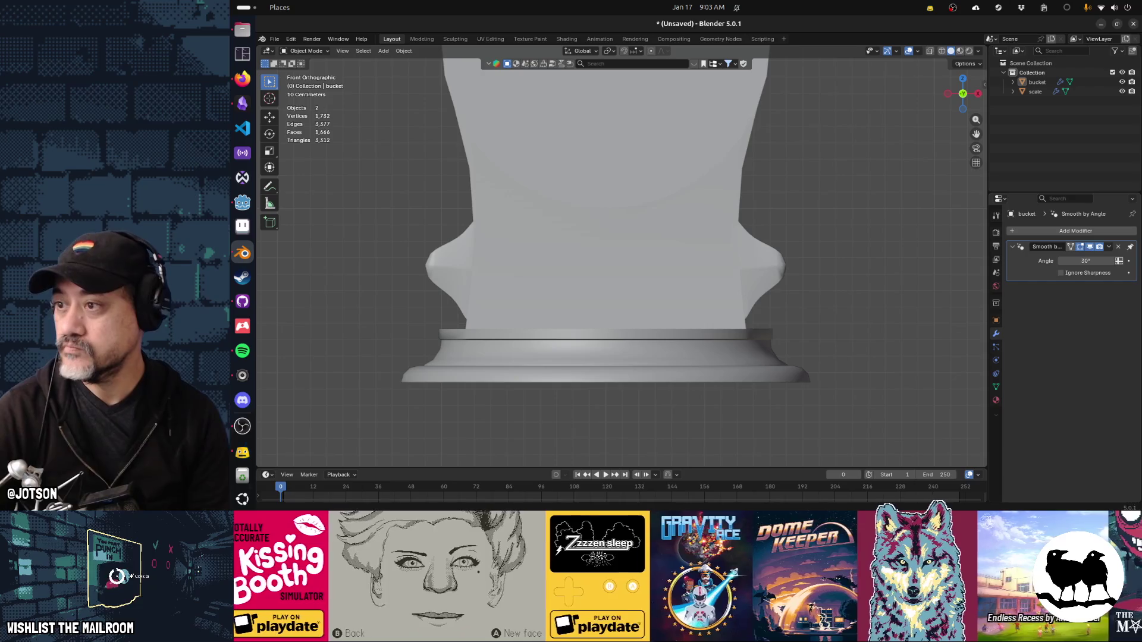
{"action": "key", "text": "alt+Tab"}
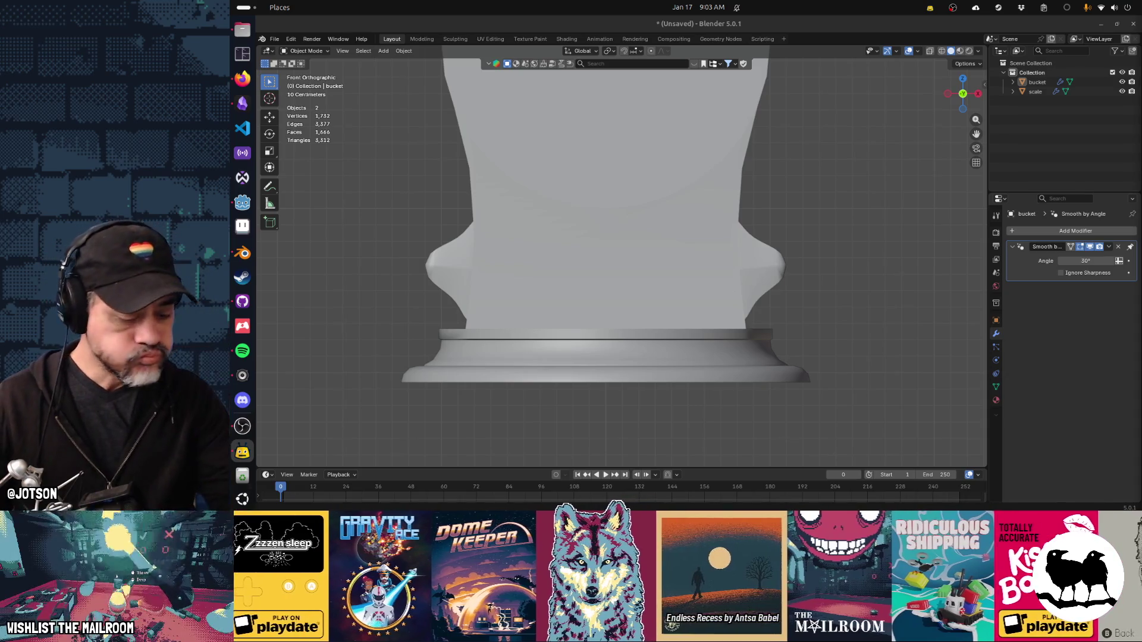
{"action": "left_click_drag", "start_coordinate": [691, 109], "coordinate": [709, 181]}
{"action": "scroll", "scroll_direction": "down", "scroll_amount": 3}
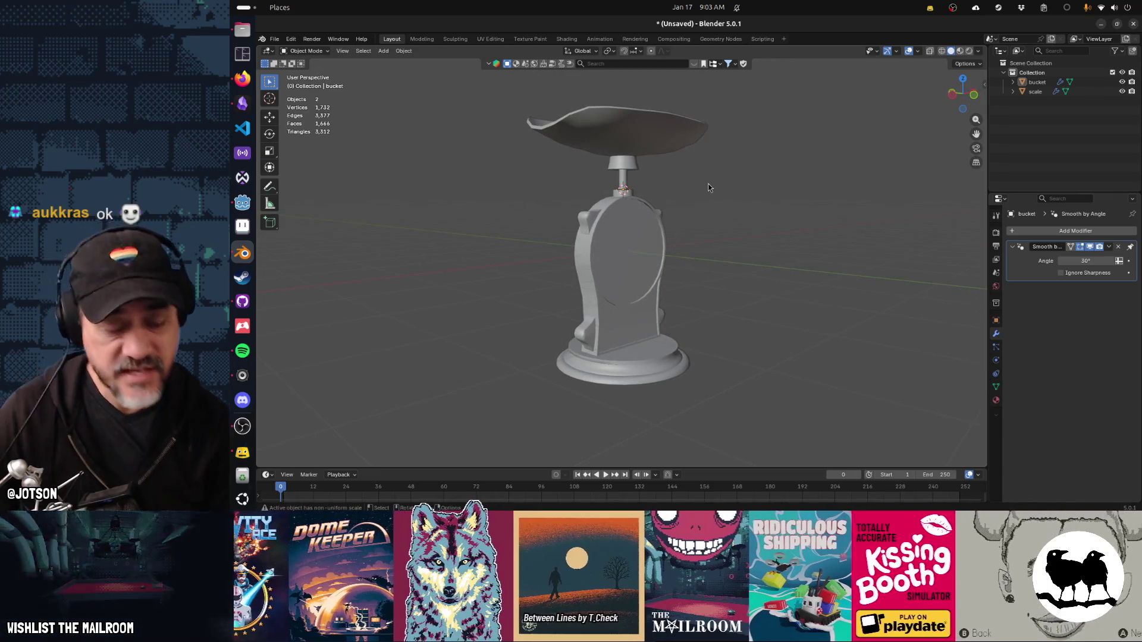
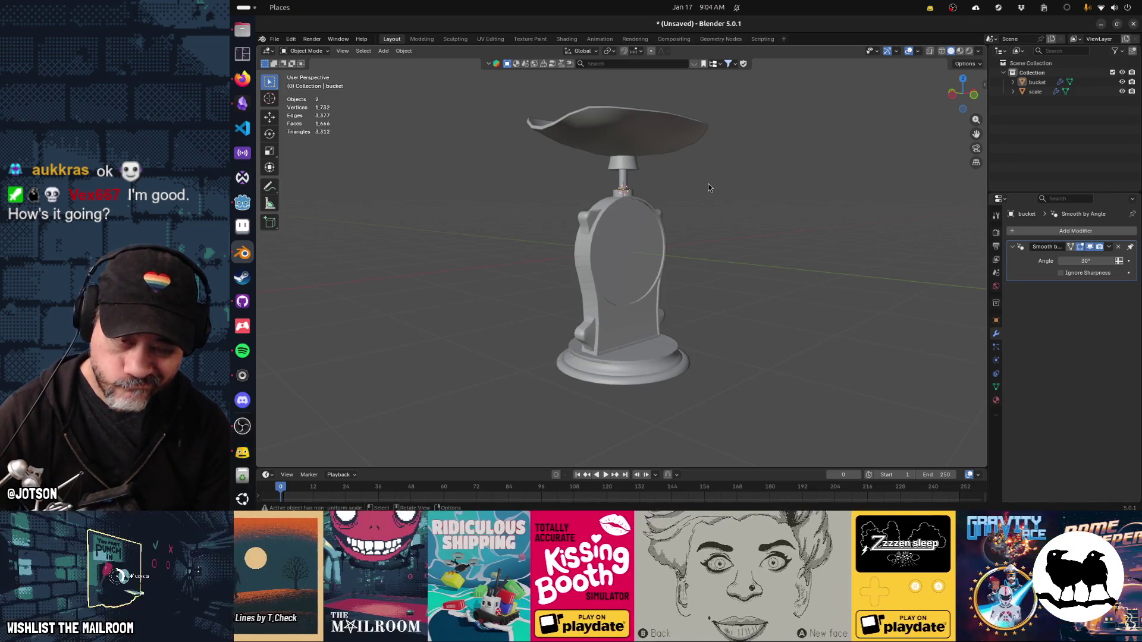
Add a cube and lower it along Z down to the scale body.
{"action": "left_click_drag", "start_coordinate": [705, 198], "coordinate": [604, 284]}
{"action": "scroll", "scroll_direction": "up", "scroll_amount": 3}
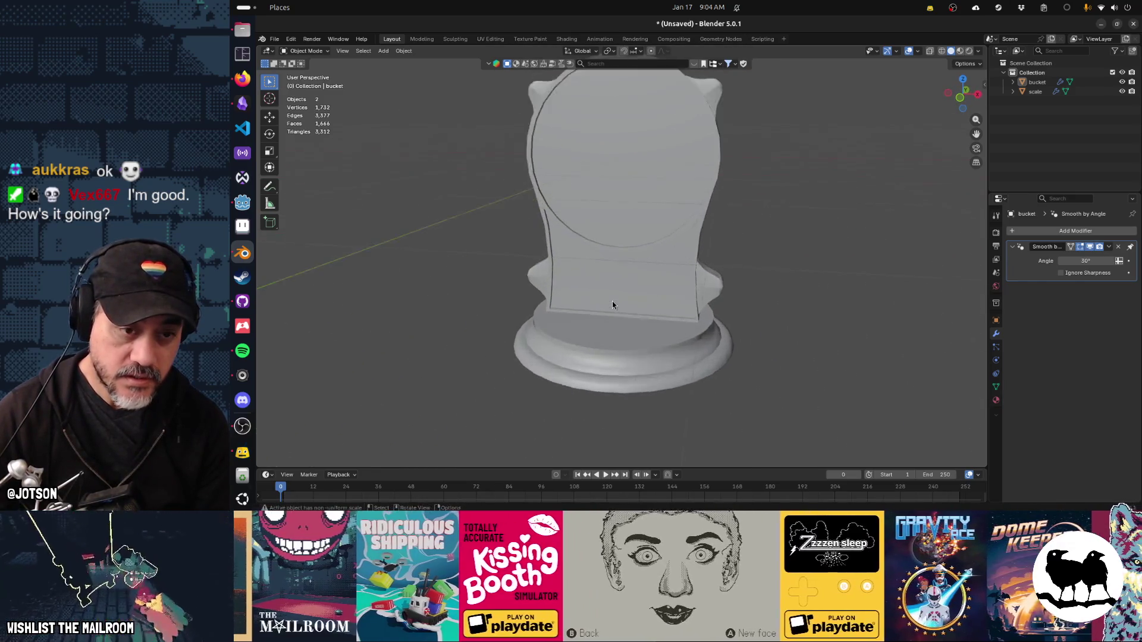
{"action": "left_click", "coordinate": [612, 301]}
{"action": "left_click_drag", "start_coordinate": [629, 291], "coordinate": [640, 290]}
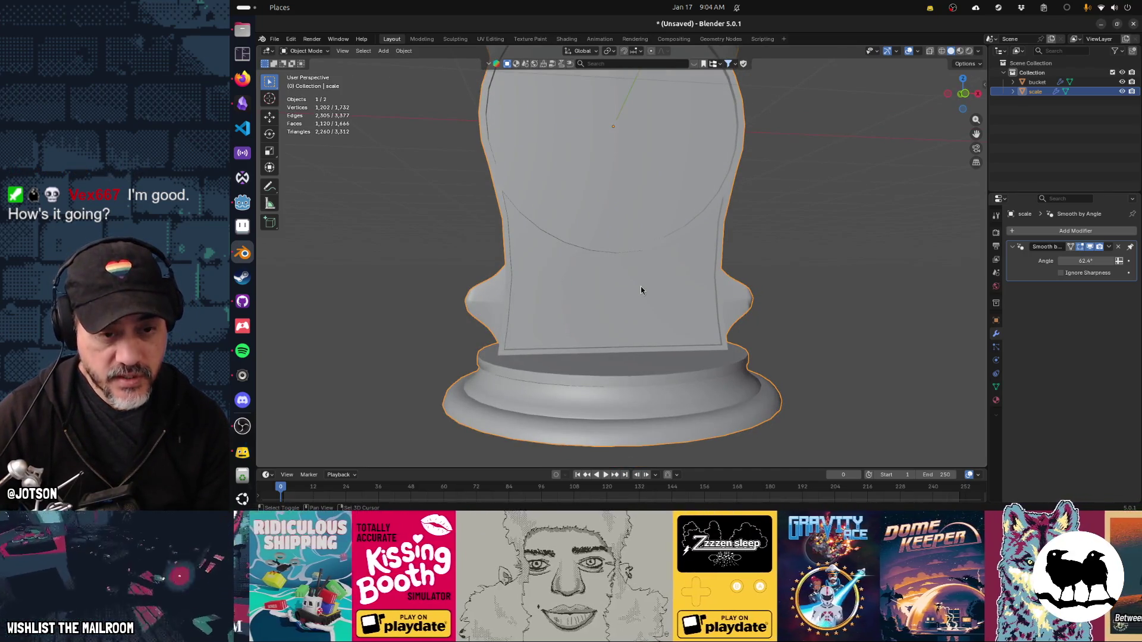
{"action": "key", "text": "shift+a"}
{"action": "mouse_move", "coordinate": [640, 286]}
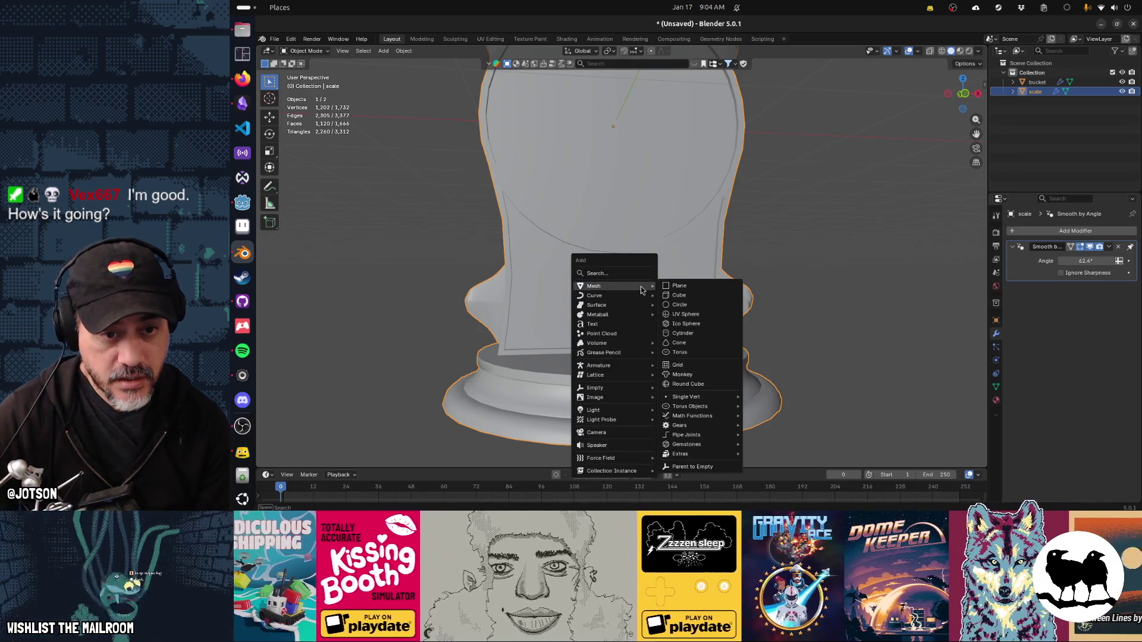
{"action": "left_click", "coordinate": [680, 296]}
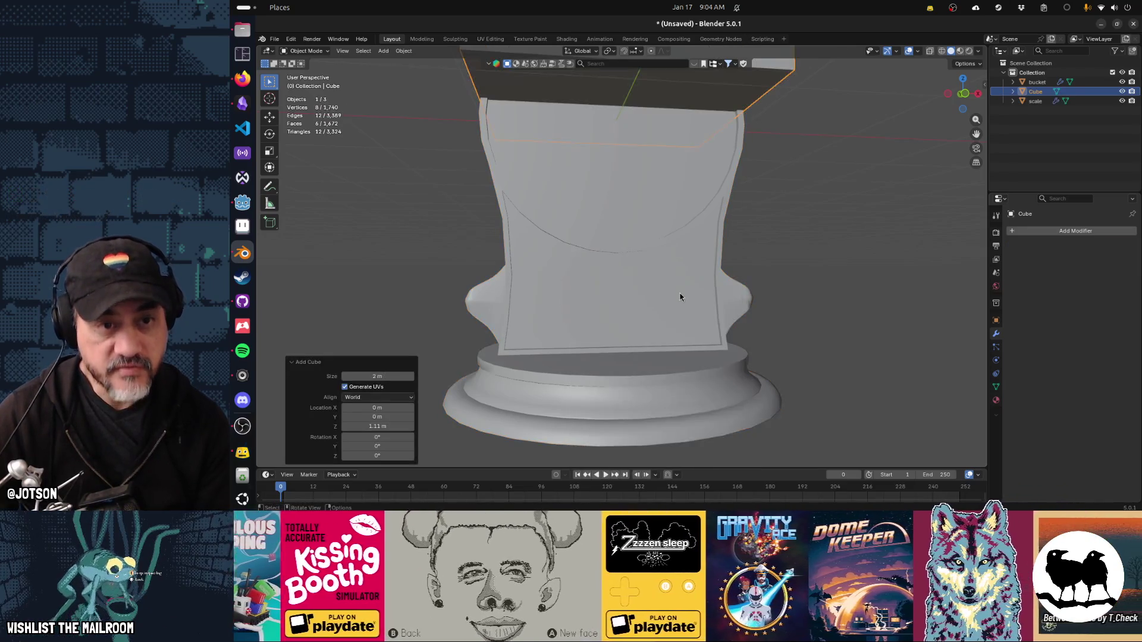
{"action": "key", "text": "g"}
{"action": "key", "text": "z"}
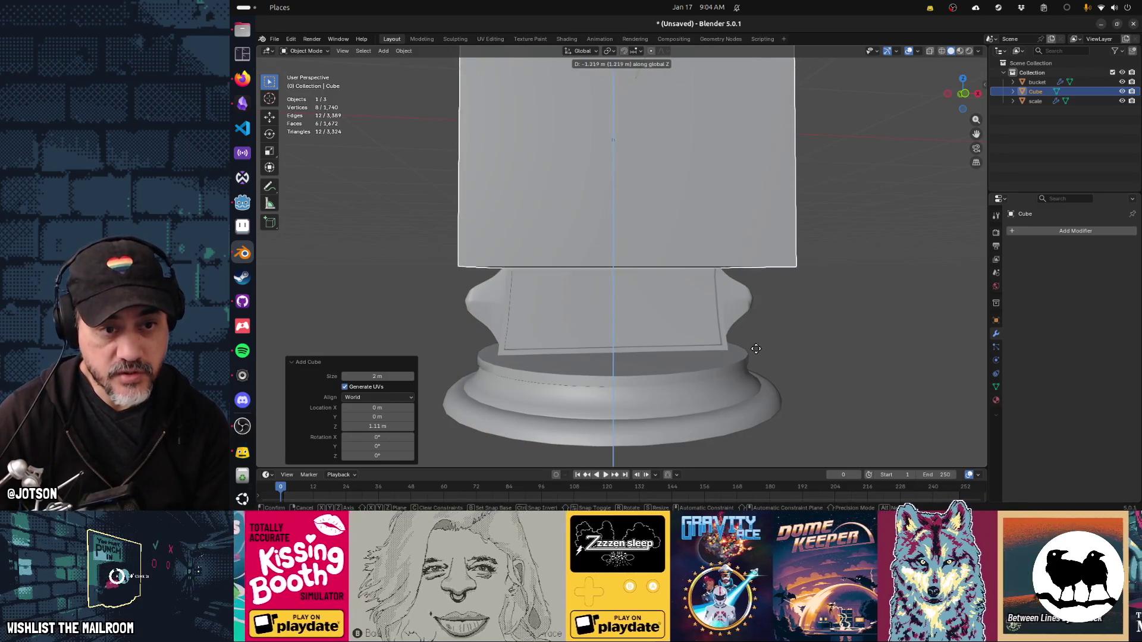
{"action": "left_click", "coordinate": [754, 387]}
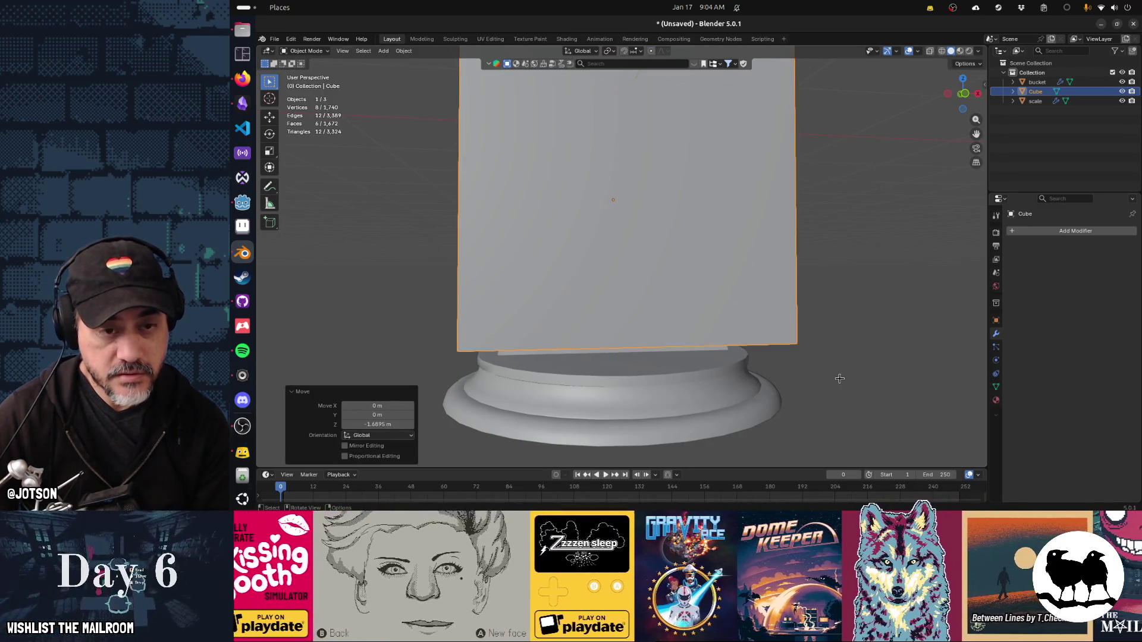
In Edit Mode, flatten the cube to 0.035 in Z and narrow it to 0.047 in Y.
{"action": "key", "text": "Tab"}
{"action": "key", "text": "s"}
{"action": "key", "text": "z"}
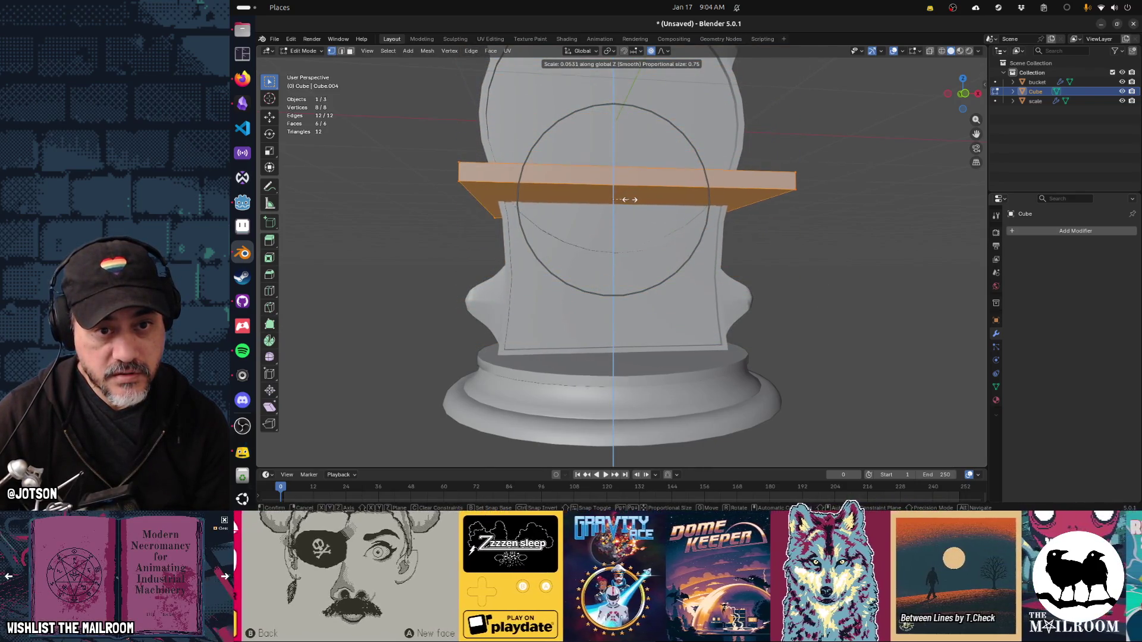
{"action": "left_click", "coordinate": [619, 192]}
{"action": "left_click_drag", "start_coordinate": [620, 191], "coordinate": [740, 219]}
{"action": "key", "text": "s"}
{"action": "key", "text": "y"}
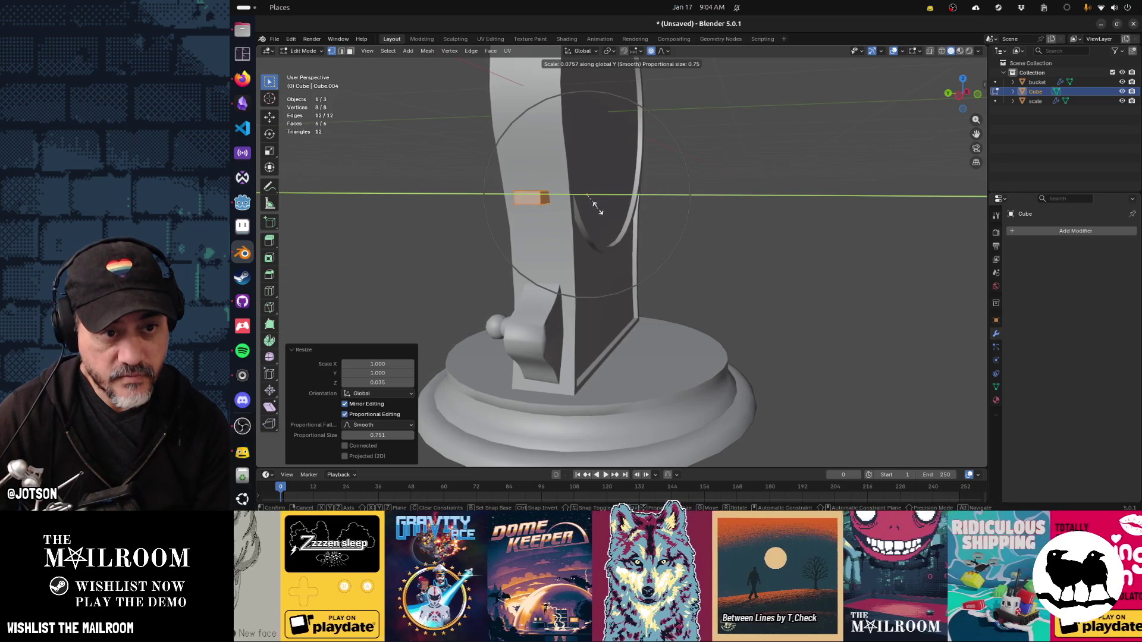
{"action": "left_click", "coordinate": [592, 202]}
{"action": "key", "text": "y"}
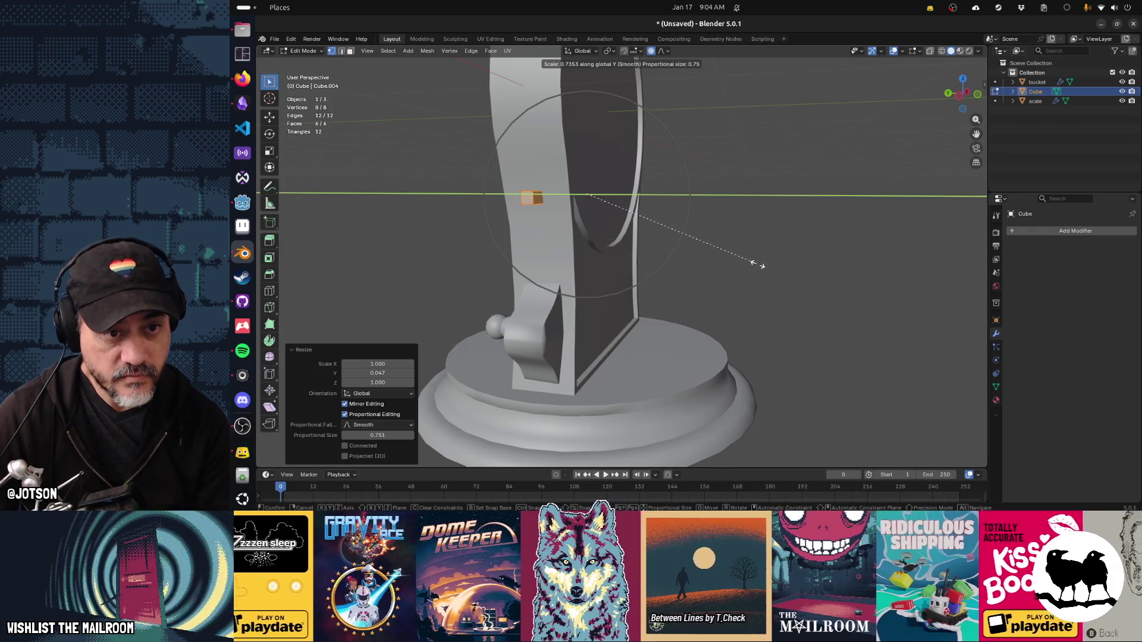
{"action": "key", "text": "Escape"}
Move the bar along X and Y so it sits just in front of the scale body.
{"action": "key", "text": "g"}
{"action": "key", "text": "x"}
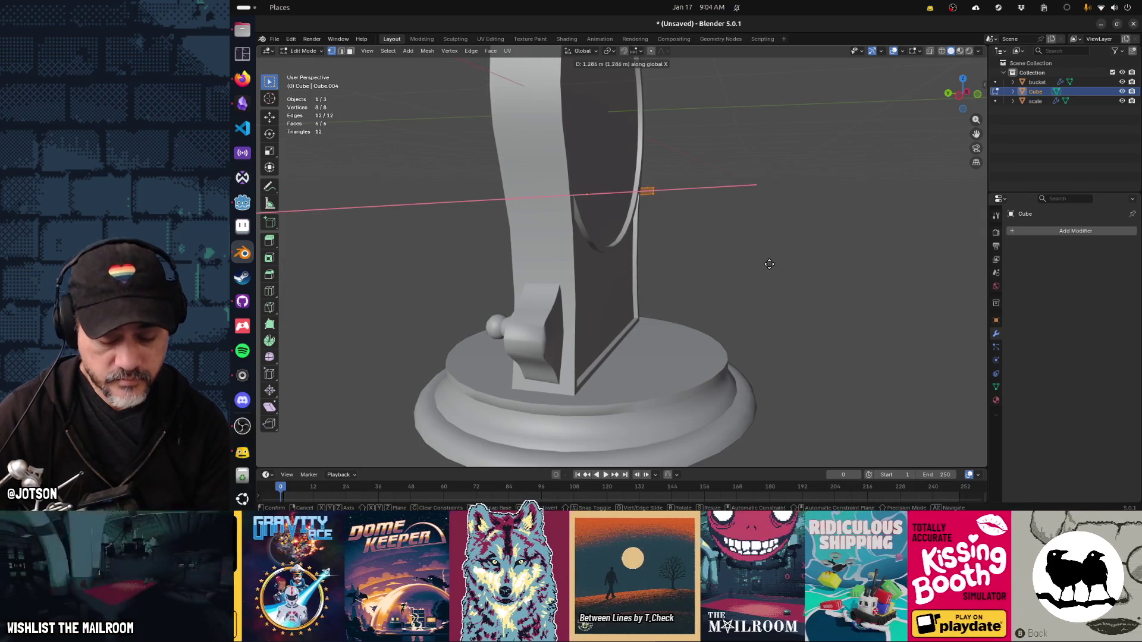
{"action": "key", "text": "y"}
{"action": "left_click", "coordinate": [826, 280]}
{"action": "left_click_drag", "start_coordinate": [826, 280], "coordinate": [754, 275]}
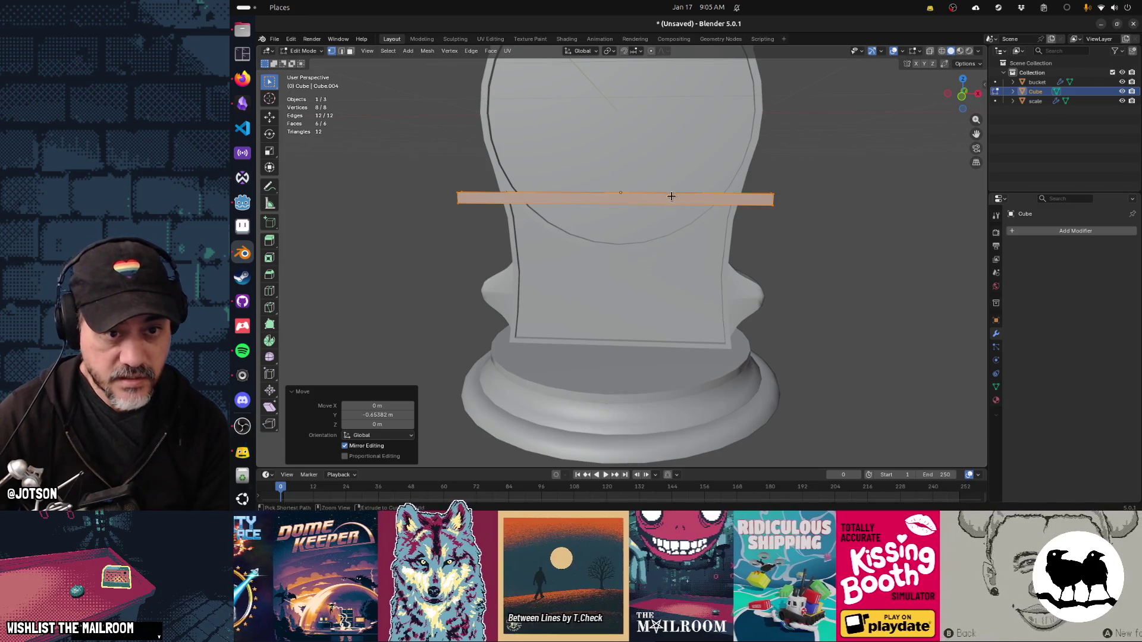
Add six evenly spaced loop cuts along the bar.
{"action": "key", "text": "ctrl+r"}
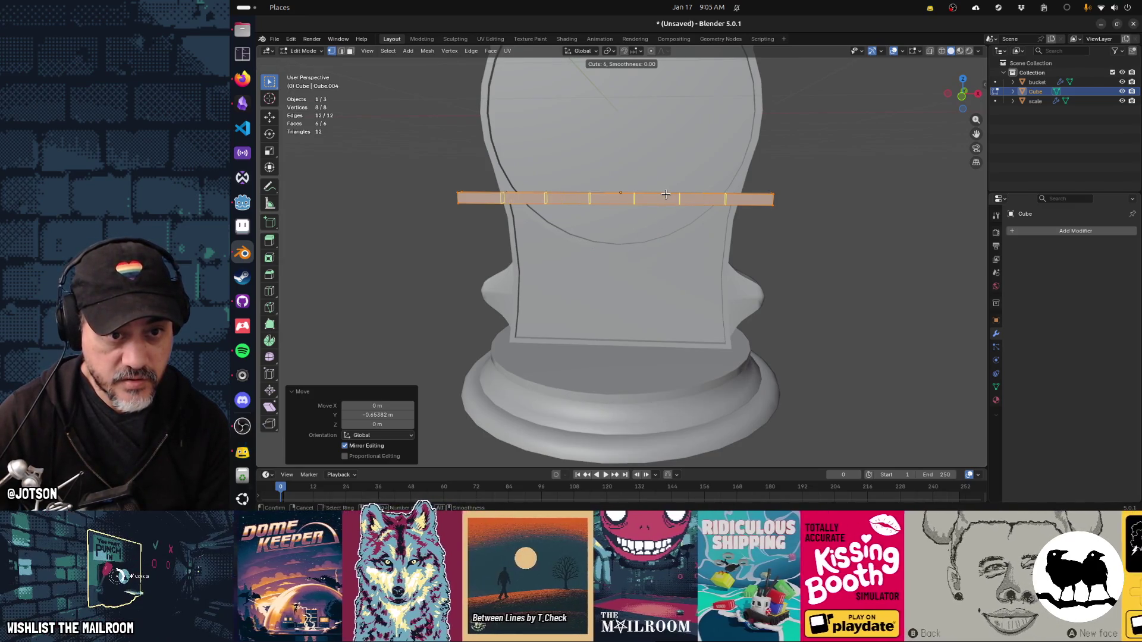
{"action": "left_click", "coordinate": [665, 194]}
{"action": "right_click", "coordinate": [665, 195]}
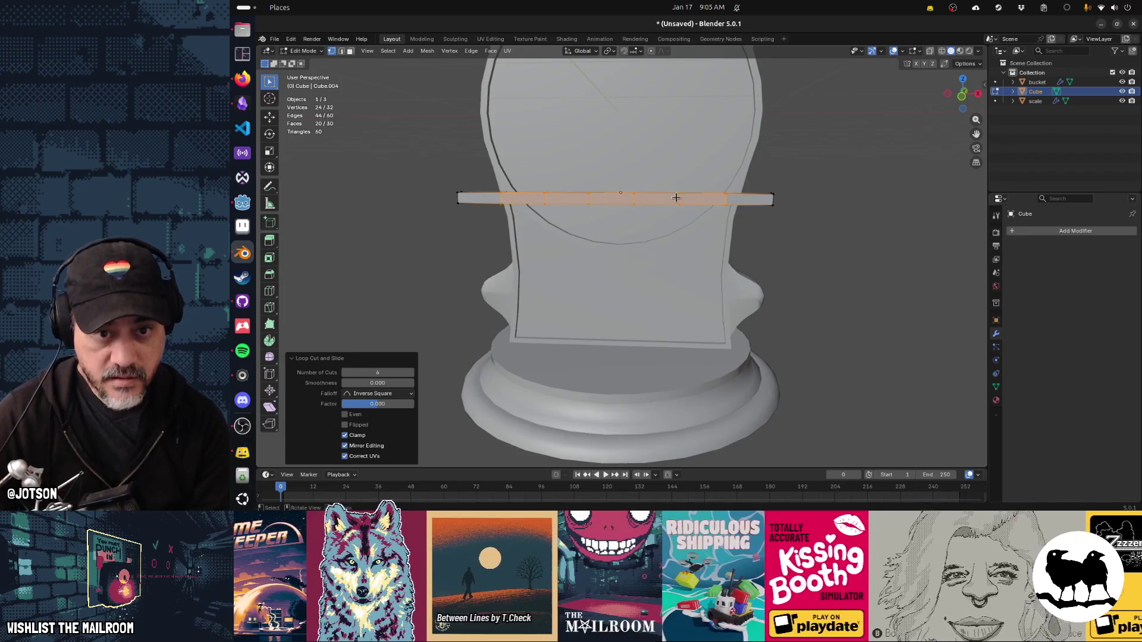
Turn on X-ray, switch to the Spin tool and select the whole bar.
{"action": "left_click_drag", "start_coordinate": [788, 229], "coordinate": [767, 179]}
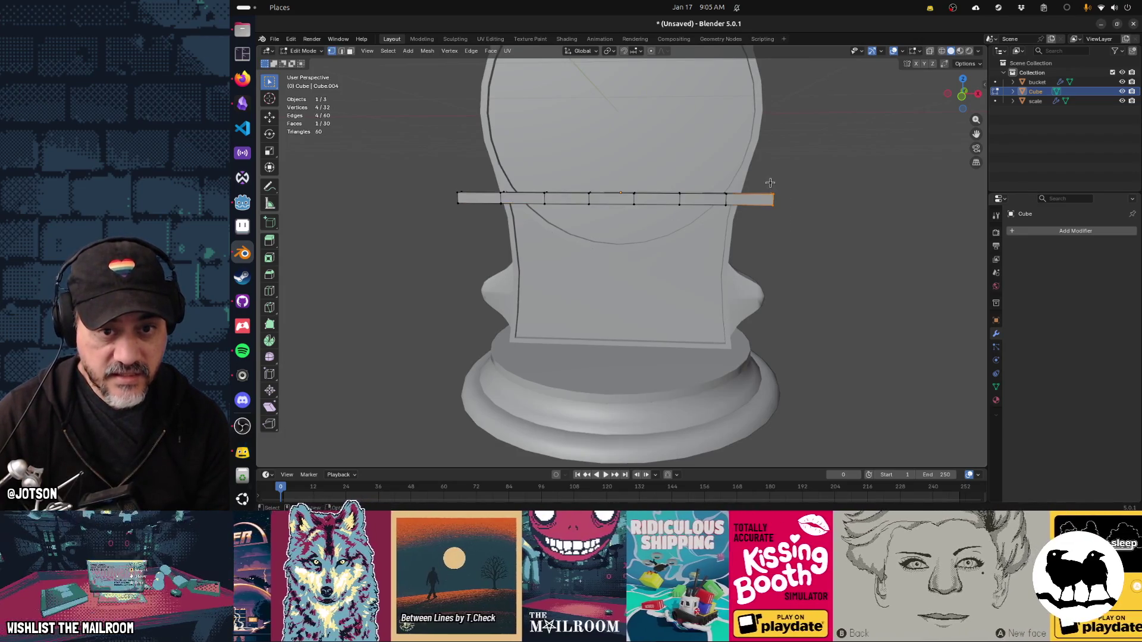
{"action": "key", "text": "alt+z"}
{"action": "left_click_drag", "start_coordinate": [798, 235], "coordinate": [761, 181]}
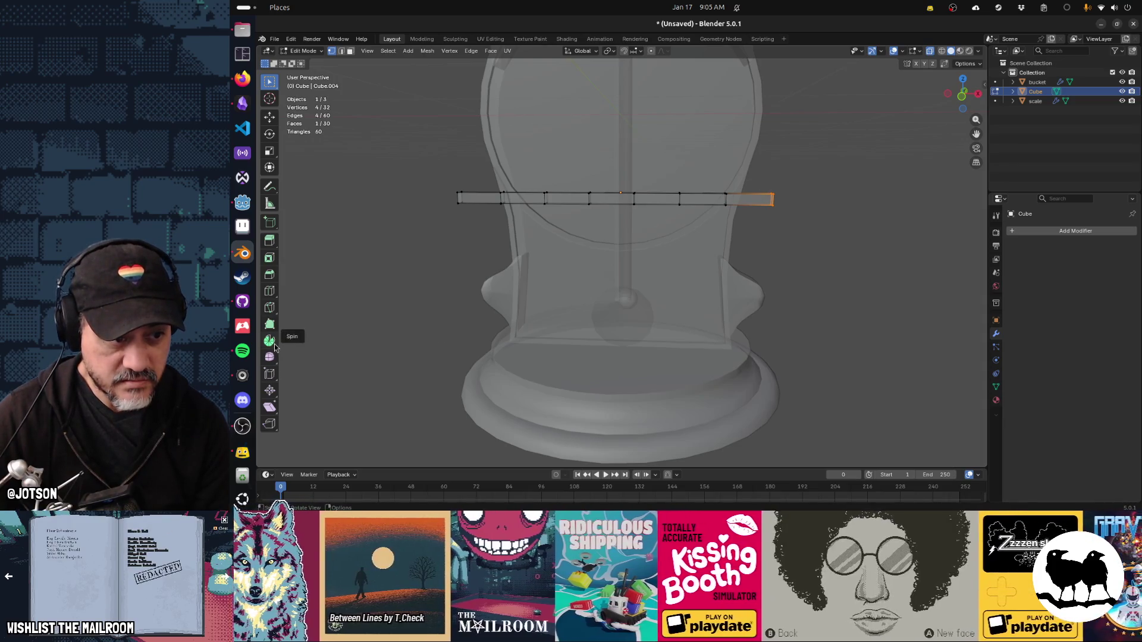
{"action": "left_click", "coordinate": [275, 347]}
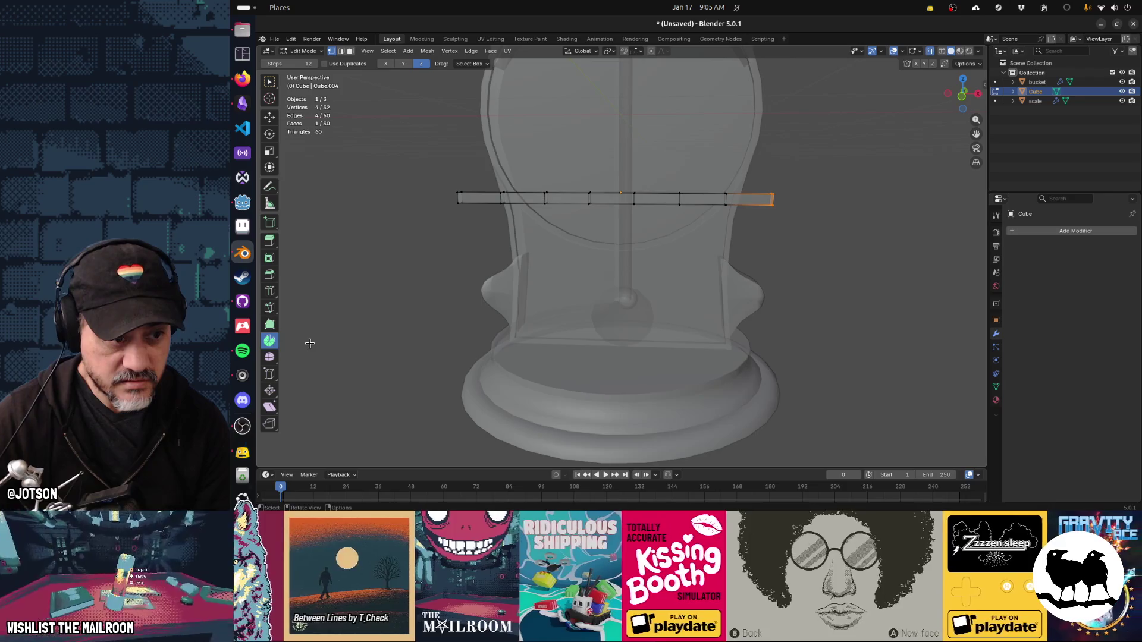
{"action": "key", "text": "a"}
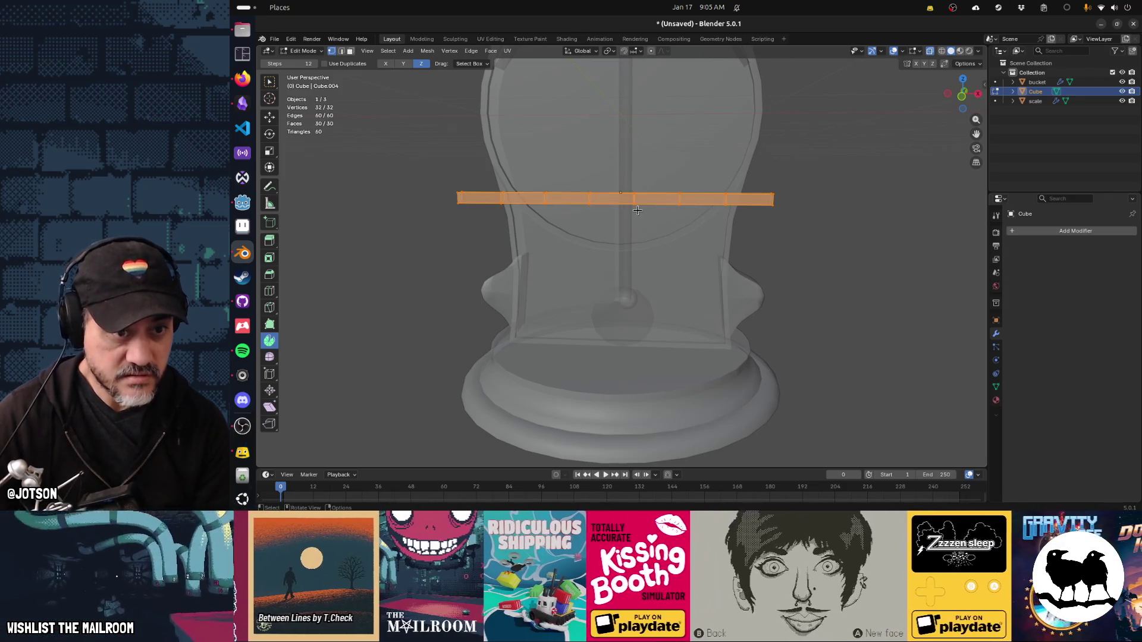
{"action": "left_click_drag", "start_coordinate": [793, 224], "coordinate": [853, 245]}
{"action": "key", "text": "a"}
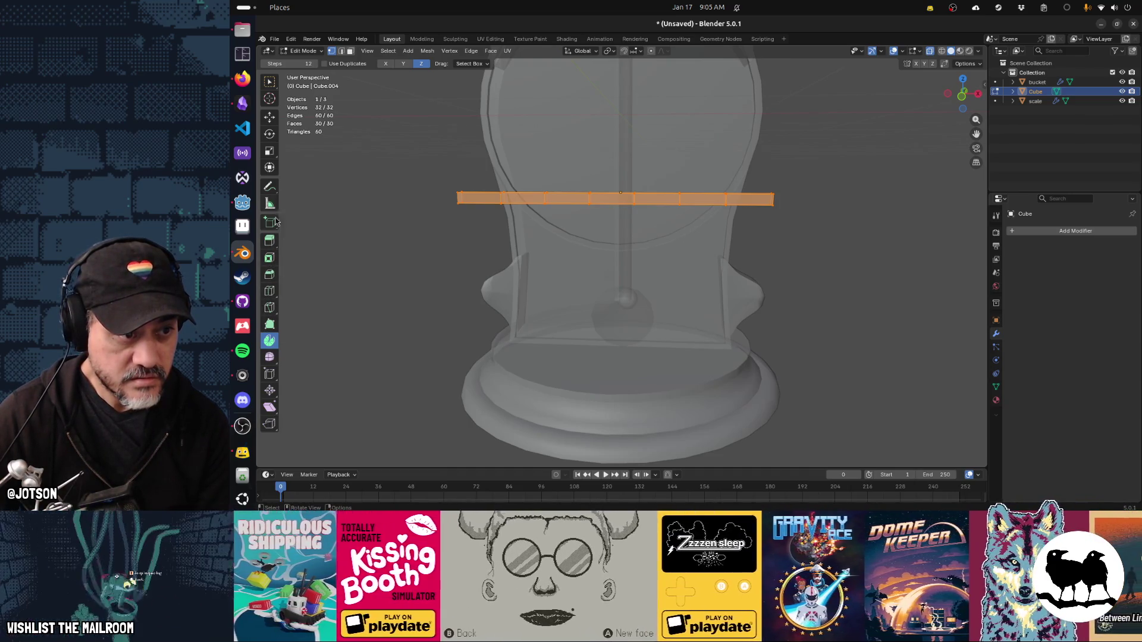
{"action": "key", "text": "F3"}
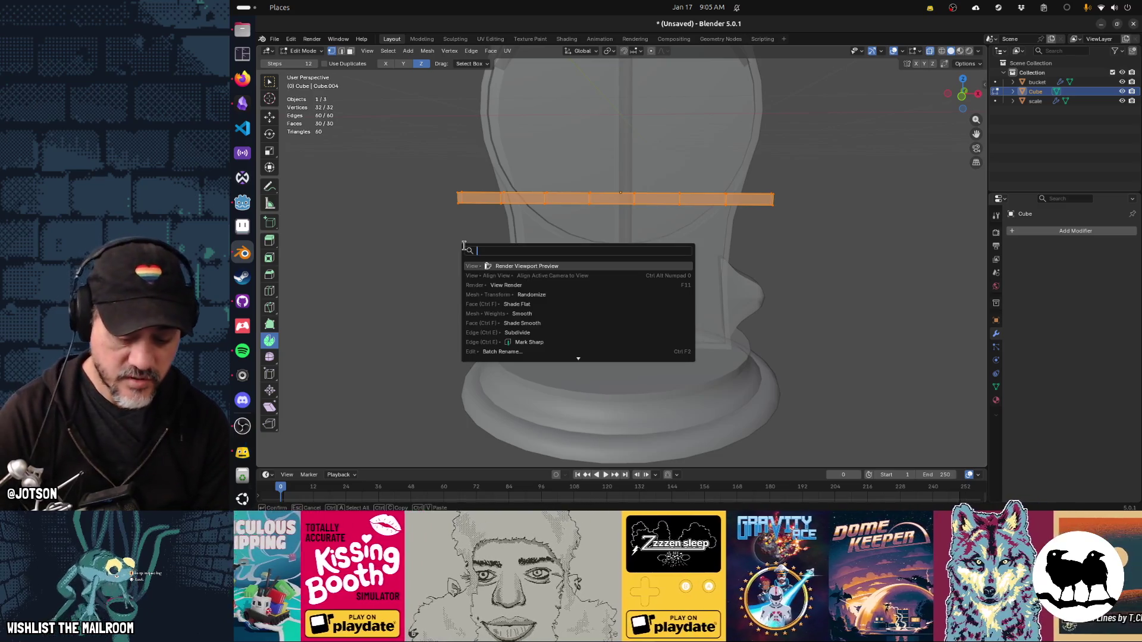
Try bending the bar via the Bend search and the Spin gizmo, cancelling both attempts.
{"action": "type", "text": "bend"}
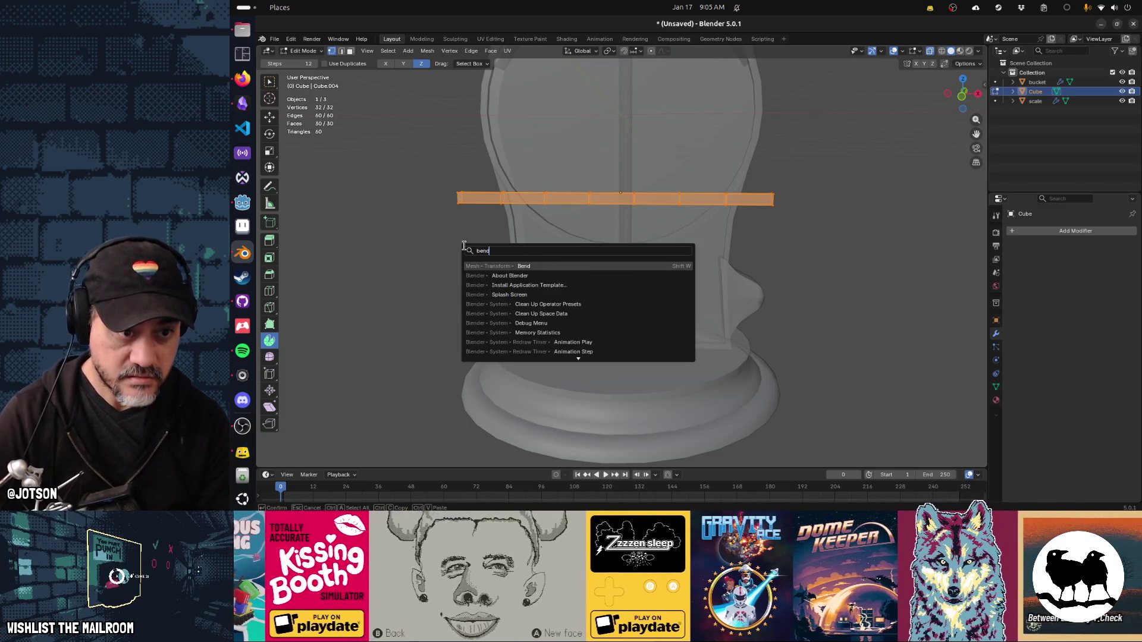
{"action": "key", "text": "Return"}
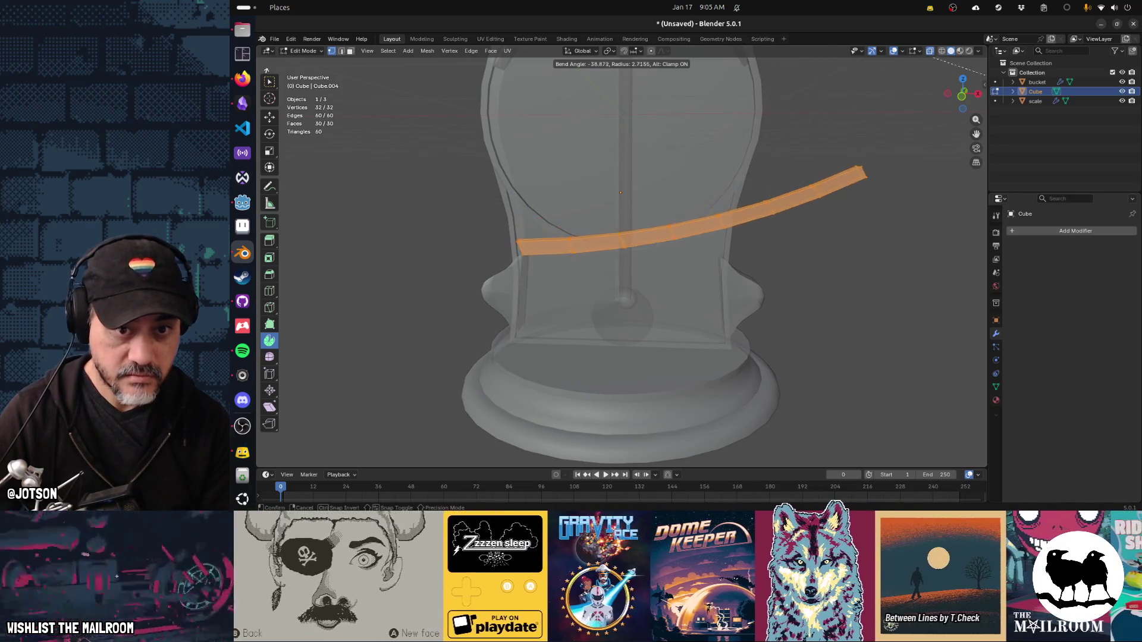
{"action": "right_click", "coordinate": [751, 161]}
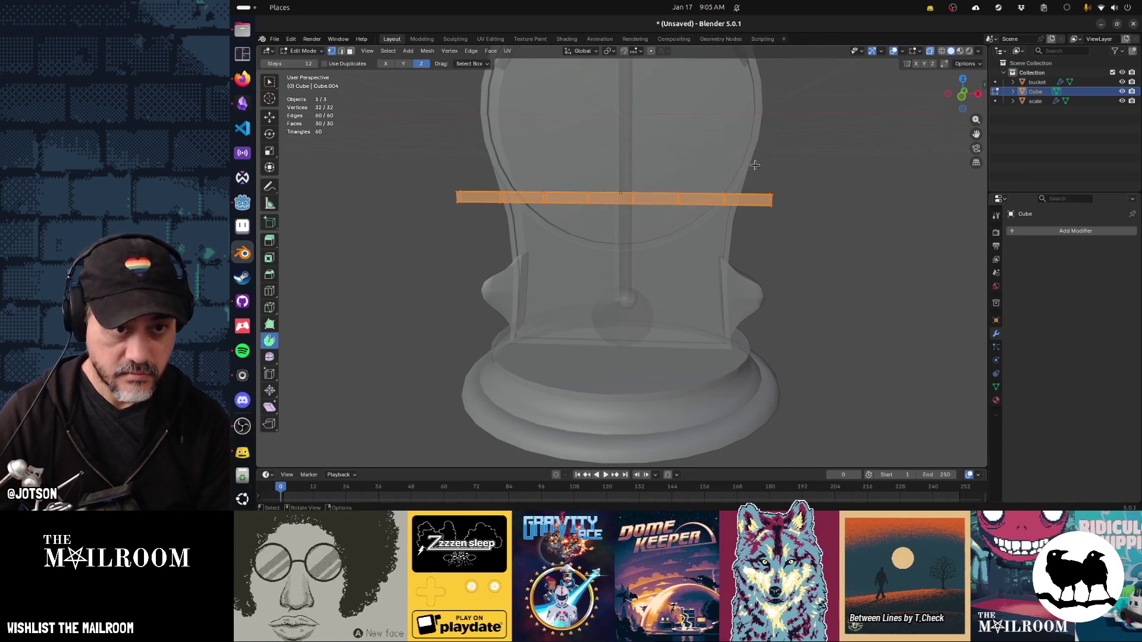
{"action": "scroll", "scroll_direction": "down", "scroll_amount": 3}
{"action": "left_click_drag", "start_coordinate": [697, 161], "coordinate": [707, 220]}
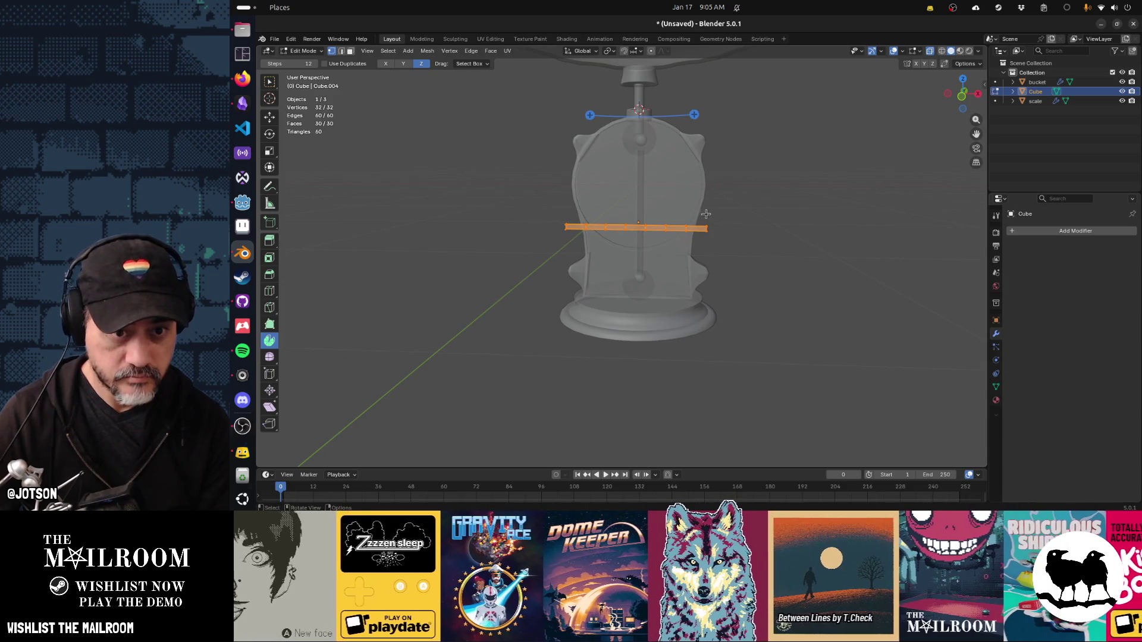
{"action": "left_click_drag", "start_coordinate": [791, 257], "coordinate": [683, 211]}
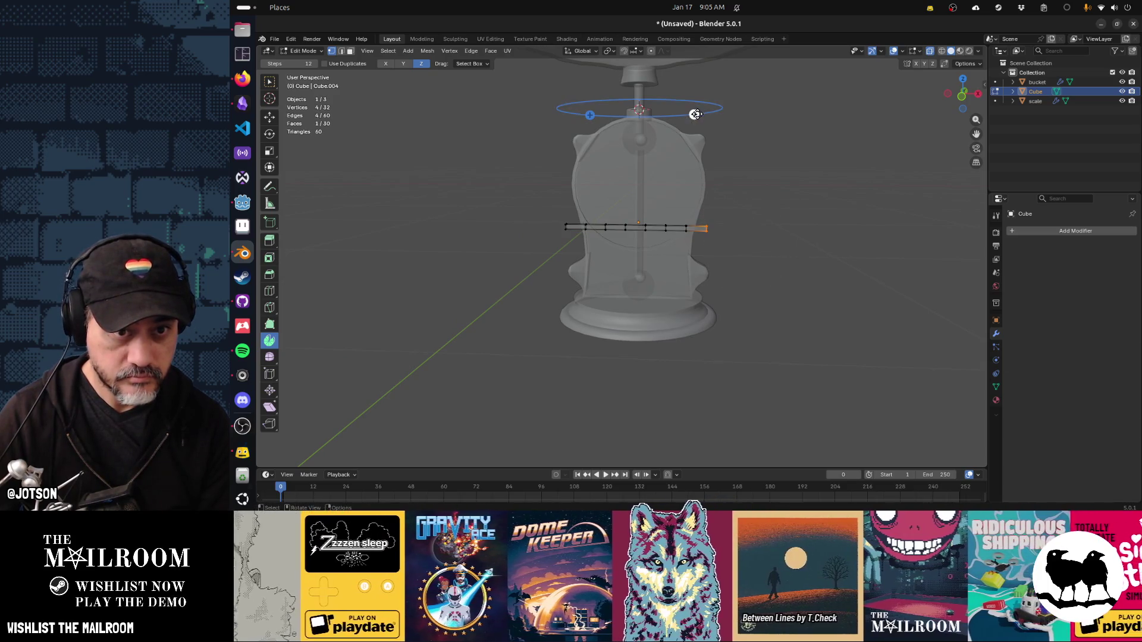
{"action": "left_click", "coordinate": [695, 114]}
{"action": "key", "text": "ctrl+z"}
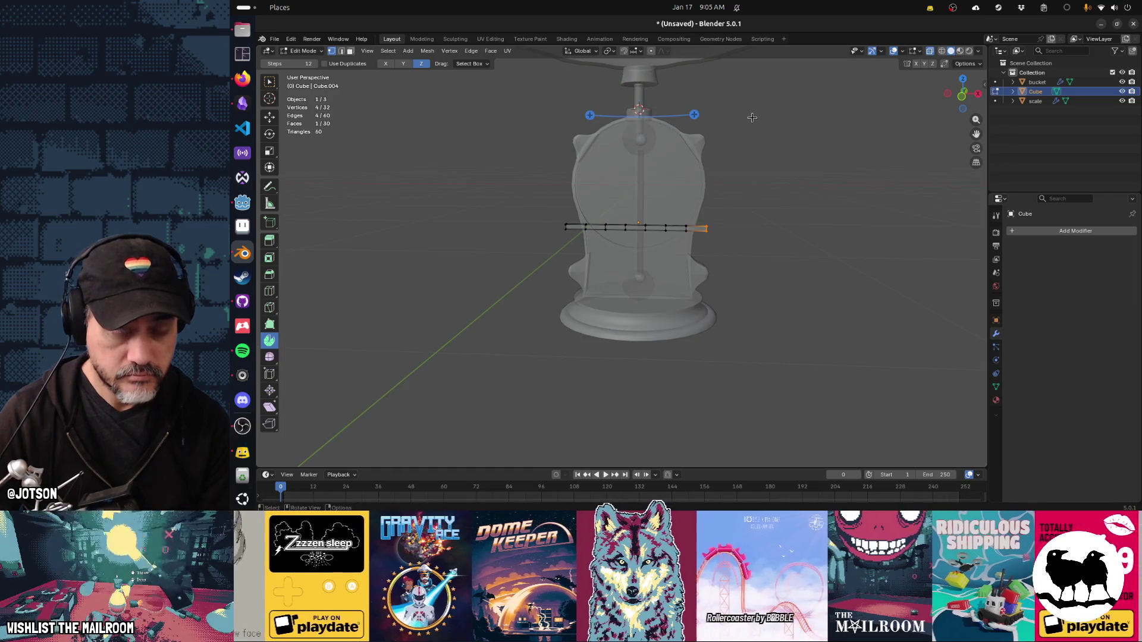
{"action": "key", "text": "a"}
{"action": "left_click_drag", "start_coordinate": [694, 114], "coordinate": [718, 109]}
{"action": "key", "text": "Escape"}
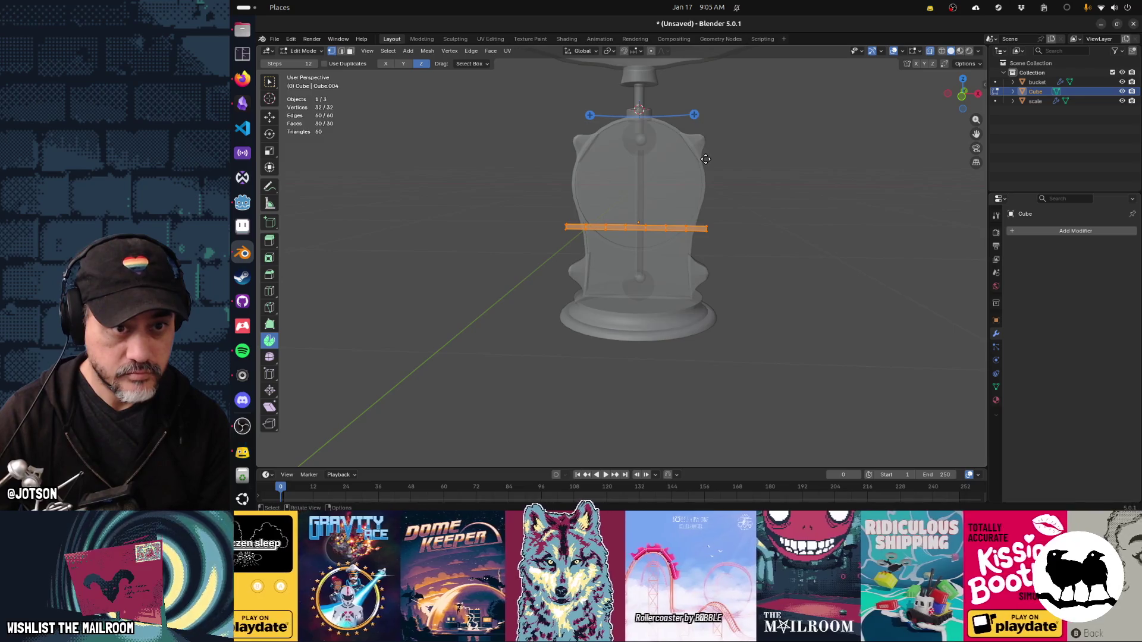
{"action": "left_click_drag", "start_coordinate": [705, 159], "coordinate": [732, 184]}
Bend the bar into an arc with Shift+W, then deselect and inspect it in Object Mode.
{"action": "key", "text": "shift+w"}
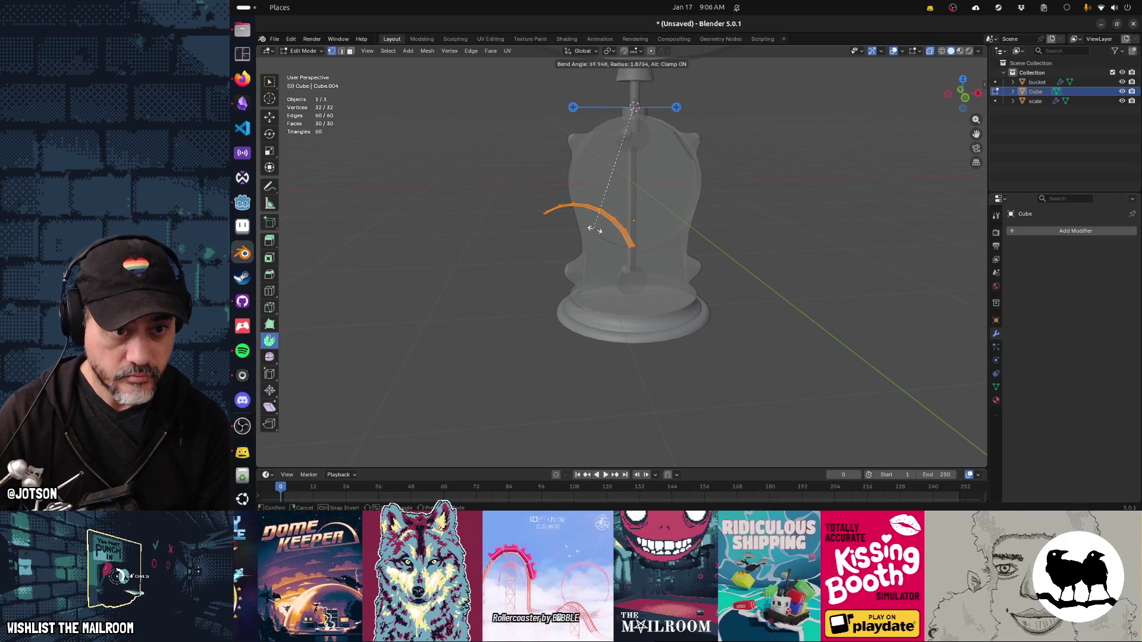
{"action": "left_click", "coordinate": [609, 233]}
{"action": "scroll", "scroll_direction": "up", "scroll_amount": 3}
{"action": "left_click", "coordinate": [829, 198]}
{"action": "key", "text": "Tab"}
{"action": "left_click_drag", "start_coordinate": [828, 198], "coordinate": [712, 231]}
{"action": "key", "text": "Tab"}
Undo the bend to straighten the bar and return to Object Mode.
{"action": "key", "text": "a"}
{"action": "key", "text": "ctrl+z"}
{"action": "key", "text": "Tab"}
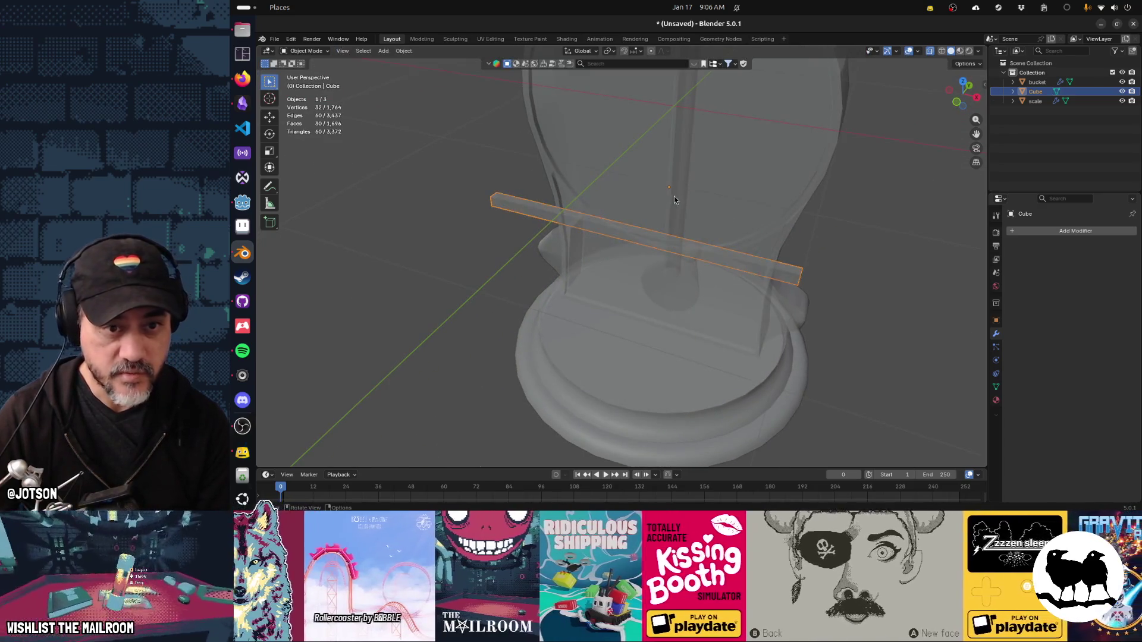
Set the bar's origin to its geometry, then begin a new Bend in Edit Mode.
{"action": "left_click", "coordinate": [664, 242]}
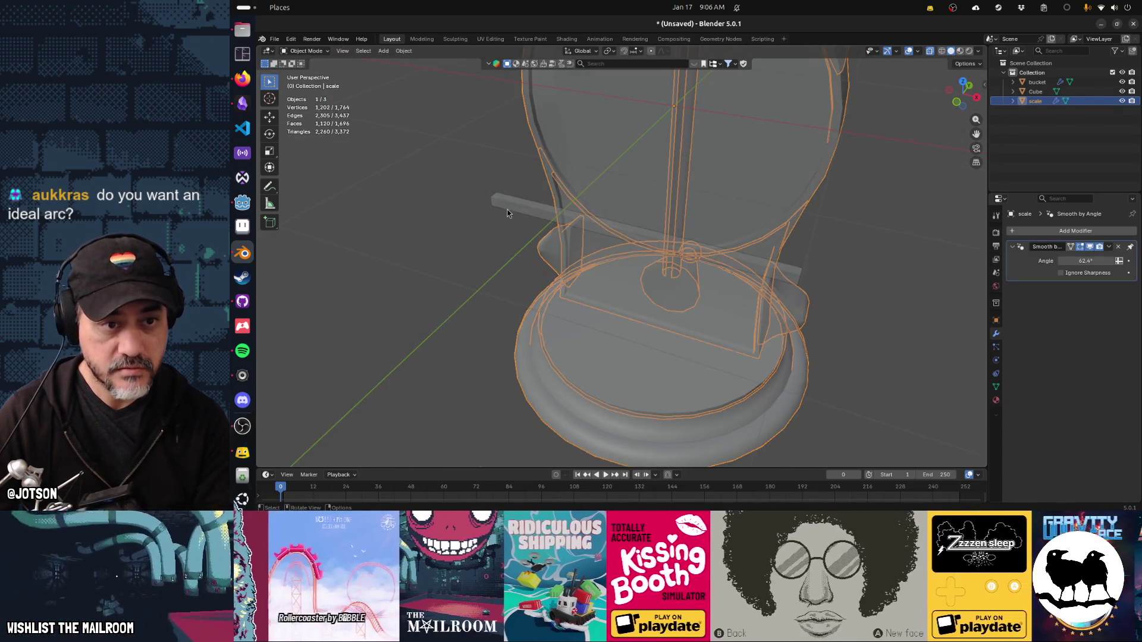
{"action": "left_click", "coordinate": [508, 209]}
{"action": "key", "text": "F3"}
{"action": "left_click", "coordinate": [577, 253]}
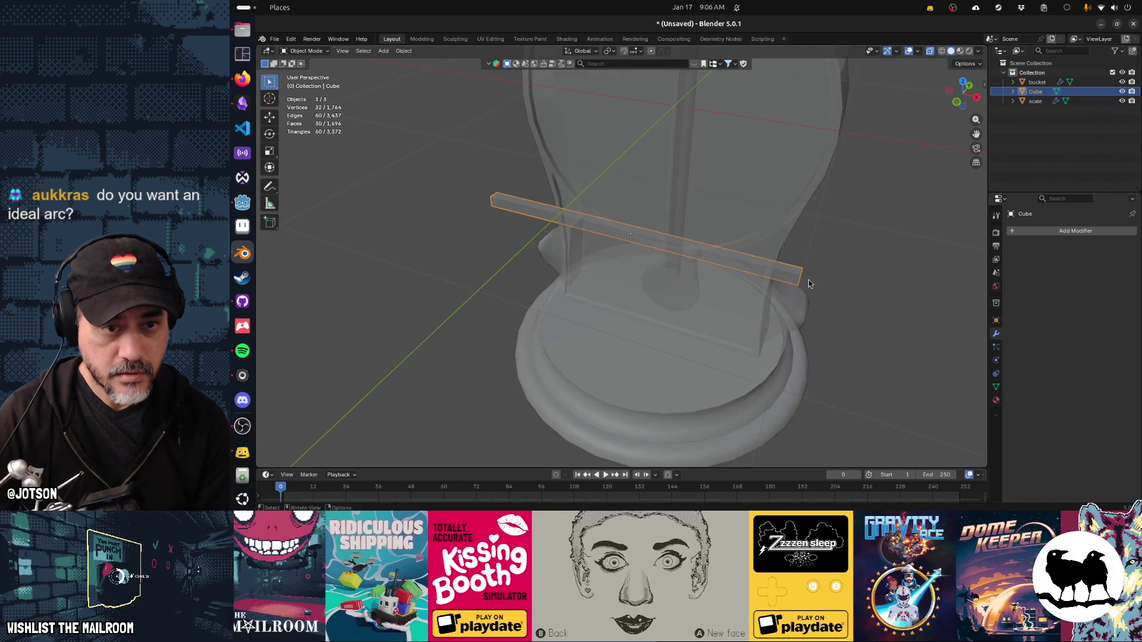
{"action": "key", "text": "Tab"}
{"action": "key", "text": "shift+w"}
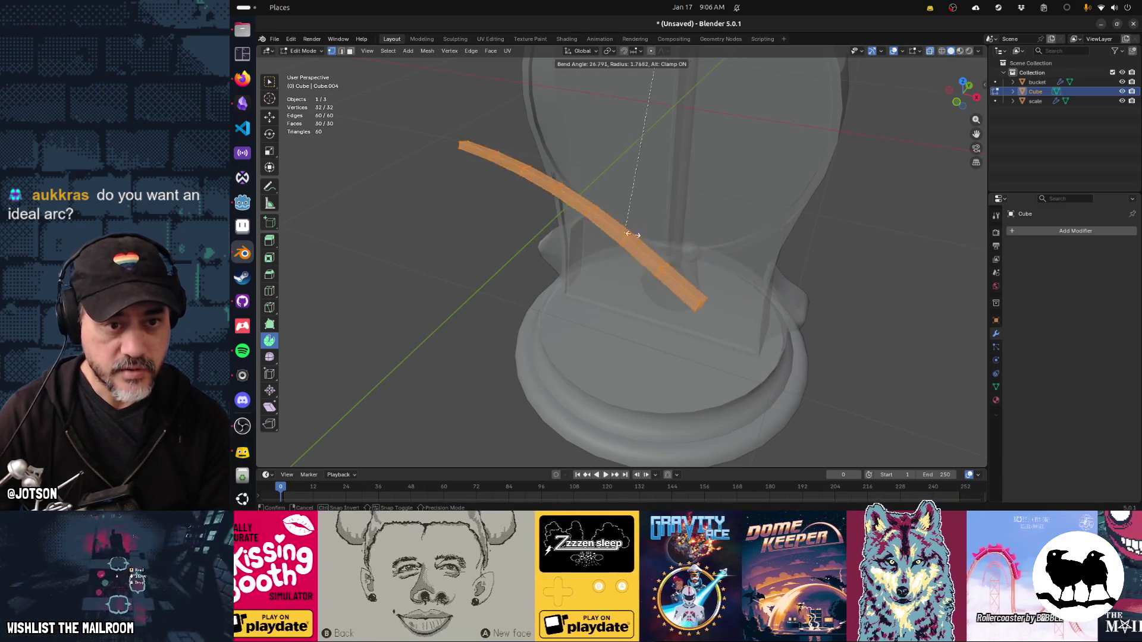
{"action": "key", "text": "Escape"}
{"action": "left_click_drag", "start_coordinate": [666, 237], "coordinate": [701, 243]}
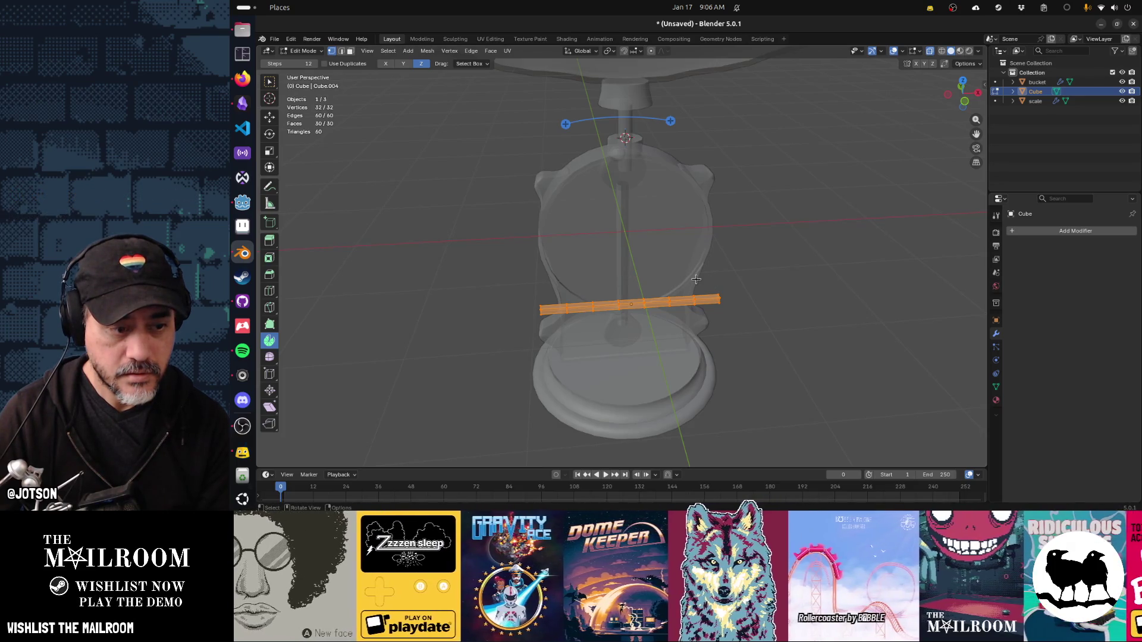
{"action": "right_click", "coordinate": [695, 279]}
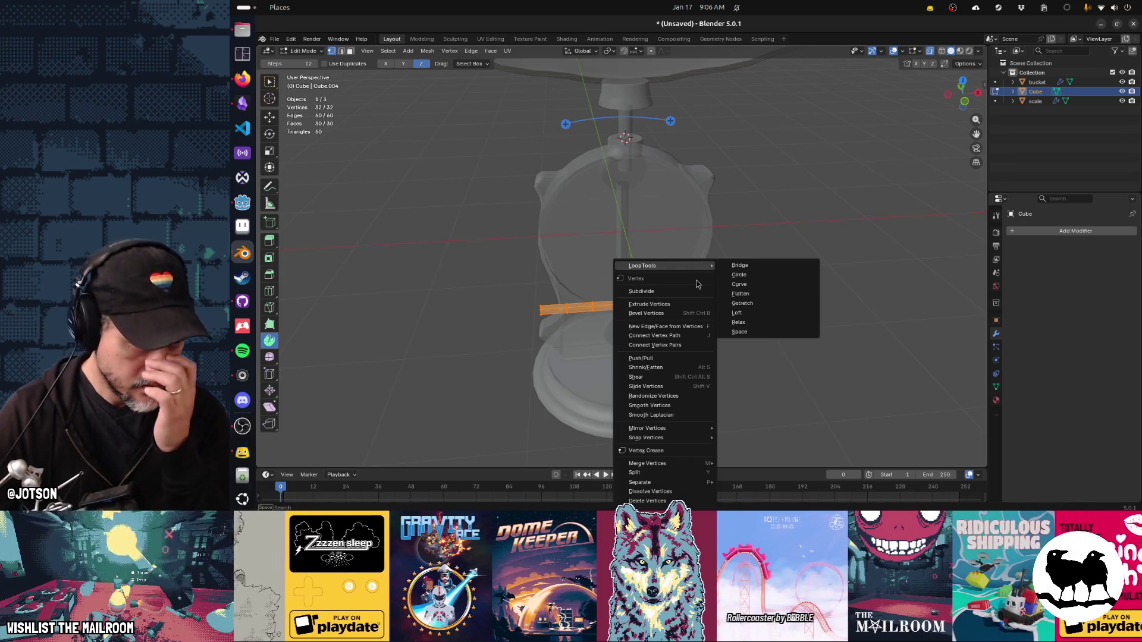
{"action": "key", "text": "Escape"}
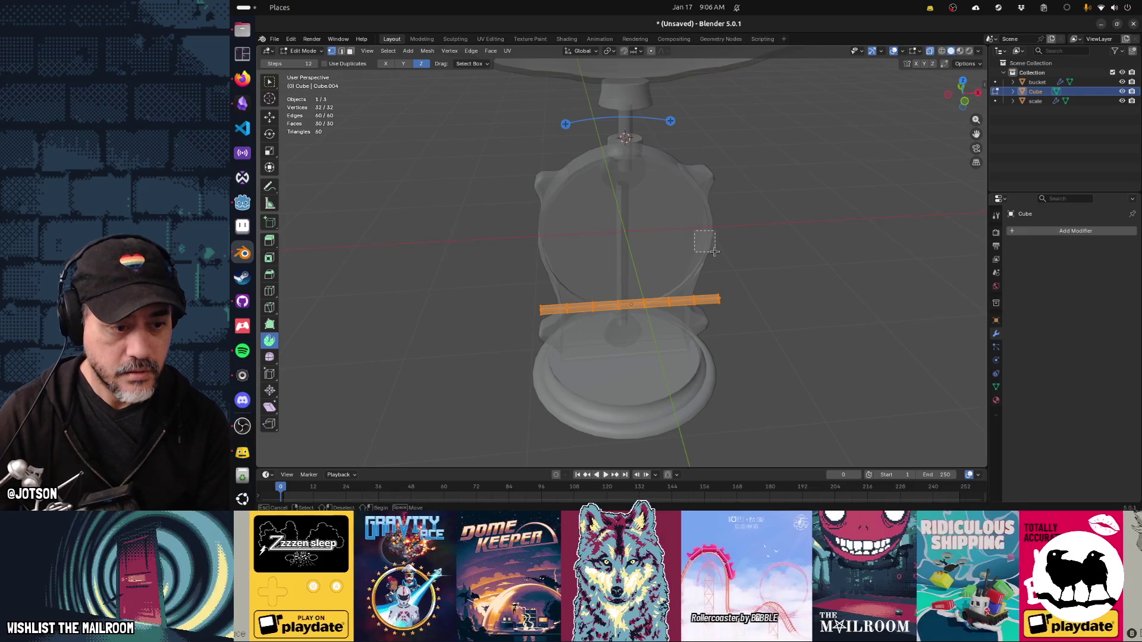
{"action": "left_click_drag", "start_coordinate": [694, 231], "coordinate": [730, 269]}
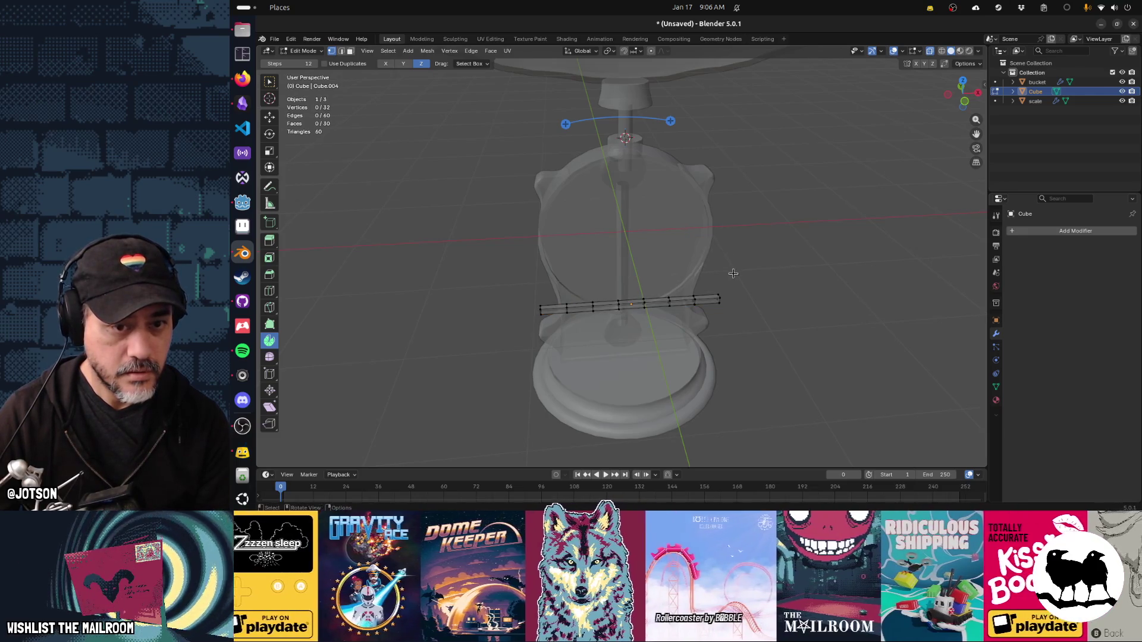
{"action": "left_click_drag", "start_coordinate": [748, 328], "coordinate": [524, 284]}
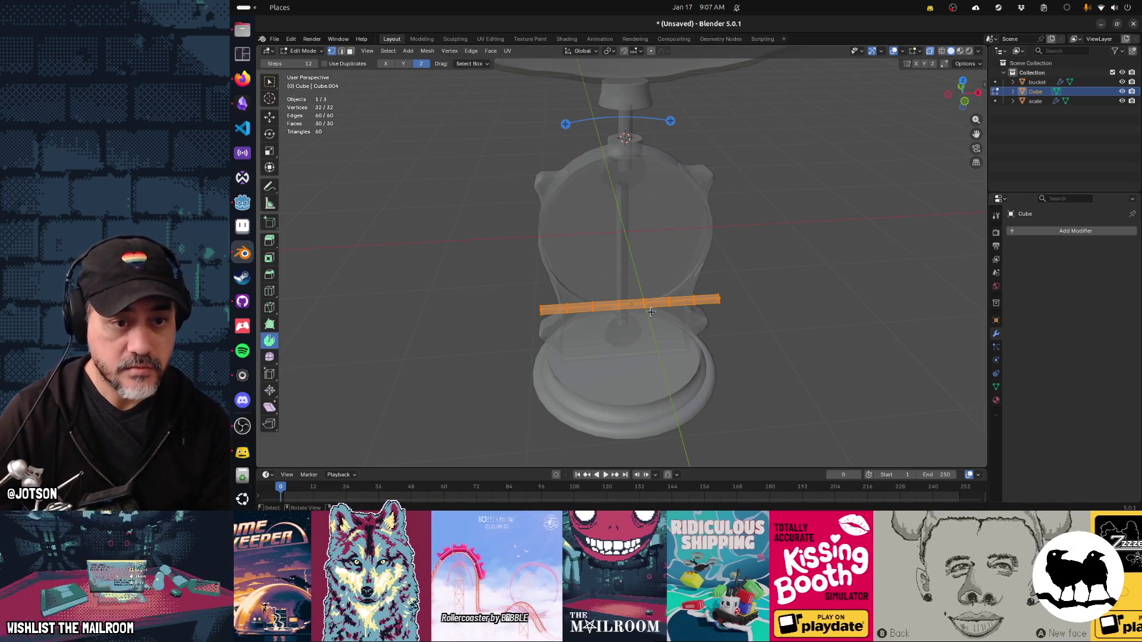
{"action": "key", "text": "Tab"}
Snap the 3D cursor to the selected bar and switch to the front view.
{"action": "key", "text": "shift+s"}
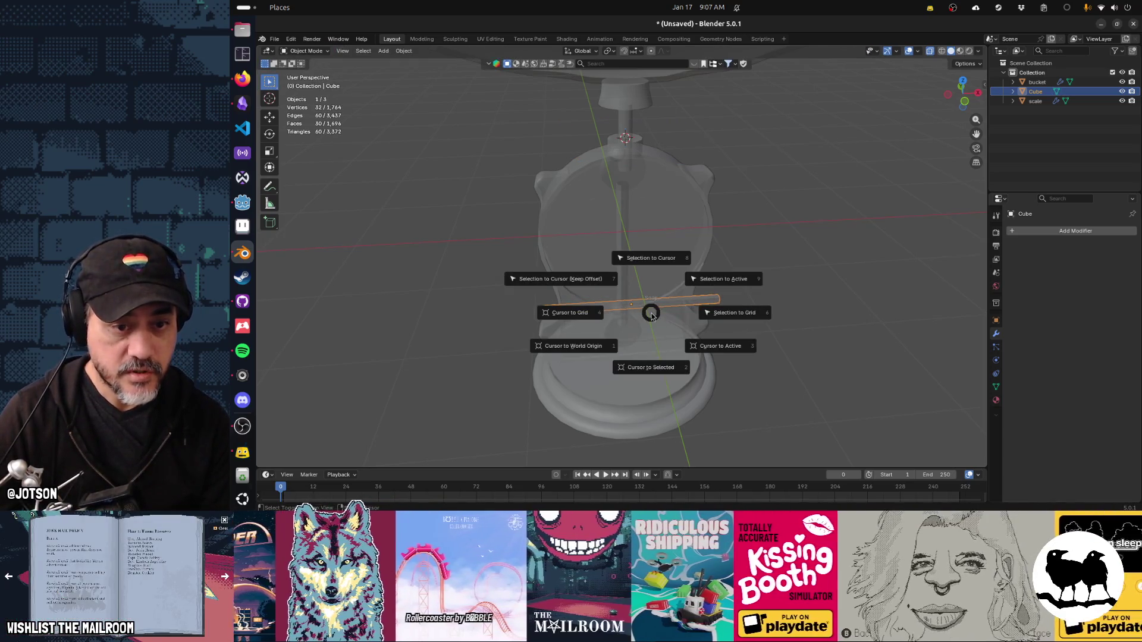
{"action": "left_click", "coordinate": [652, 369]}
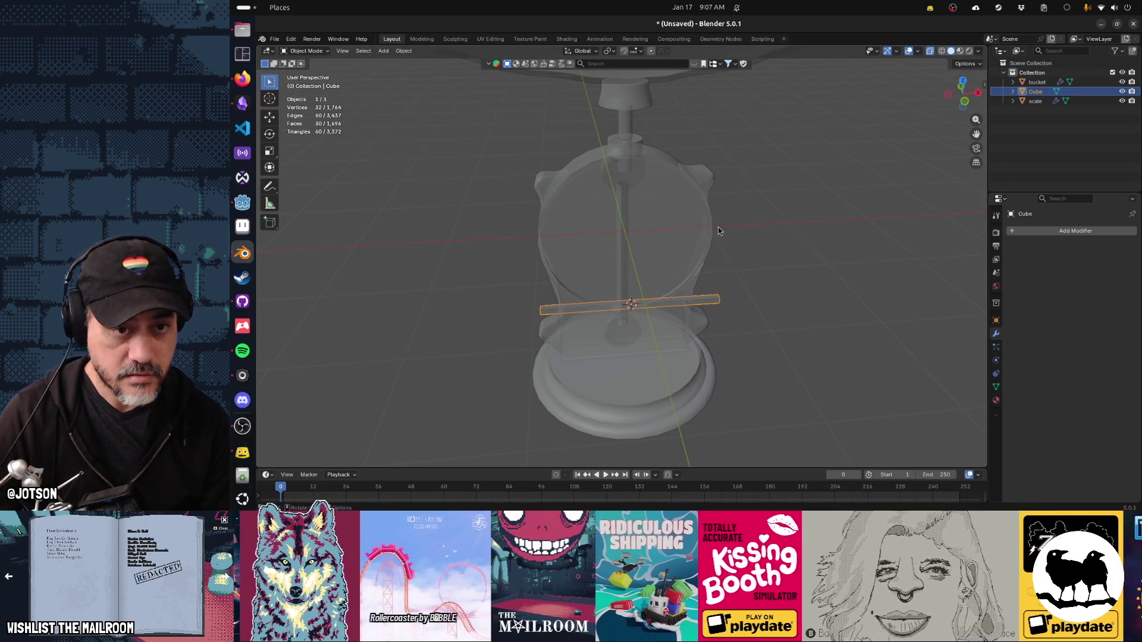
{"action": "key", "text": "KP_1"}
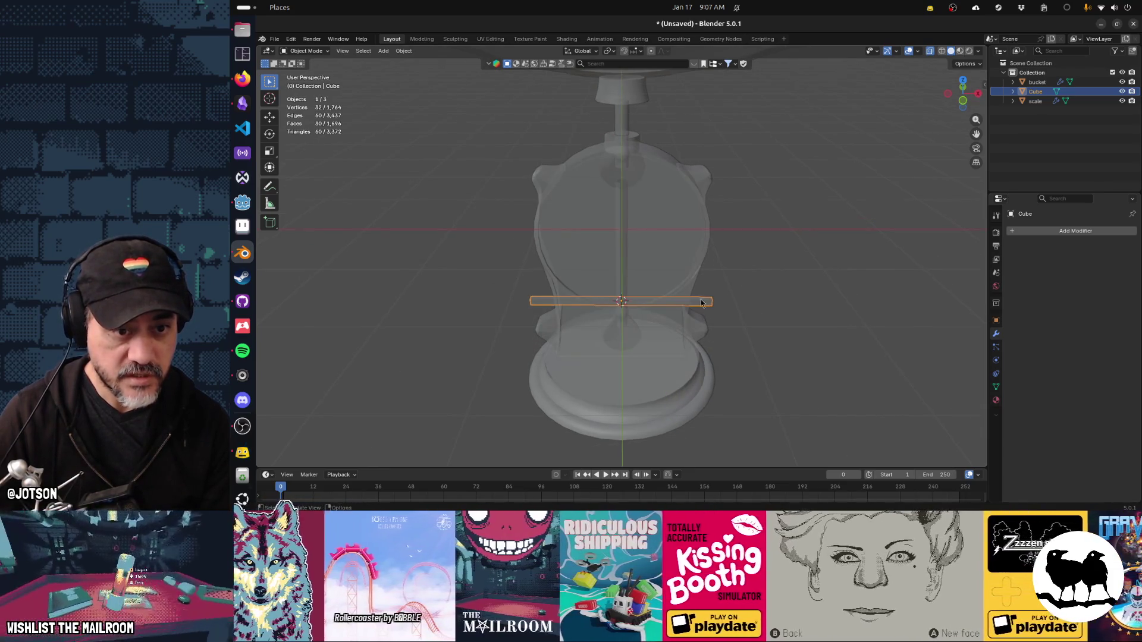
{"action": "key", "text": "Tab"}
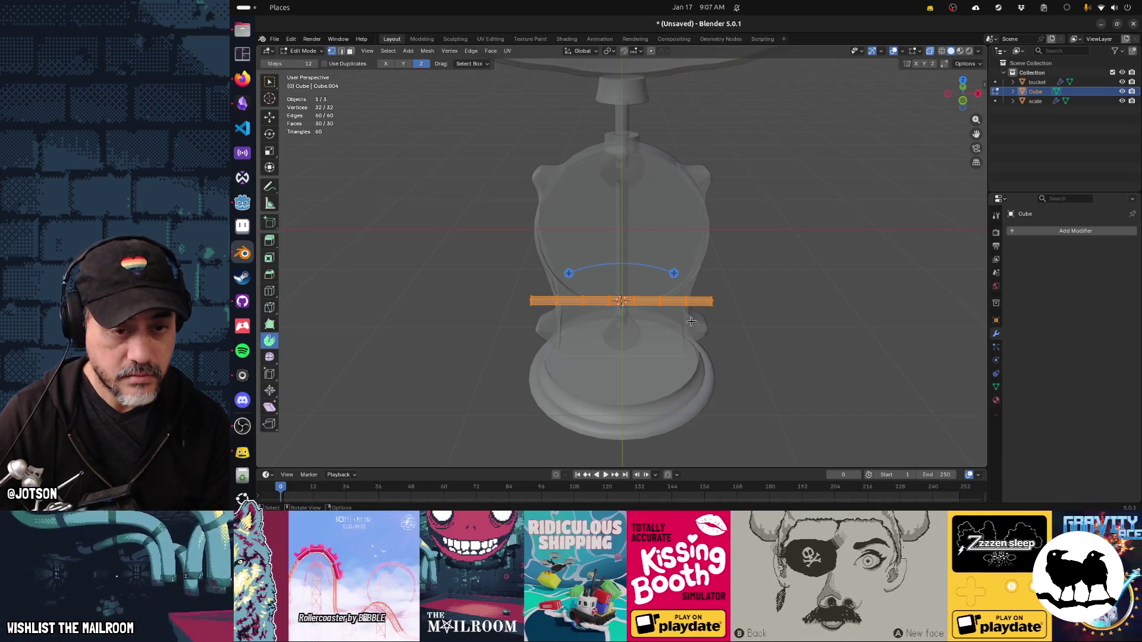
From the flat front view, try a Bend on the thin bar and cancel it.
{"action": "left_click_drag", "start_coordinate": [687, 325], "coordinate": [704, 223]}
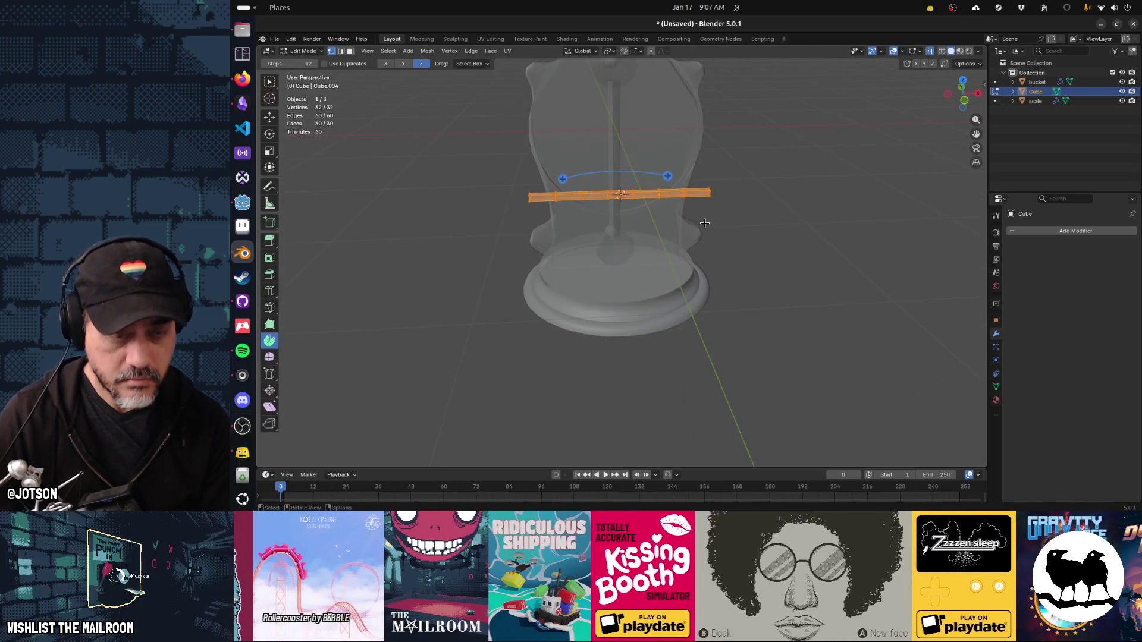
{"action": "key", "text": "KP_1"}
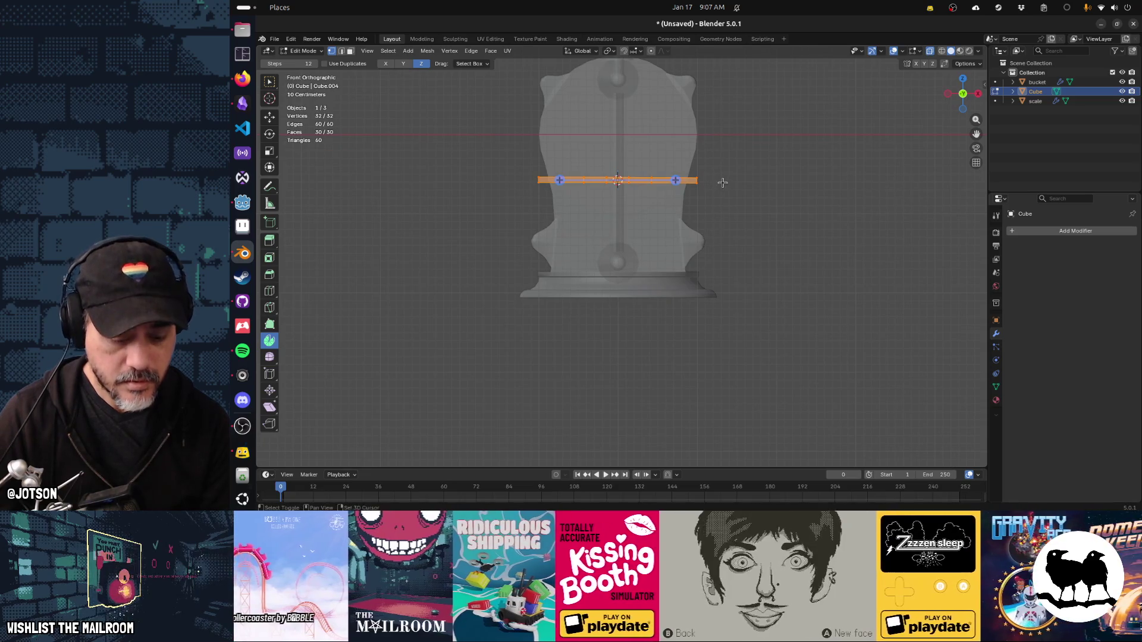
{"action": "key", "text": "shift+w"}
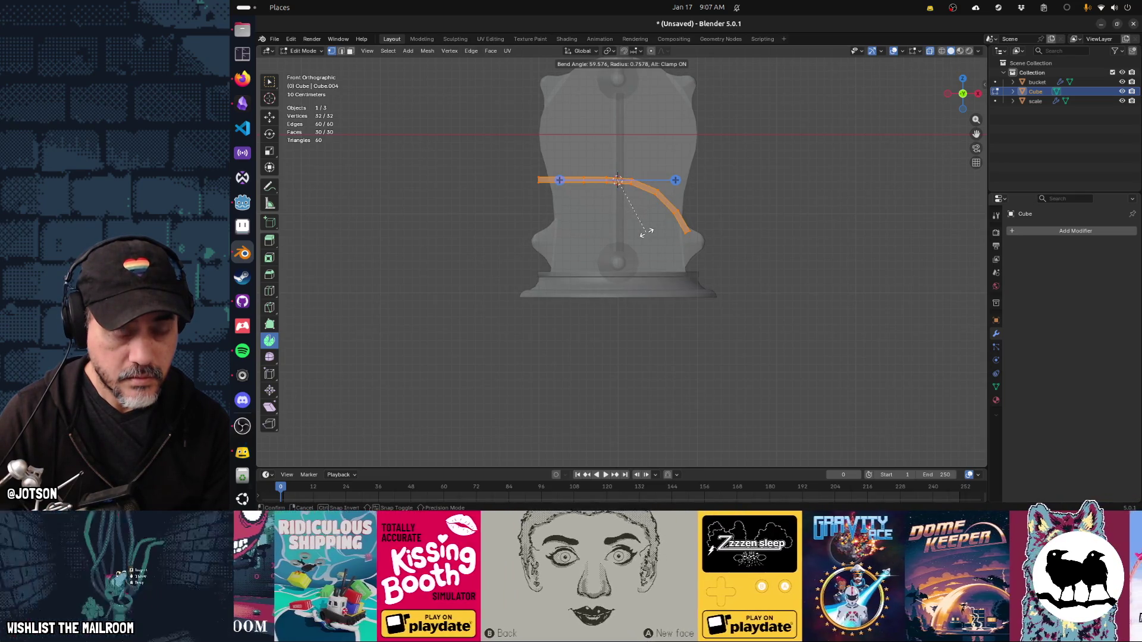
{"action": "key", "text": "Escape"}
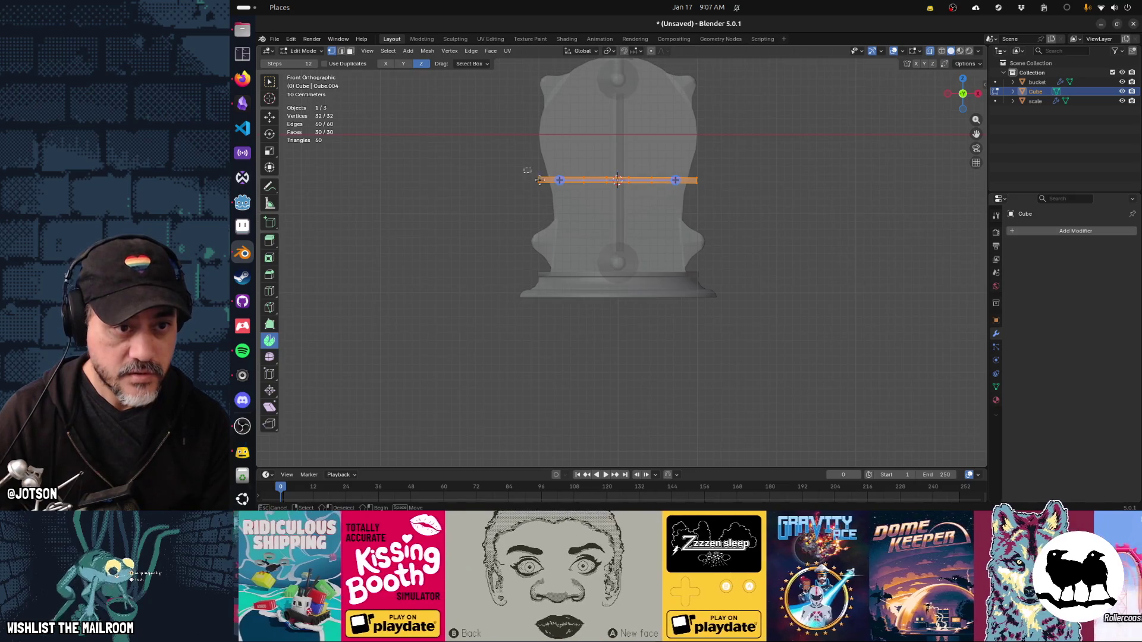
Snap the 3D cursor to the face at the bar's left end.
{"action": "left_click", "coordinate": [539, 180]}
{"action": "key", "text": "shift+s"}
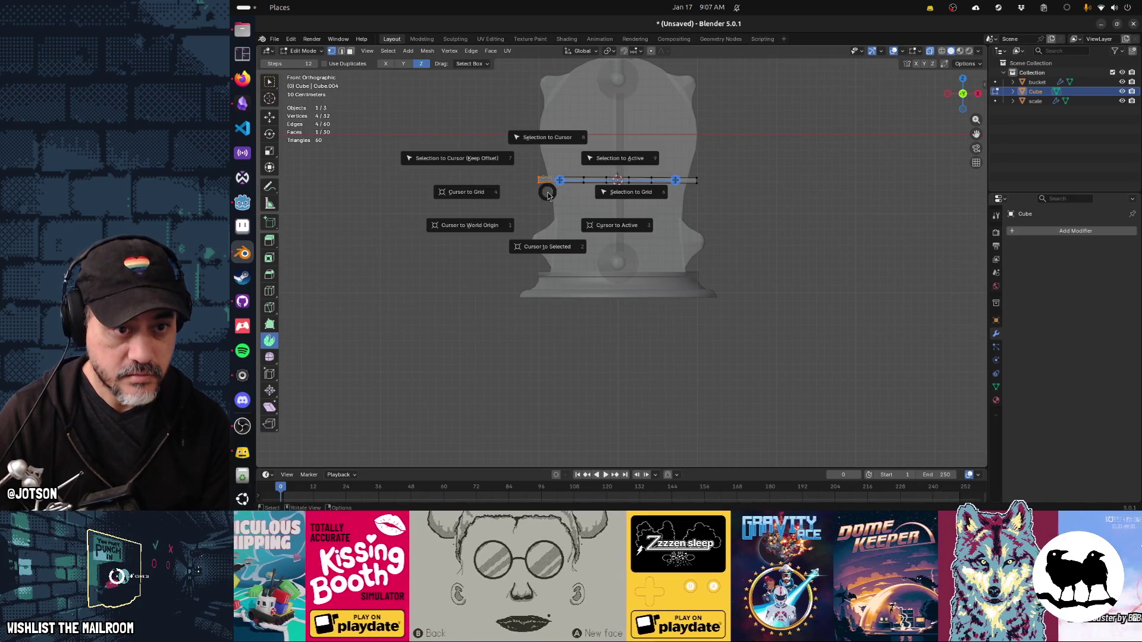
{"action": "left_click", "coordinate": [560, 242]}
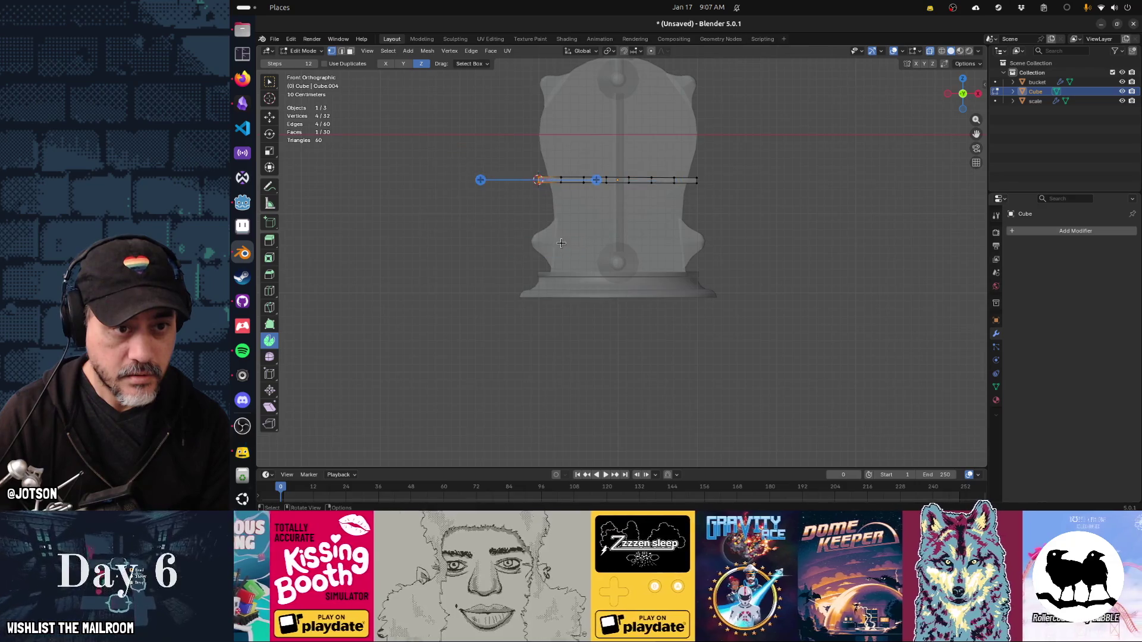
Try spinning the bar geometry around its left end, then undo the spin.
{"action": "key", "text": "a"}
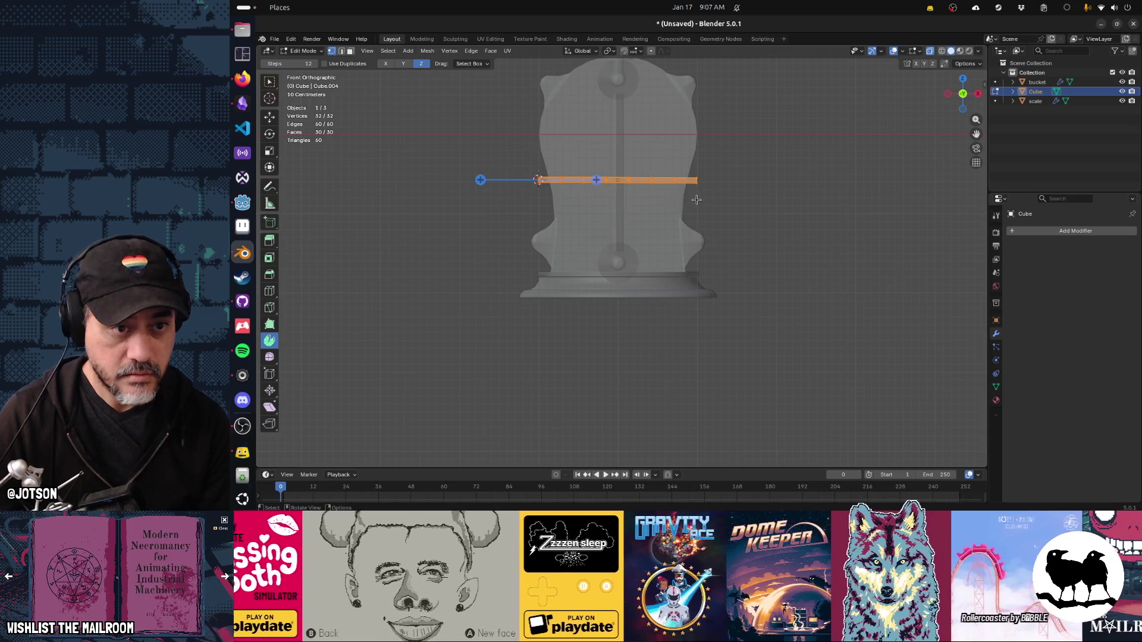
{"action": "left_click_drag", "start_coordinate": [596, 180], "coordinate": [628, 221]}
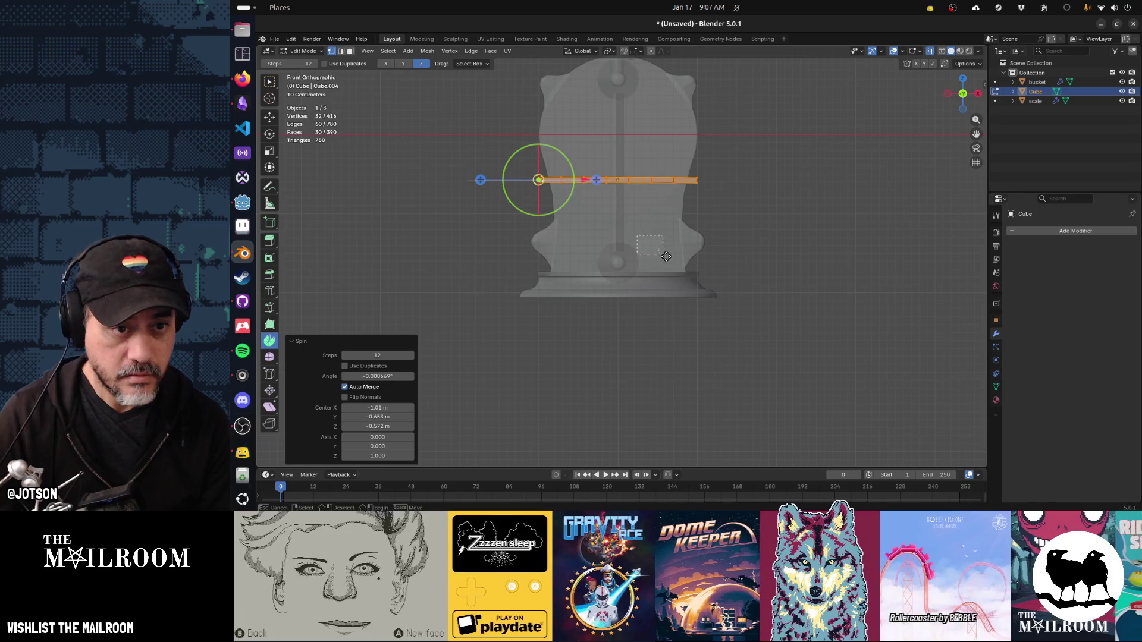
{"action": "left_click_drag", "start_coordinate": [666, 257], "coordinate": [665, 256]}
{"action": "left_click", "coordinate": [596, 179]}
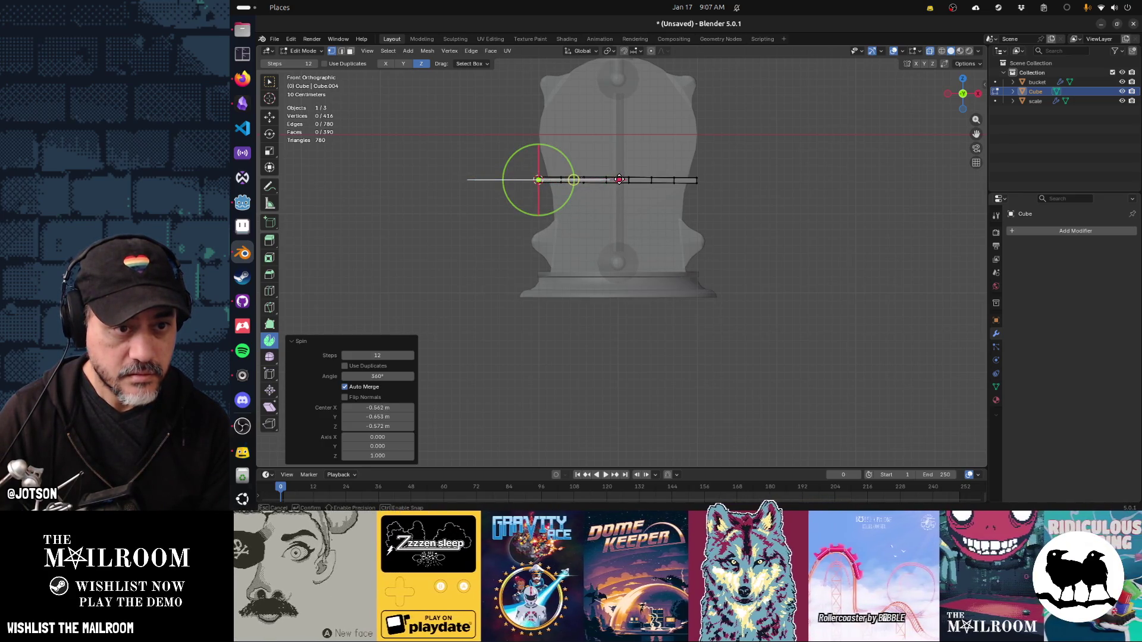
{"action": "left_click_drag", "start_coordinate": [619, 180], "coordinate": [630, 185]}
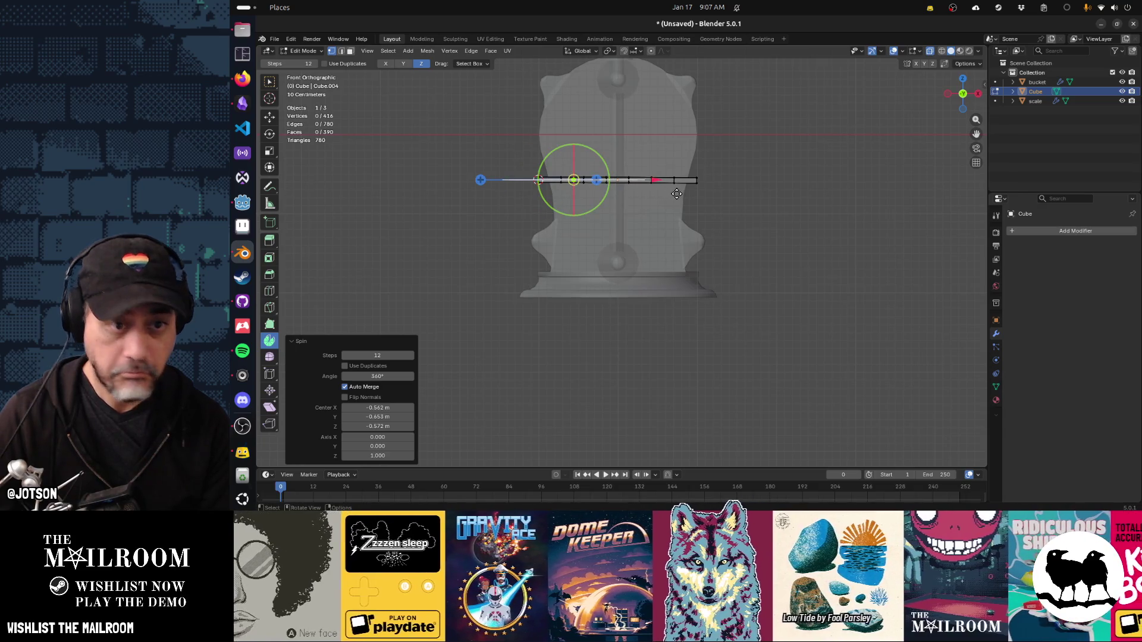
{"action": "key", "text": "ctrl+z"}
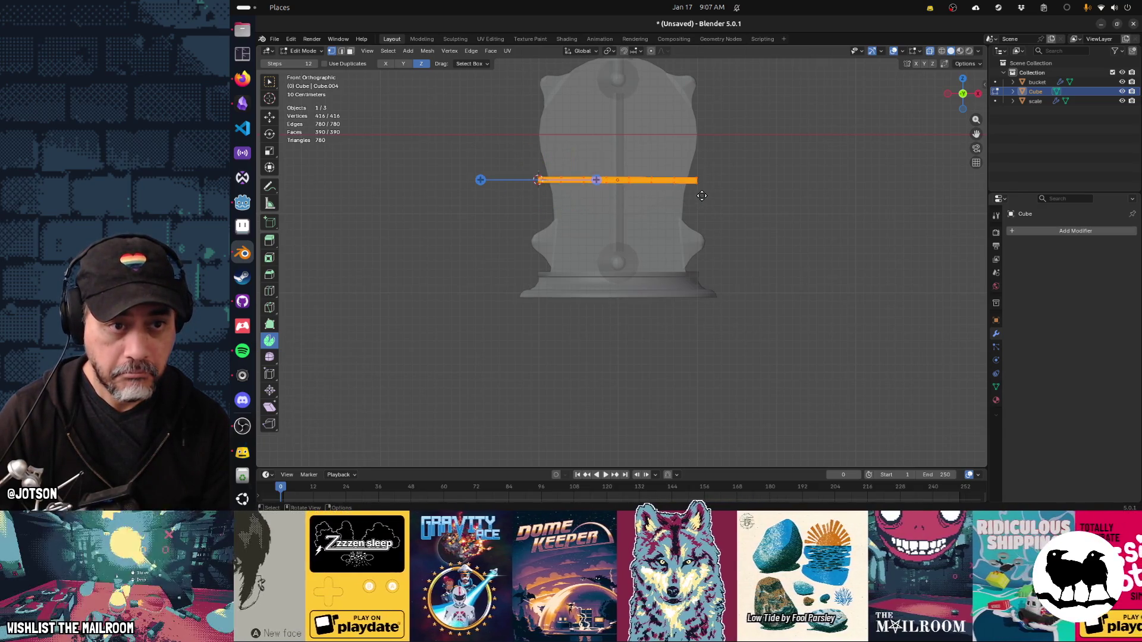
Select the whole bar, attempt a Bend, and cancel it.
{"action": "left_click", "coordinate": [713, 204]}
{"action": "key", "text": "a"}
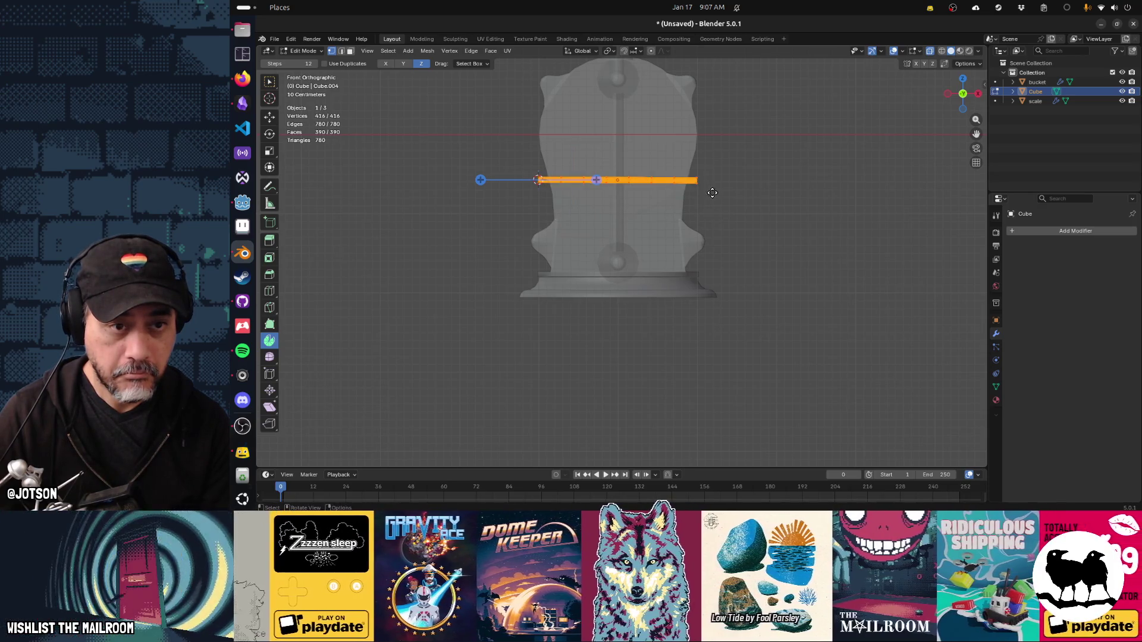
{"action": "key", "text": "shift+w"}
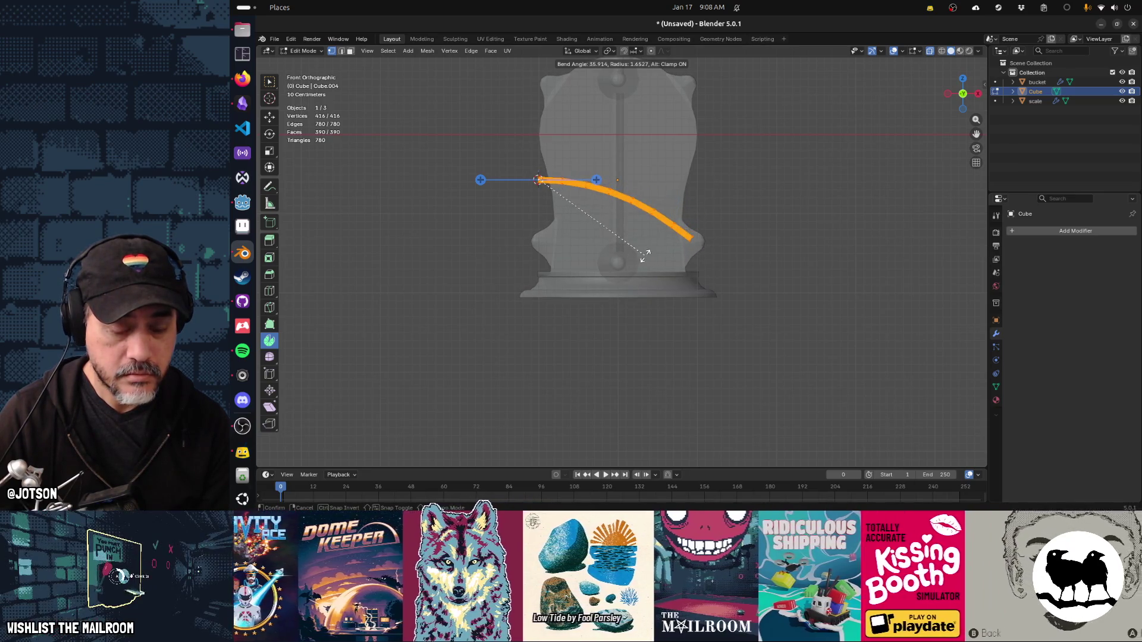
{"action": "key", "text": "Escape"}
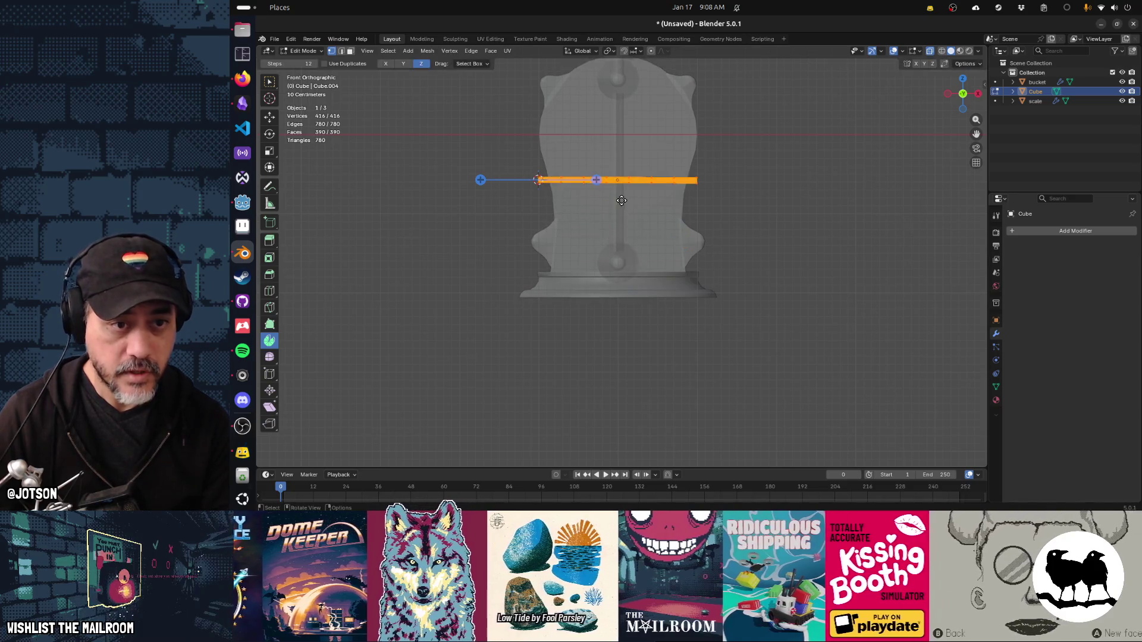
Snap the 3D cursor to a section near the bar's left side and bend the bar downward into an arc.
{"action": "key", "text": "alt+a"}
{"action": "left_click_drag", "start_coordinate": [590, 193], "coordinate": [590, 193]}
{"action": "key", "text": "shift+s"}
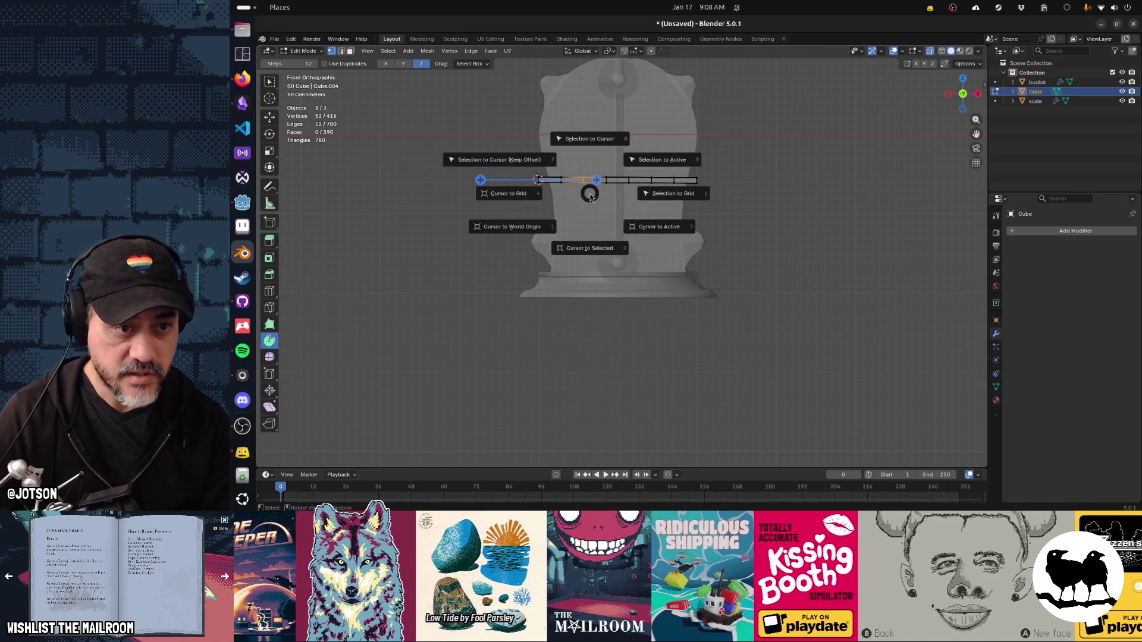
{"action": "left_click", "coordinate": [583, 248]}
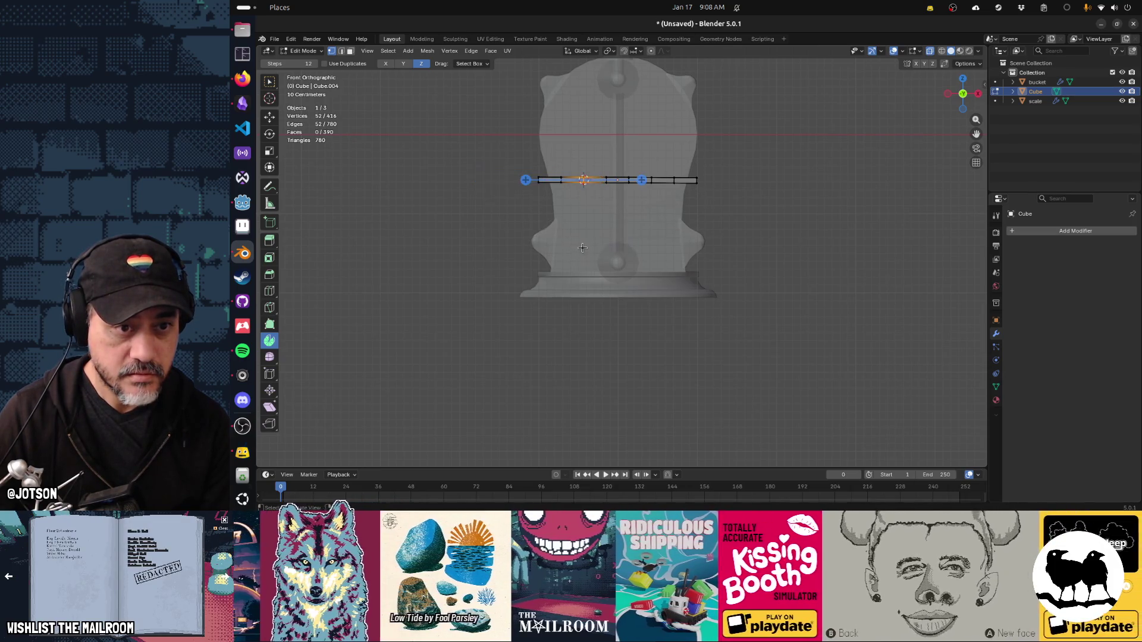
{"action": "key", "text": "a"}
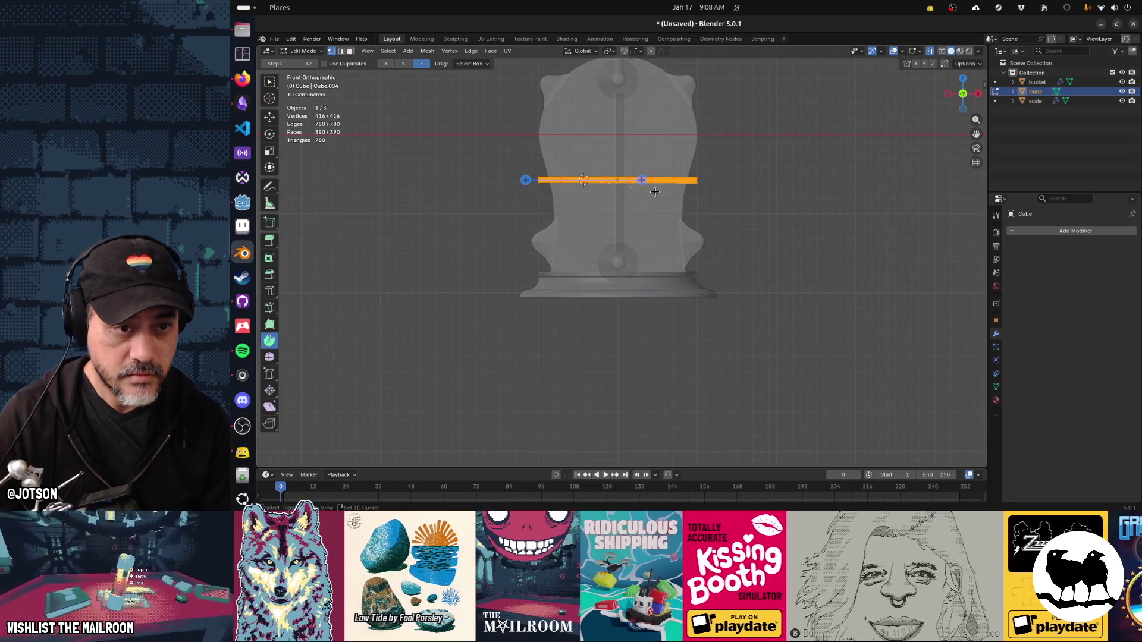
{"action": "key", "text": "shift+w"}
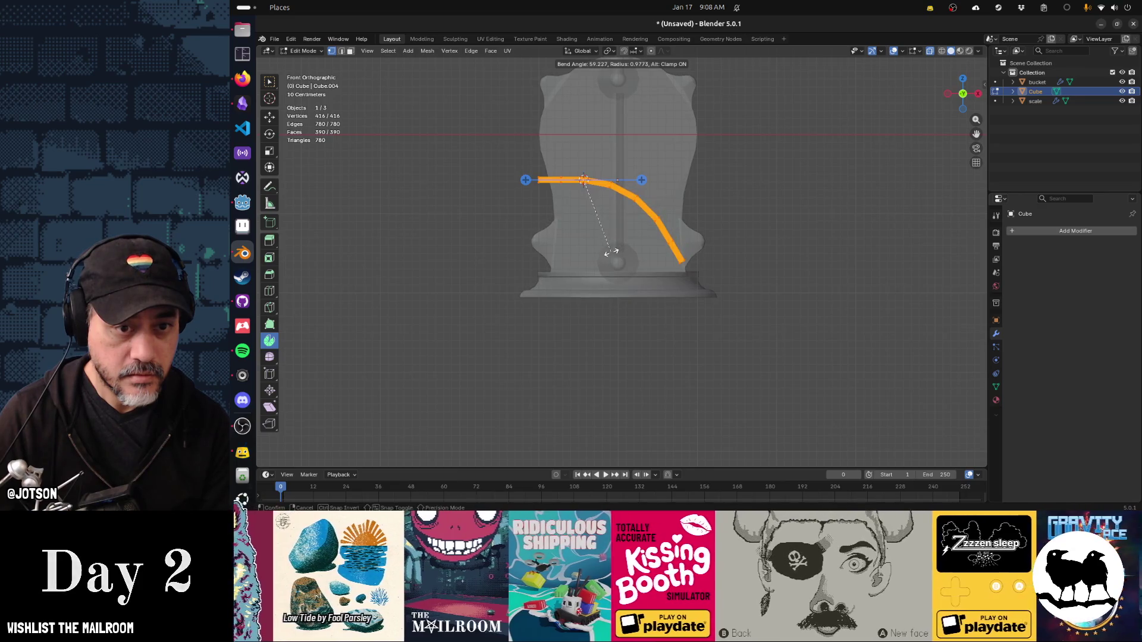
{"action": "left_click", "coordinate": [611, 252]}
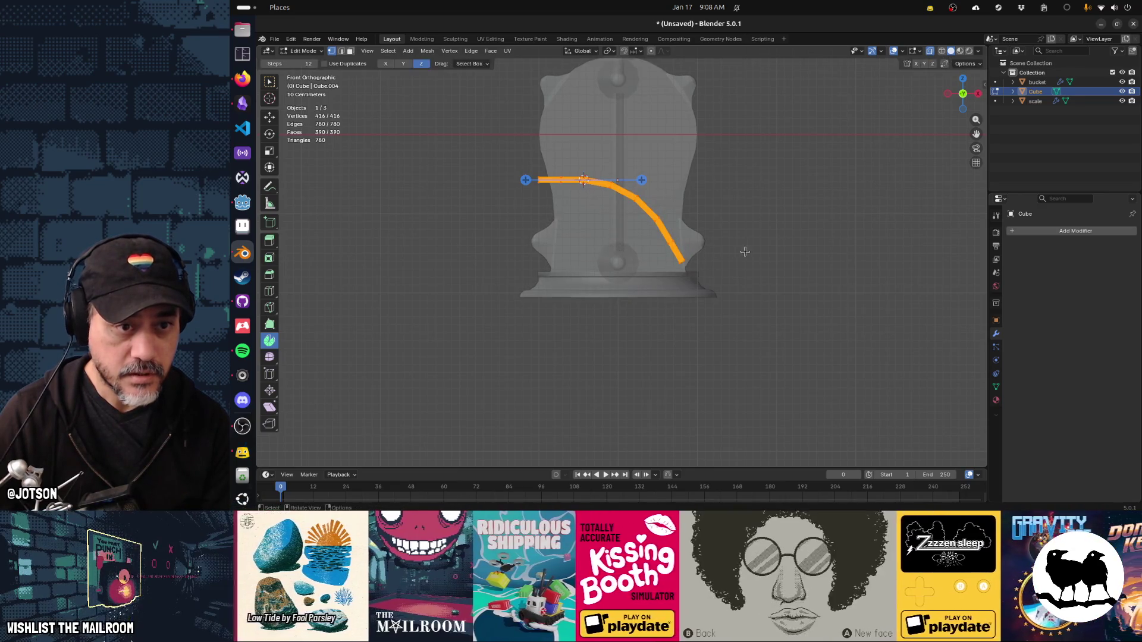
In Object Mode front view, scale the curved bar to 0.473 and start moving it down.
{"action": "key", "text": "Tab"}
{"action": "left_click_drag", "start_coordinate": [747, 252], "coordinate": [720, 257]}
{"action": "key", "text": "KP_1"}
{"action": "key", "text": "s"}
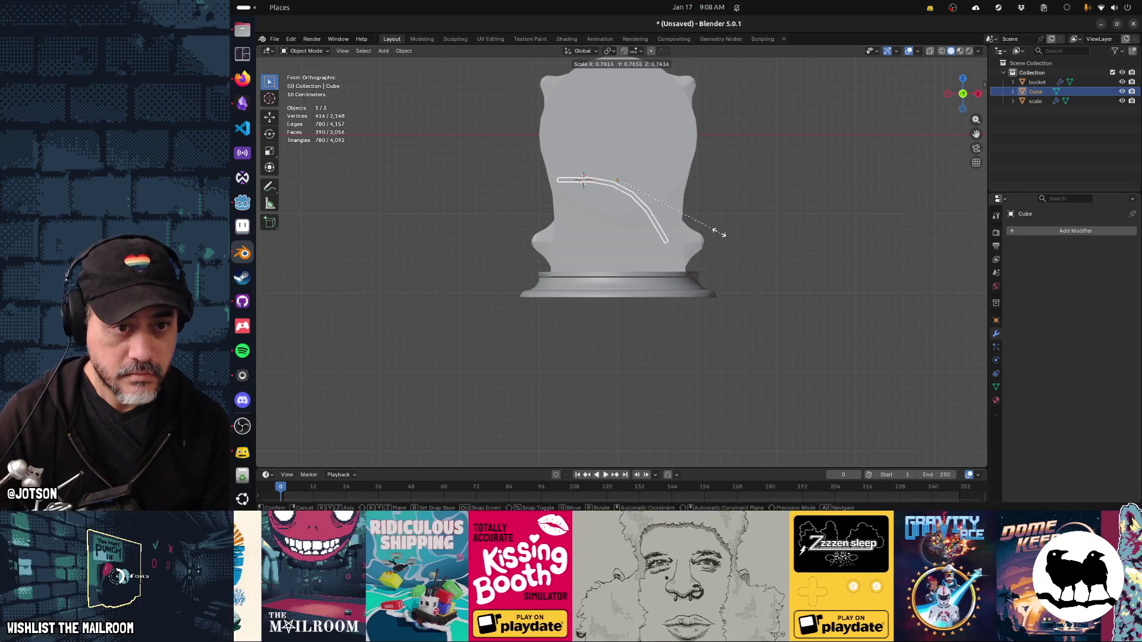
{"action": "left_click", "coordinate": [685, 203]}
{"action": "key", "text": "g"}
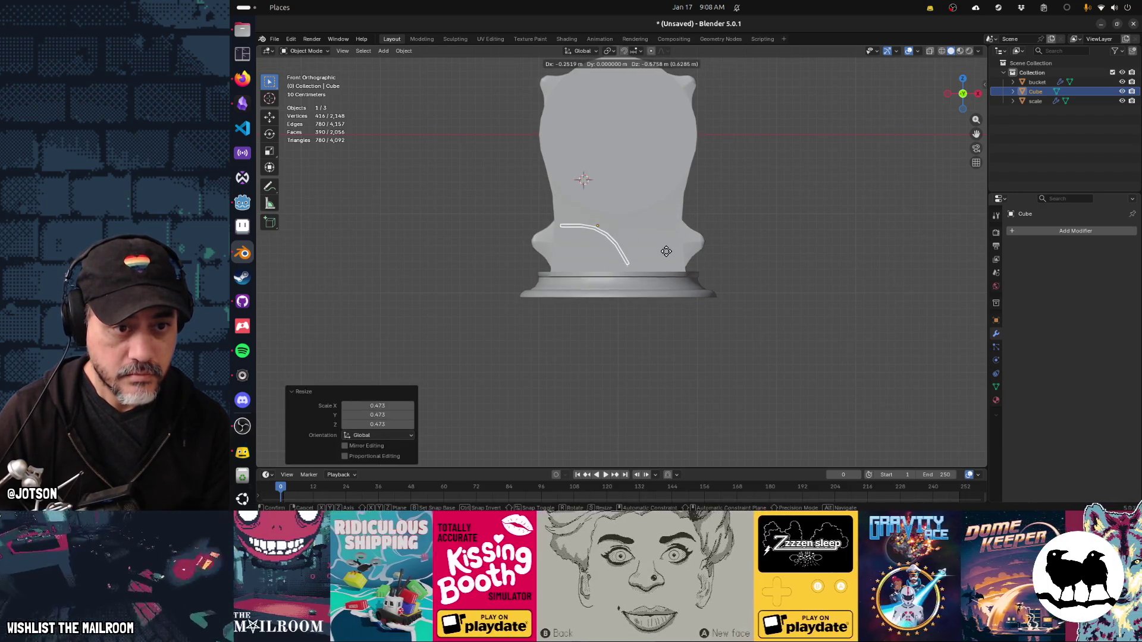